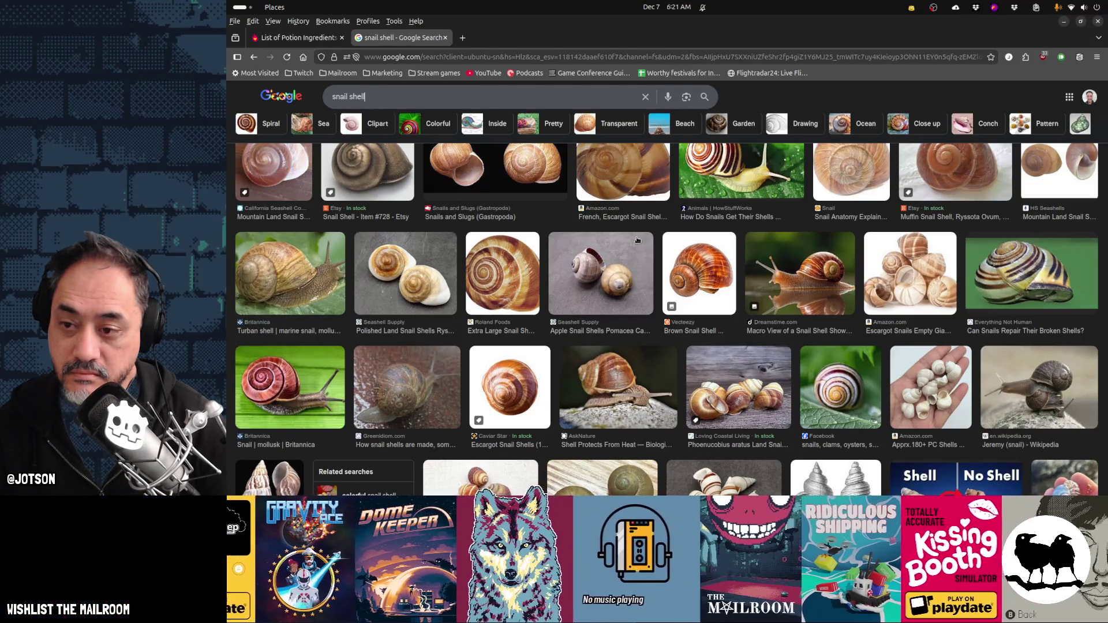
In Blender, exit curve editing and delete the unused Bézier curve object
scroll(531, 254, "down", 2)
scroll(531, 253, "up", 2)
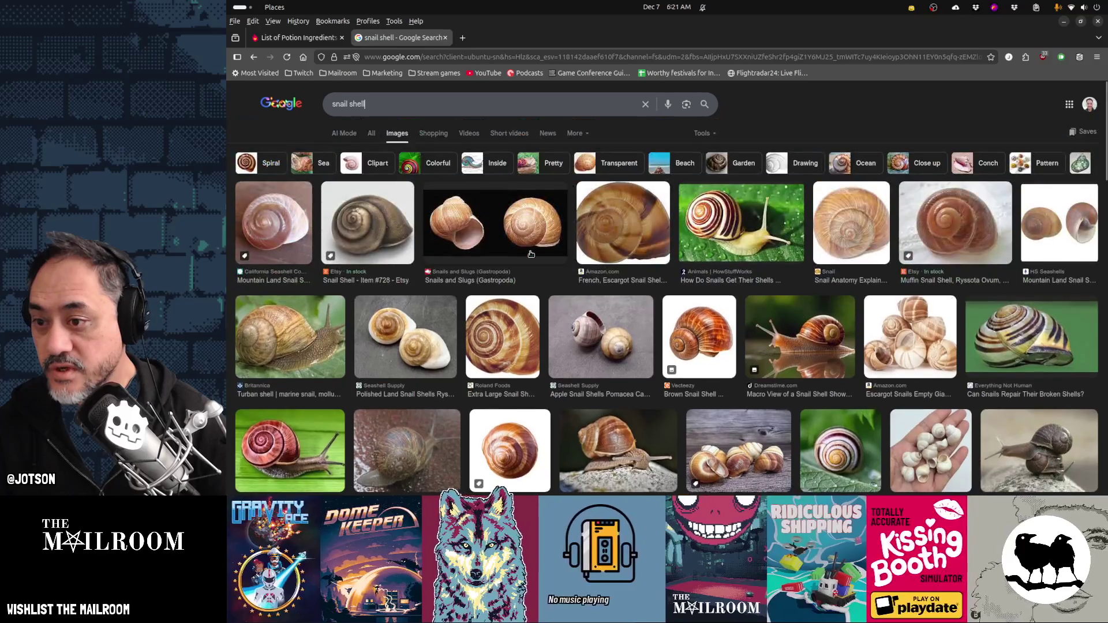
key("alt+Tab")
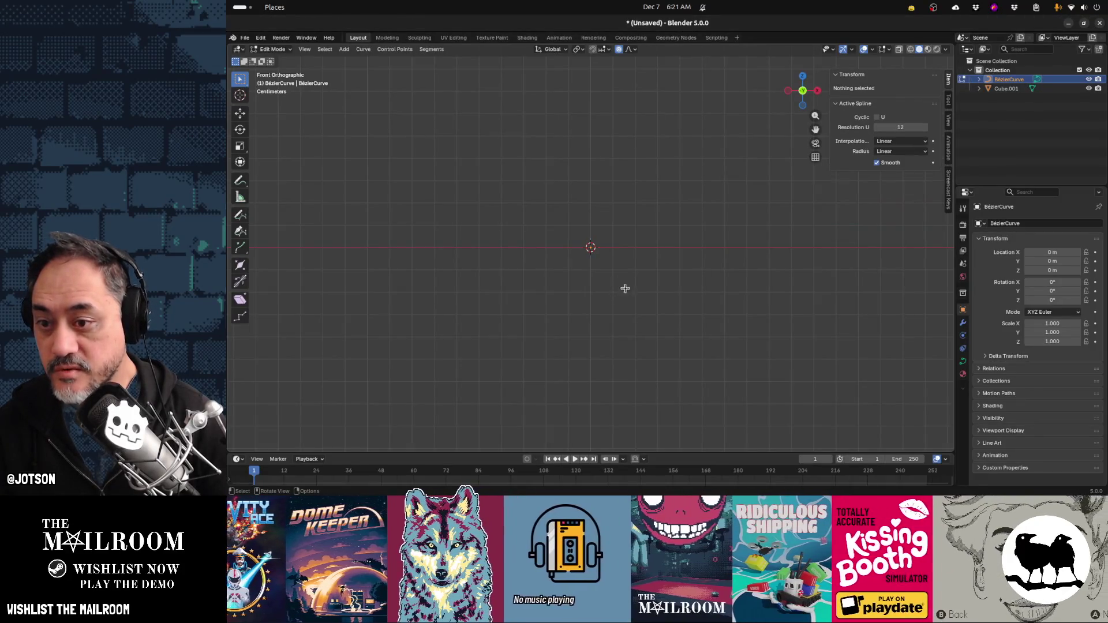
key("Tab")
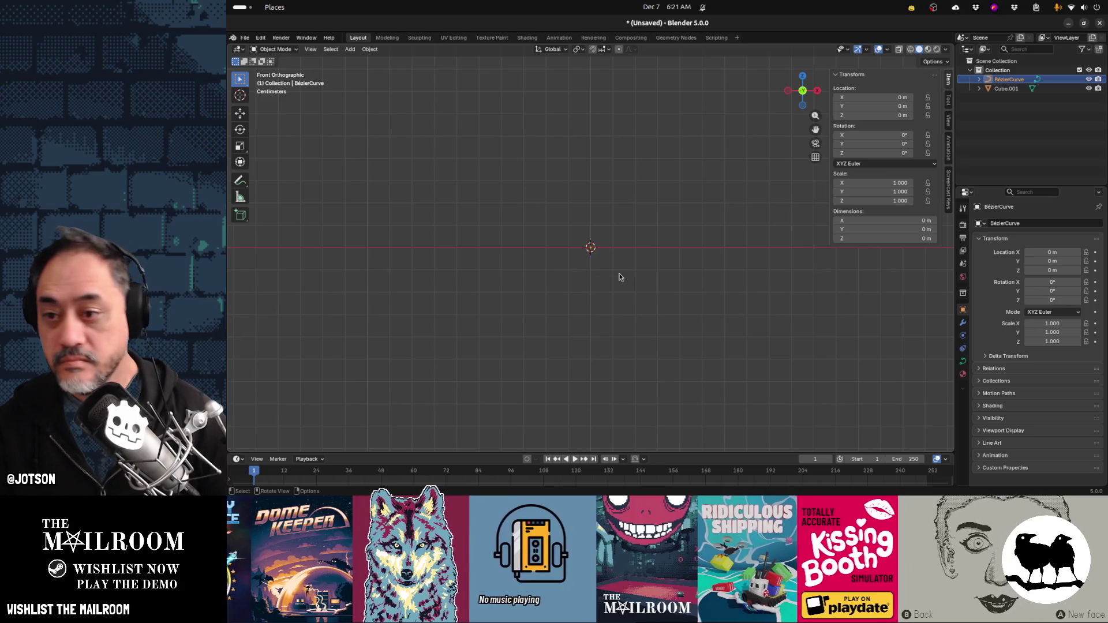
key("Delete")
key("alt+Tab")
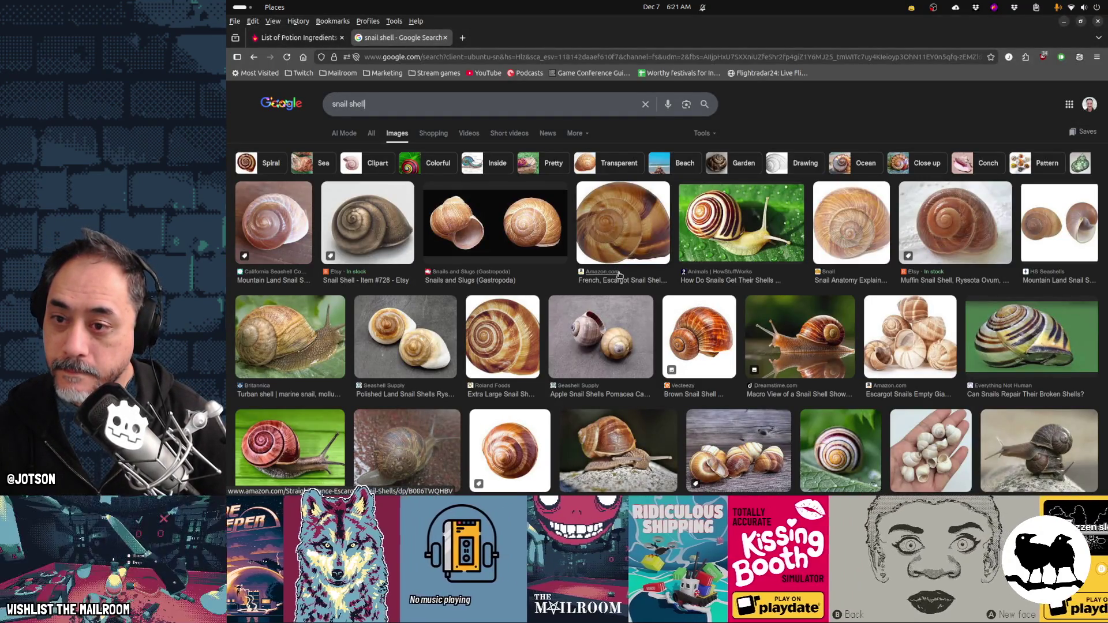
Preview the Roland Foods Extra Large Snail Shells image, copy it, and try pasting into Blender
left_click(502, 336)
right_click(908, 260)
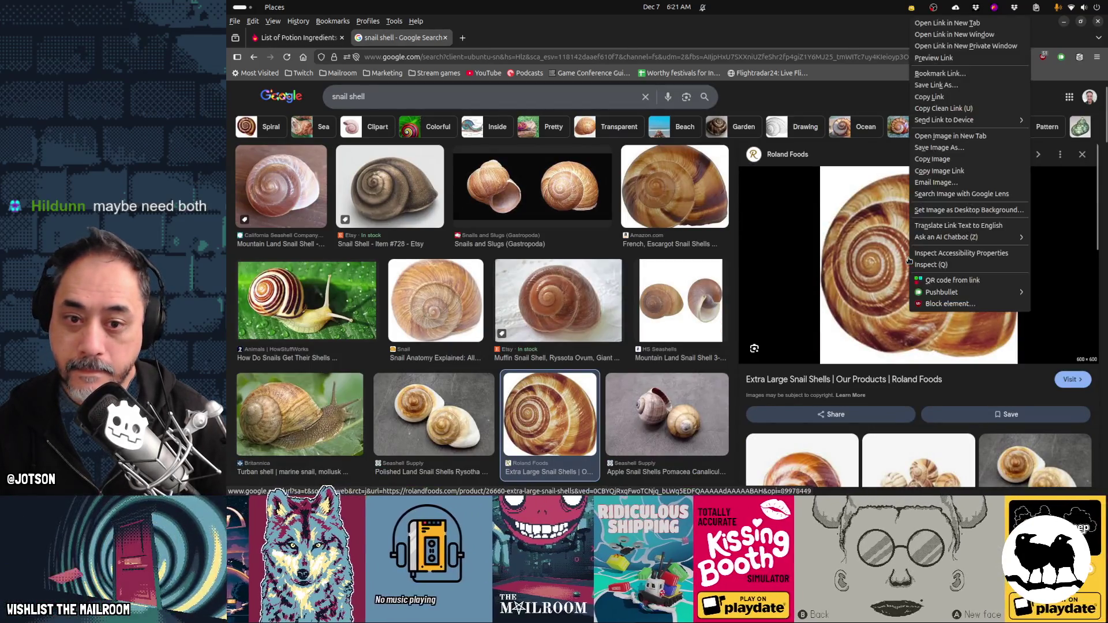
left_click(934, 164)
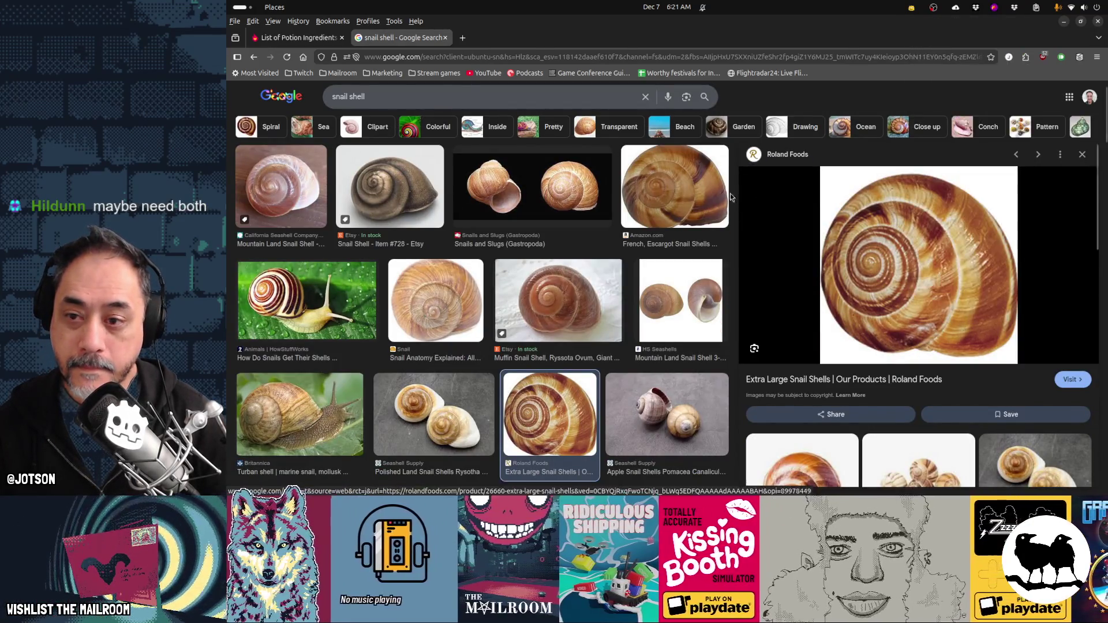
key("alt+Tab")
key("ctrl+v")
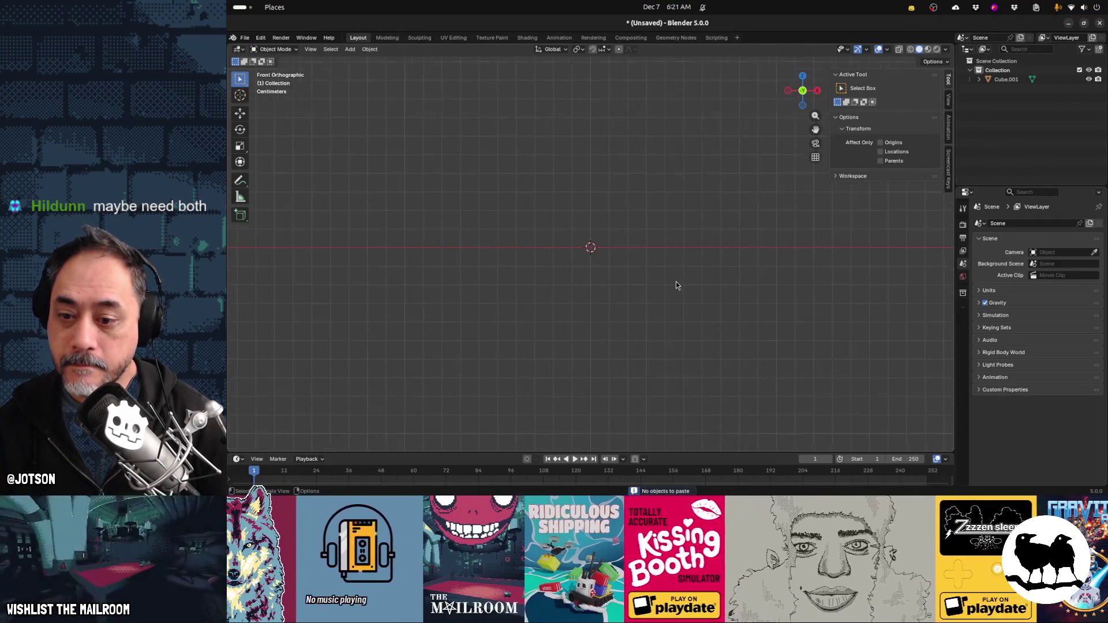
key("alt+Tab")
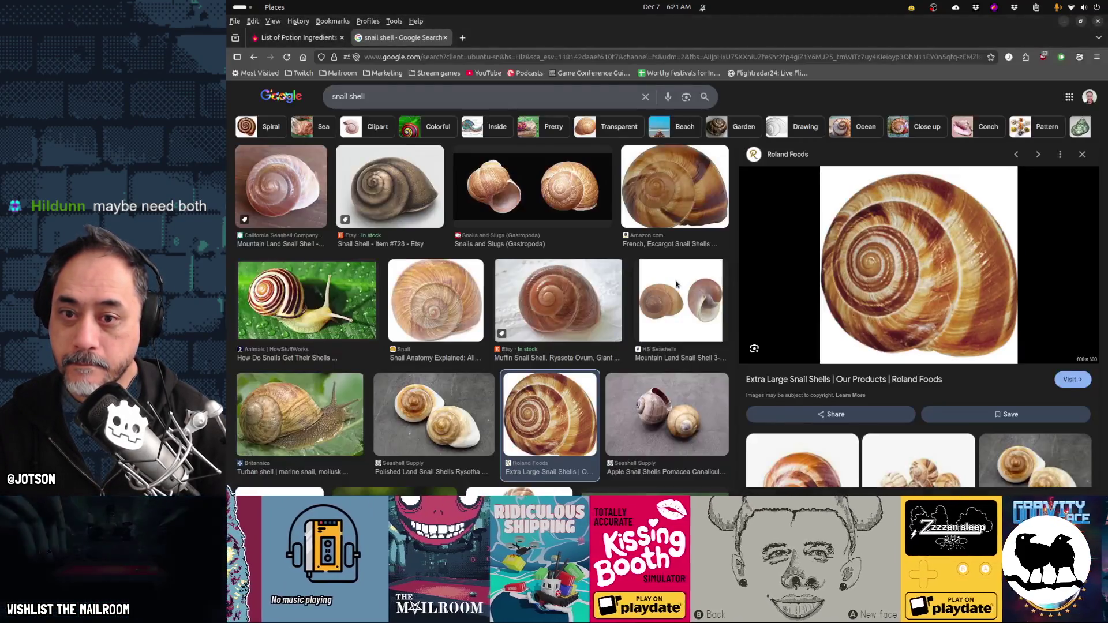
Copy the snail image again, retry the Blender paste, then open its source product page
right_click(898, 201)
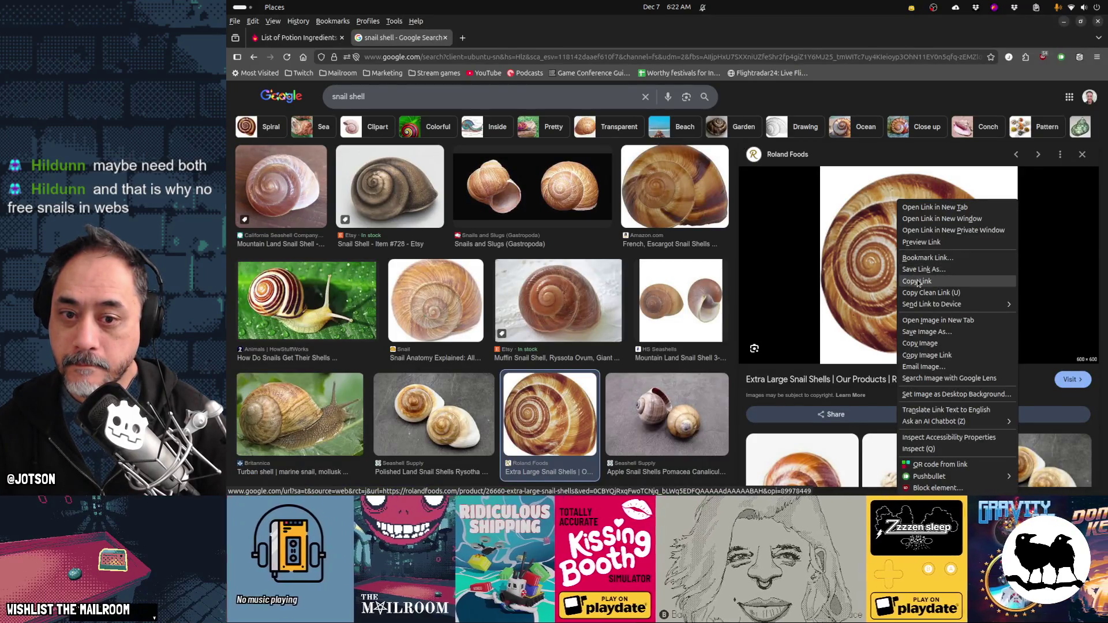
left_click(920, 343)
key("alt+Tab")
key("ctrl+v")
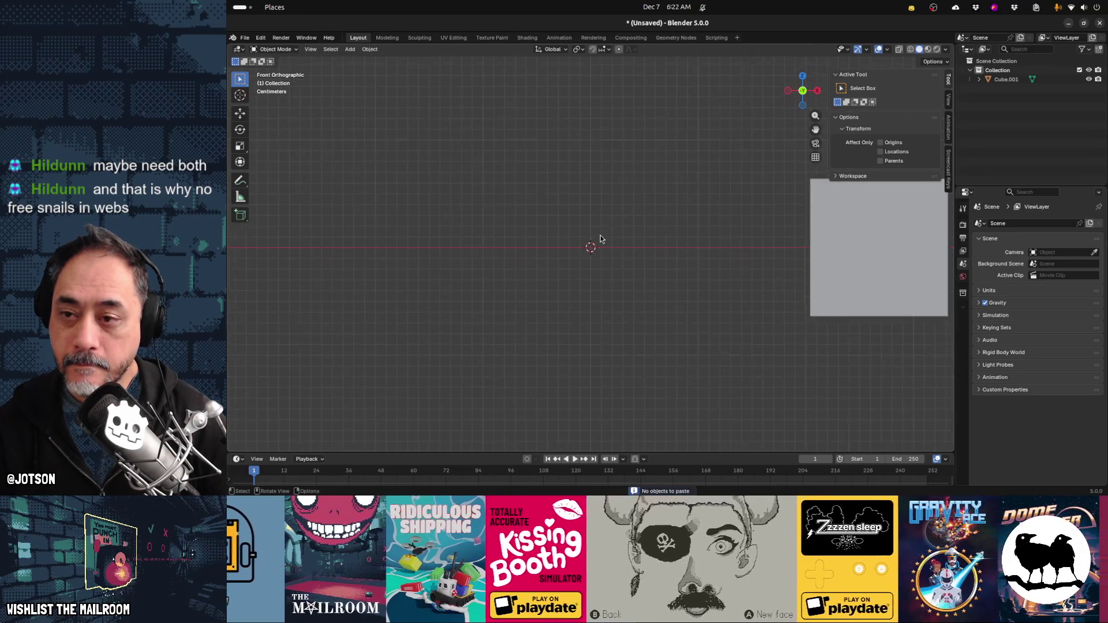
key("alt+Tab")
key("alt+Tab")
key("alt+Tab")
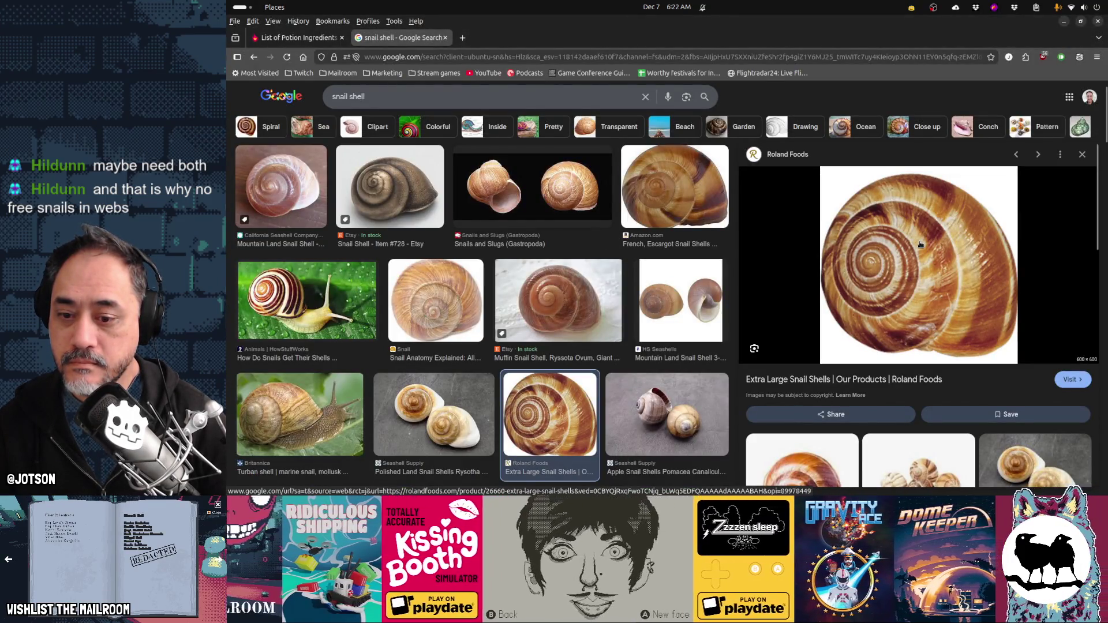
left_click(920, 245)
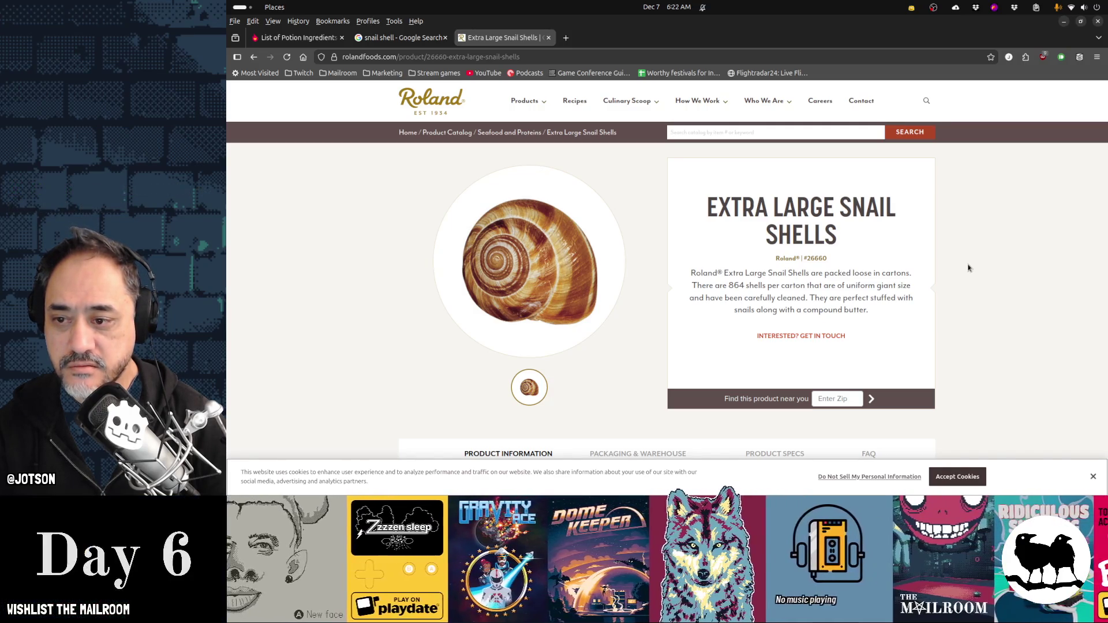
Scroll the product page and view the Product Specs for ingredients, shelf life and origin
scroll(968, 268, "down", 2)
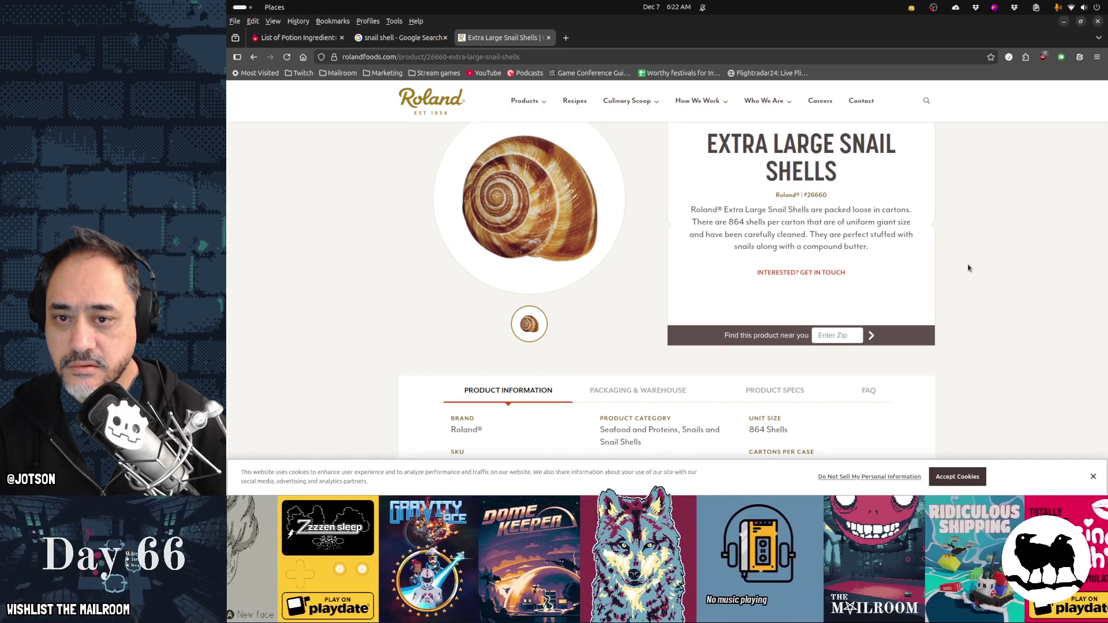
scroll(968, 268, "down", 5)
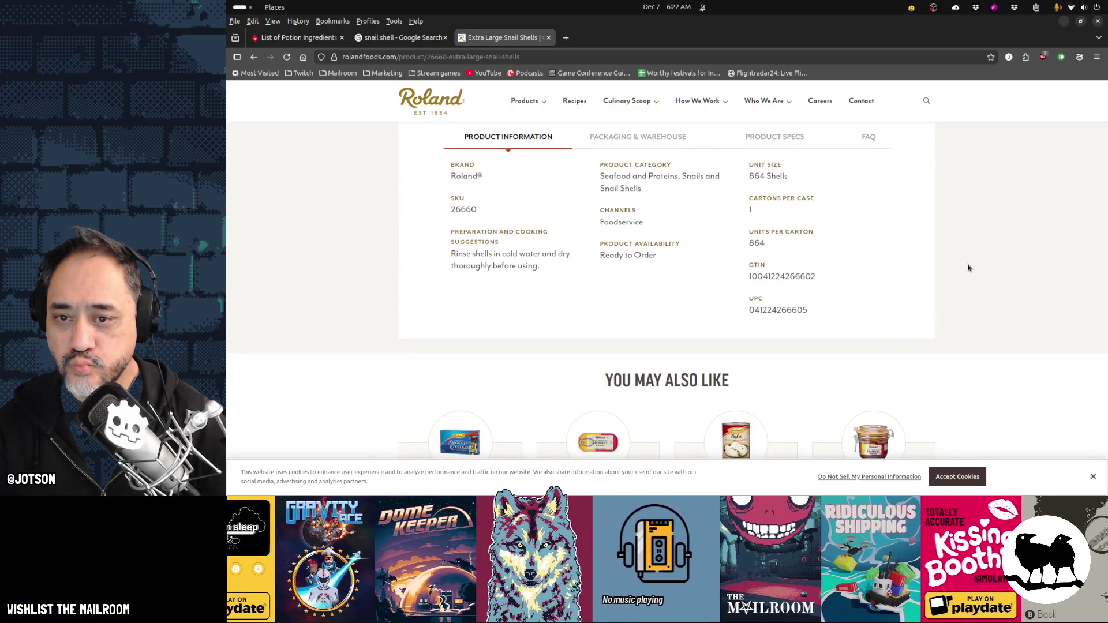
scroll(968, 267, "down", 7)
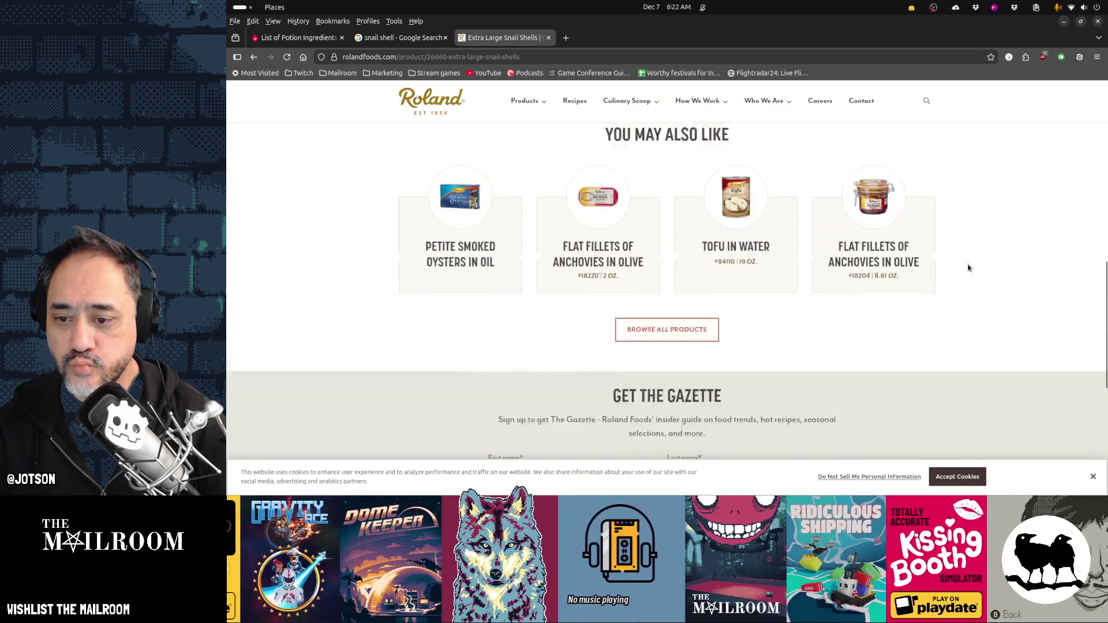
scroll(969, 268, "up", 10)
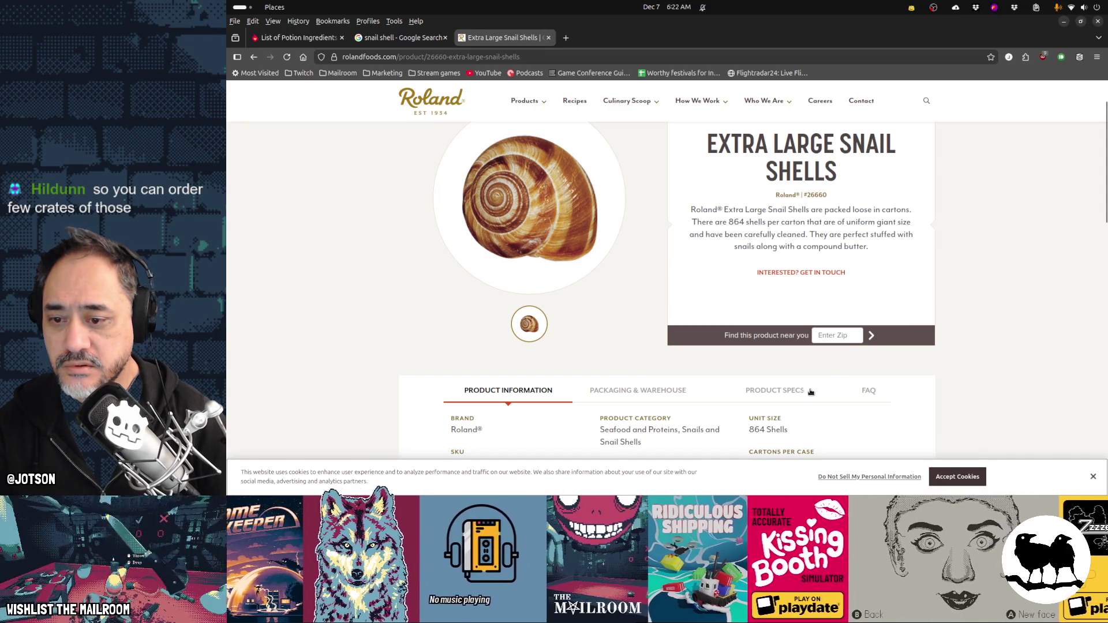
left_click(774, 391)
scroll(951, 296, "down", 3)
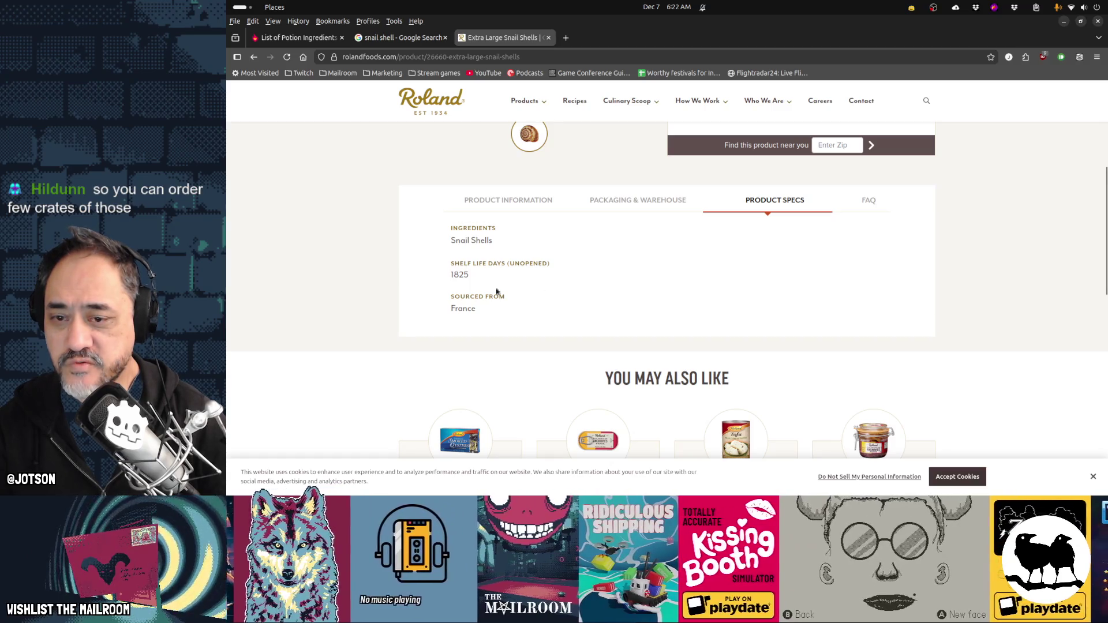
Check the FAQ and Packaging & Warehouse tabs for case and pallet dimensions
left_click(870, 202)
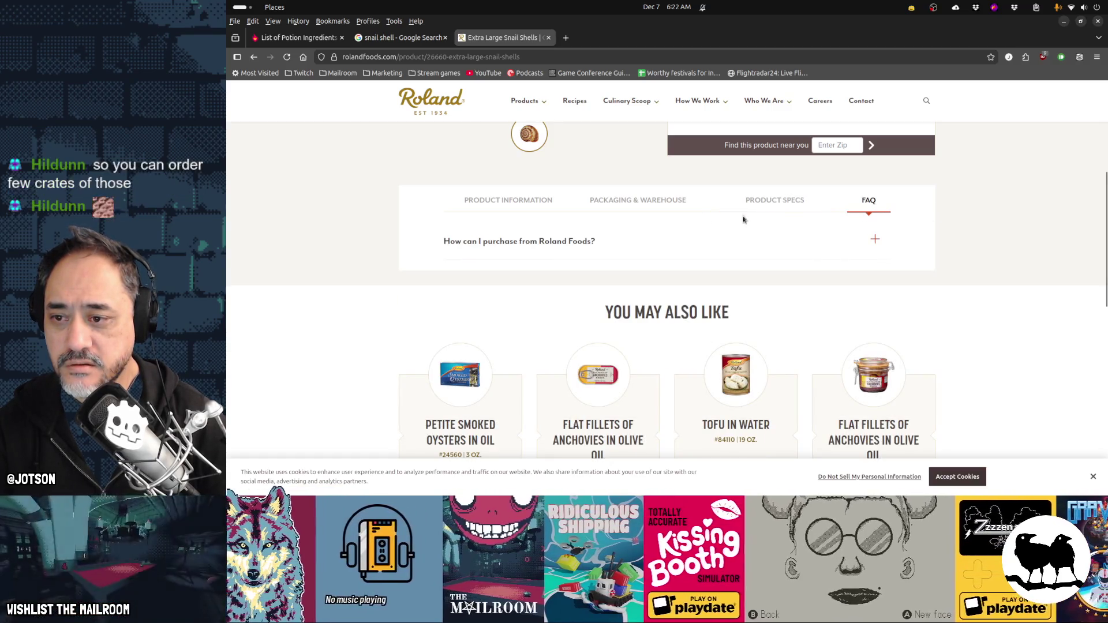
left_click(641, 202)
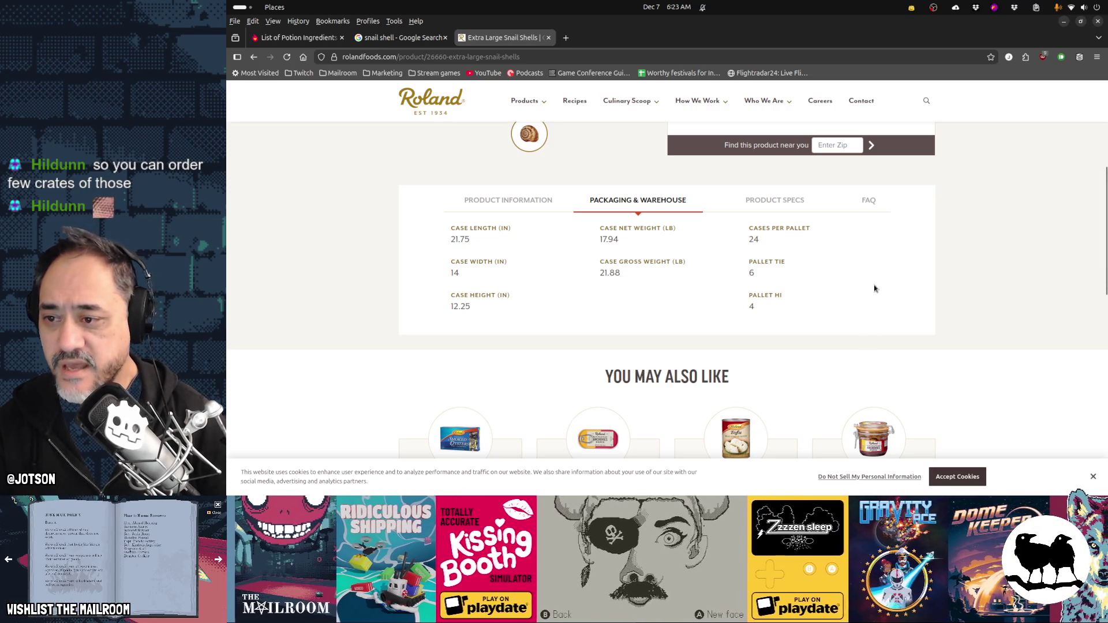
scroll(900, 340, "up", 1)
scroll(900, 340, "up", 5)
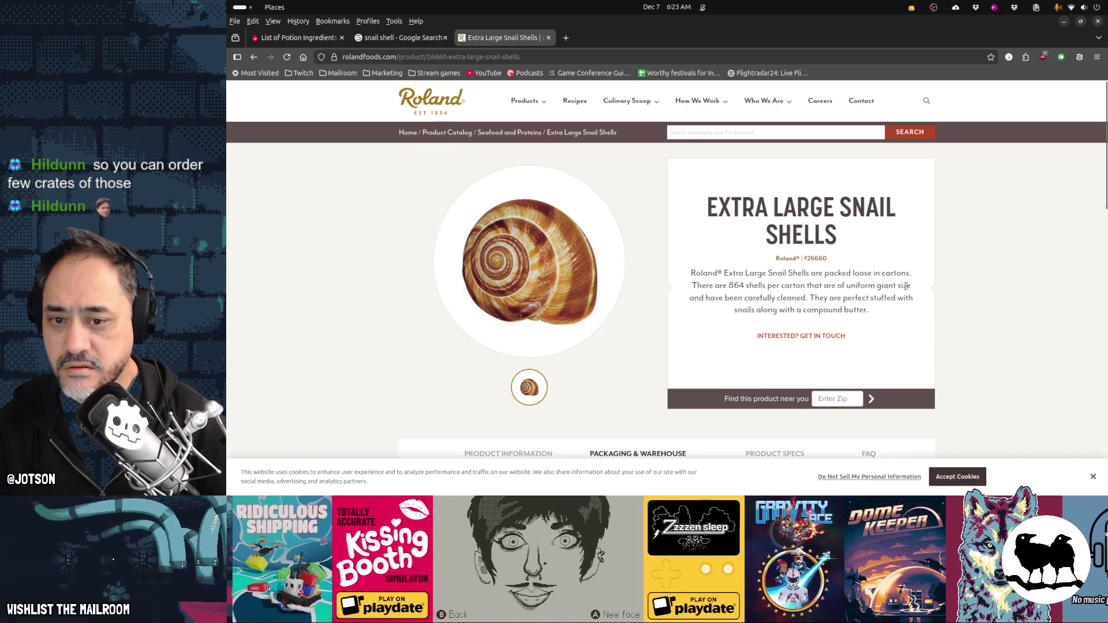
scroll(906, 286, "down", 3)
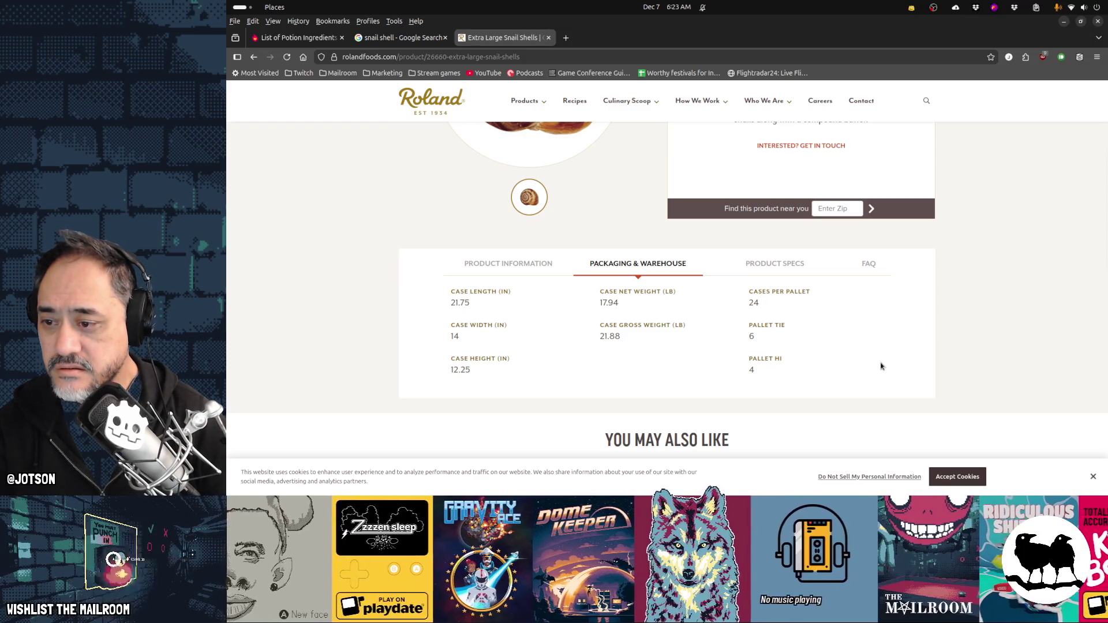
scroll(881, 366, "up", 3)
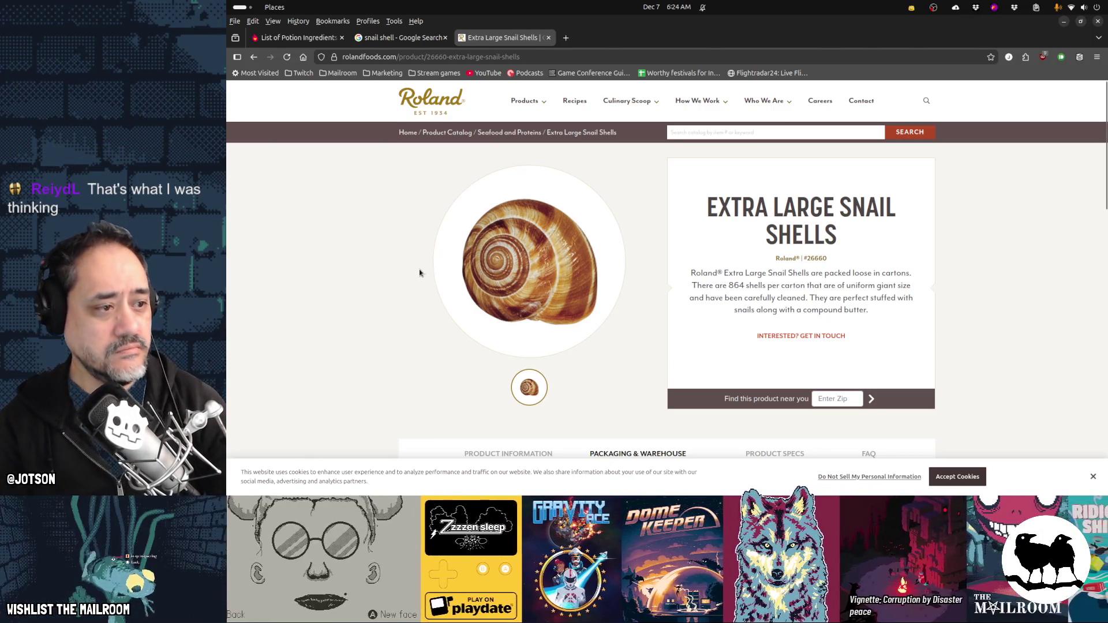
Go back from the snail shell product page to Google's Redirect Notice page
key("alt+Left")
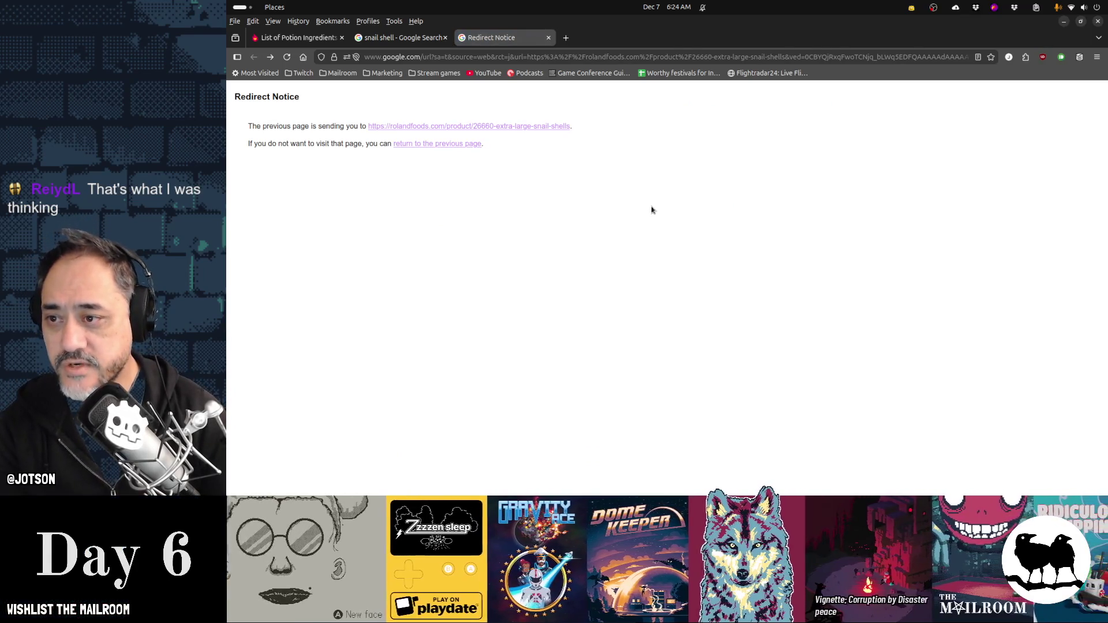
Close the Redirect Notice tab, preview the Snails and Slugs two-shell image, and copy it
middle_click(493, 40)
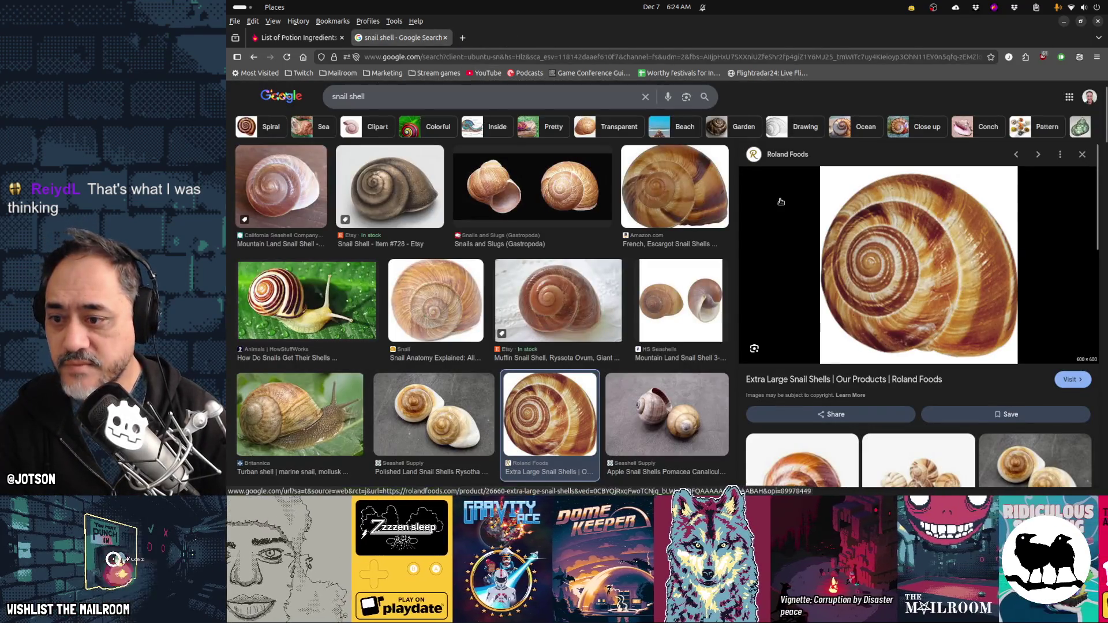
scroll(404, 341, "up", 2)
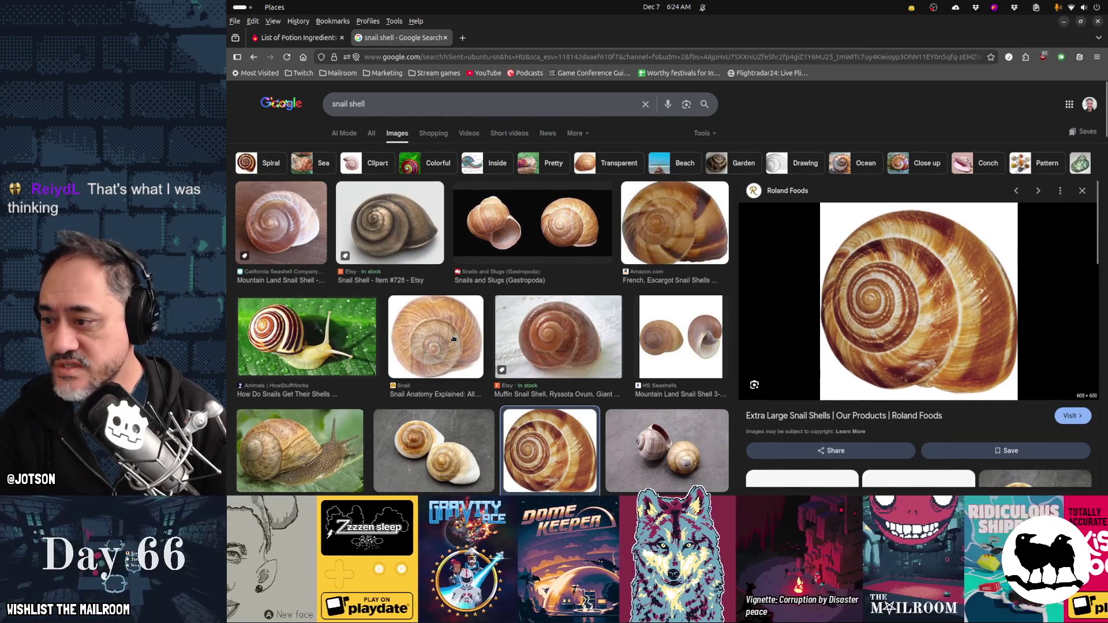
left_click(594, 260)
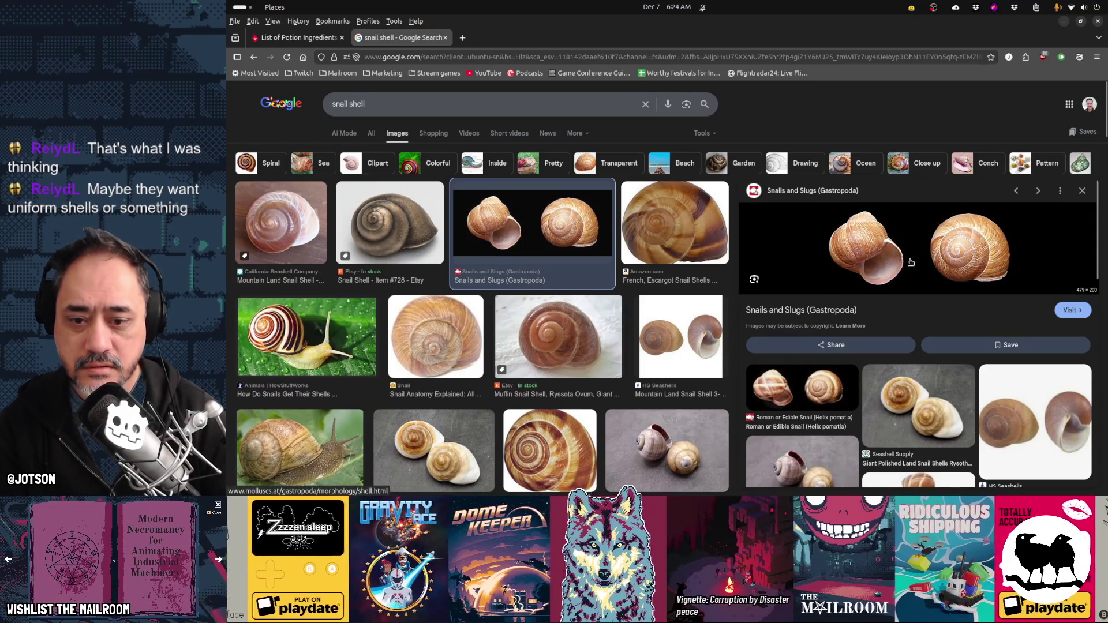
right_click(911, 262)
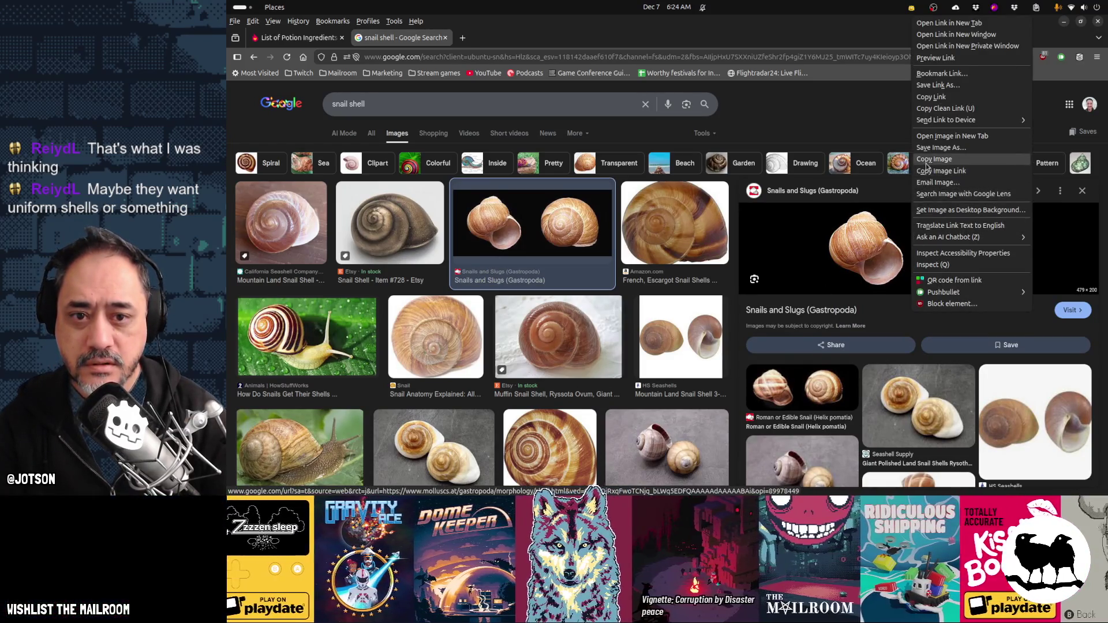
left_click(926, 163)
key("alt+Tab")
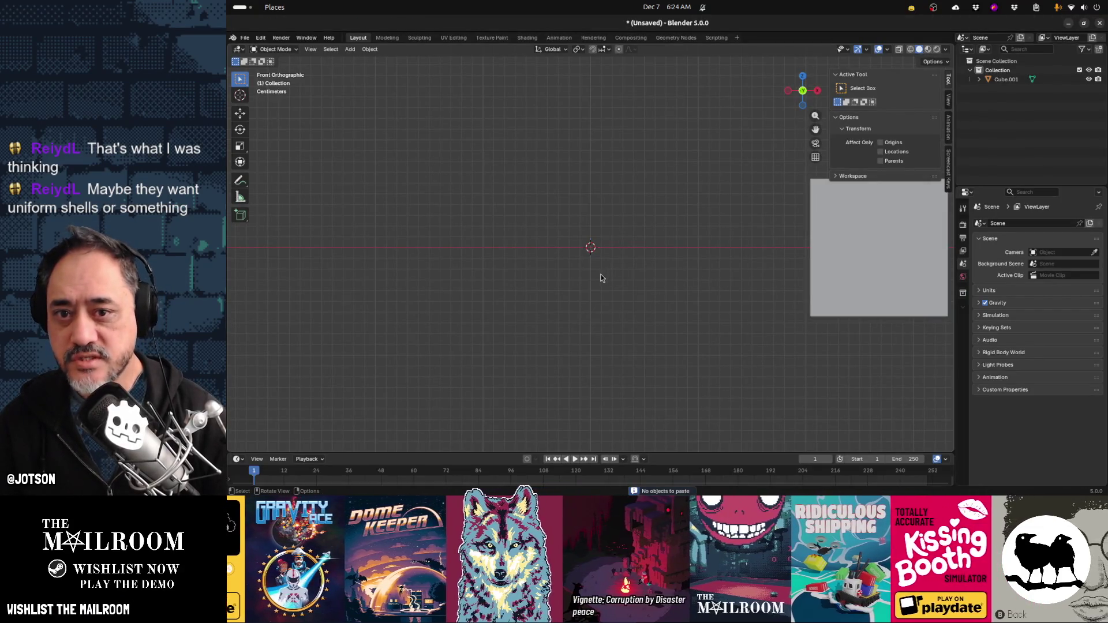
key("alt+Tab")
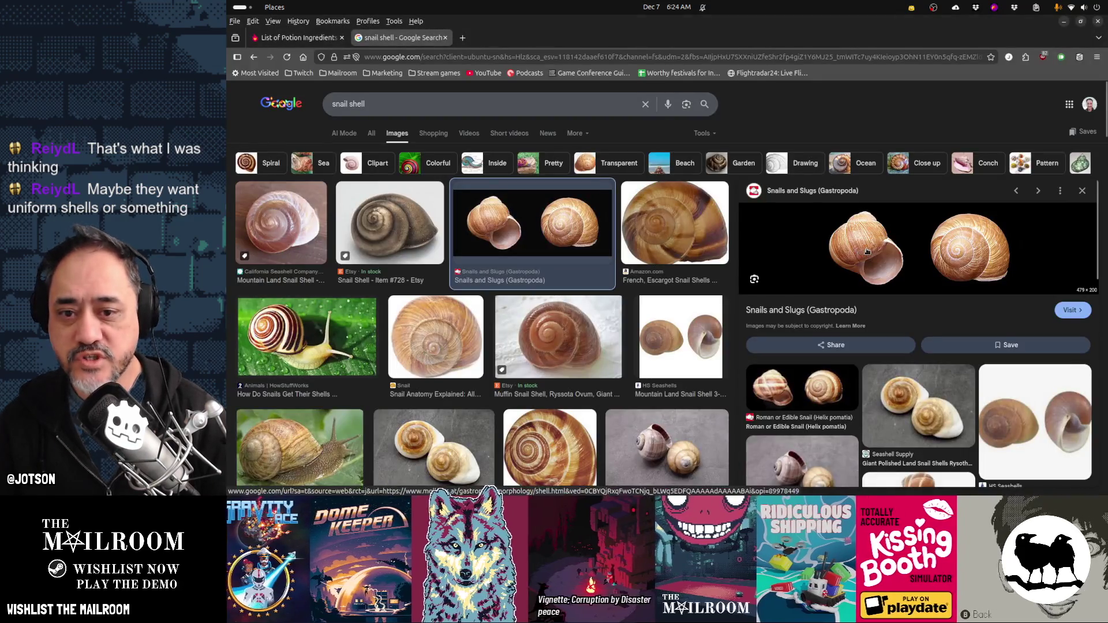
Save the two-shell photo to Downloads as h_pomatia3.jpg and open the Downloads folder
right_click(905, 253)
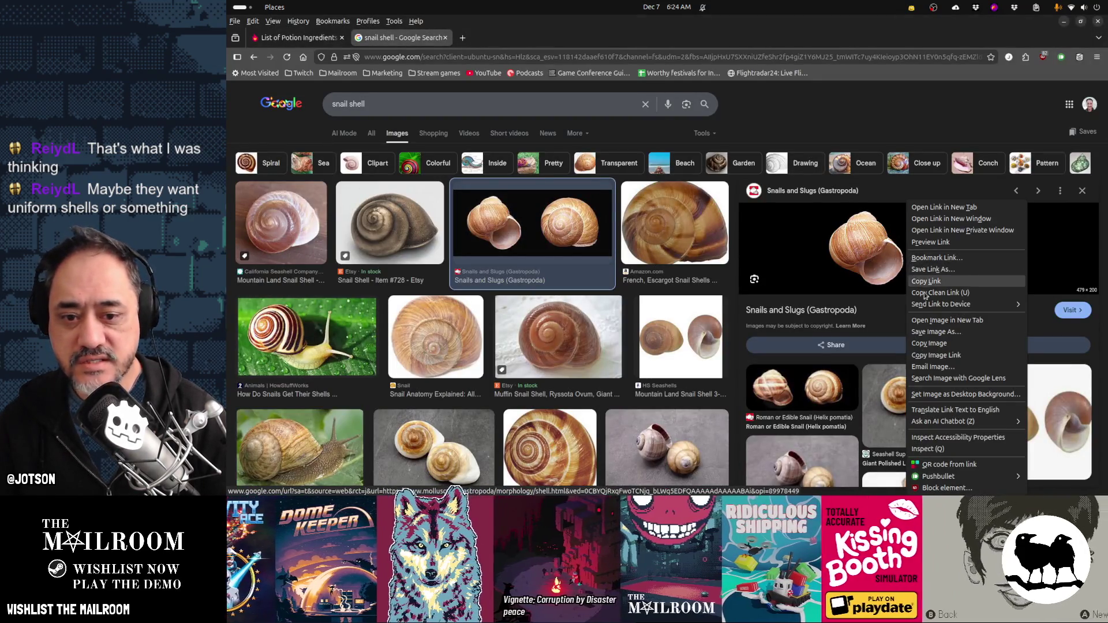
left_click(937, 333)
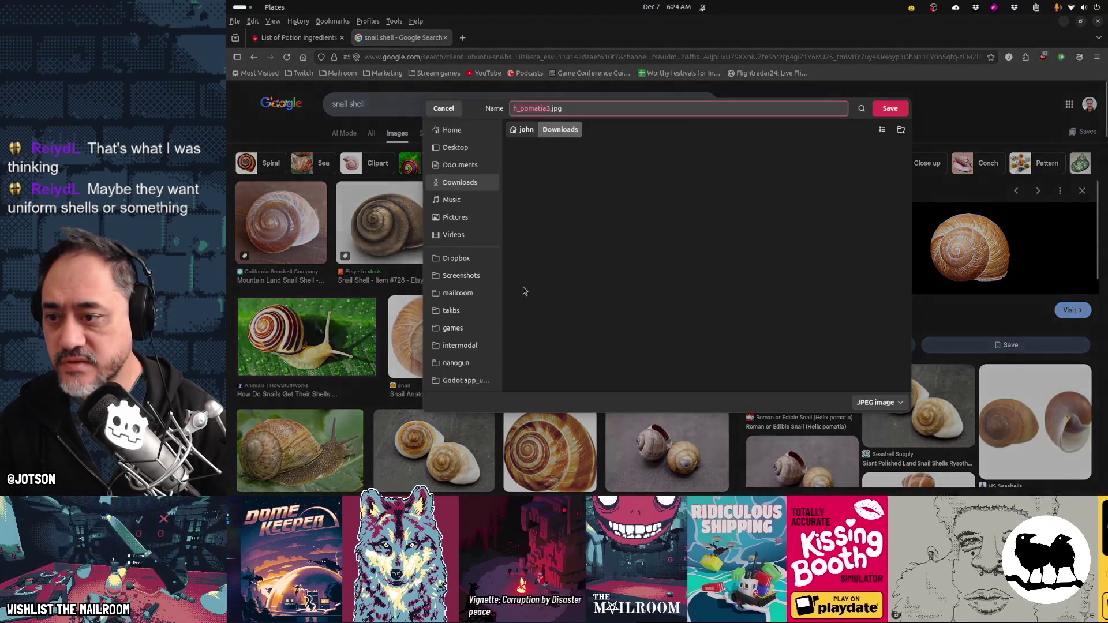
left_click(890, 108)
key("alt+Tab")
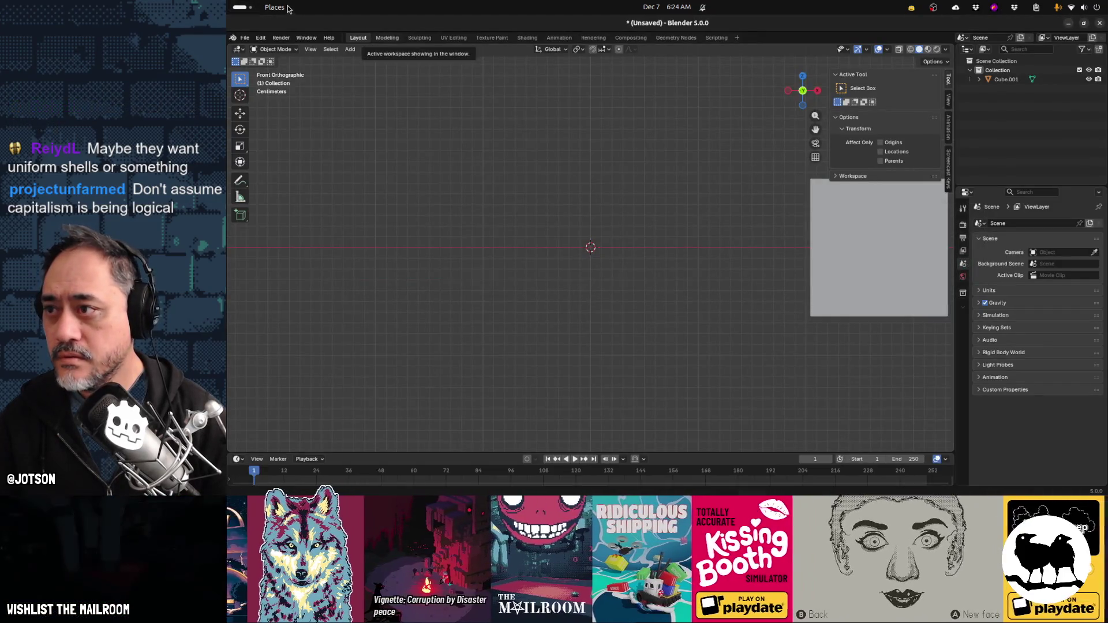
left_click(274, 7)
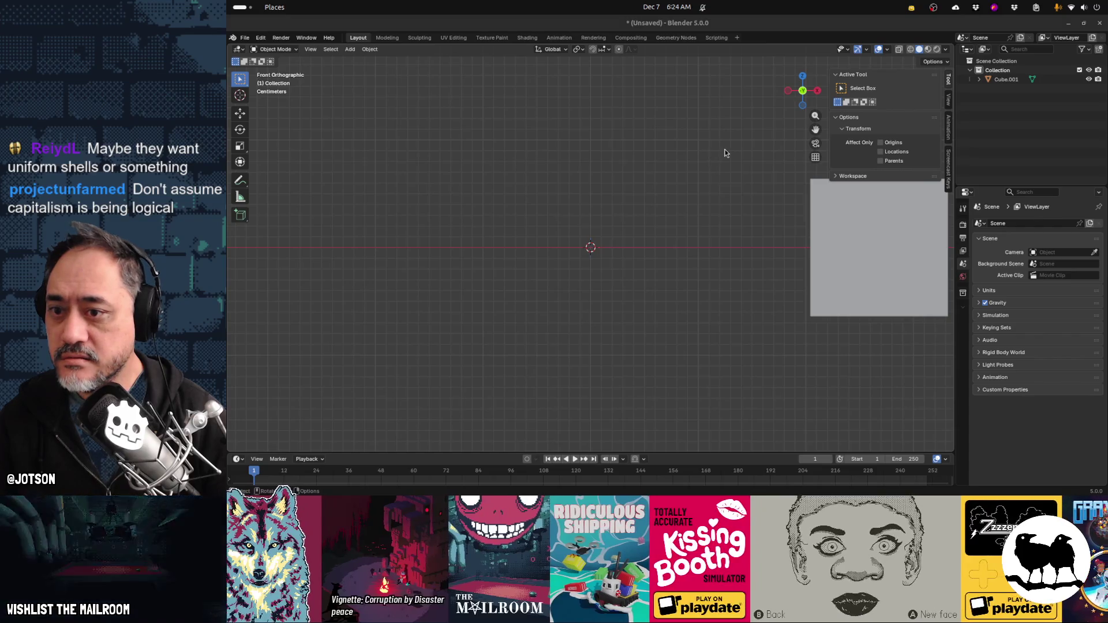
Drag h_pomatia3.jpg into the viewport as a reference image and scale it to 0.147
left_click_drag(650, 176, 363, 225)
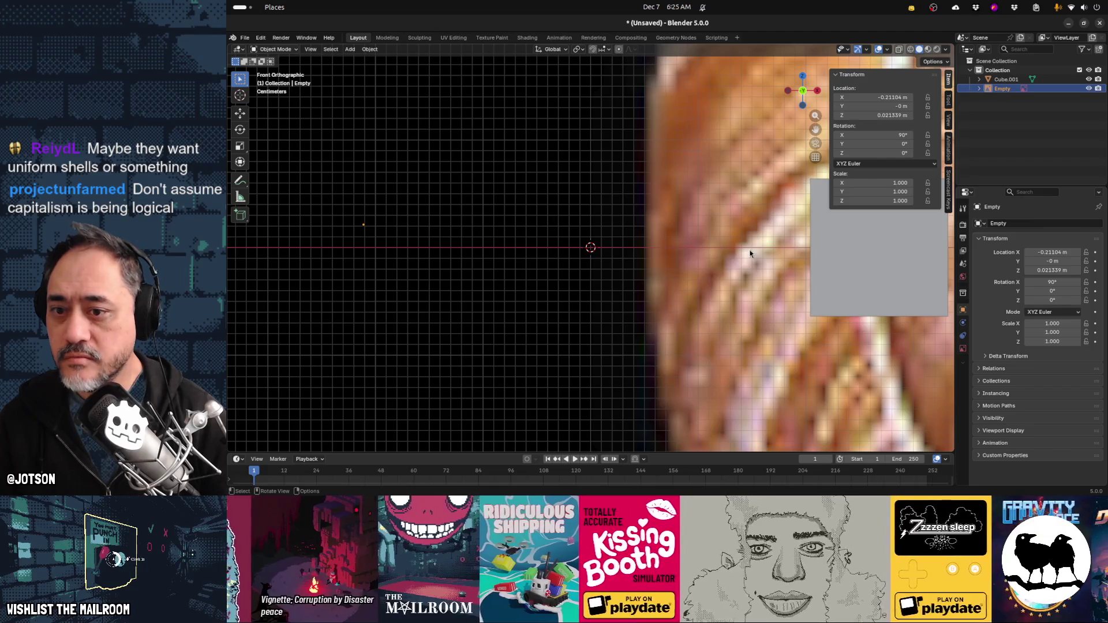
scroll(750, 253, "down", 10)
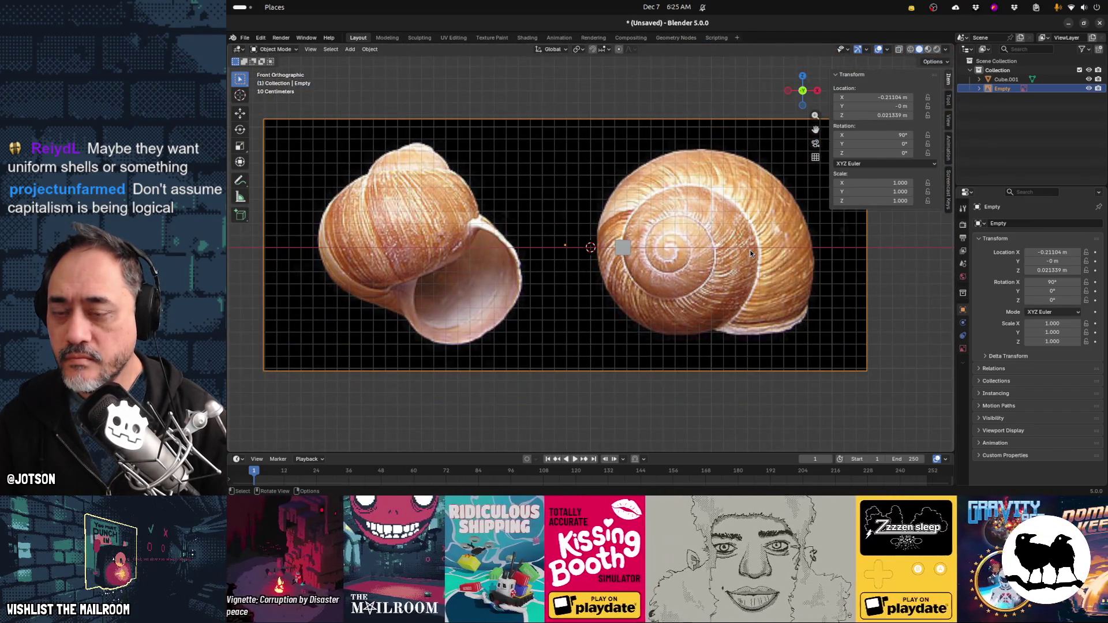
key("s")
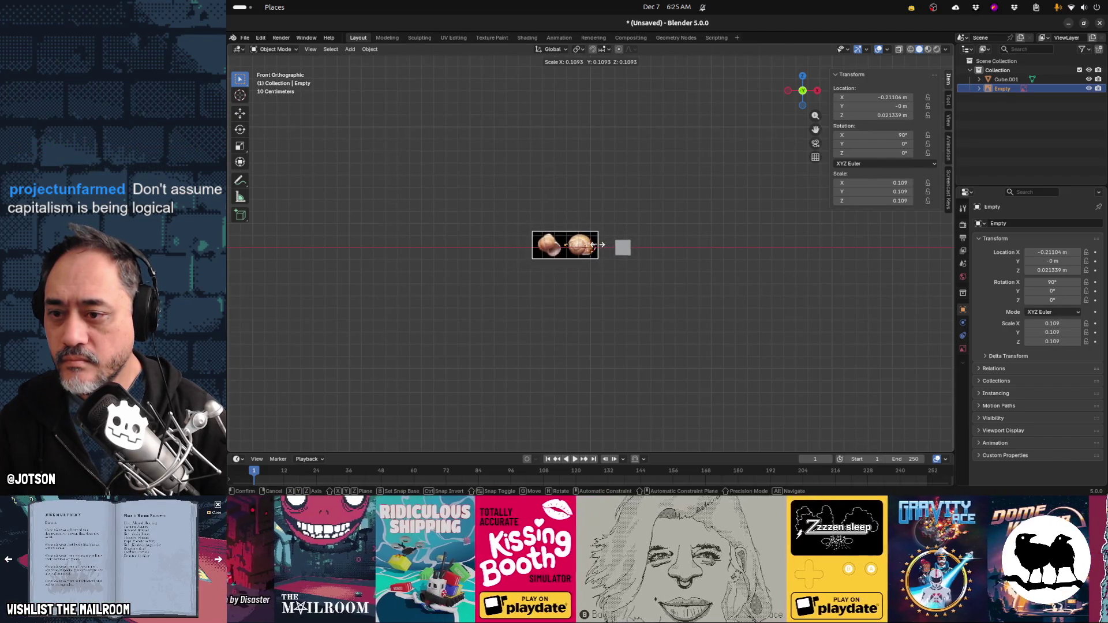
left_click(600, 247)
scroll(587, 258, "up", 10)
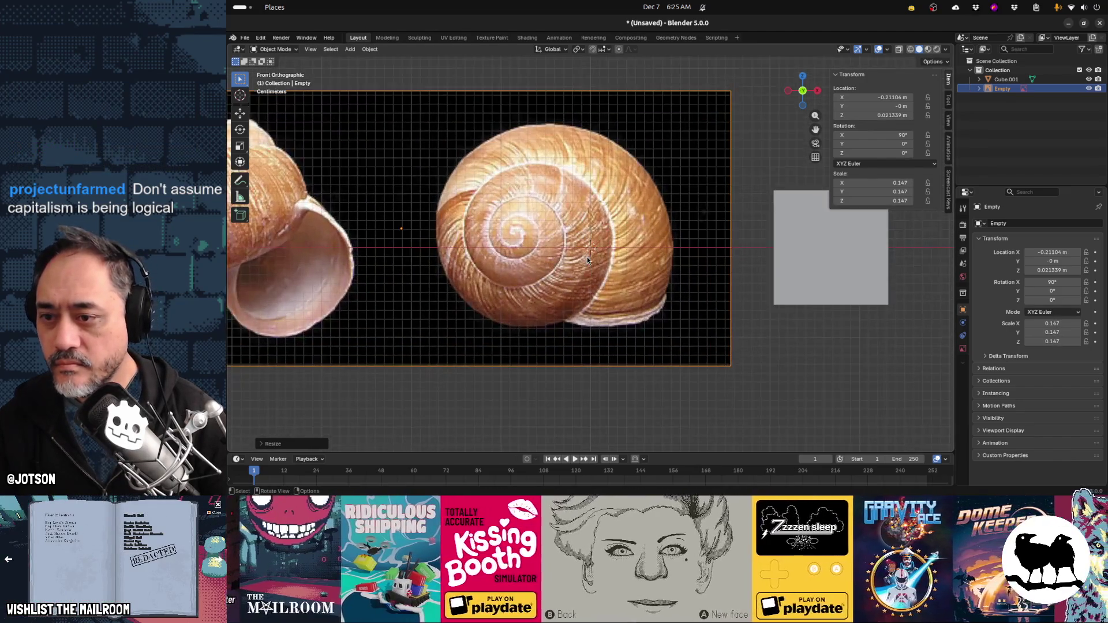
Pan and zoom the view to frame both shells in the reference photo
middle_click_drag(587, 257, 660, 251, "shift")
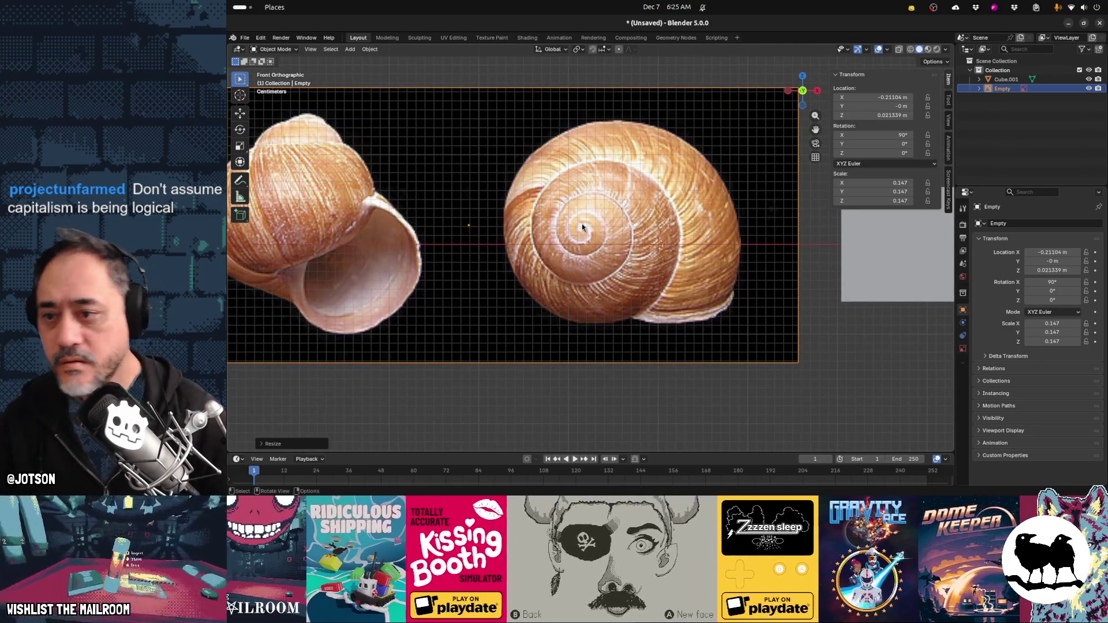
middle_click_drag(582, 227, 621, 225, "shift")
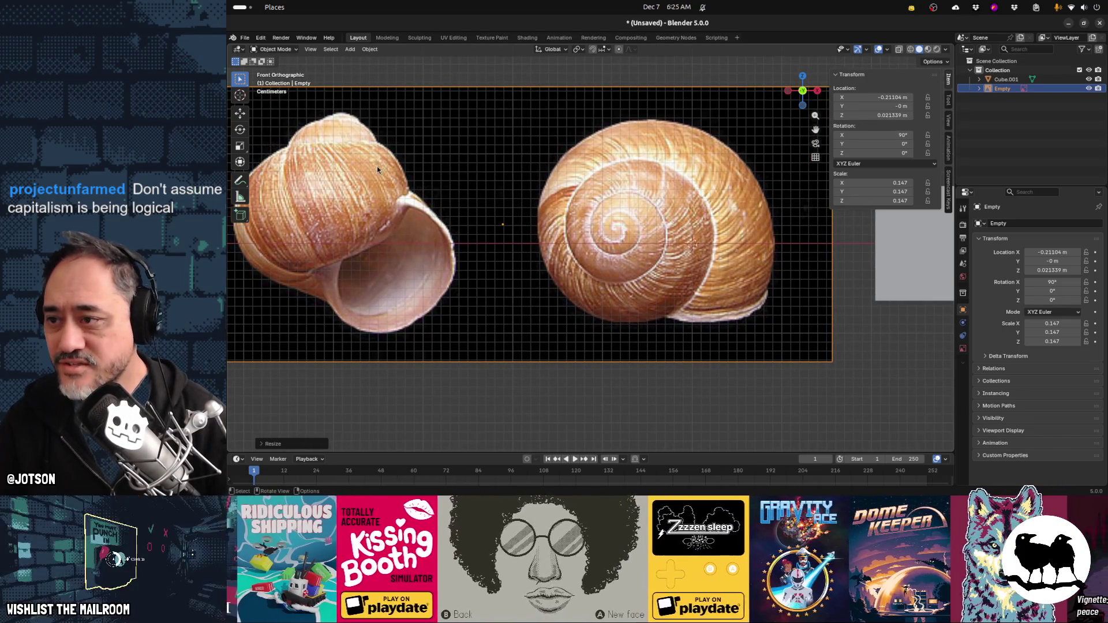
middle_click_drag(454, 210, 522, 211, "shift")
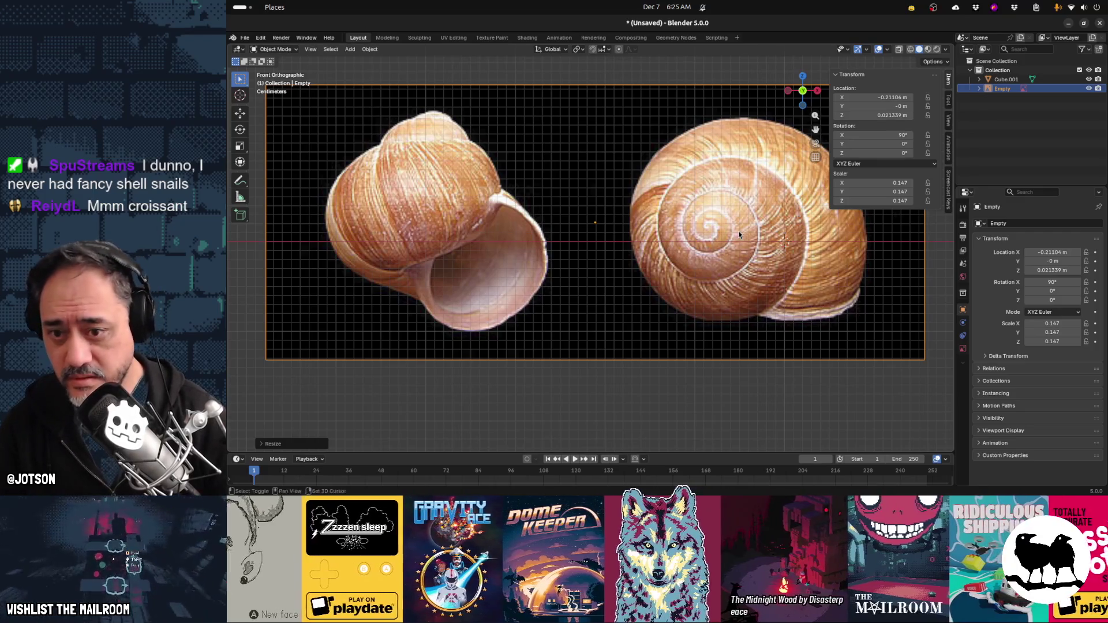
middle_click_drag(740, 231, 694, 230, "shift")
scroll(693, 231, "up", 1)
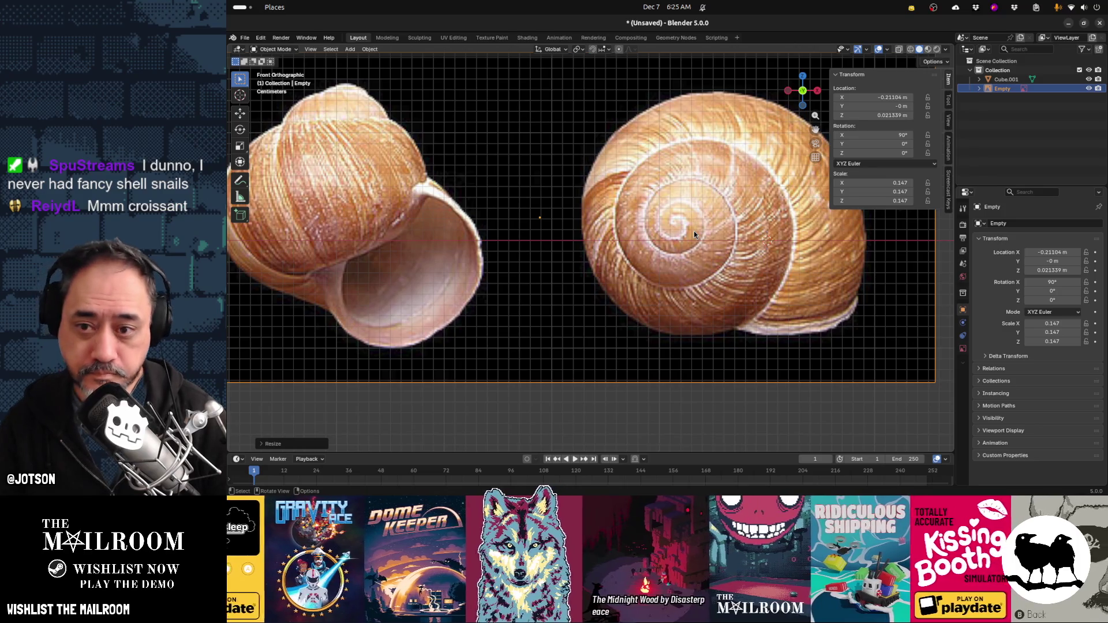
key("shift+a")
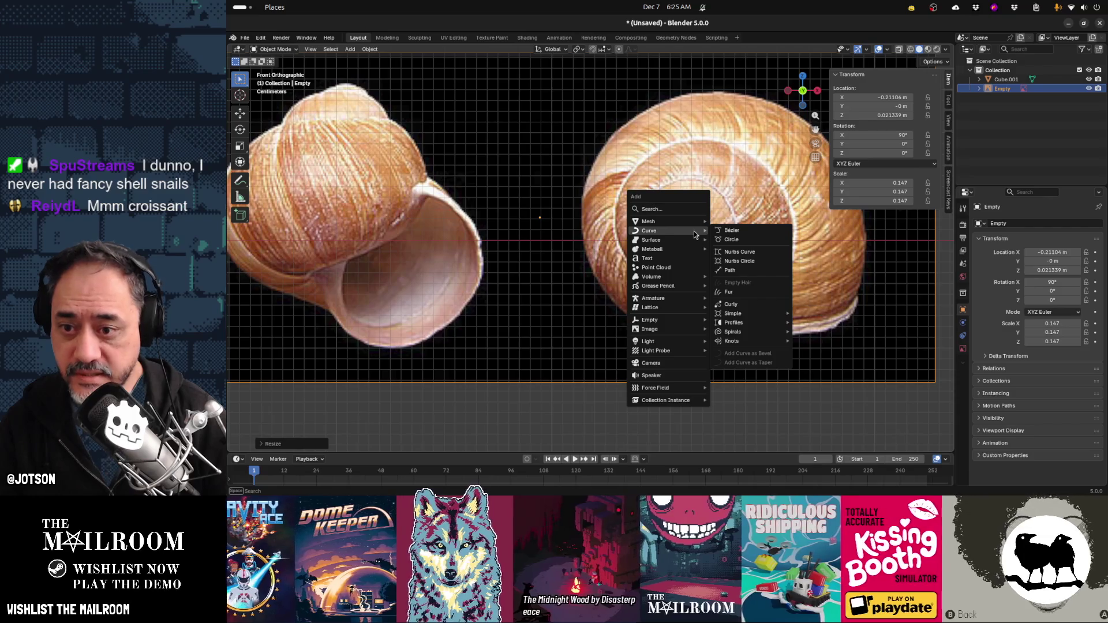
Add a mesh plane and rotate it 90° on the X axis
mouse_move(694, 225)
left_click(754, 223)
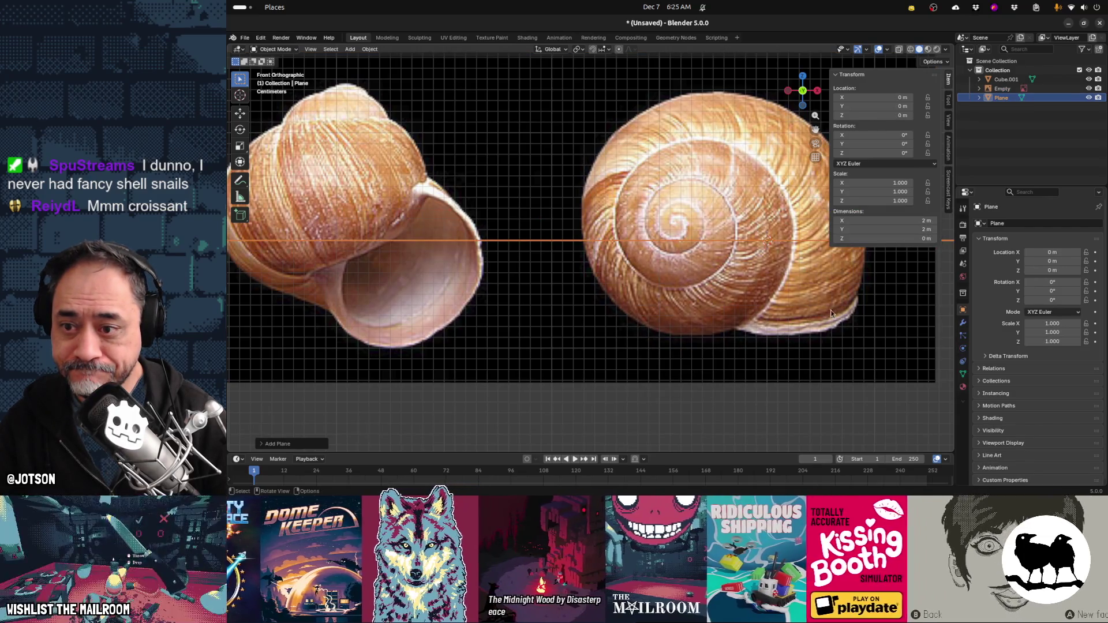
key("r")
key("x")
key("9")
key("0")
key("Return")
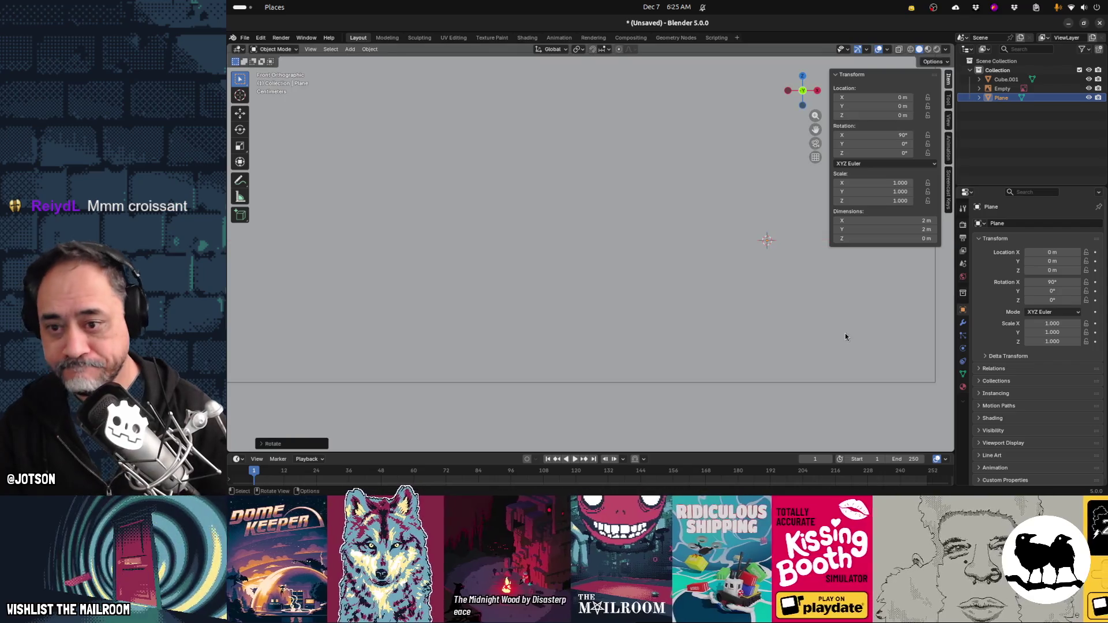
Scale the plane down to 0.007 and begin moving it over the shell
key("s")
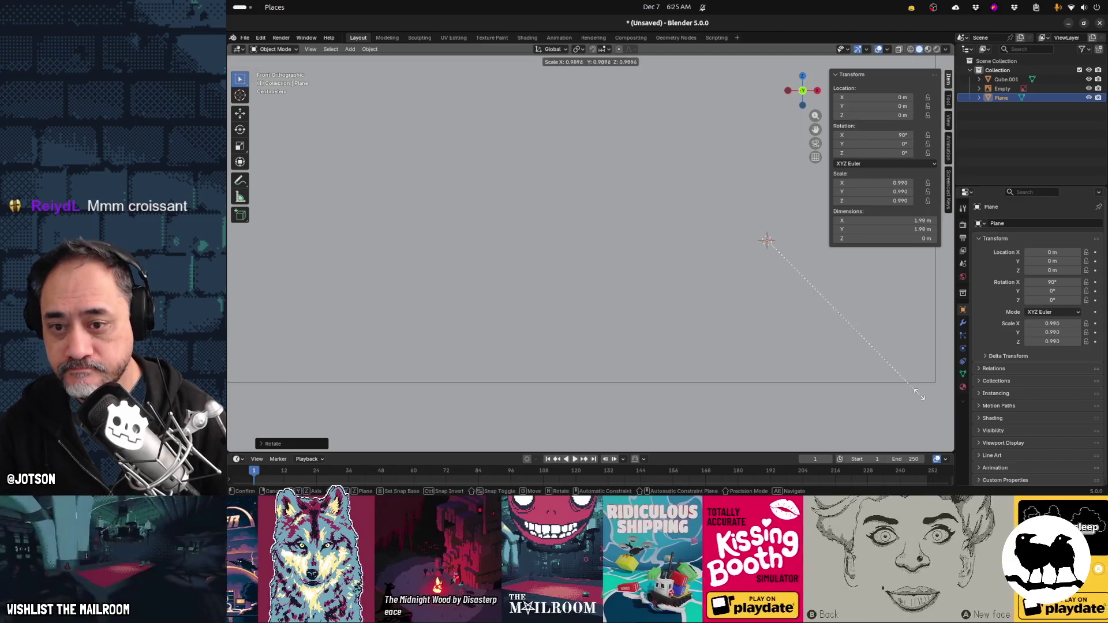
key("Return")
key("s")
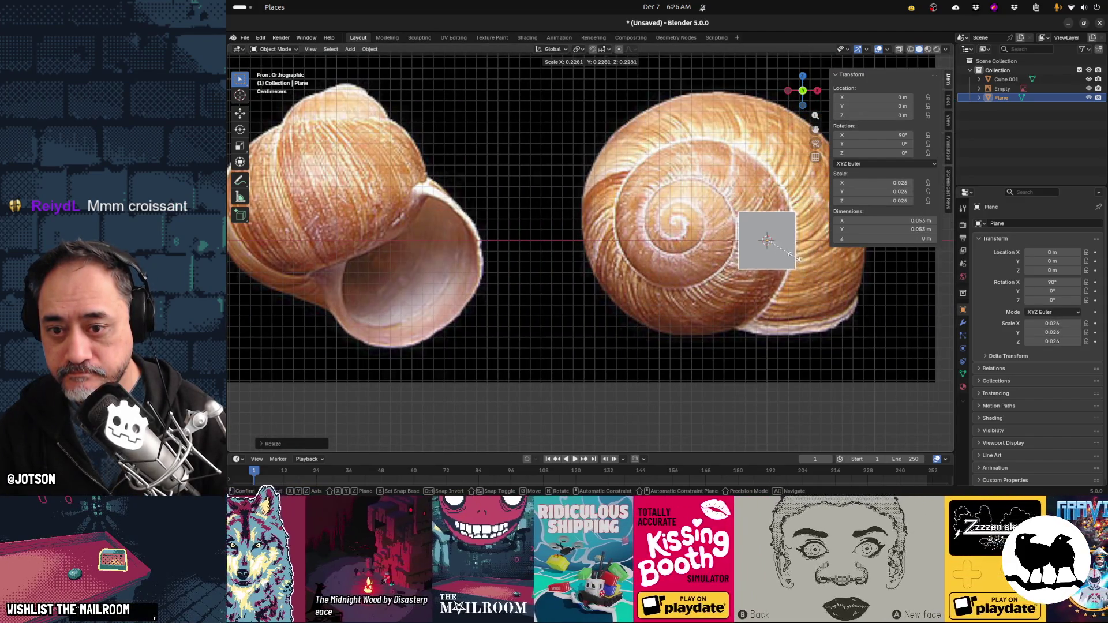
key("Return")
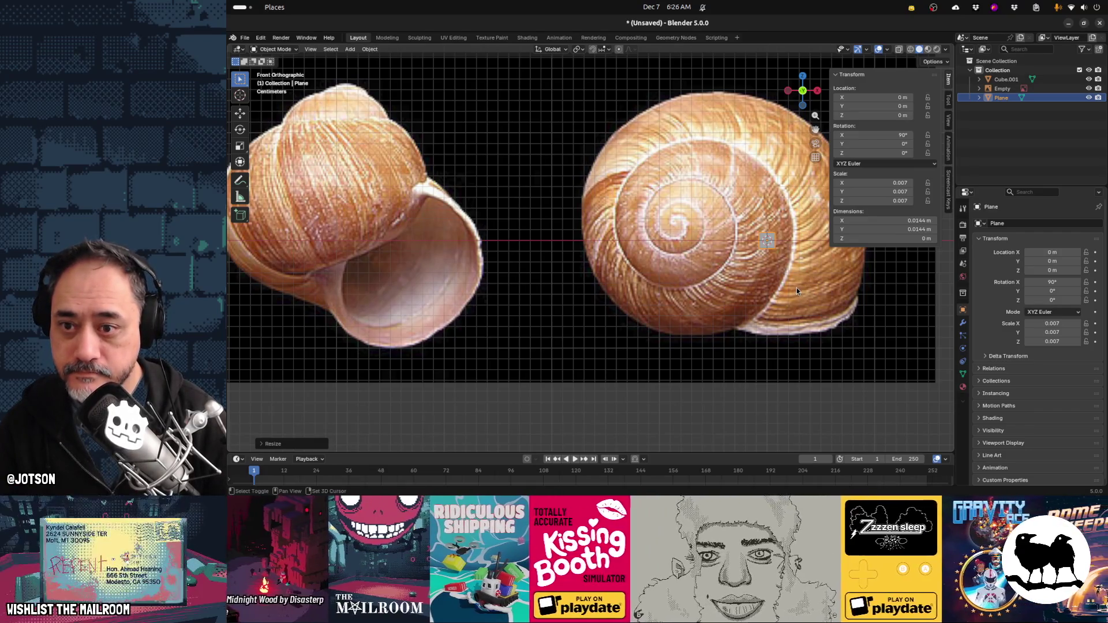
key("g")
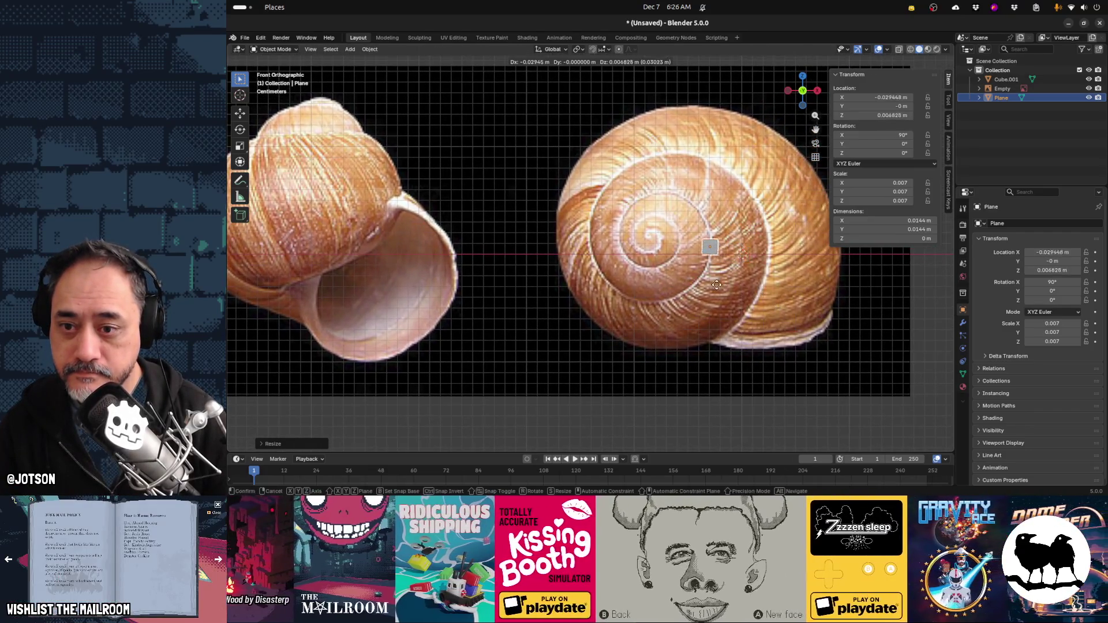
Place the plane near the right shell's spiral centre and adjust its size
left_click(680, 279)
mouse_move(697, 277)
middle_mouse_down()
mouse_move(718, 281)
mouse_move(695, 275)
middle_mouse_up()
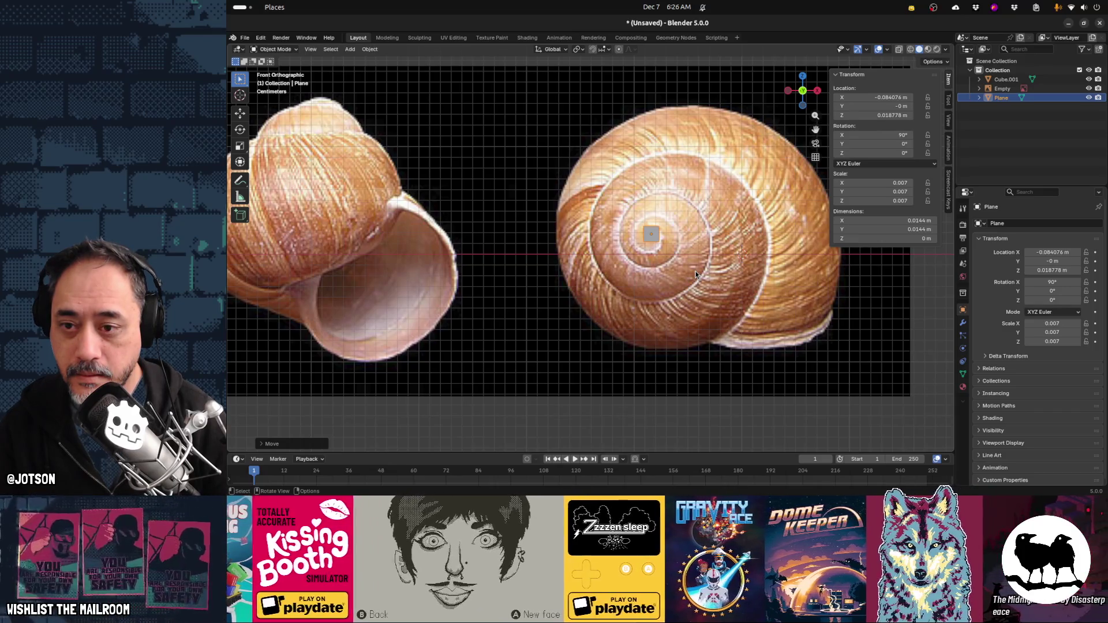
key("g")
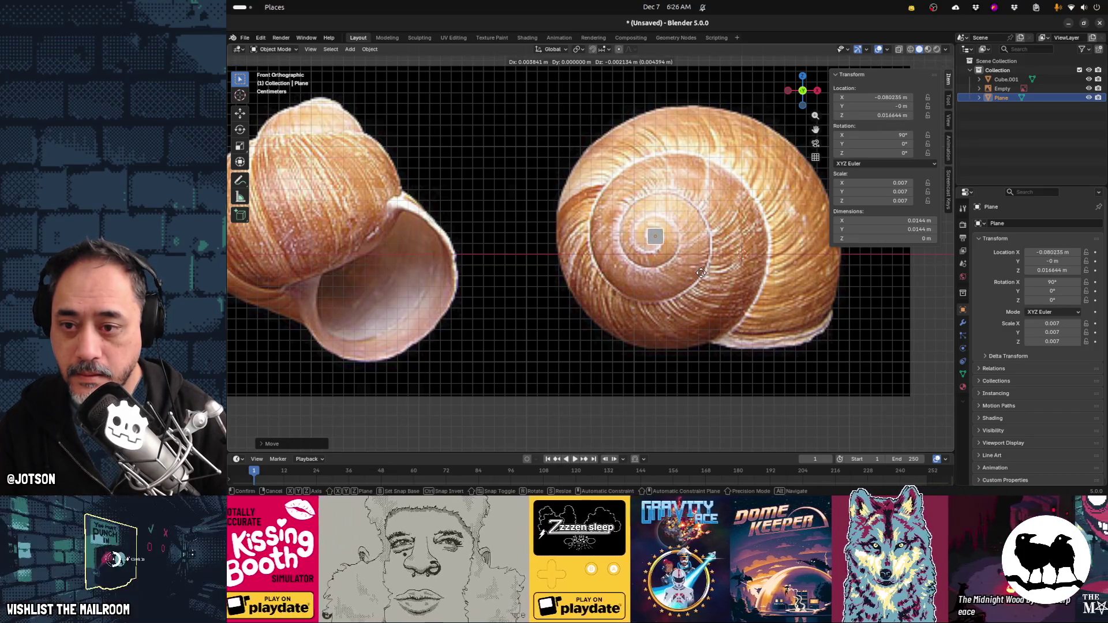
key("s")
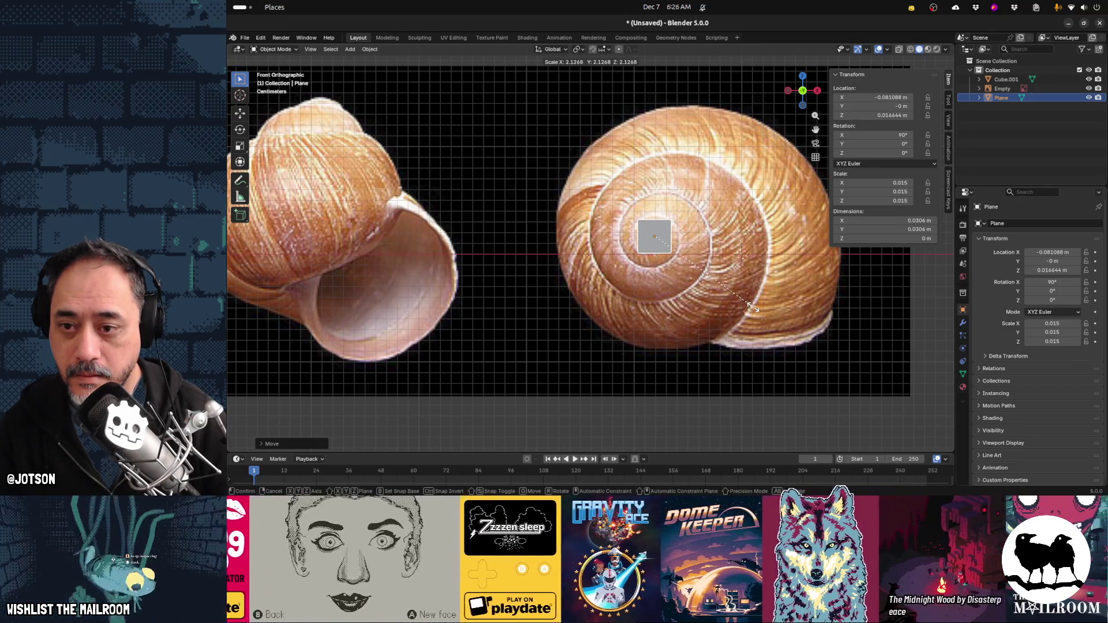
left_click(753, 309)
key("s")
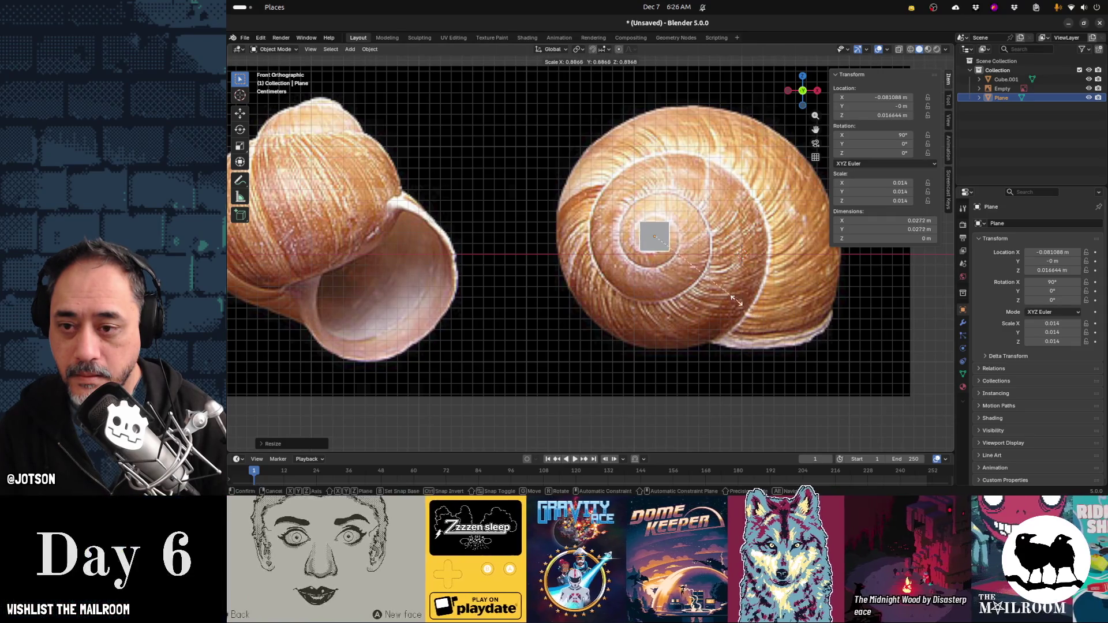
left_click(715, 297)
Fine-tune the plane onto the spiral core at scale 0.006, then zoom in
key("g")
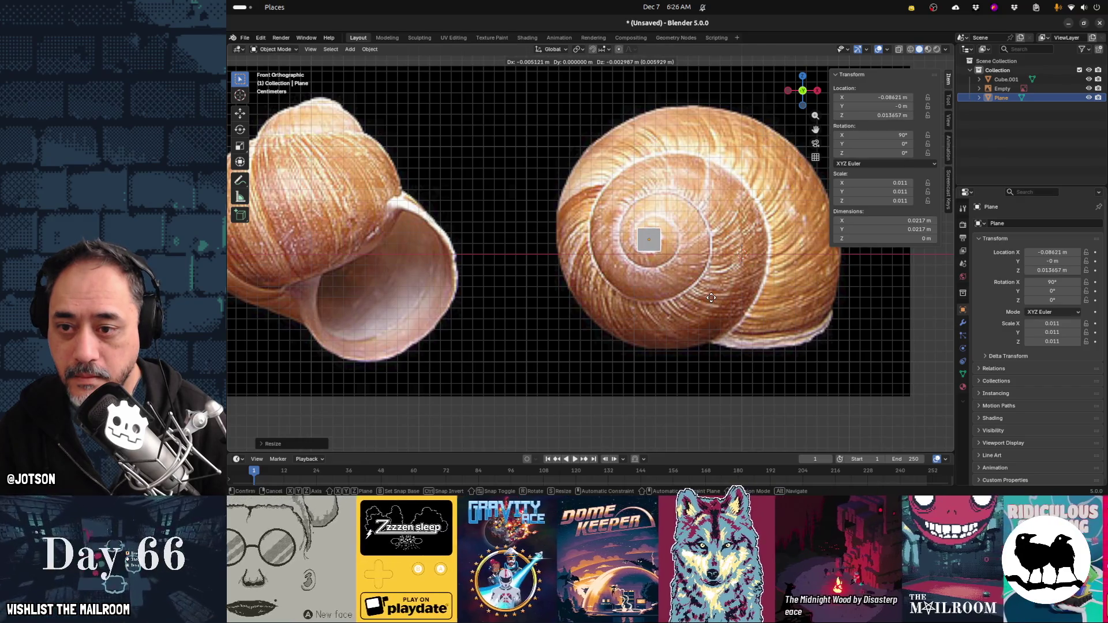
left_click(711, 298)
key("s")
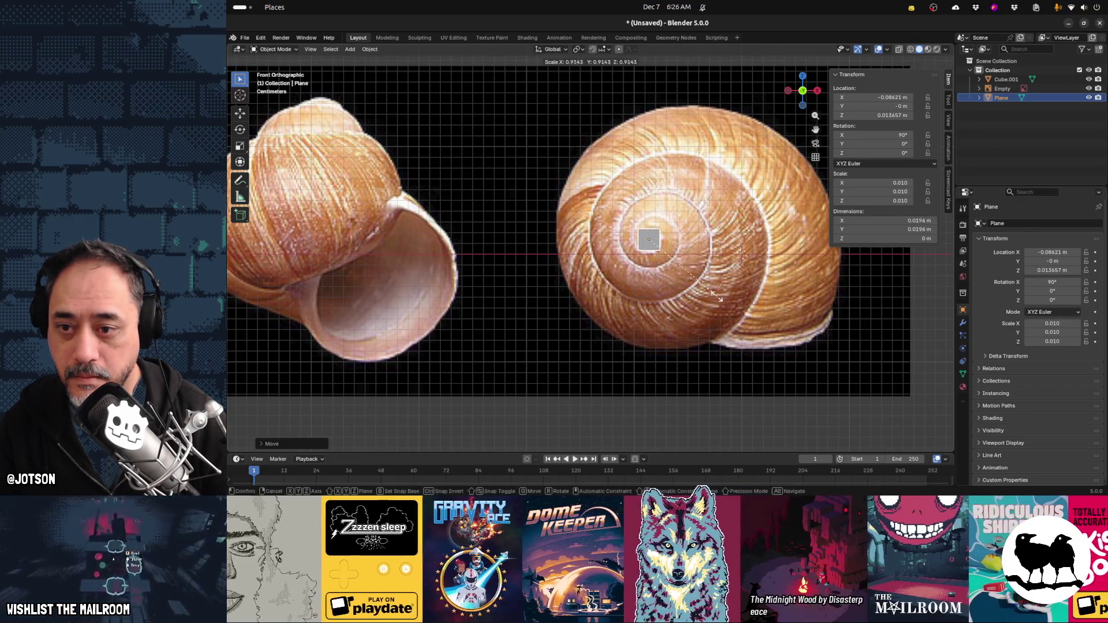
left_click(678, 283)
key("g")
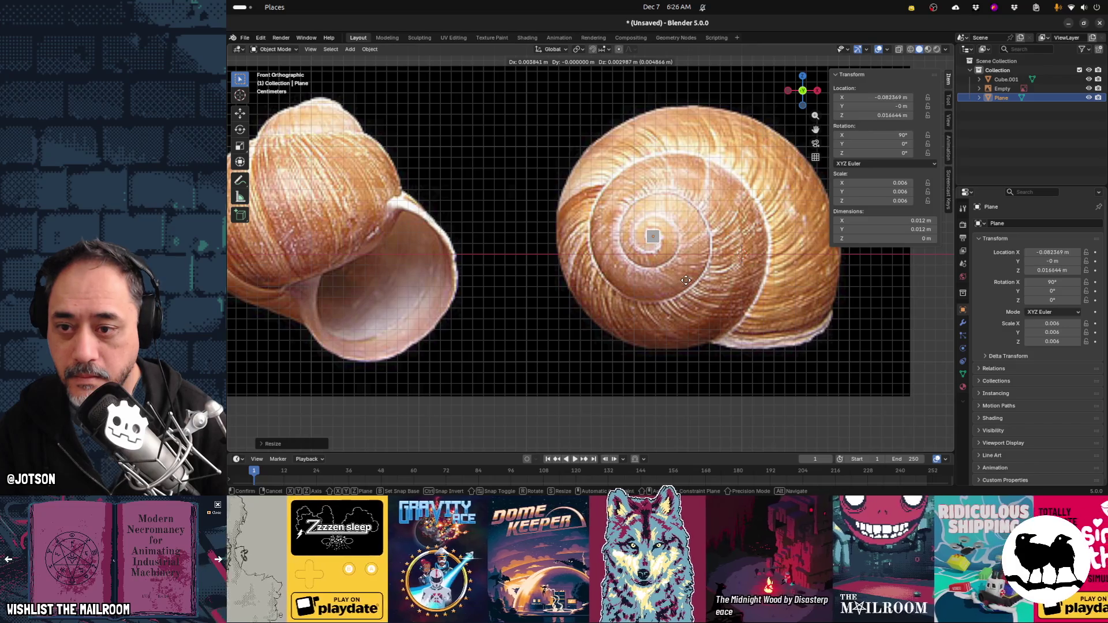
left_click(686, 279)
scroll(689, 287, "up", 3)
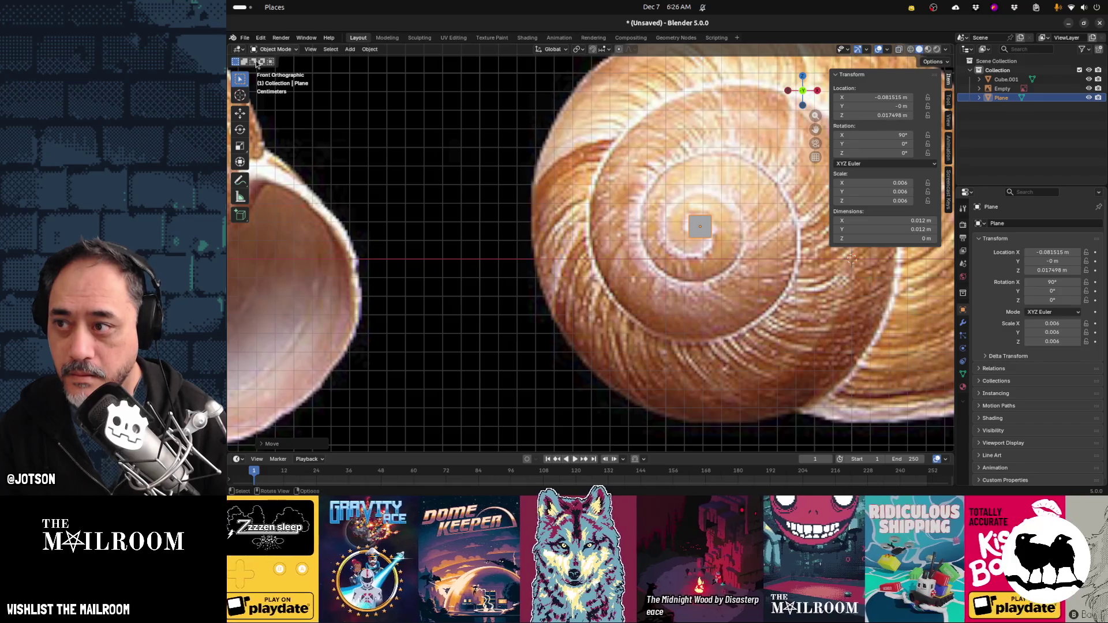
In Edit Mode, select the plane's bottom edge and move it along the spiral
key("Tab")
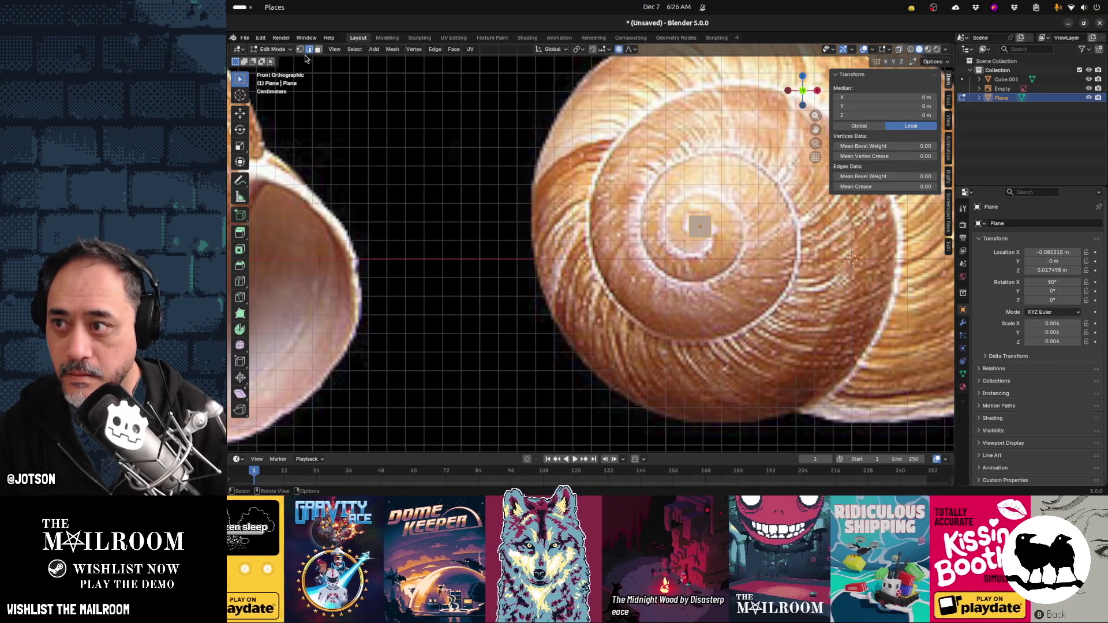
left_click(695, 237)
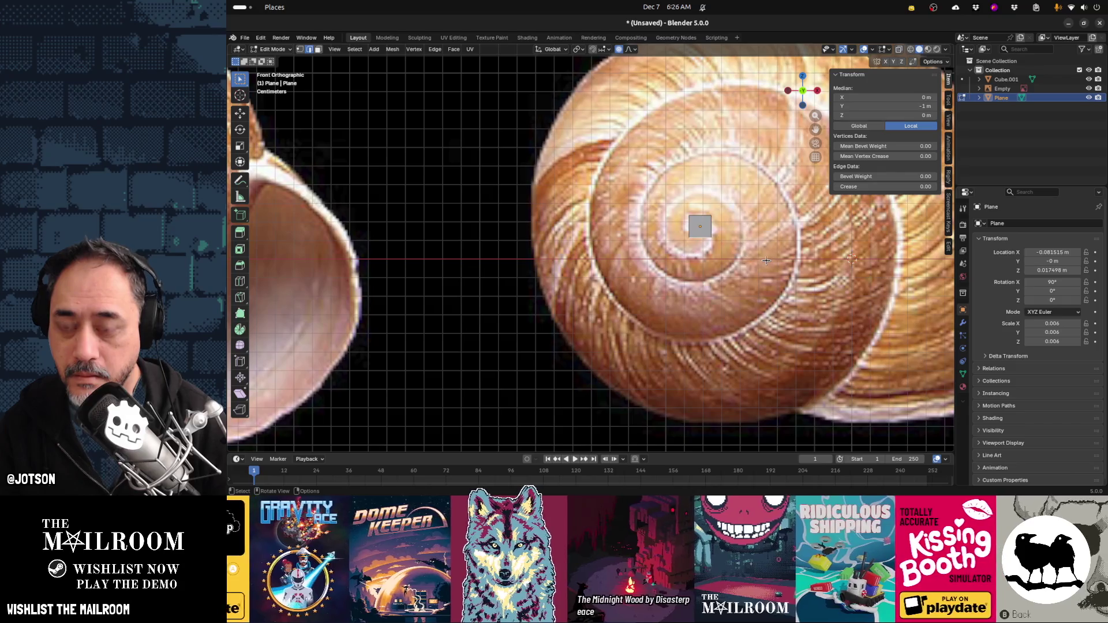
key("g")
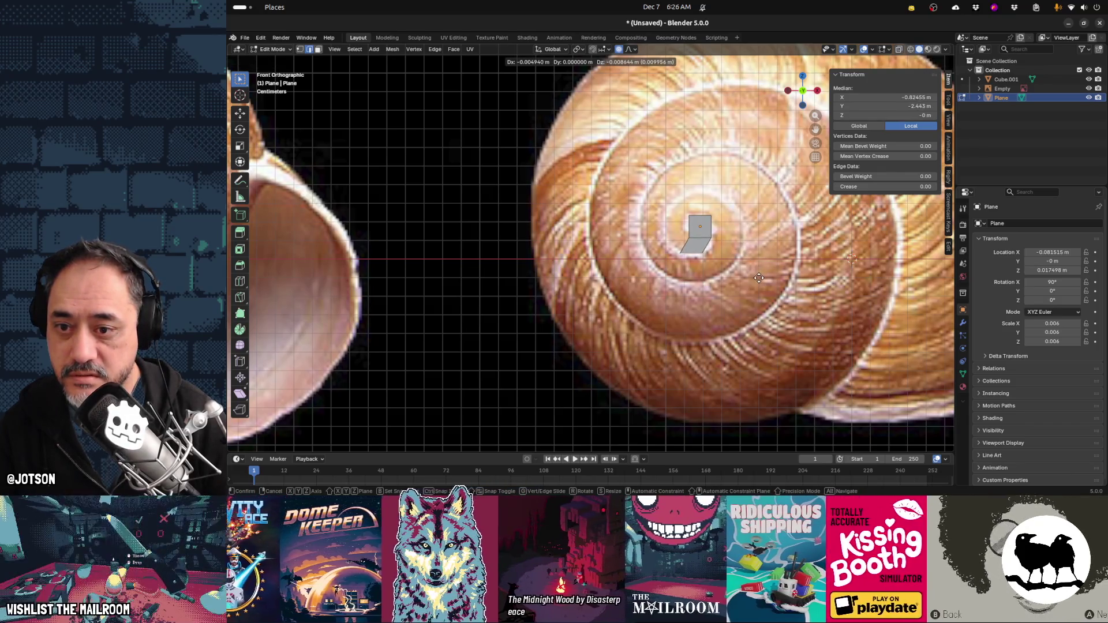
left_click(683, 245)
key("g")
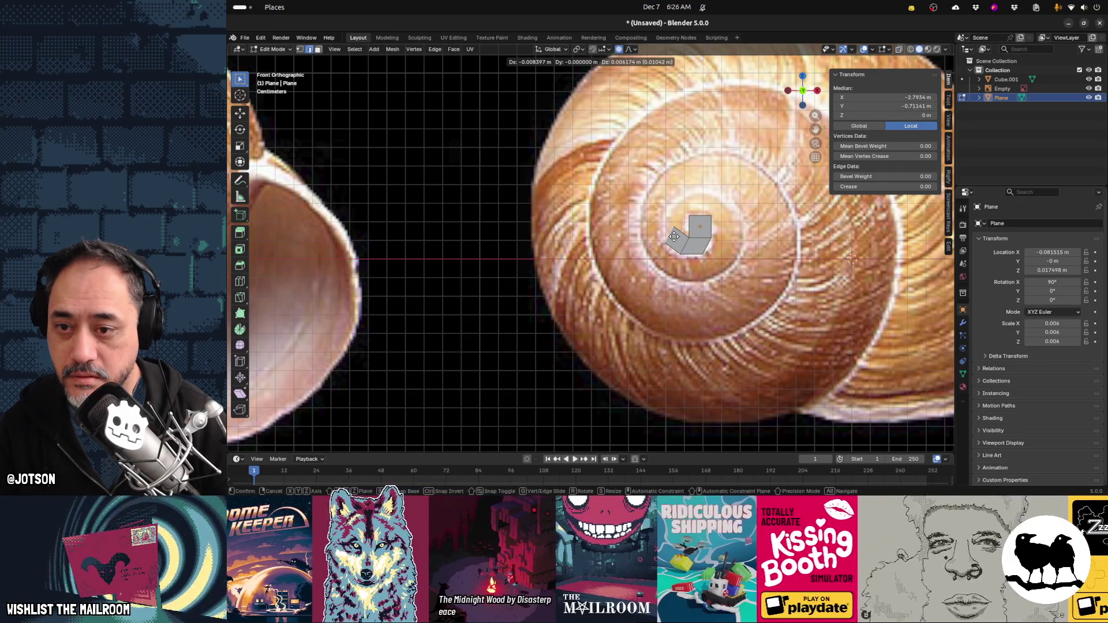
left_click(679, 235)
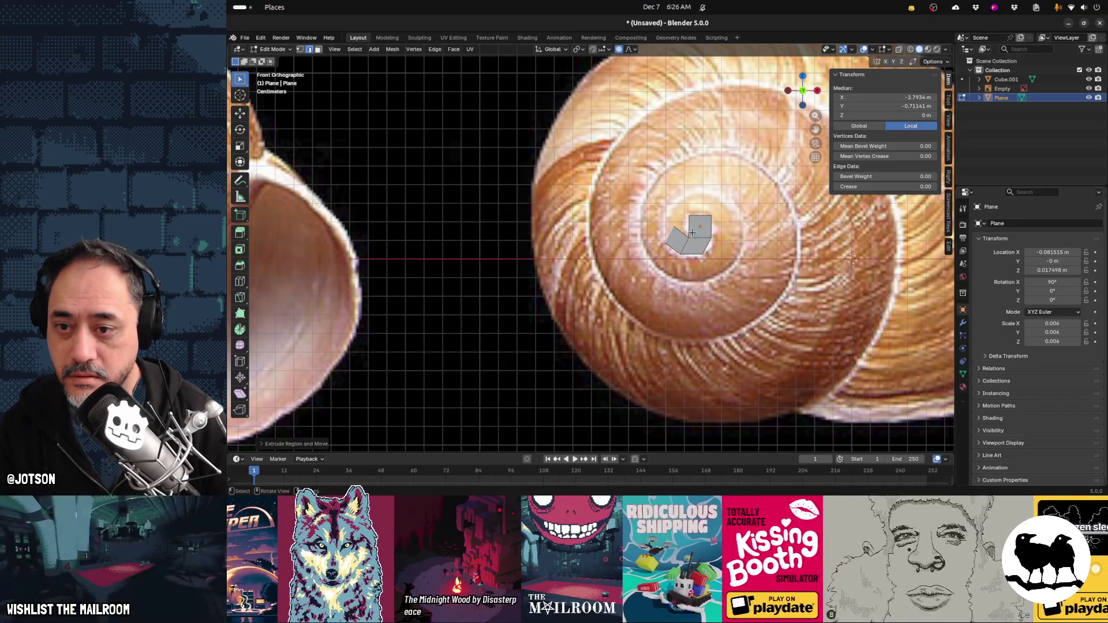
Rotate, reposition and resize the end edge to follow the shell curve, proportional editing off
key("r")
key("o")
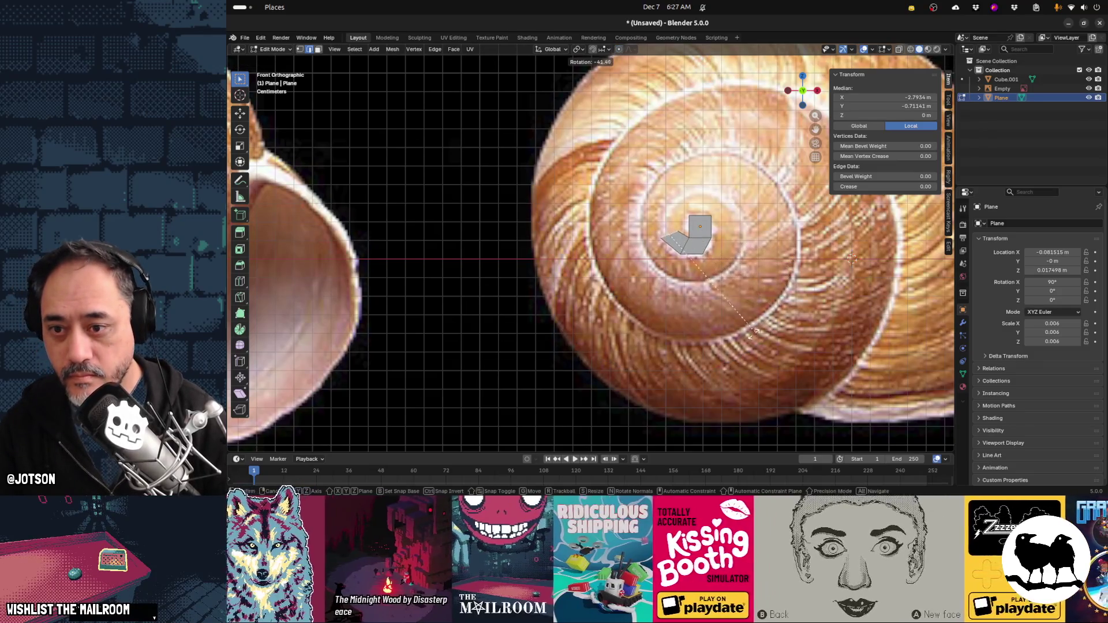
left_click(718, 356)
key("g")
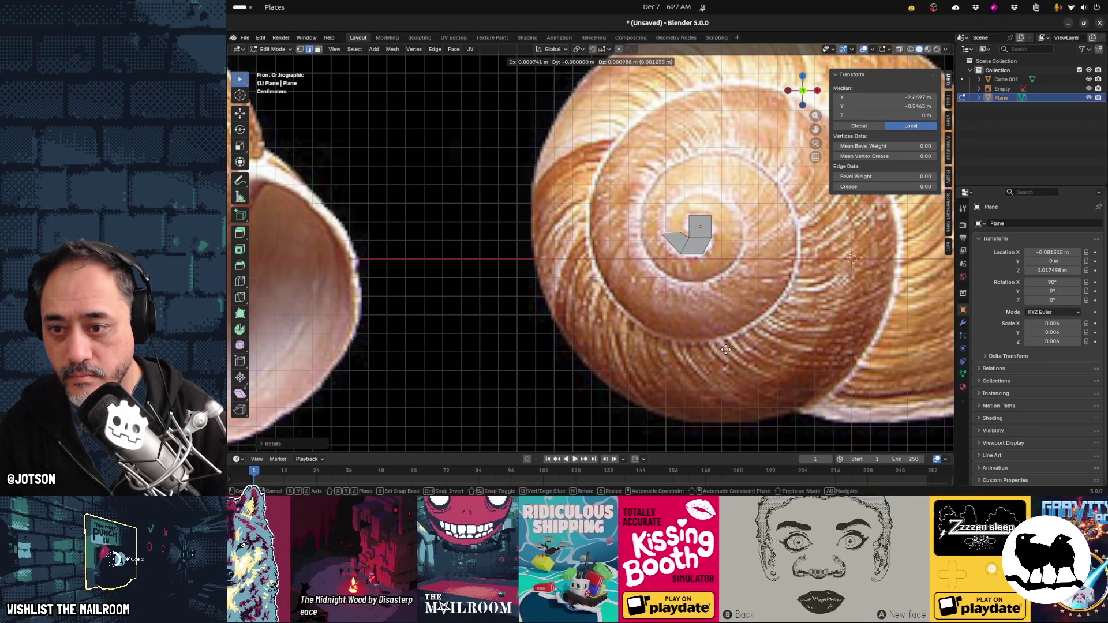
left_click(727, 351)
key("s")
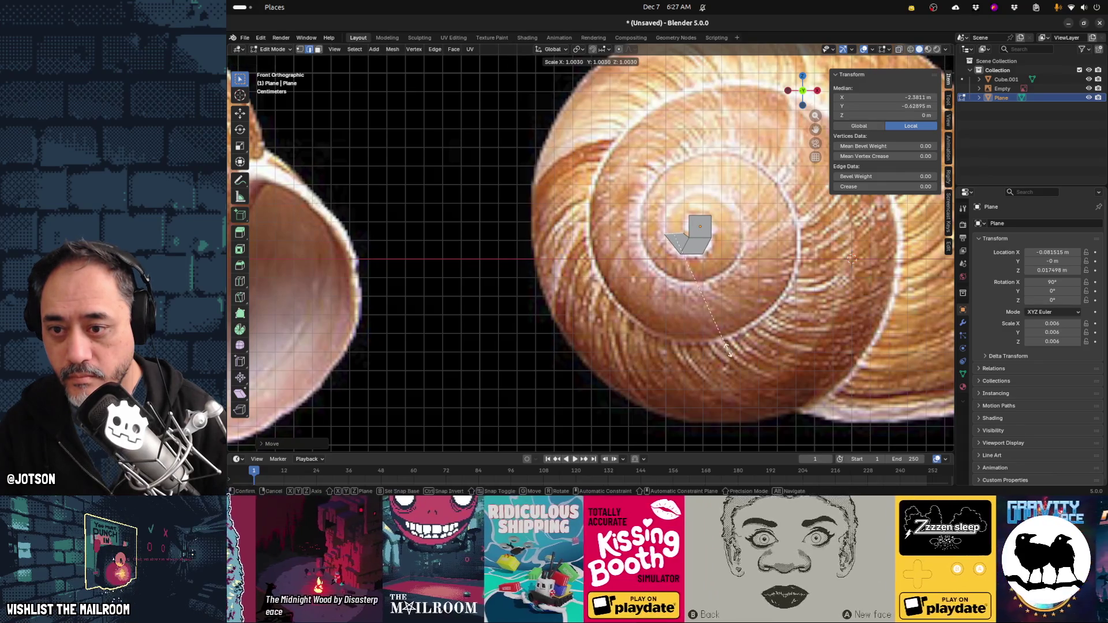
left_click(779, 339)
Extrude a new face from the end edge and adjust its size and position along the spiral
key("e")
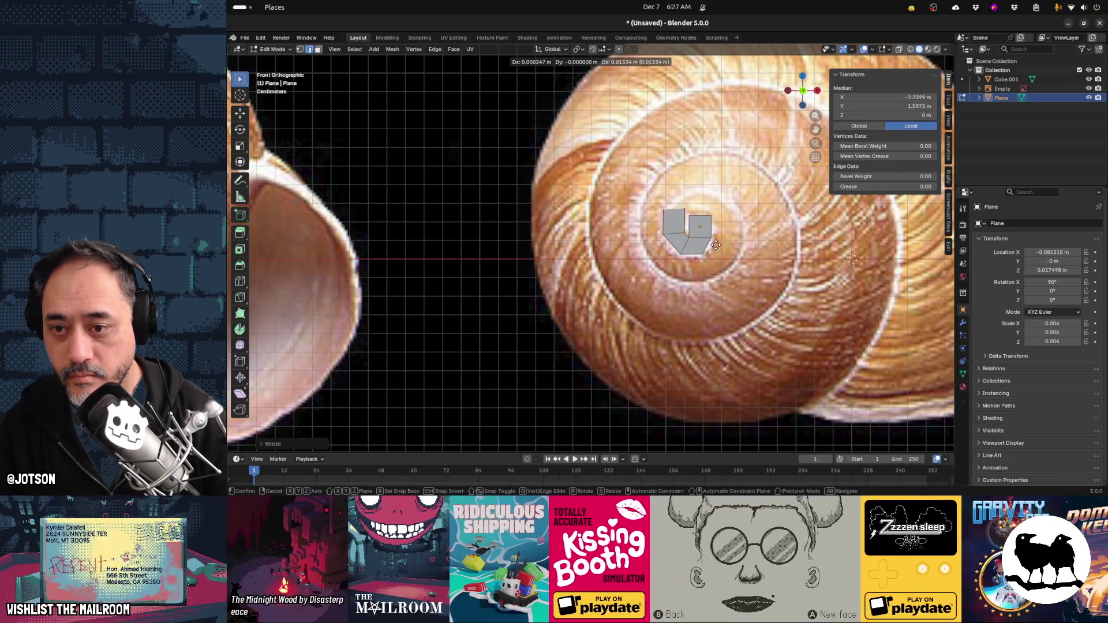
left_click(717, 243)
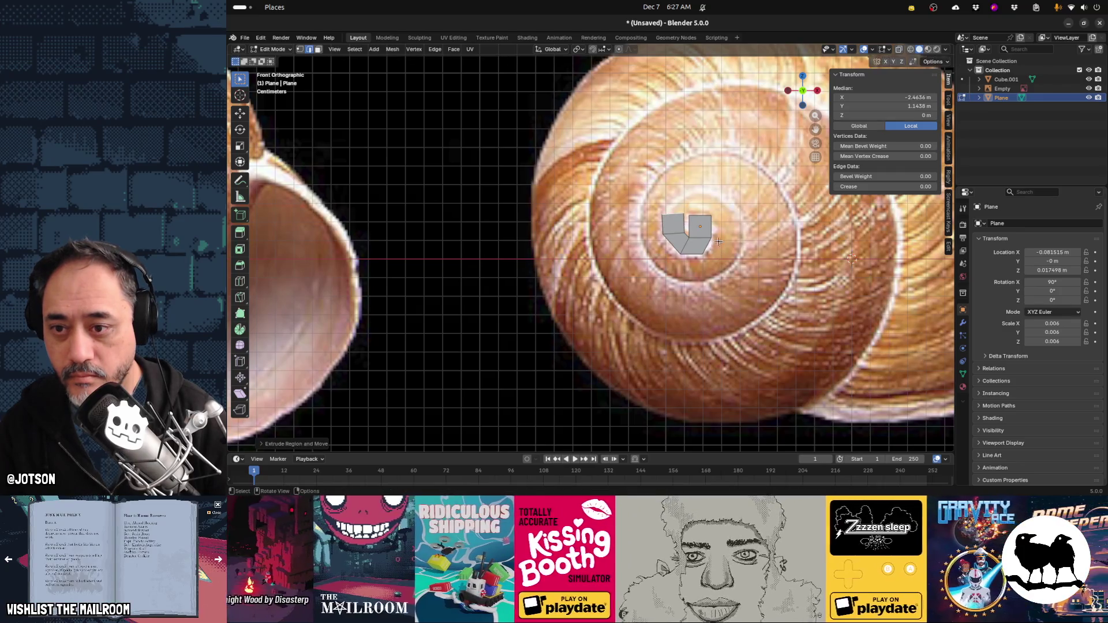
key("r")
key("s")
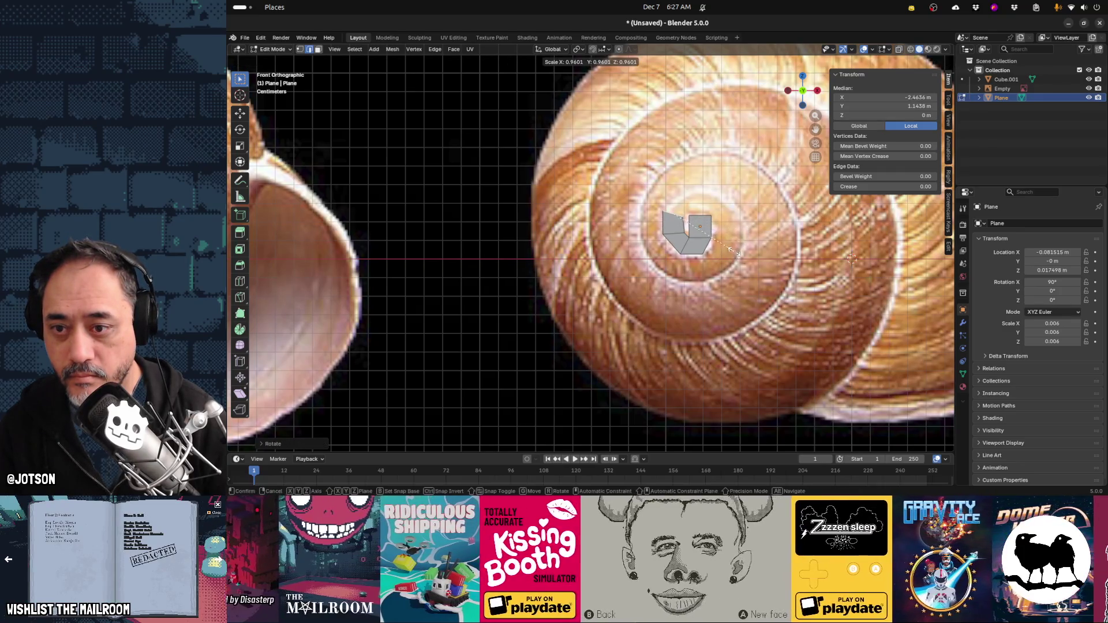
left_click(729, 245)
key("g")
left_click(730, 244)
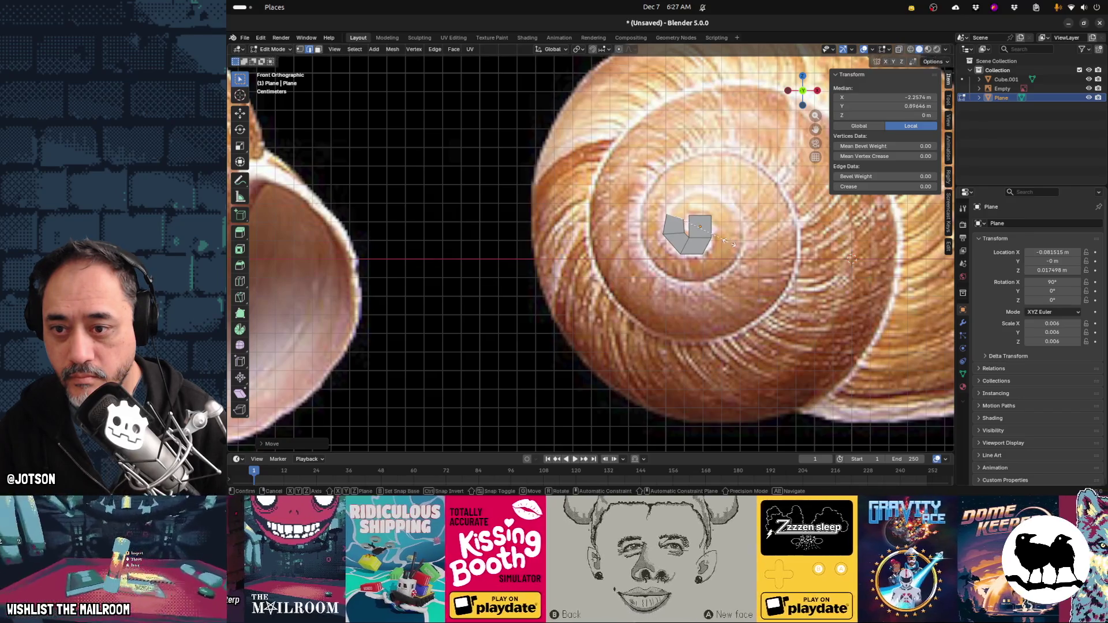
key("s")
left_click(745, 245)
key("g")
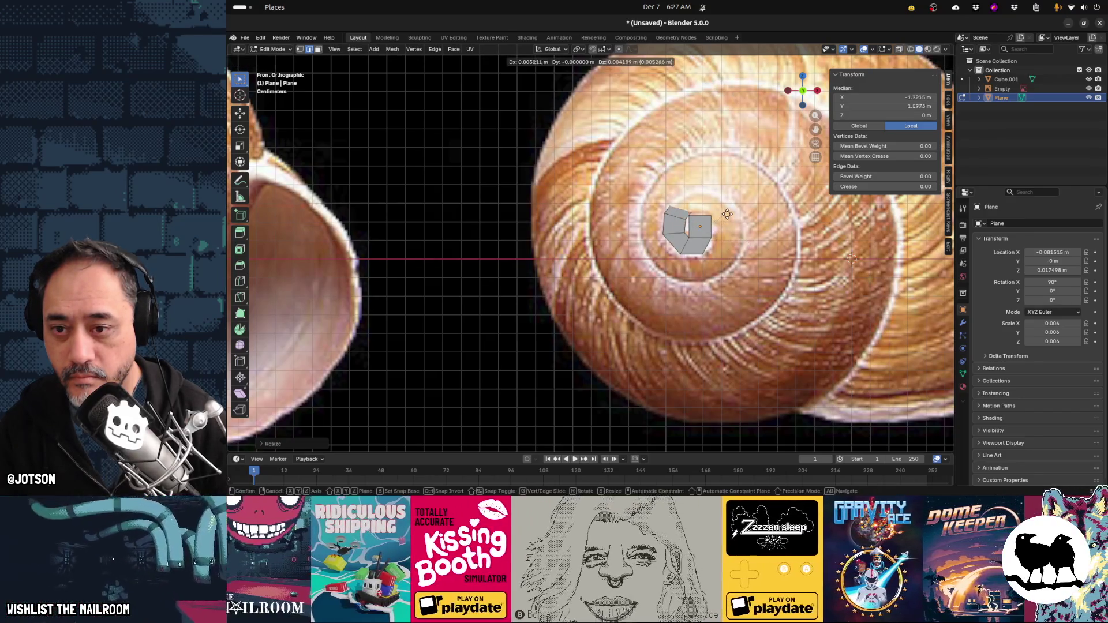
left_click(726, 211)
Extrude another face around the shell centre and rotate it to follow the spiral
key("e")
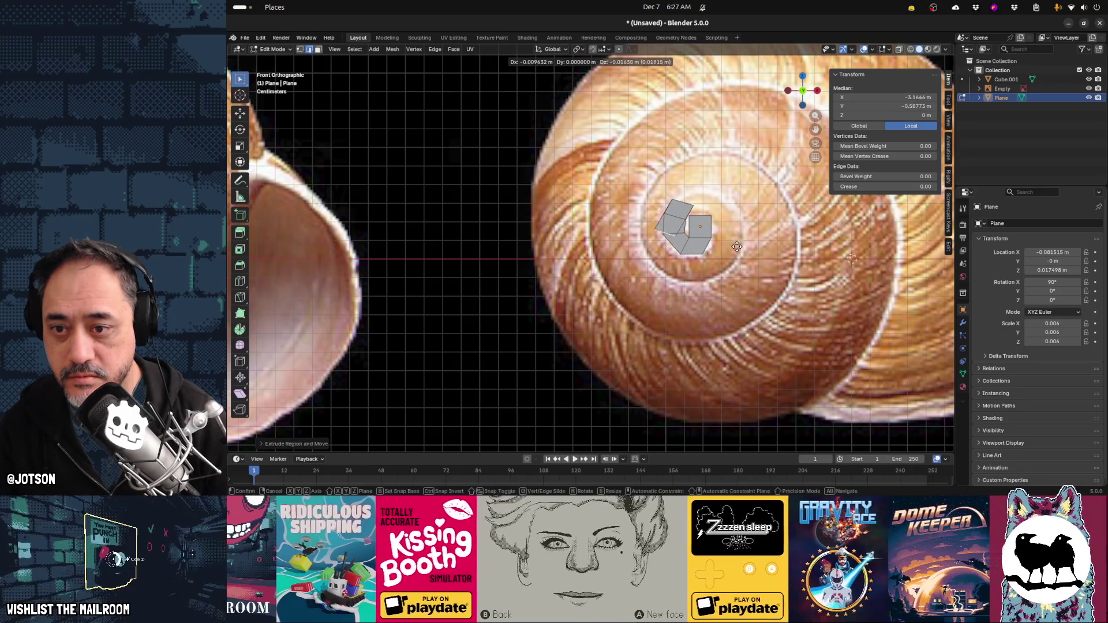
left_click(717, 206)
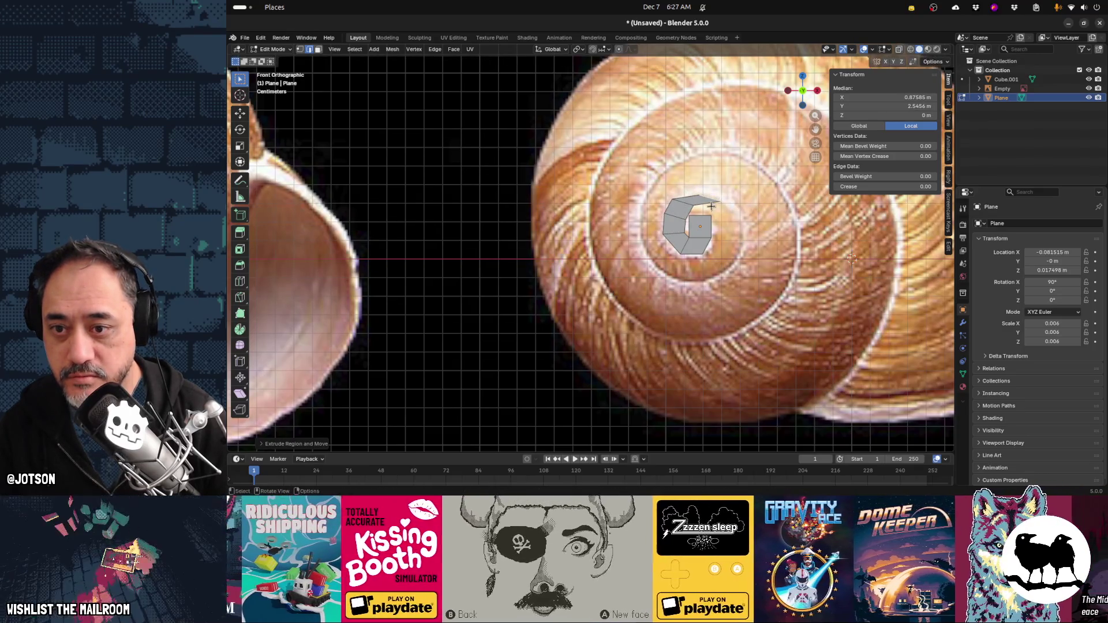
key("r")
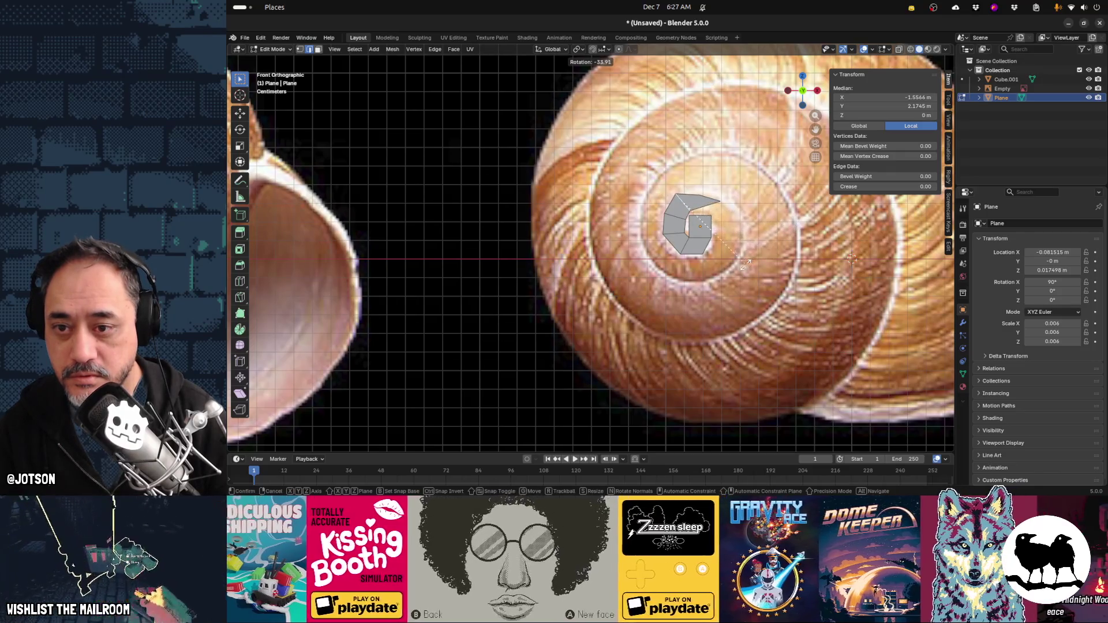
left_click(744, 264)
scroll(660, 270, "up", 4)
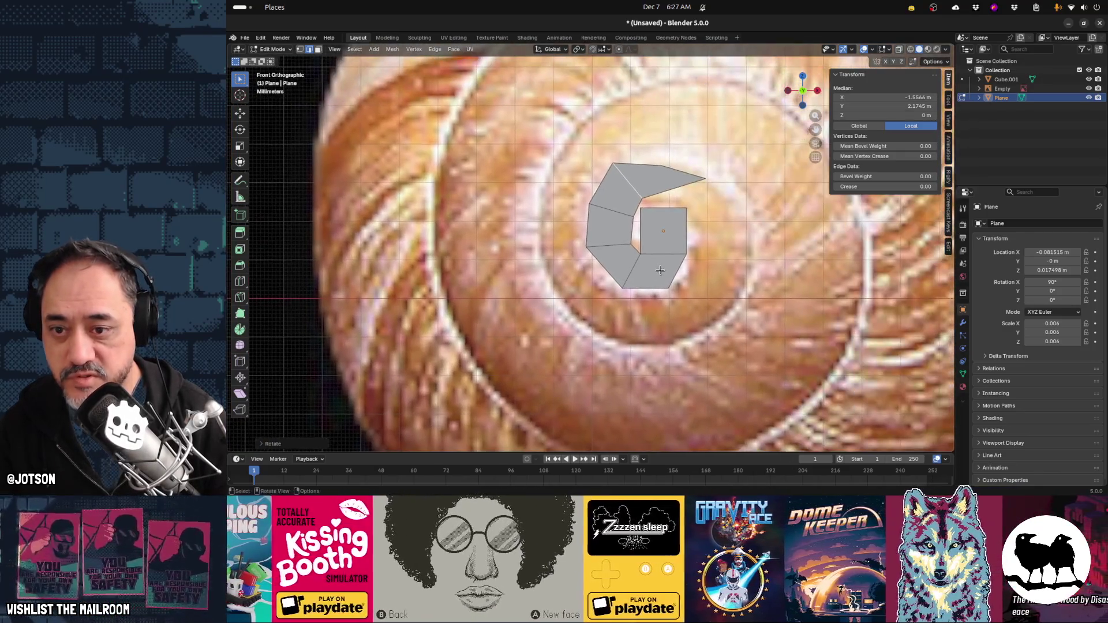
In vertex select mode, pick three vertices at the inner gap and fill a face
scroll(660, 270, "up", 1)
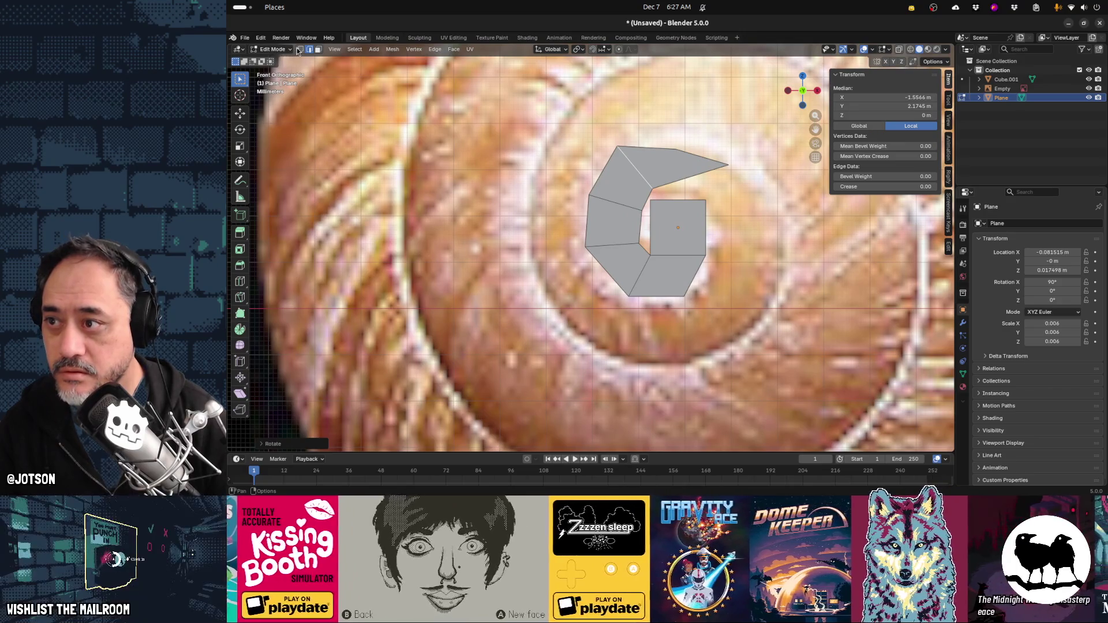
left_click(298, 50)
left_click(642, 243)
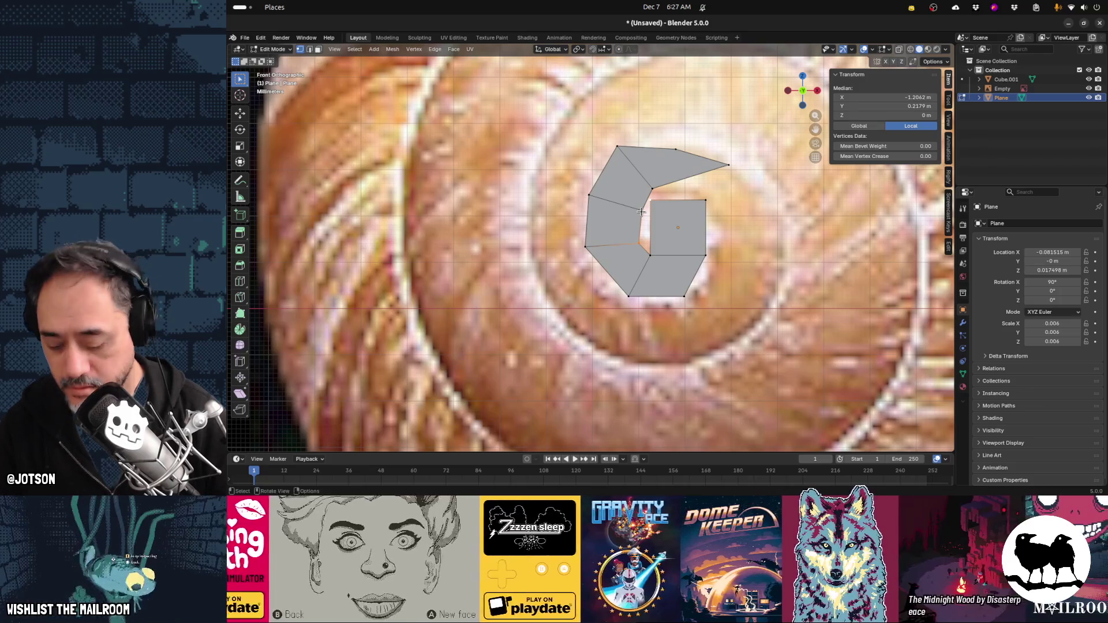
left_click(641, 213, "shift")
left_click(651, 255, "shift")
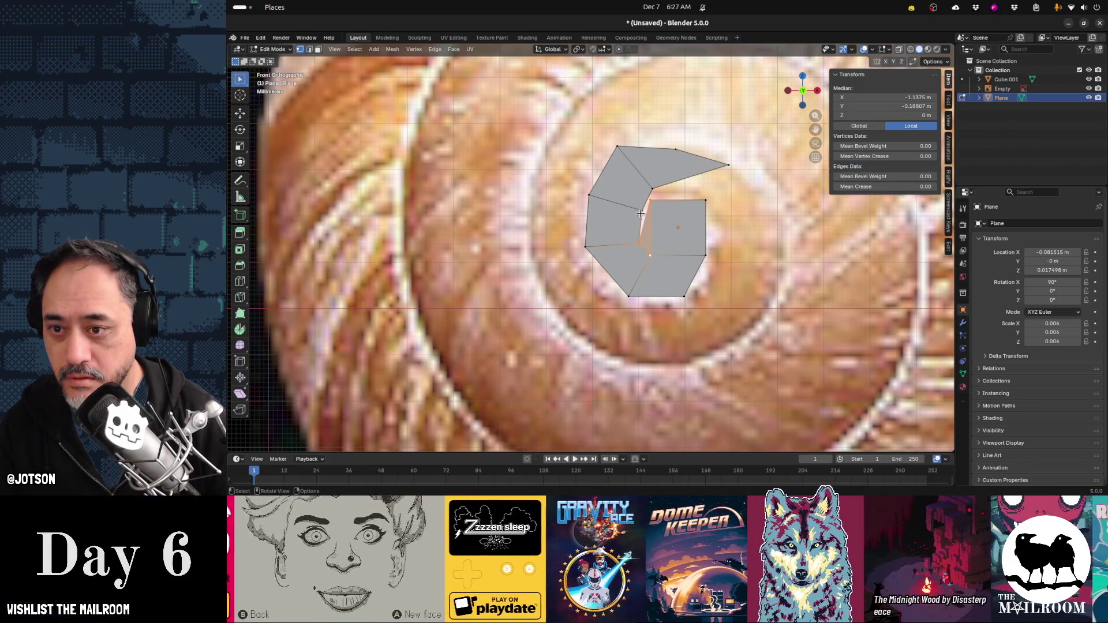
key("f")
Select and move the inner notch vertex near the join
left_click(651, 201)
left_click(644, 216, "shift")
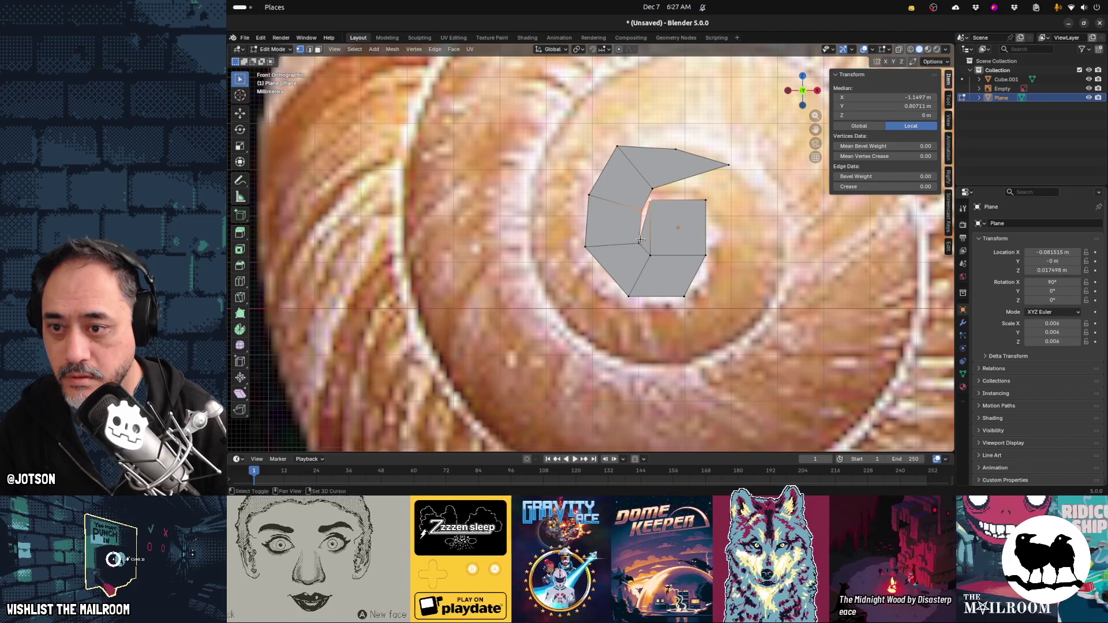
left_click(653, 189)
left_click(642, 207, "shift")
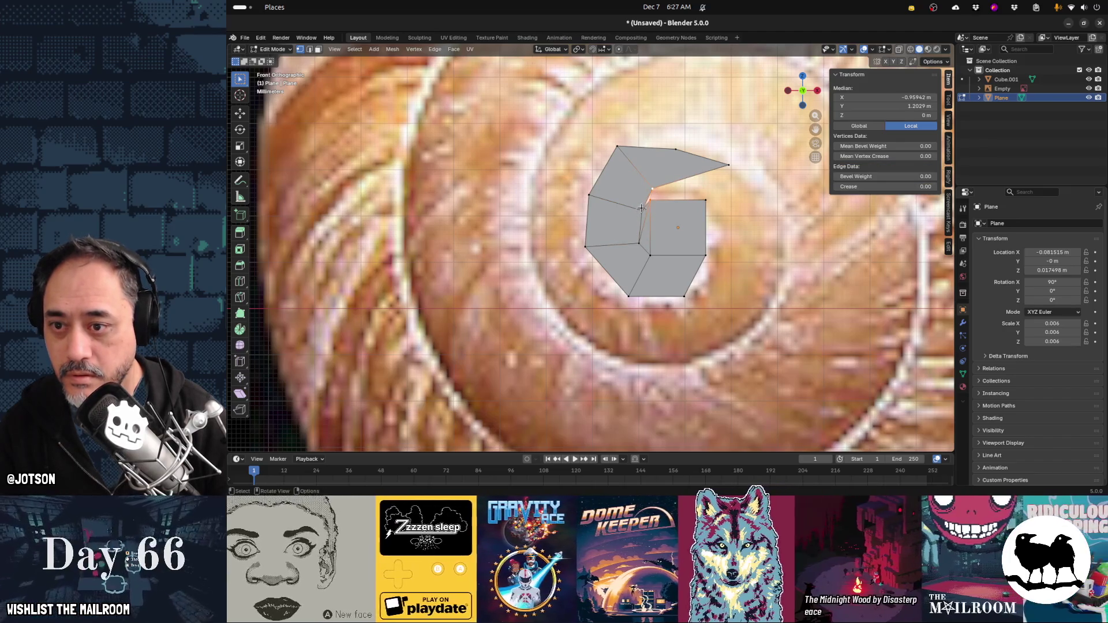
left_click(657, 196, "shift")
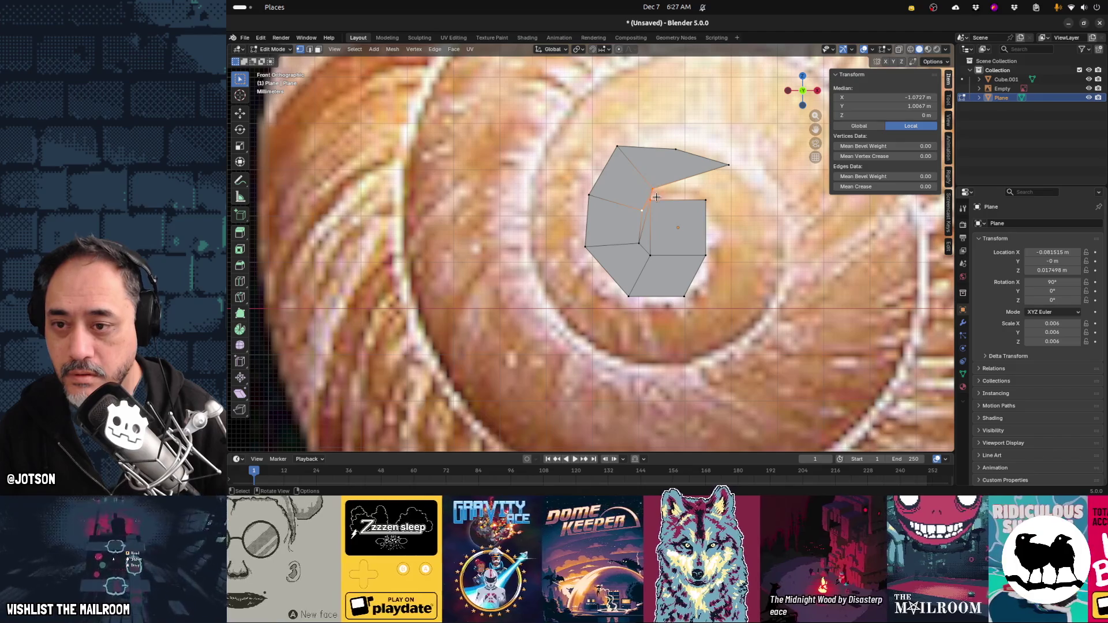
left_click(640, 207)
key("g")
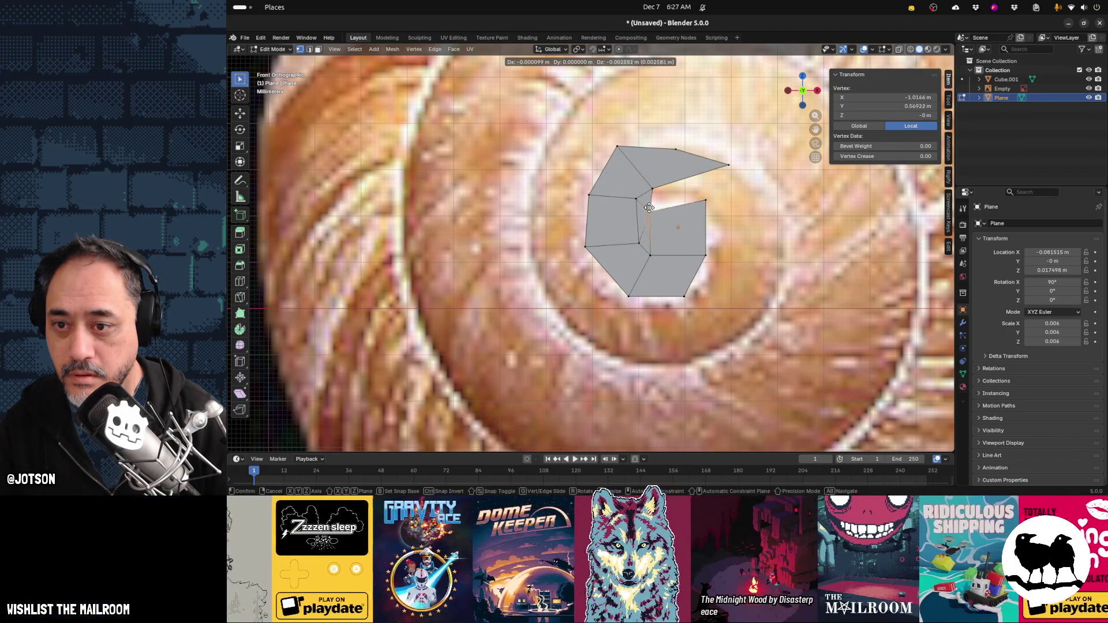
left_click(651, 204)
Reposition the square's top-right vertex and pull the pointed tip vertex above the strip
left_click(705, 200)
key("g")
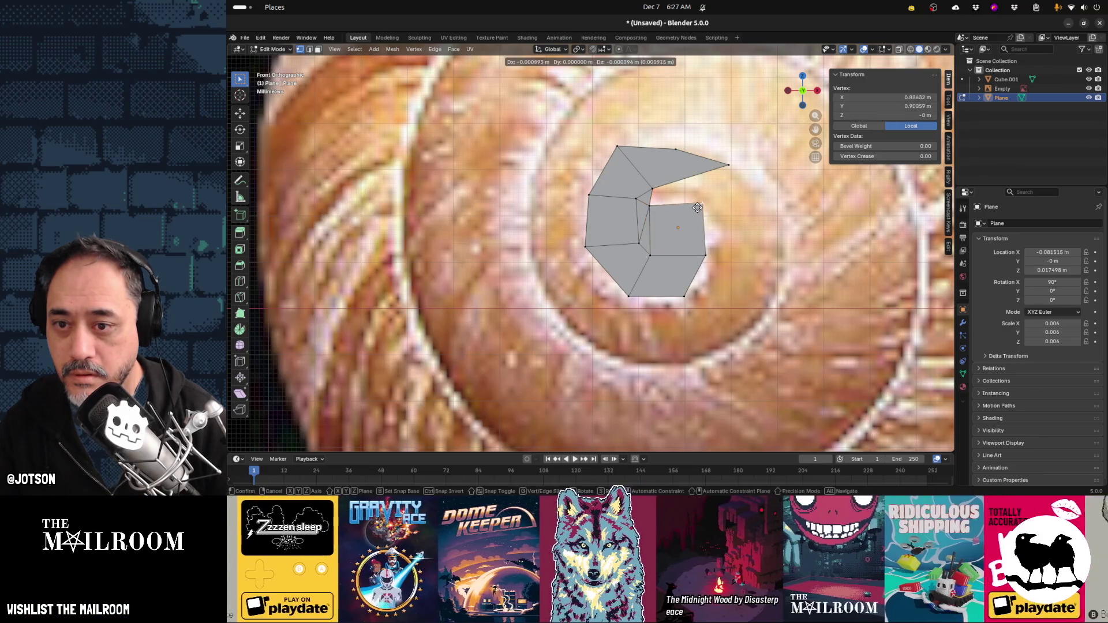
left_click(705, 205)
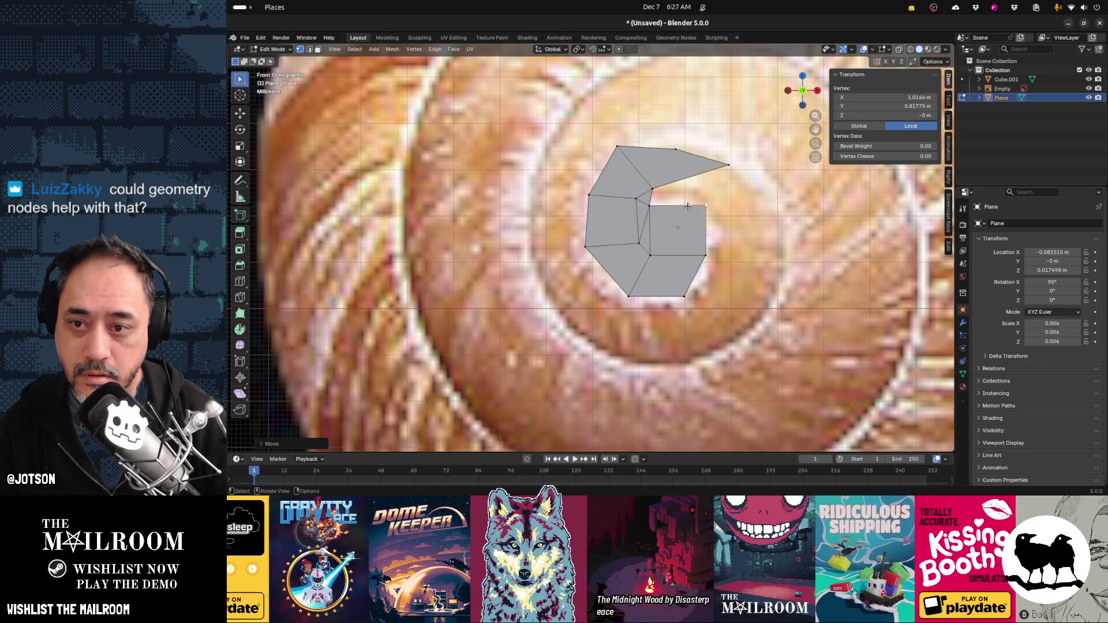
left_click(731, 168)
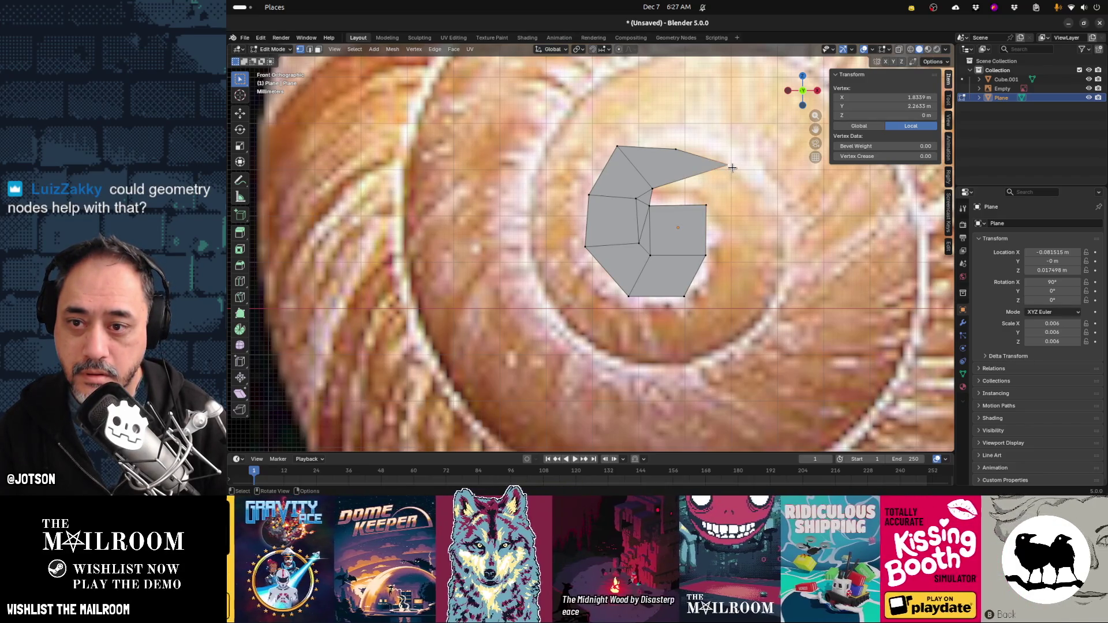
key("g")
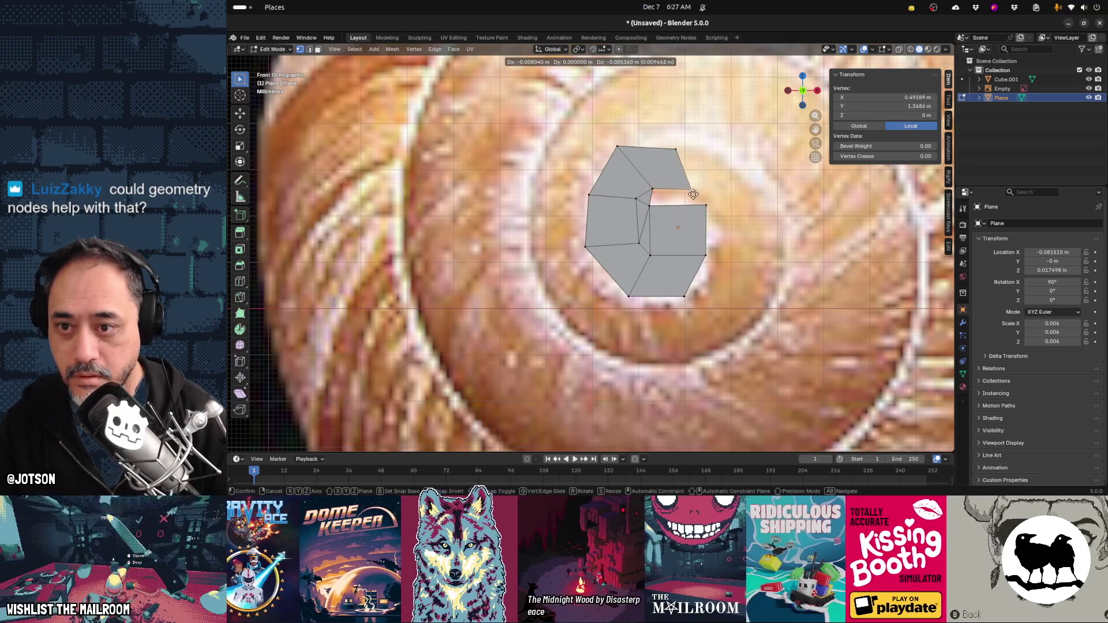
left_click(677, 130)
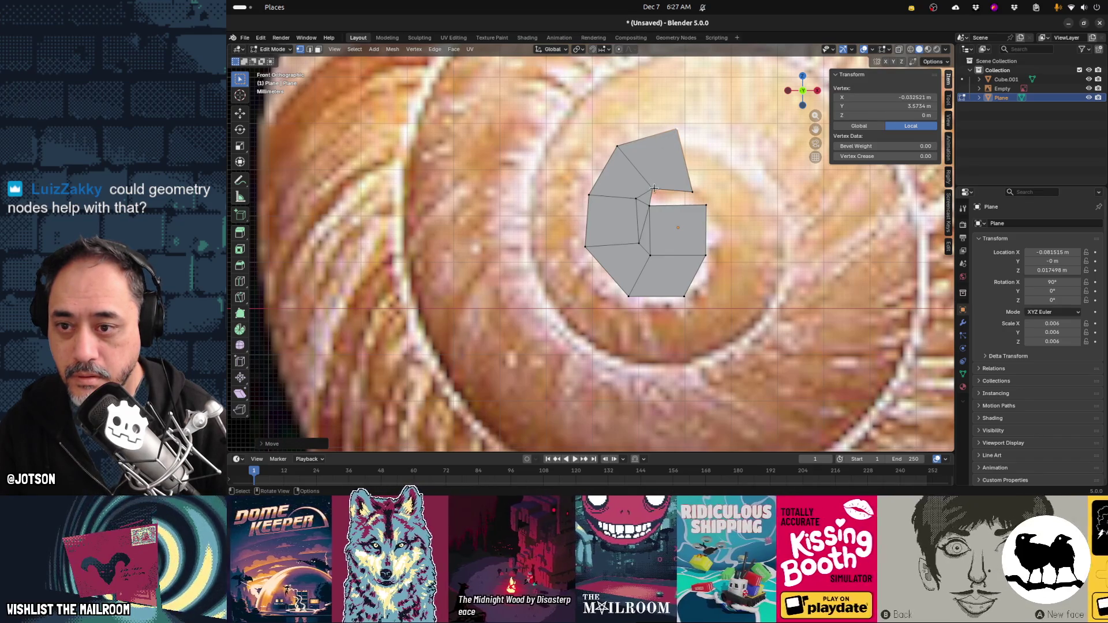
Select the triangle's vertices, undo the last change, then select the outer edge to extend
left_click(653, 188)
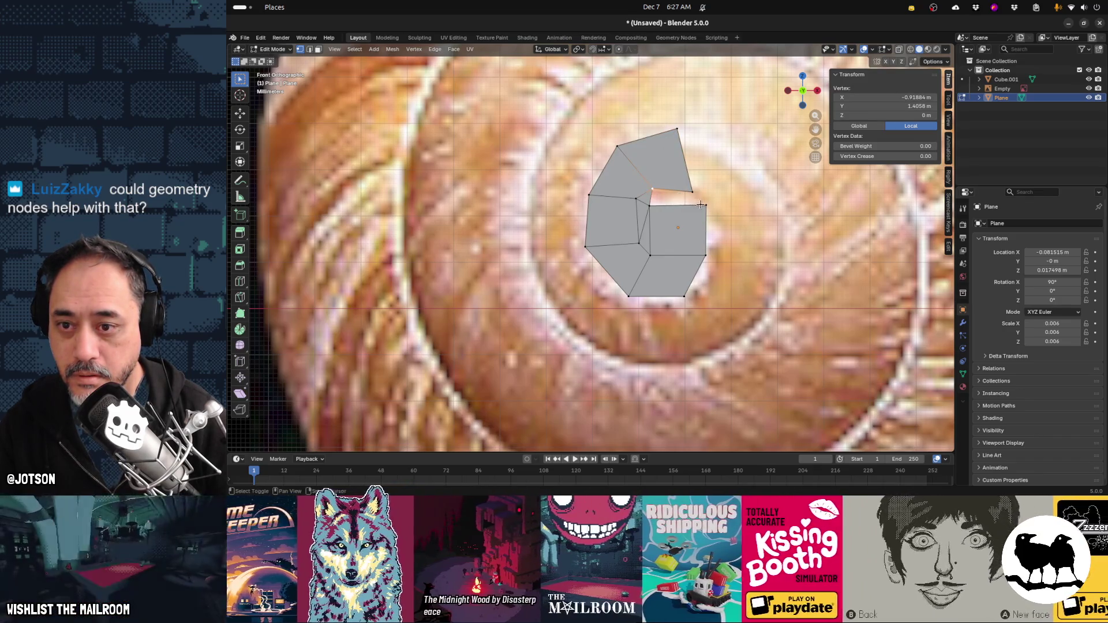
left_click(704, 205, "shift")
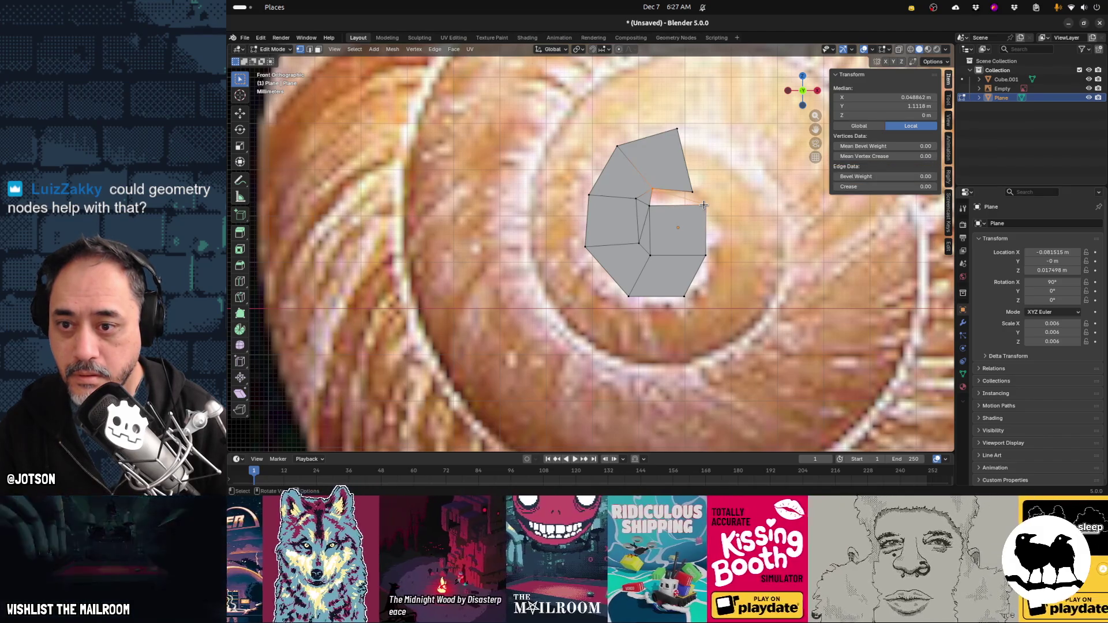
left_click(651, 206, "shift")
key("ctrl+z")
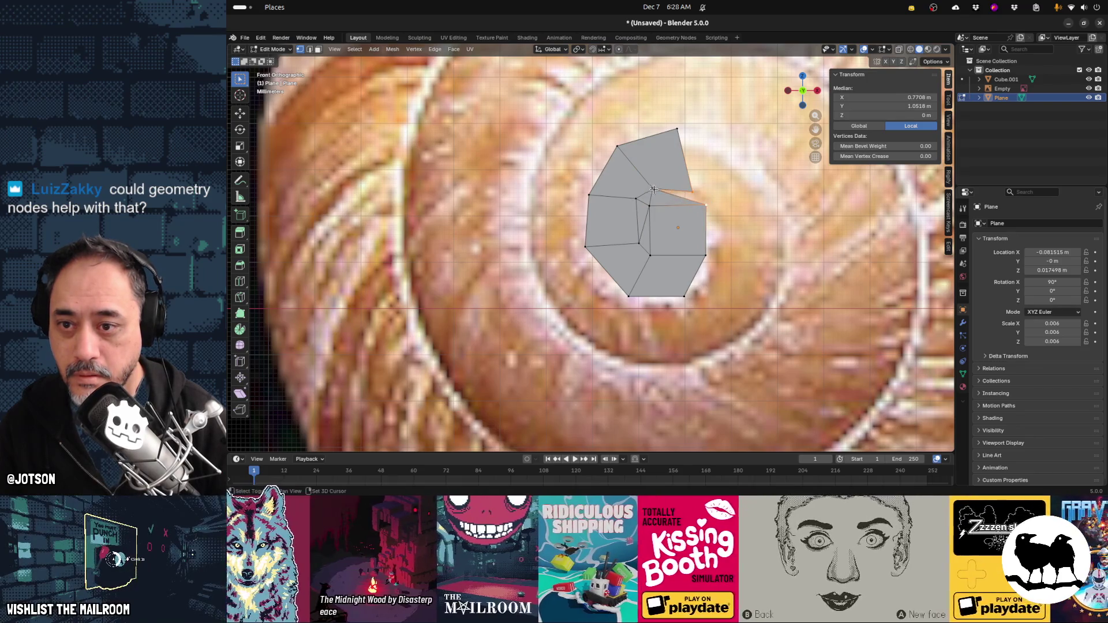
left_click(656, 189, "shift")
left_click(679, 130)
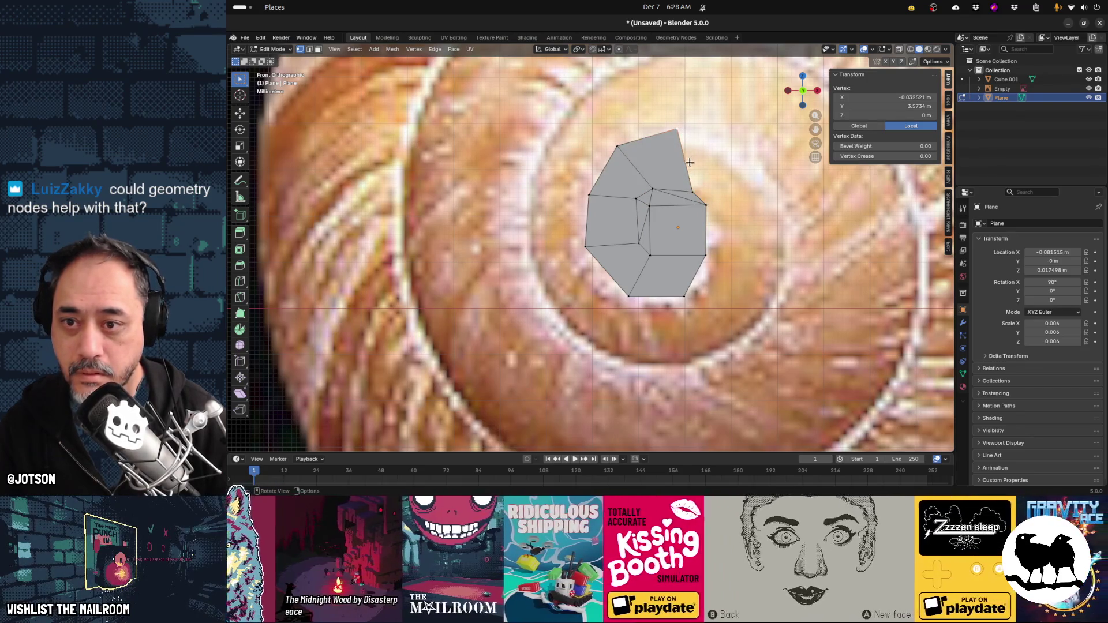
left_click(692, 189, "shift")
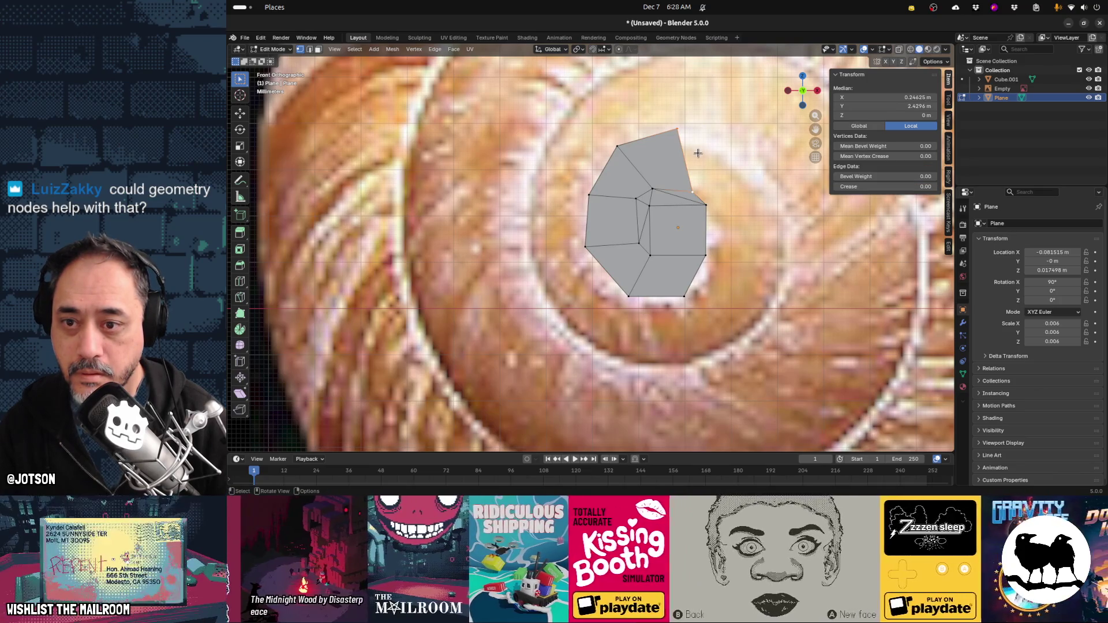
Extrude a new face from the strip's edge, then rotate and position it to follow the spiral
key("e")
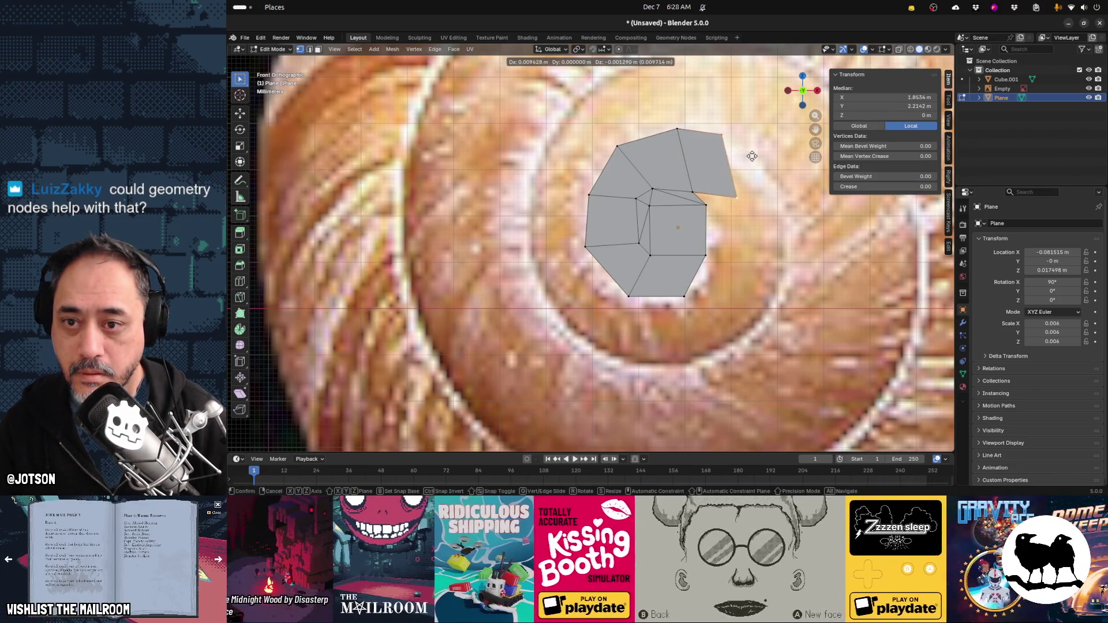
left_click(754, 156)
key("r")
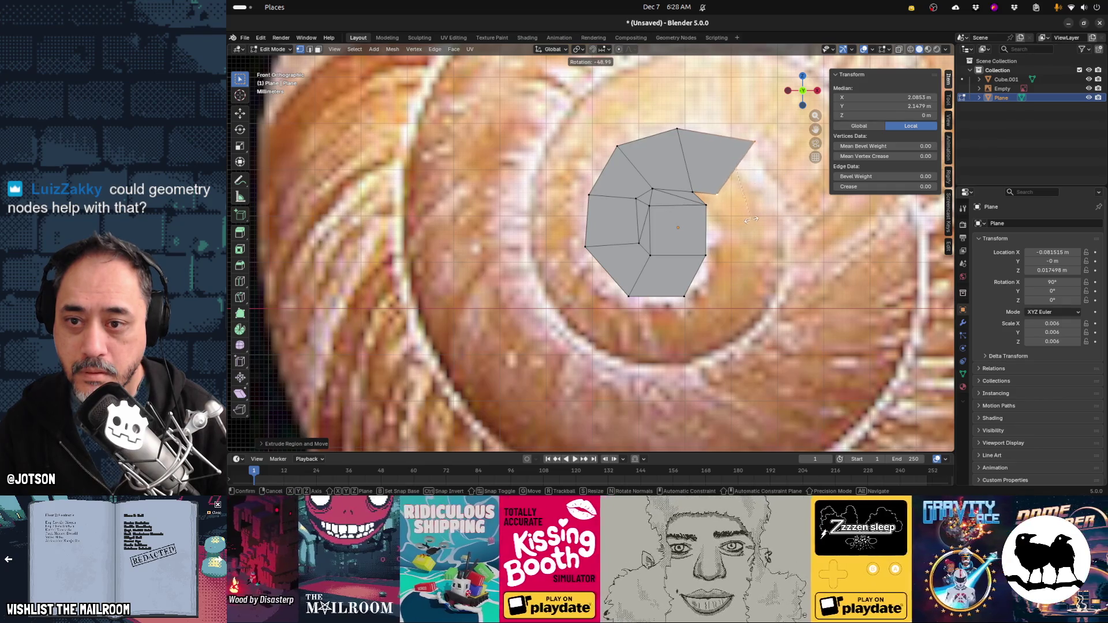
left_click(751, 220)
key("g")
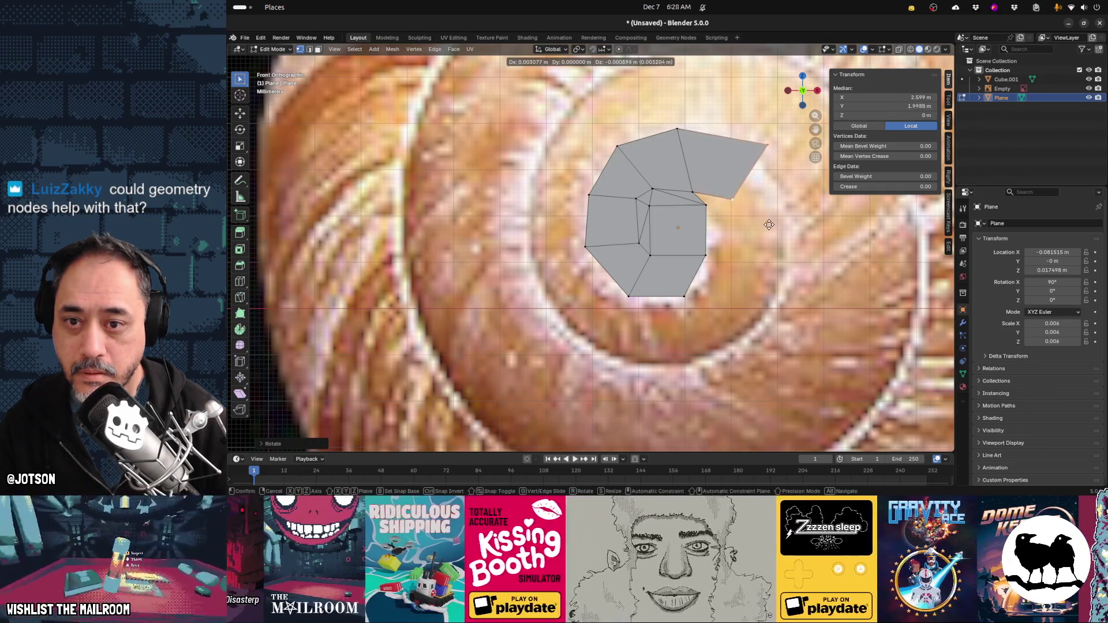
left_click(768, 232)
Extrude another face from the new face's outer edge, rotated and shifted down-right along the curve
left_click(713, 206)
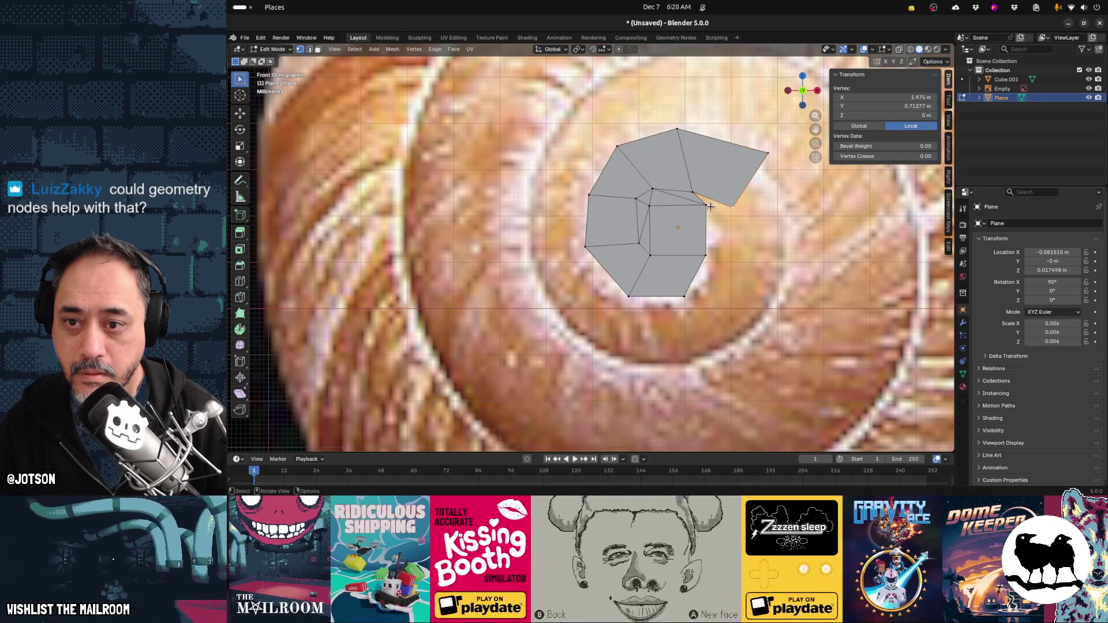
left_click(693, 192, "shift")
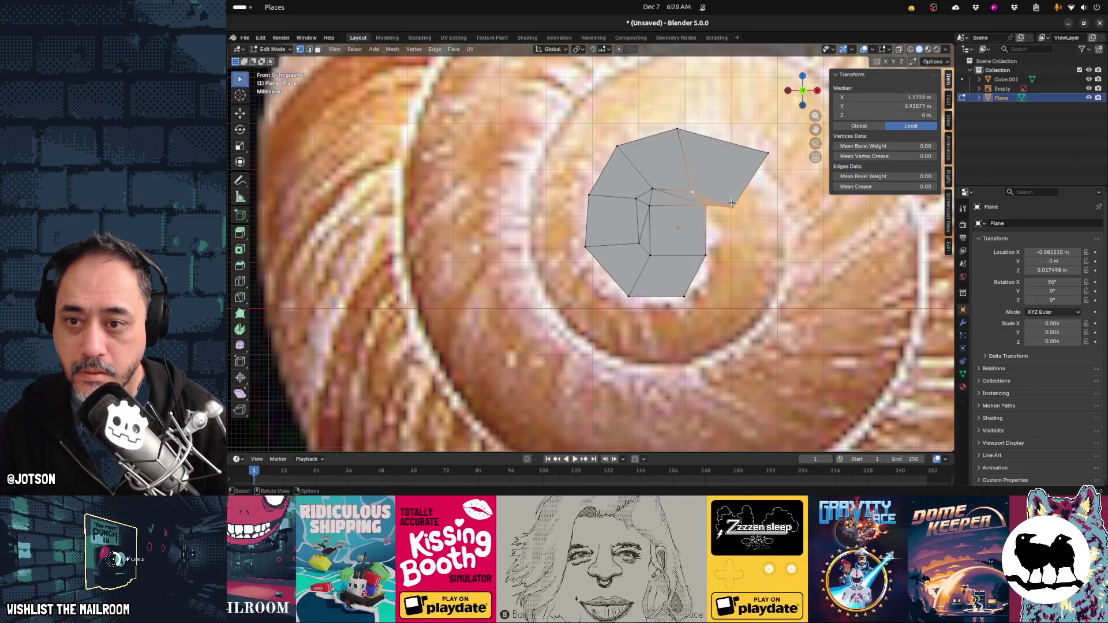
left_click(734, 209)
left_click(708, 209, "shift")
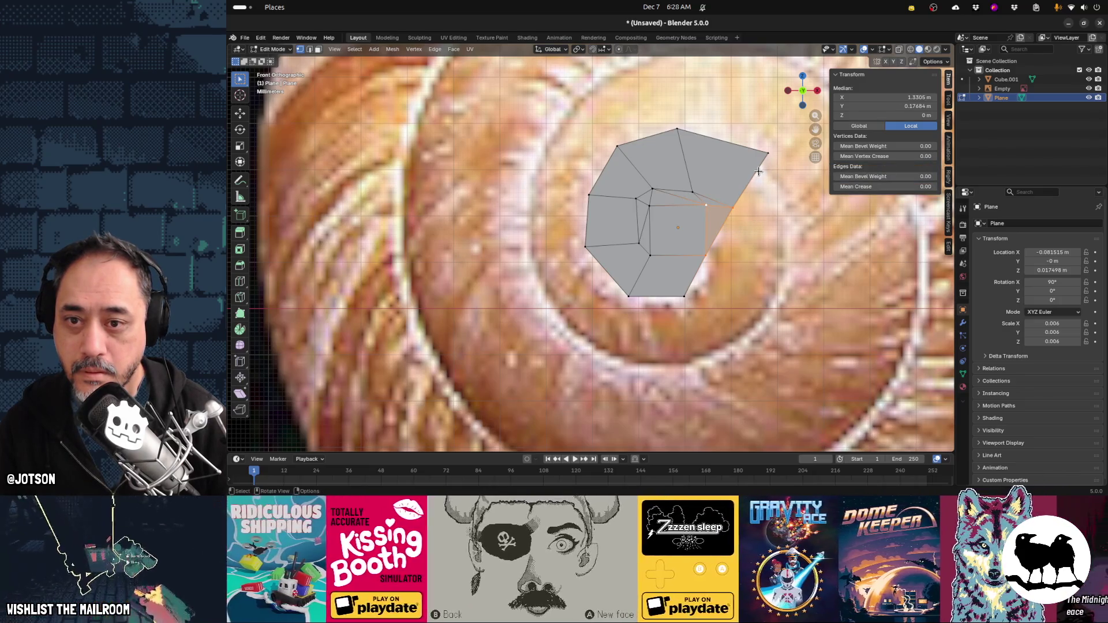
left_click(736, 210)
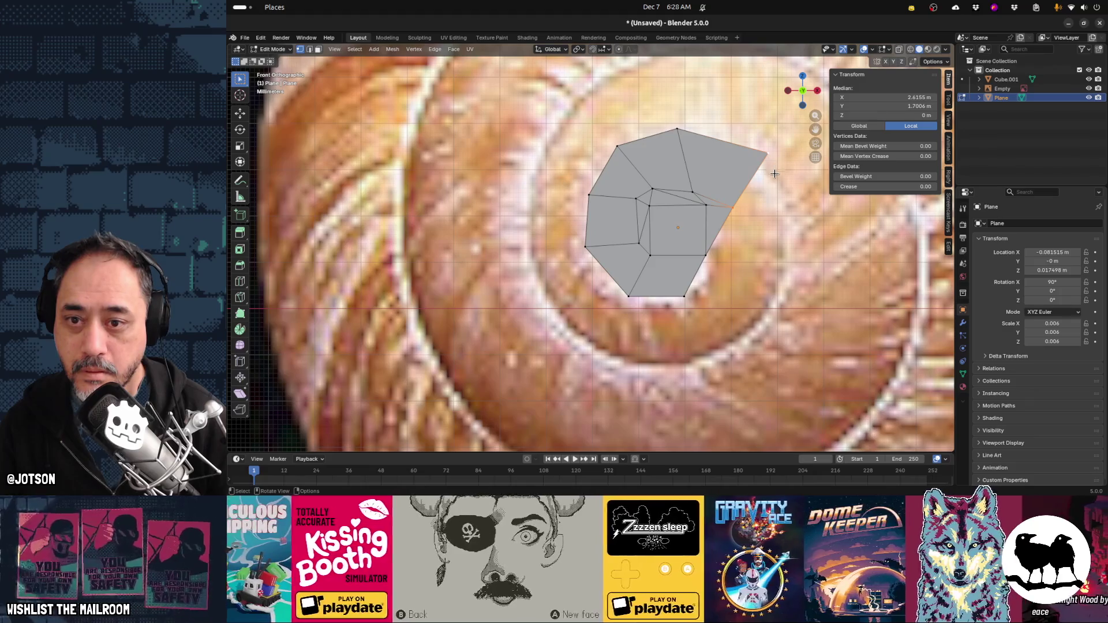
key("e")
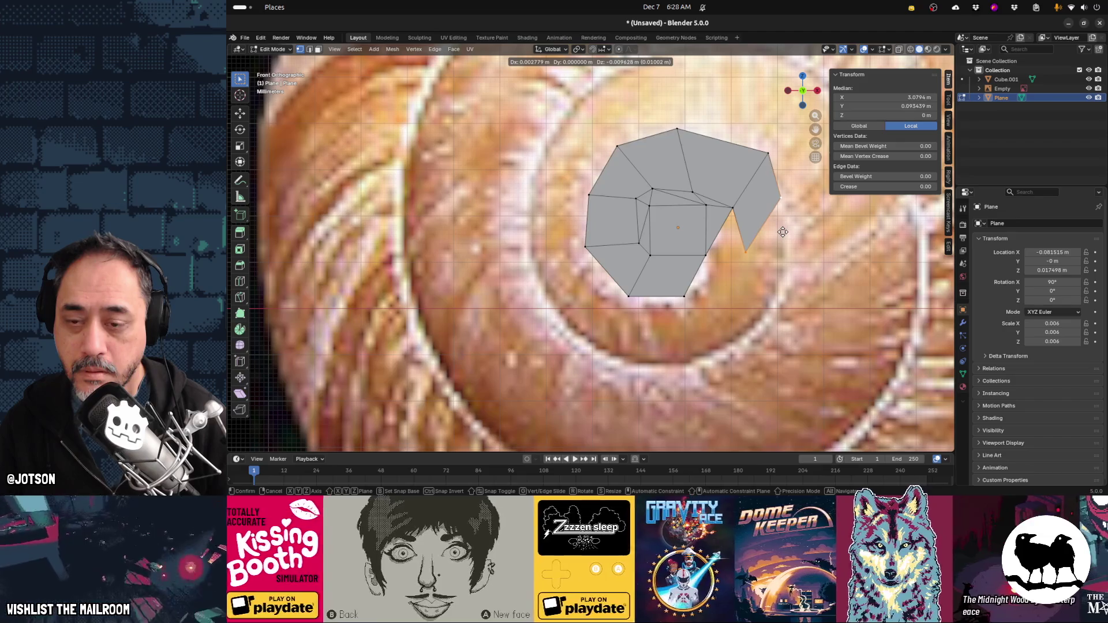
left_click(783, 232)
key("r")
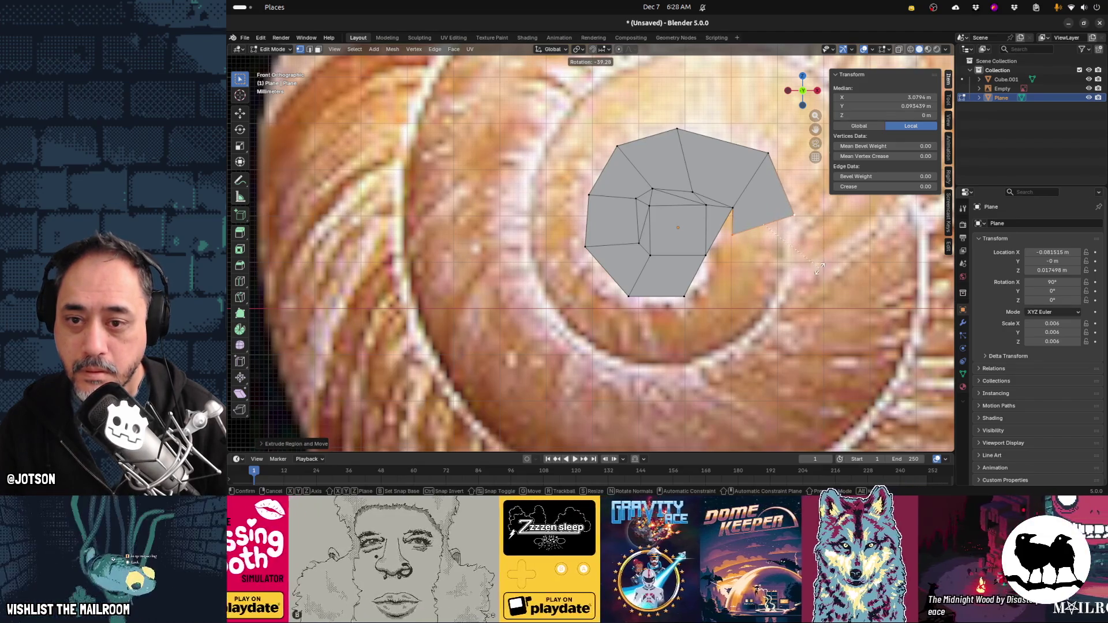
left_click(814, 250)
key("g")
left_click(786, 263)
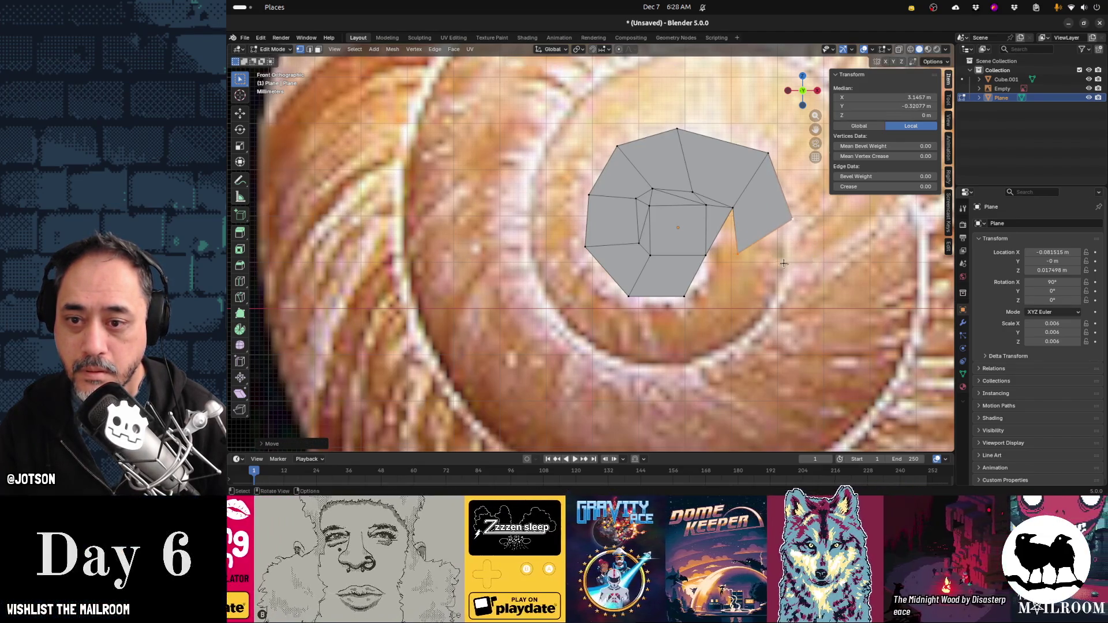
Fill the notch with a face and move the adjacent edges downward
left_click(705, 254, "shift")
key("f")
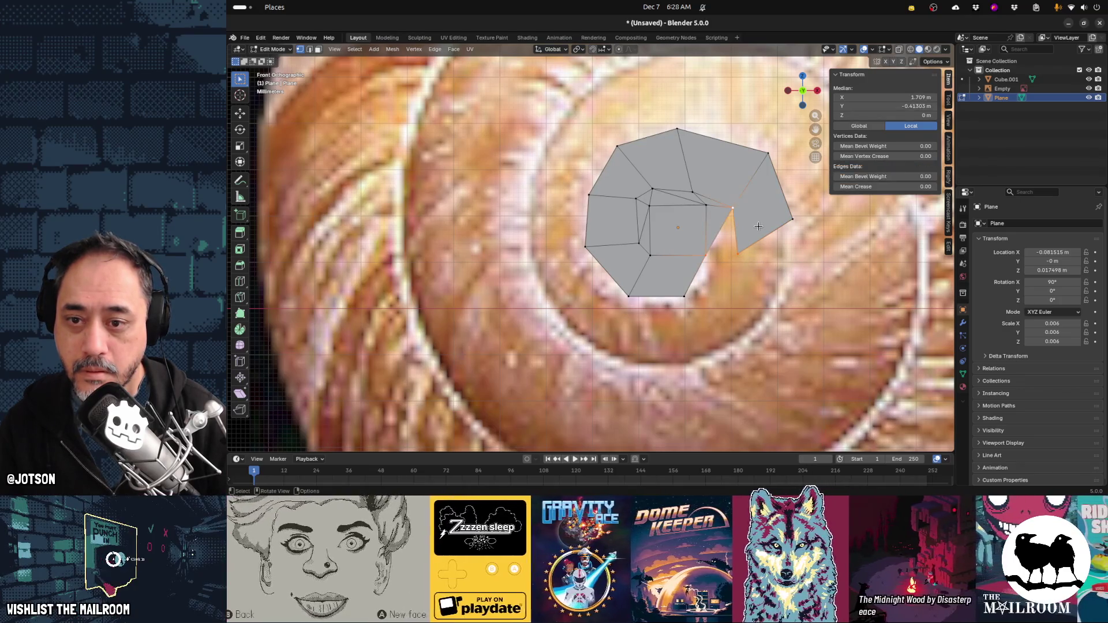
left_click(778, 247)
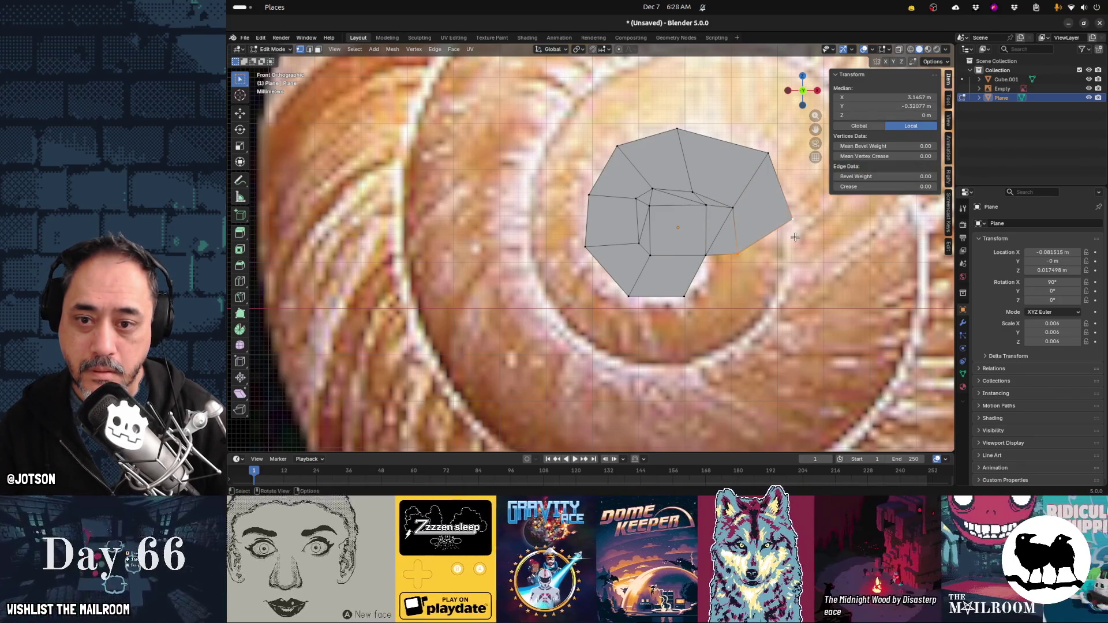
left_click(722, 254, "shift")
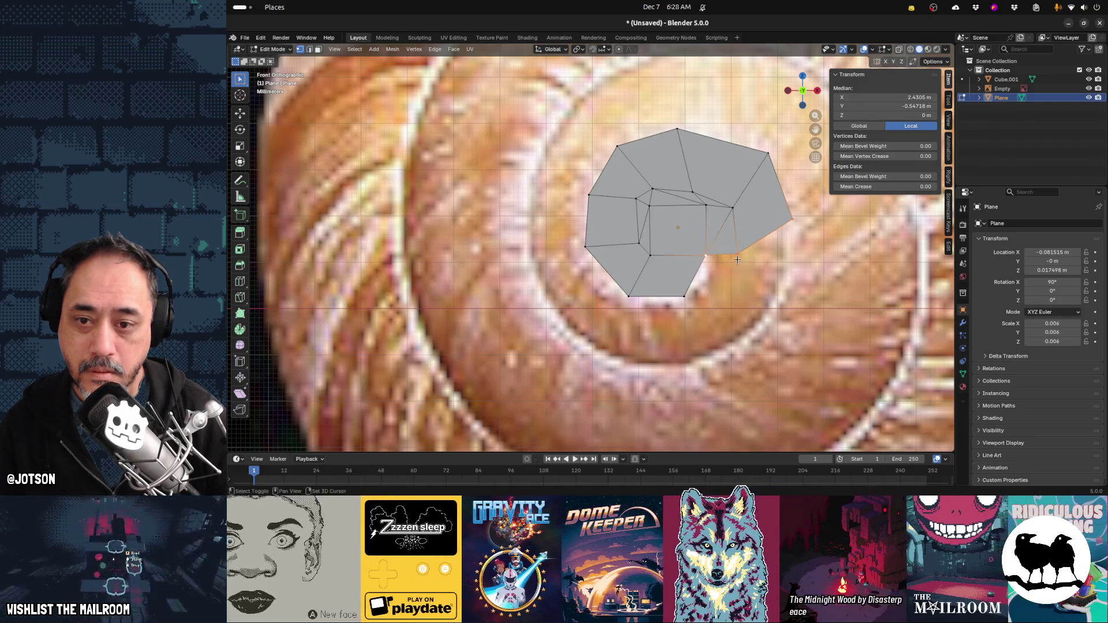
key("g")
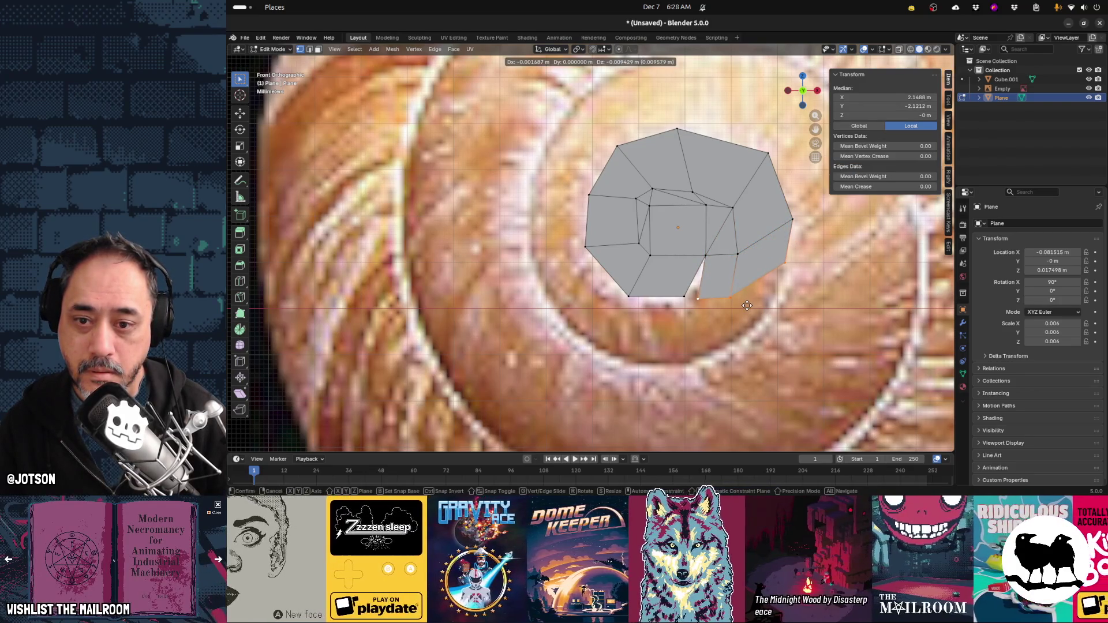
left_click(747, 306)
Move the right outer vertex and the bottom vertex onto the reference outline
left_click(707, 255)
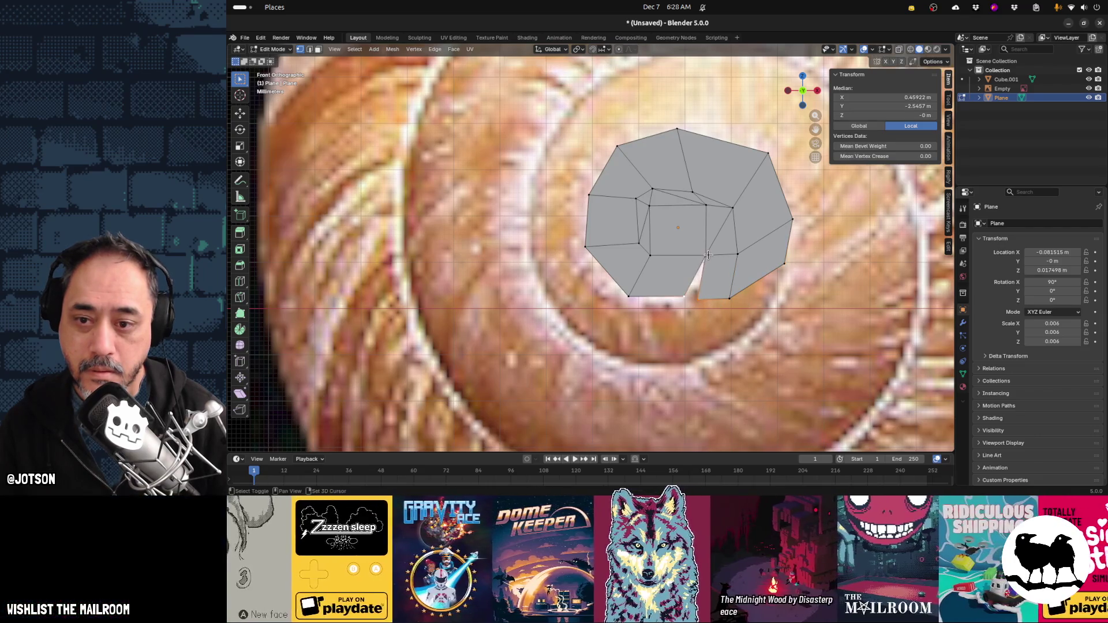
left_click(719, 279, "shift")
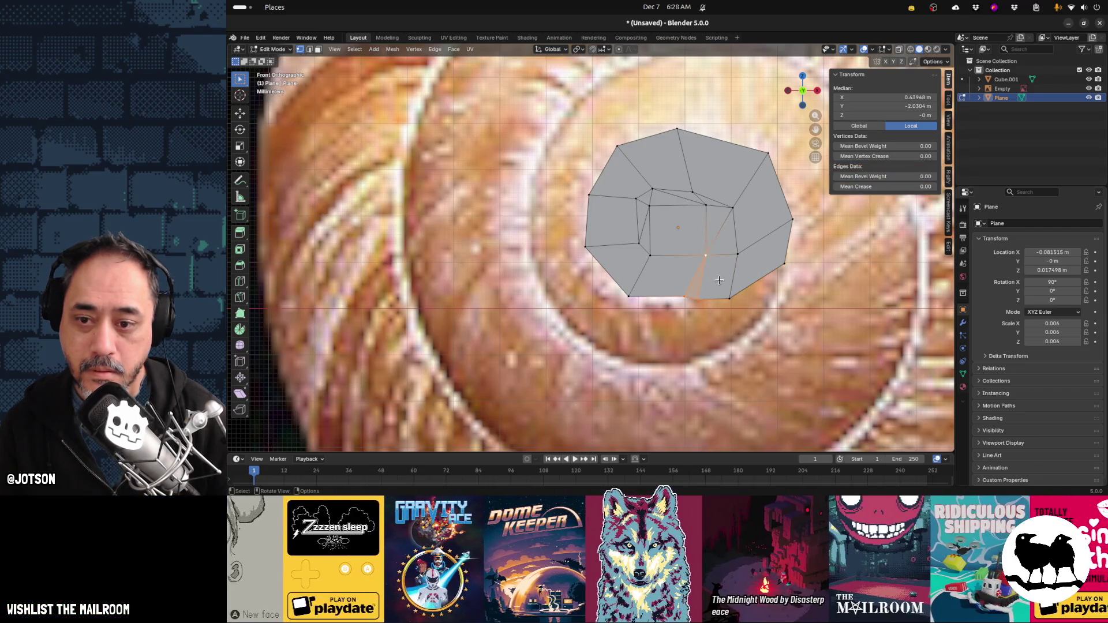
left_click(698, 299)
left_click(730, 298, "shift")
left_click(785, 266)
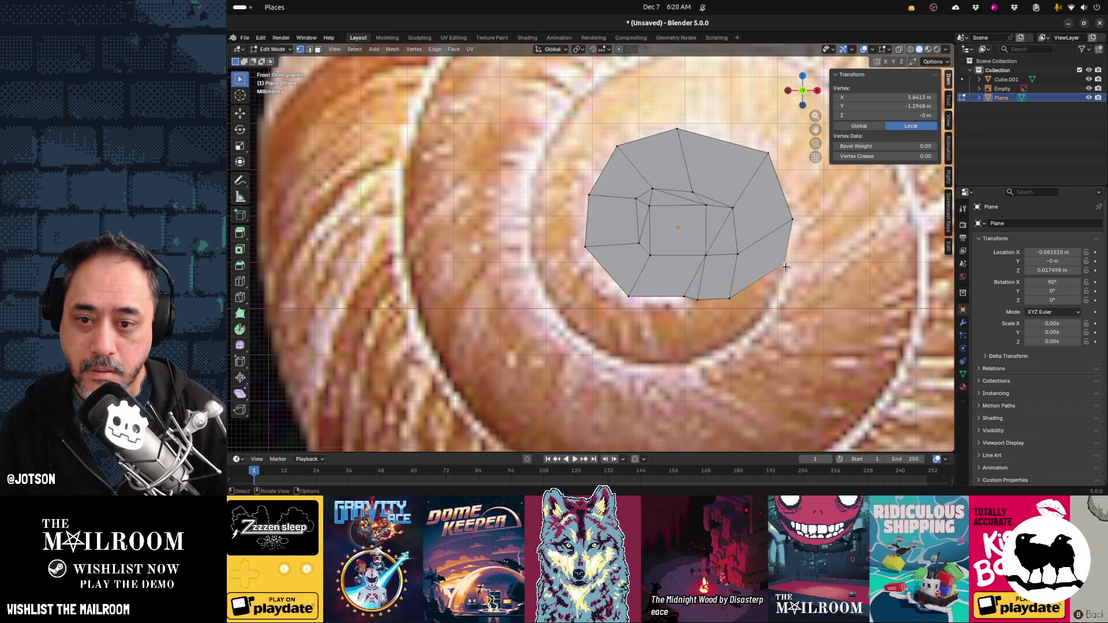
key("g")
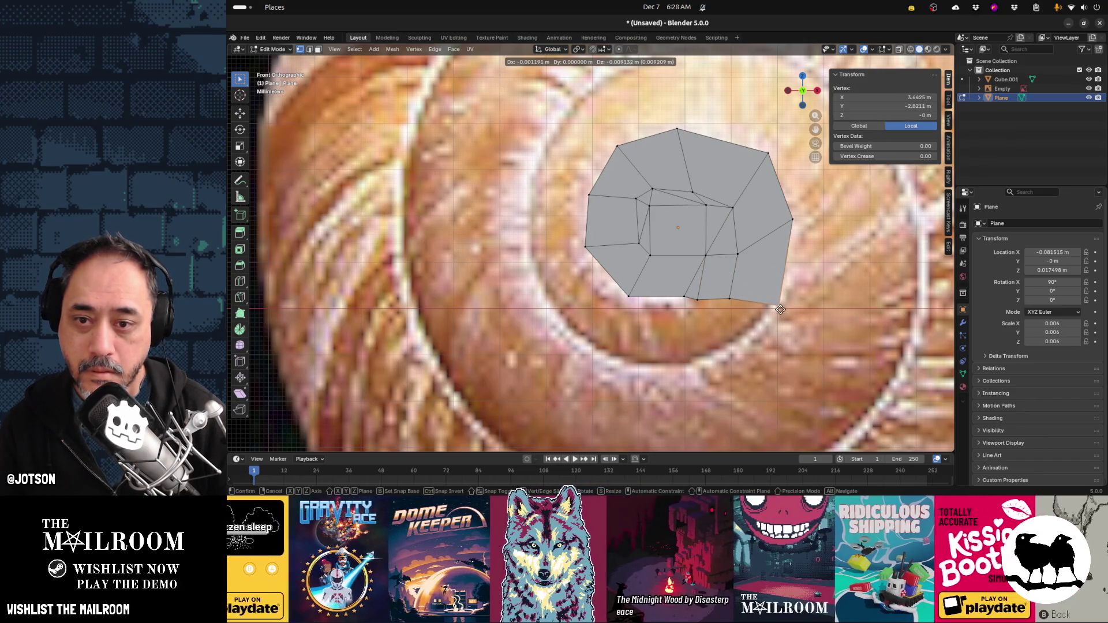
left_click(778, 312)
left_click(699, 300)
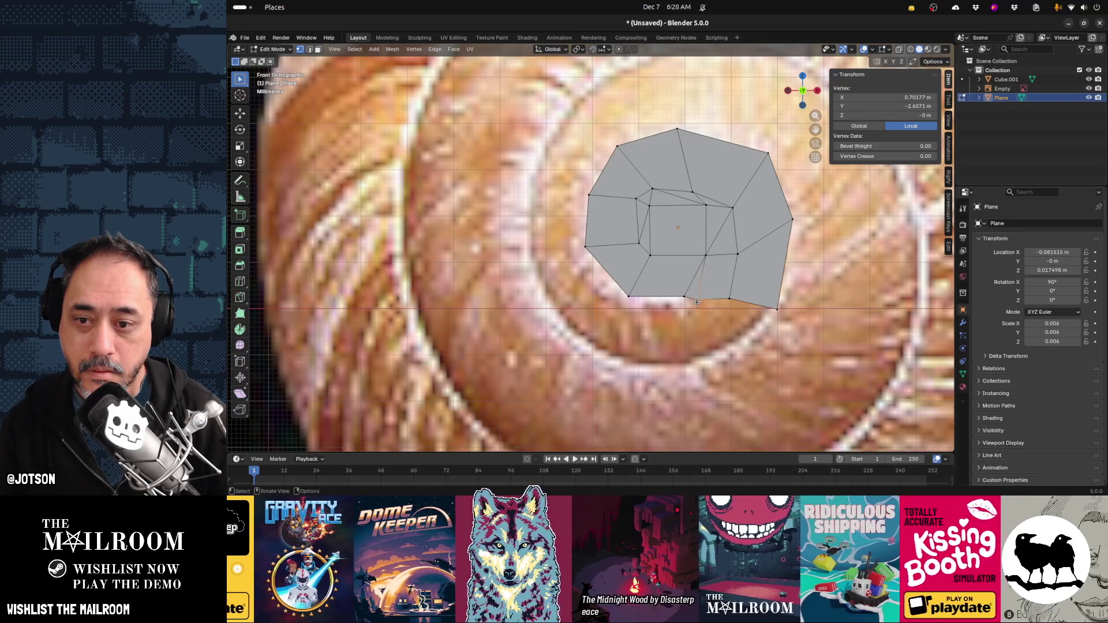
key("g")
left_click(702, 295)
Extrude the three bottom vertices' edges down-left into a new strip of faces
left_click(730, 298, "shift")
left_click(776, 309, "shift")
key("e")
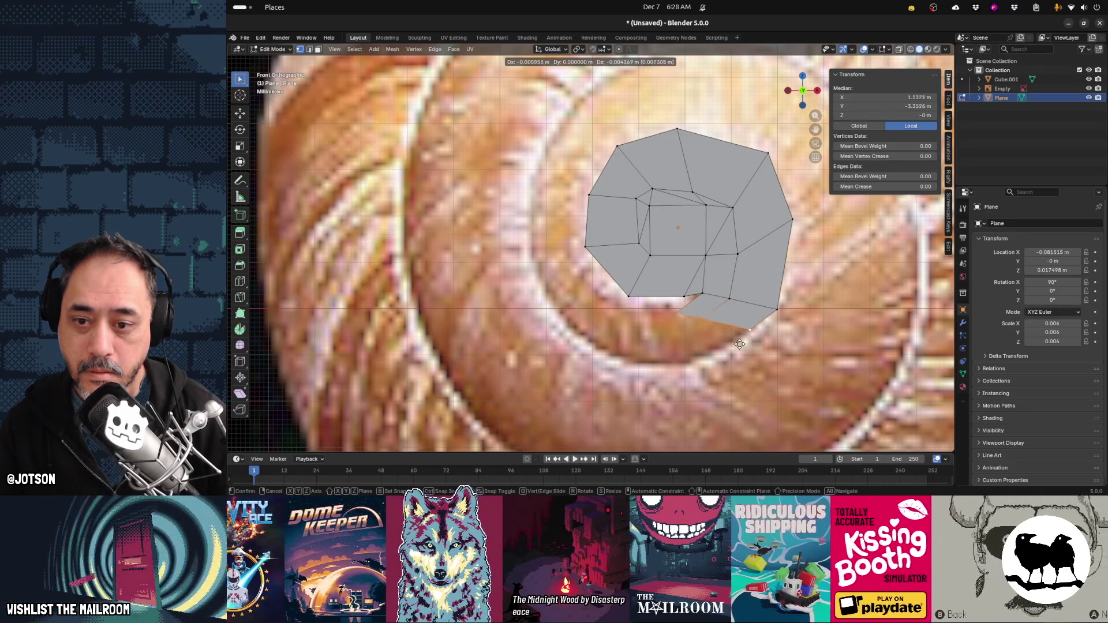
left_click(742, 356)
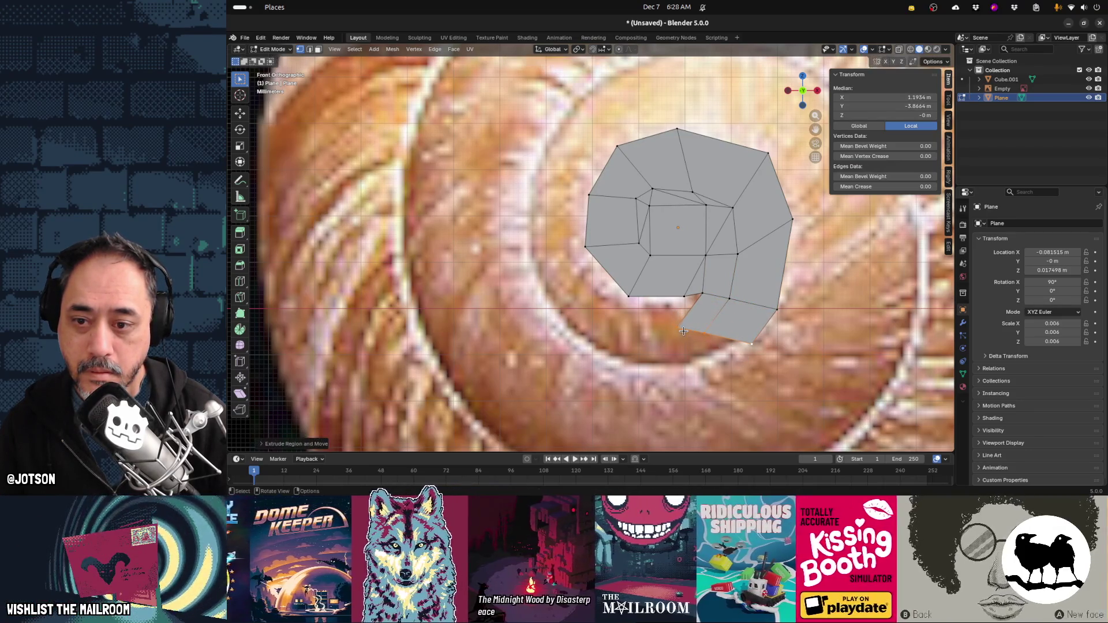
left_click(679, 319)
left_click(685, 296, "shift")
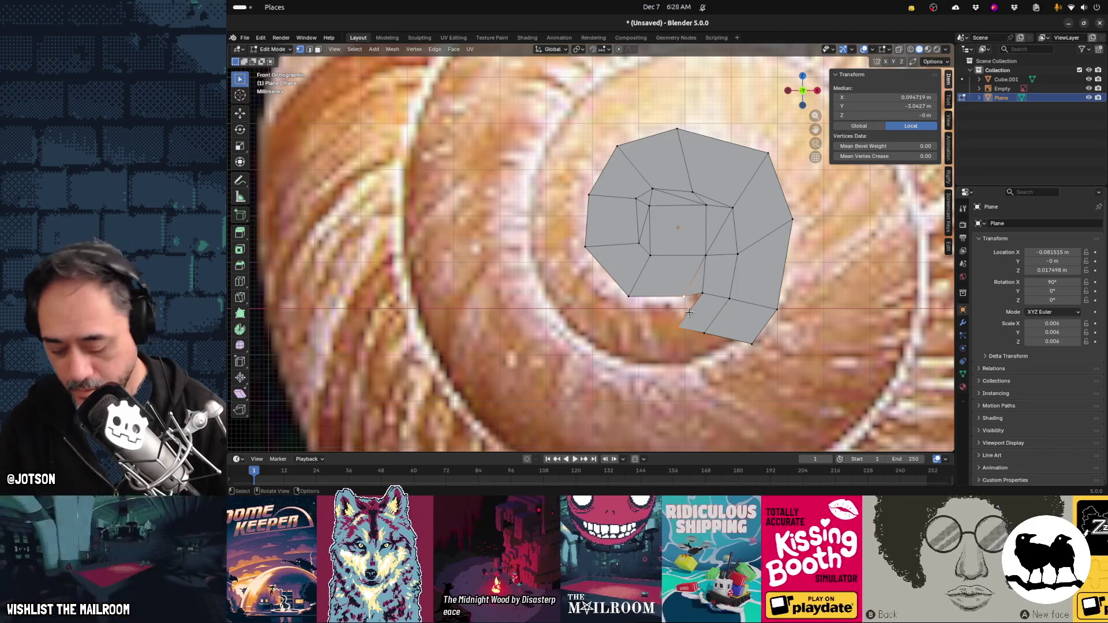
Merge the loose vertices At Last, including the stray bottom vertex into its target
key("m")
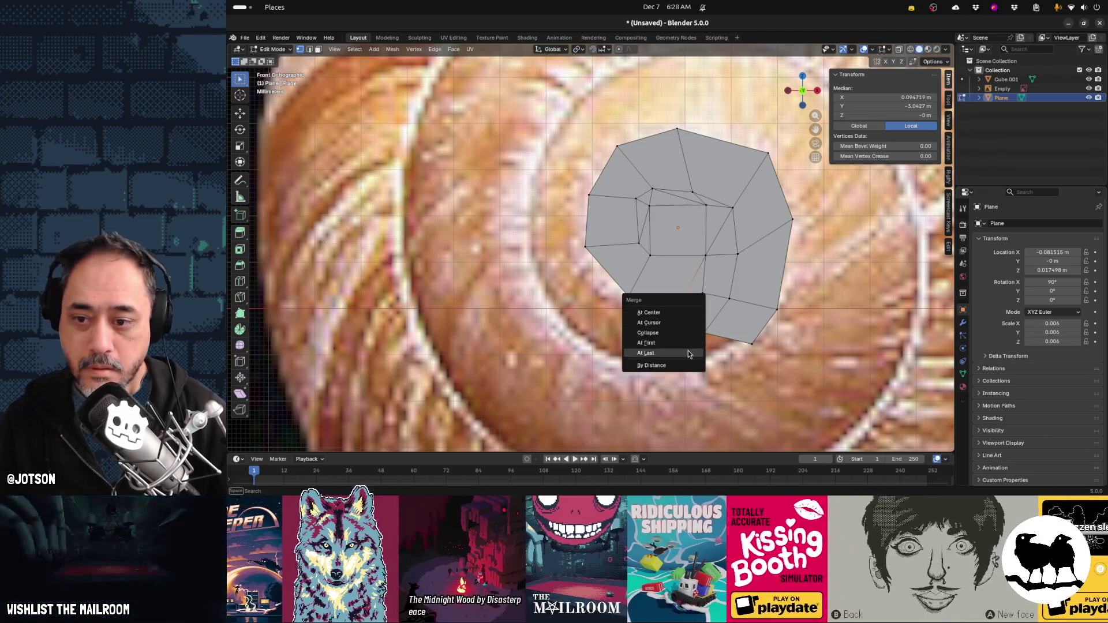
left_click(688, 352)
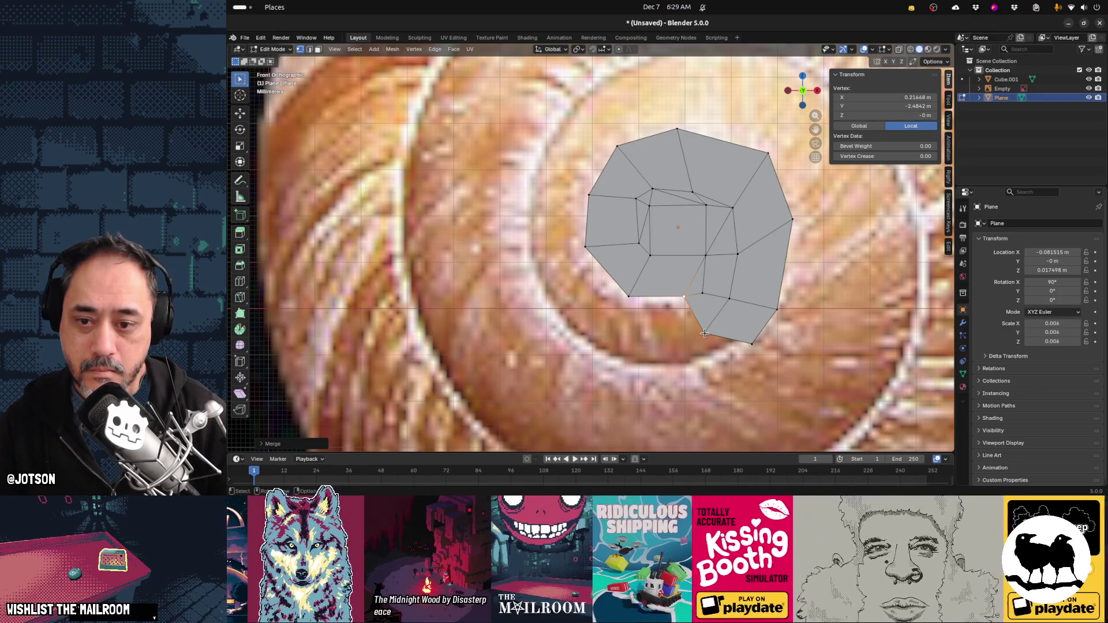
left_click(705, 333)
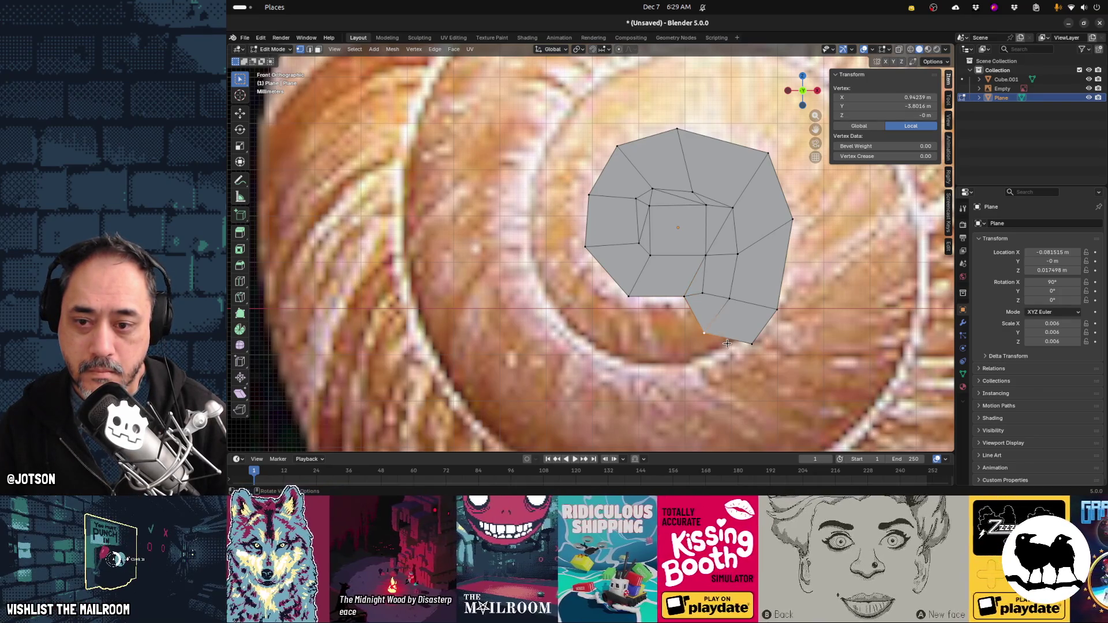
left_click(686, 297, "shift")
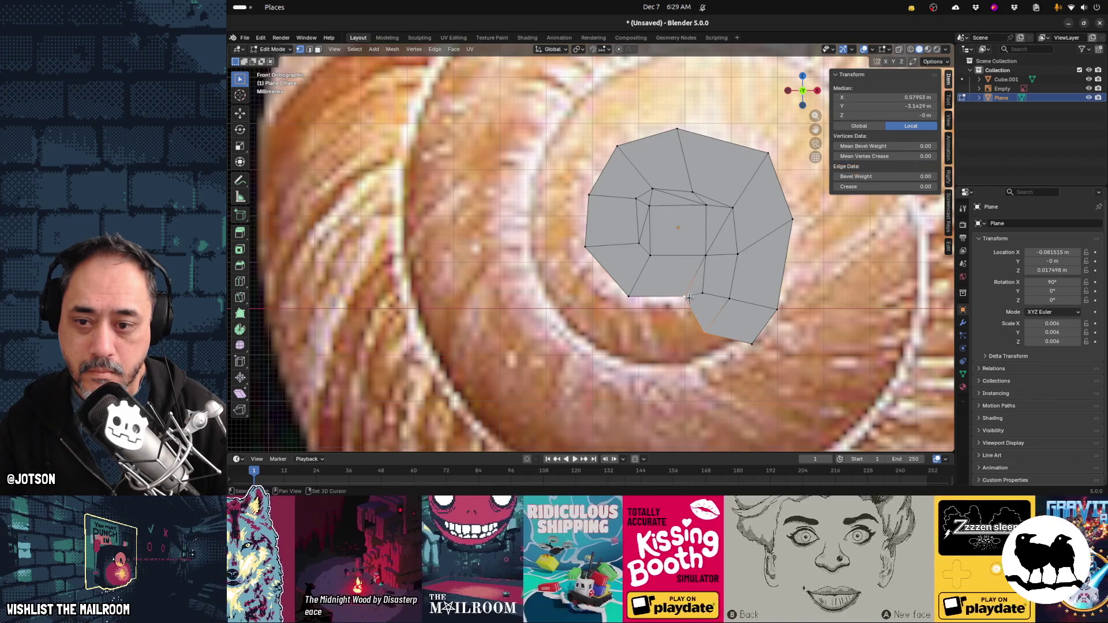
key("m")
left_click(709, 313)
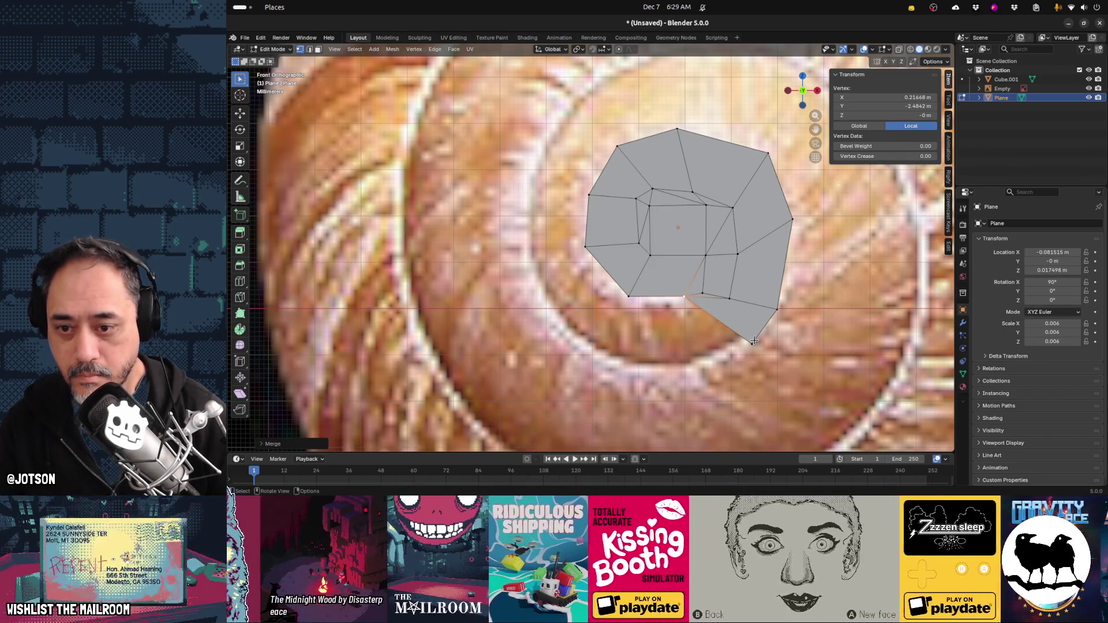
Extrude a new face toward the lower left and merge its loose vertex into the inner faces
left_click(752, 343)
left_click(686, 302, "shift")
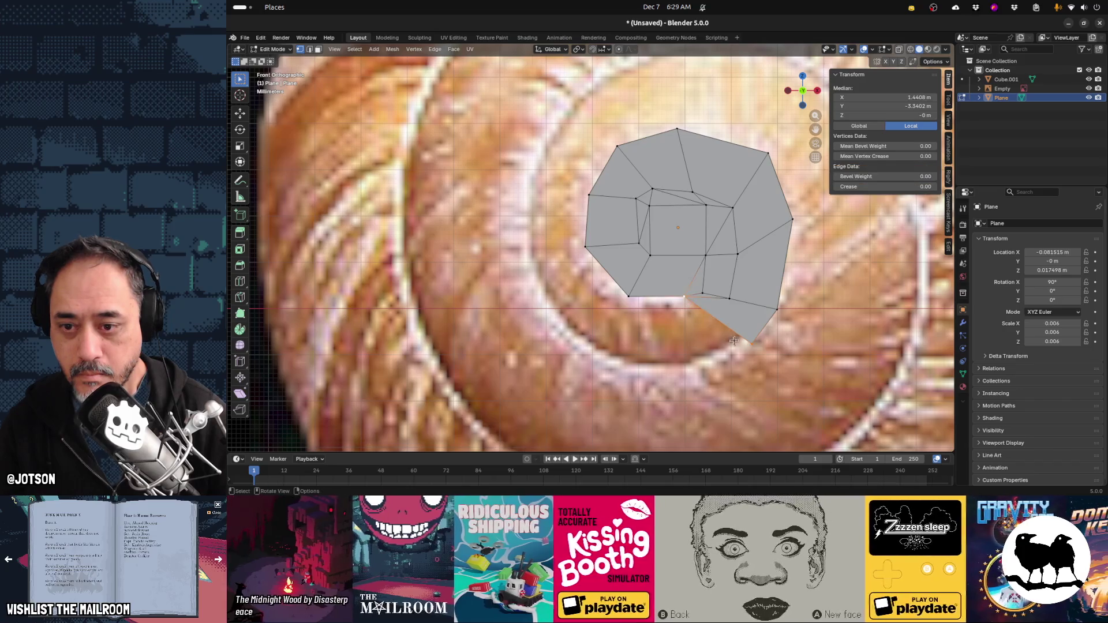
key("e")
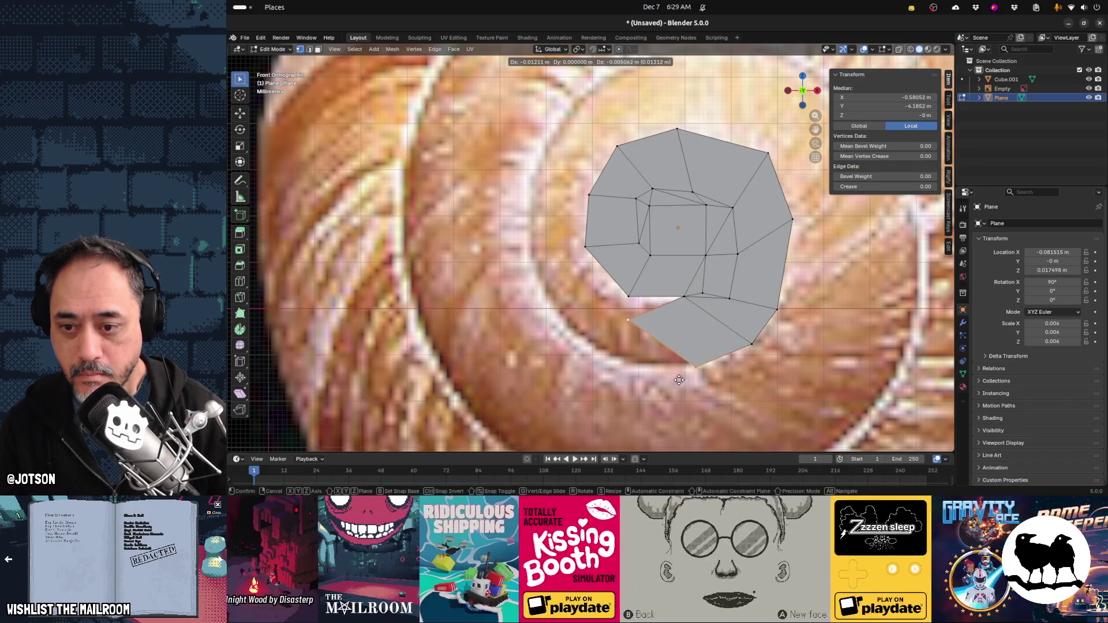
left_click(622, 325)
left_click(624, 325)
left_click(629, 298, "shift")
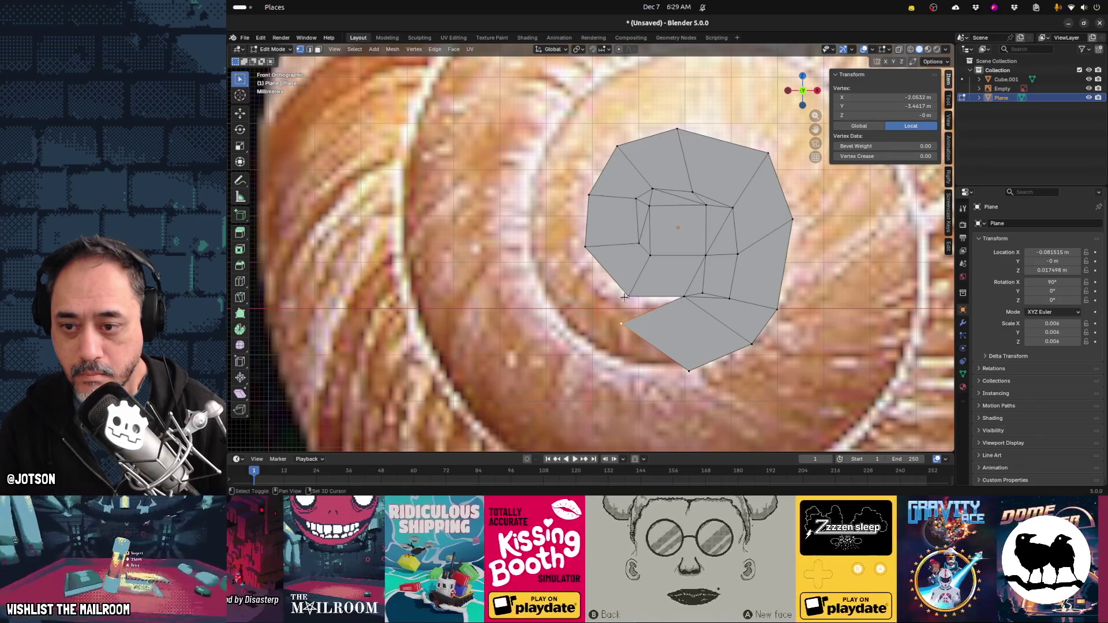
key("m")
left_click(637, 303)
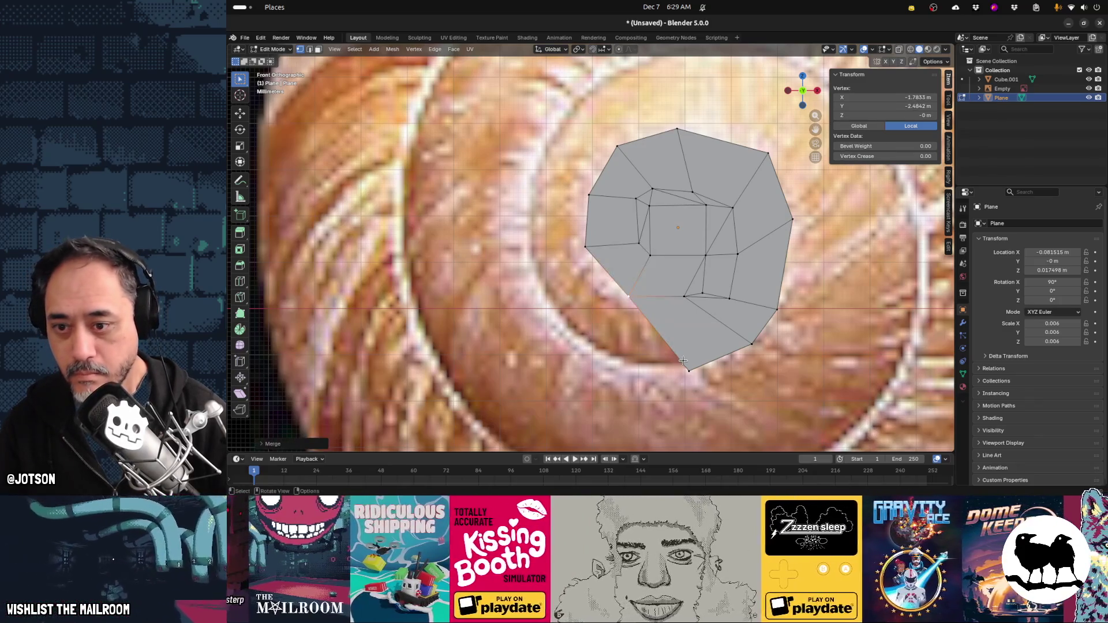
left_click(688, 372)
Move the bottom vertex left onto the shell outline and fill the lower-left gap with a face
mouse_move(688, 374)
left_mouse_down()
mouse_move(651, 378)
mouse_move(570, 343)
left_mouse_up()
left_click(628, 296, "shift")
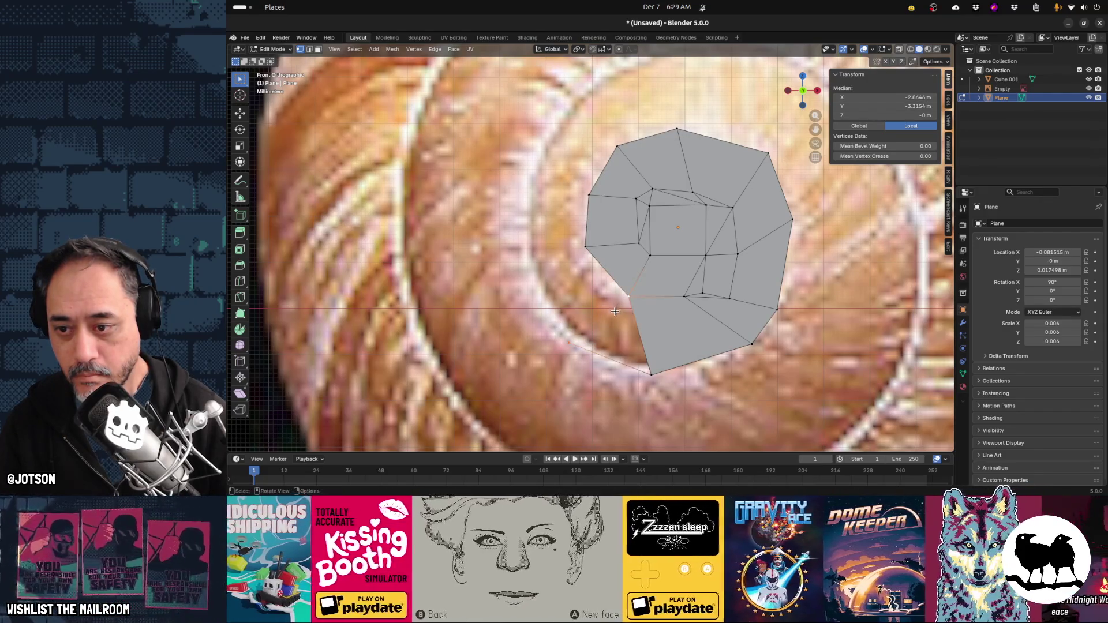
key("f")
left_click(655, 371, "shift")
key("f")
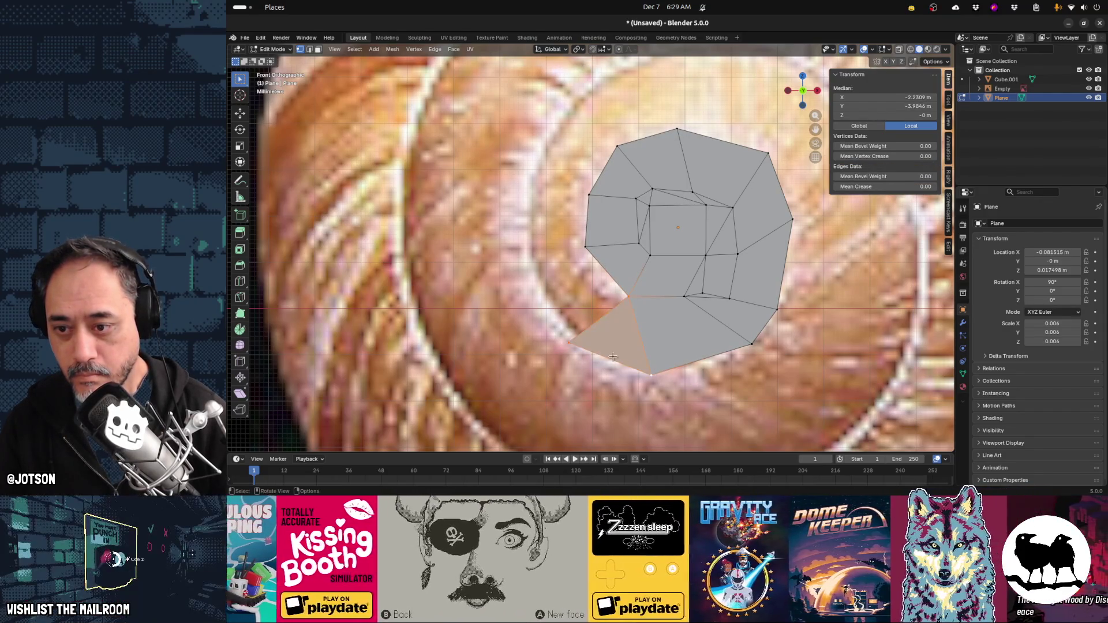
Add a new vertex on the left outline from the corner and fill the gap with a face
left_click(567, 342)
key("g")
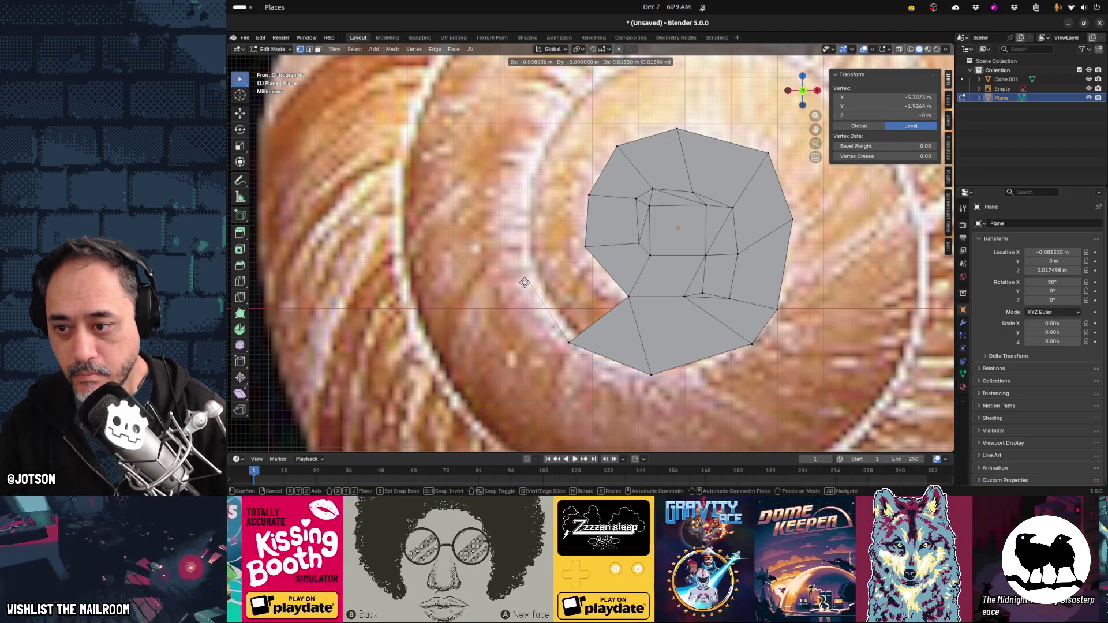
left_click(520, 277)
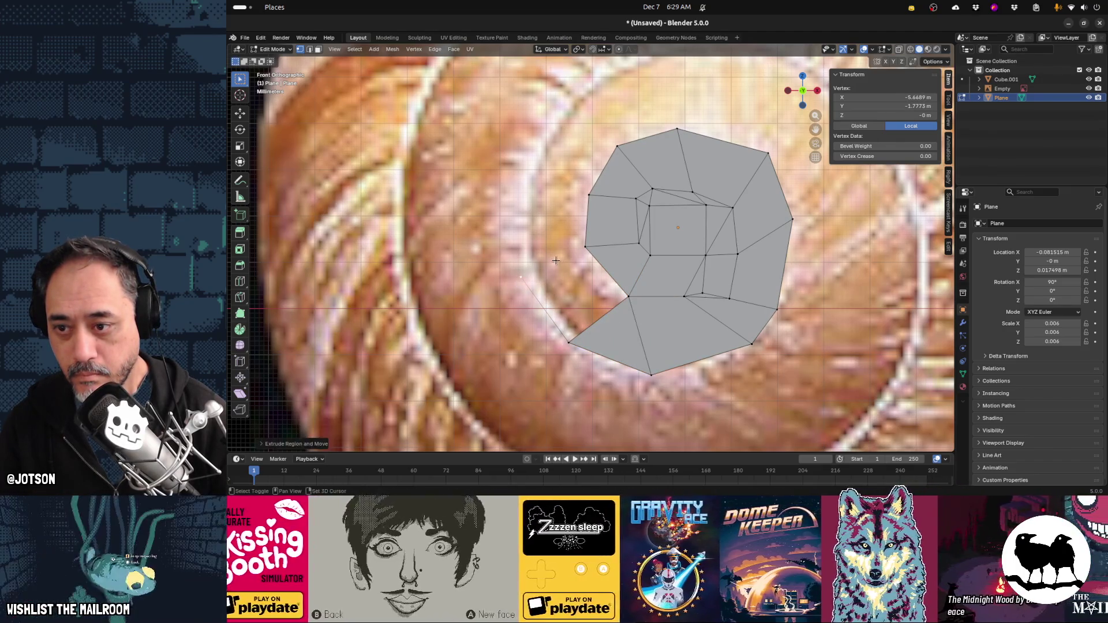
left_click(580, 244, "shift")
left_click(630, 294, "shift")
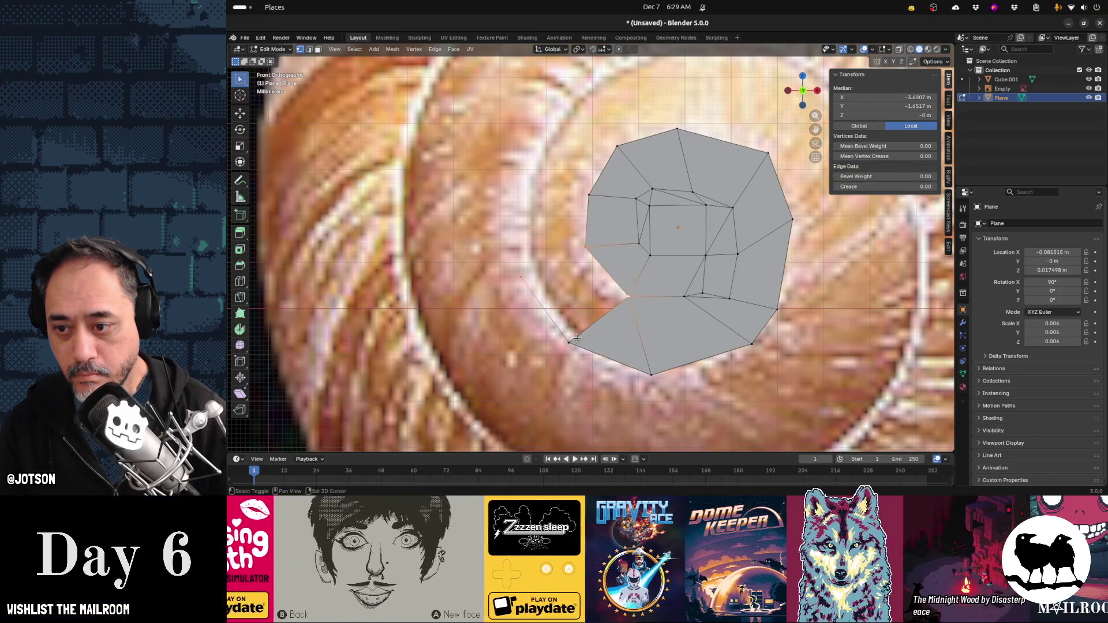
key("f")
Extrude a vertex up the left outline and fill the remaining gap with a face
left_click(523, 277)
key("e")
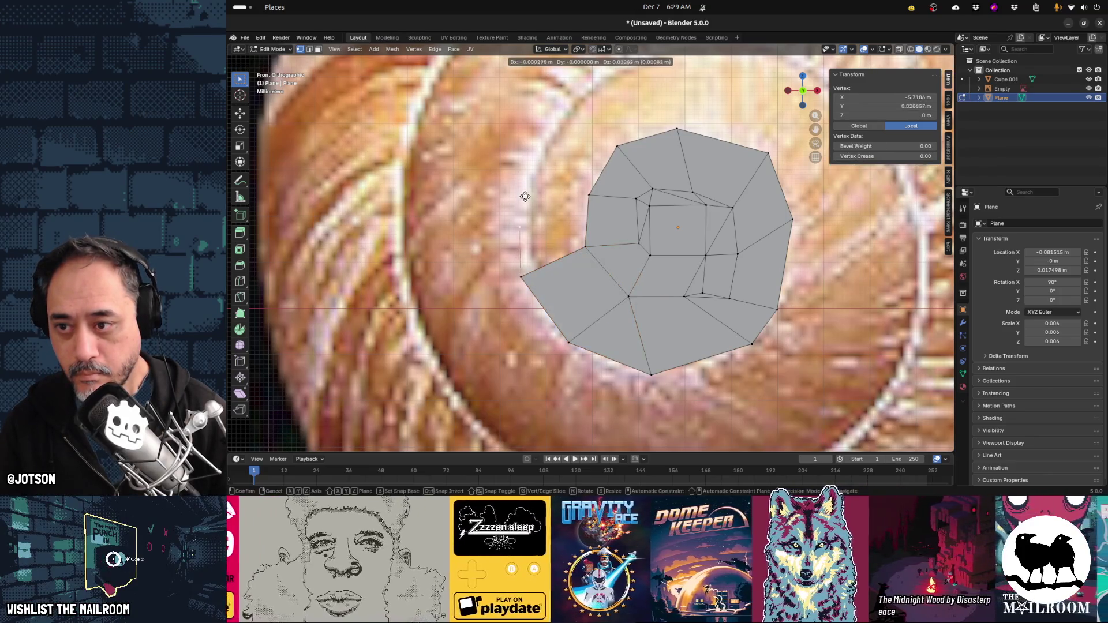
left_click(521, 177)
left_click(588, 192, "shift")
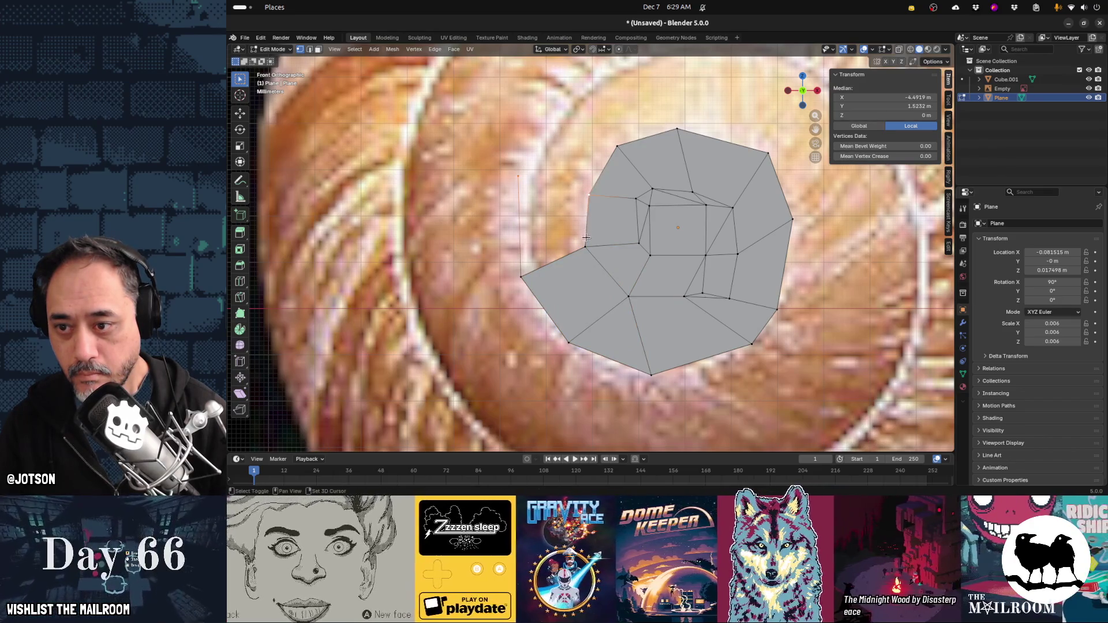
left_click(529, 278, "shift")
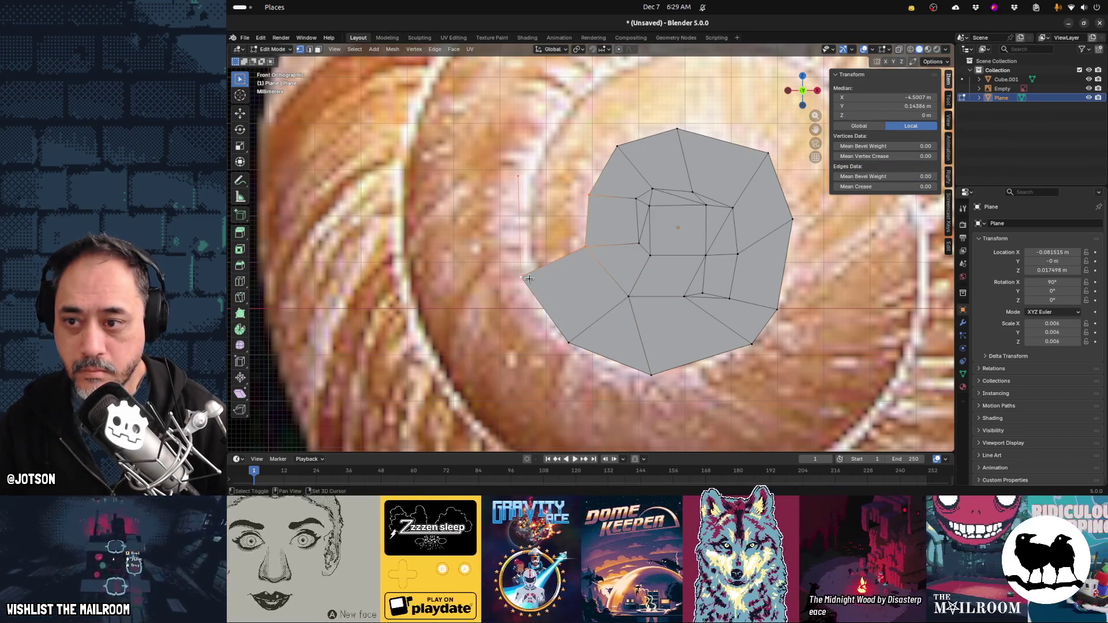
key("f")
left_click(521, 177)
middle_click_drag(572, 207, 590, 268, "shift")
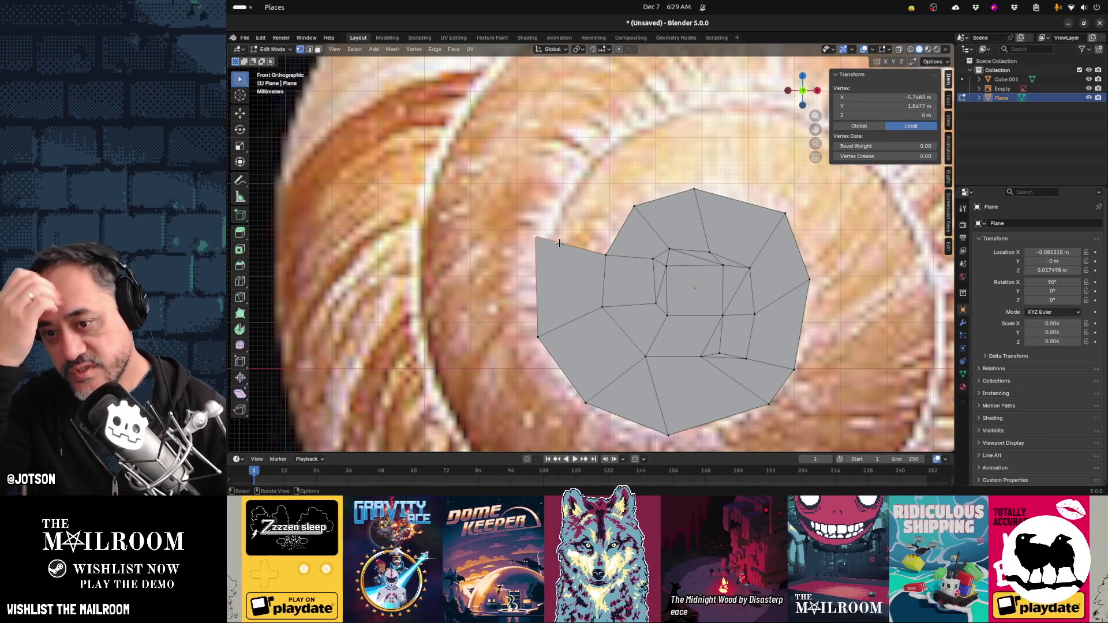
Dissolve two inner edges near the core into larger faces
scroll(560, 243, "down", 2)
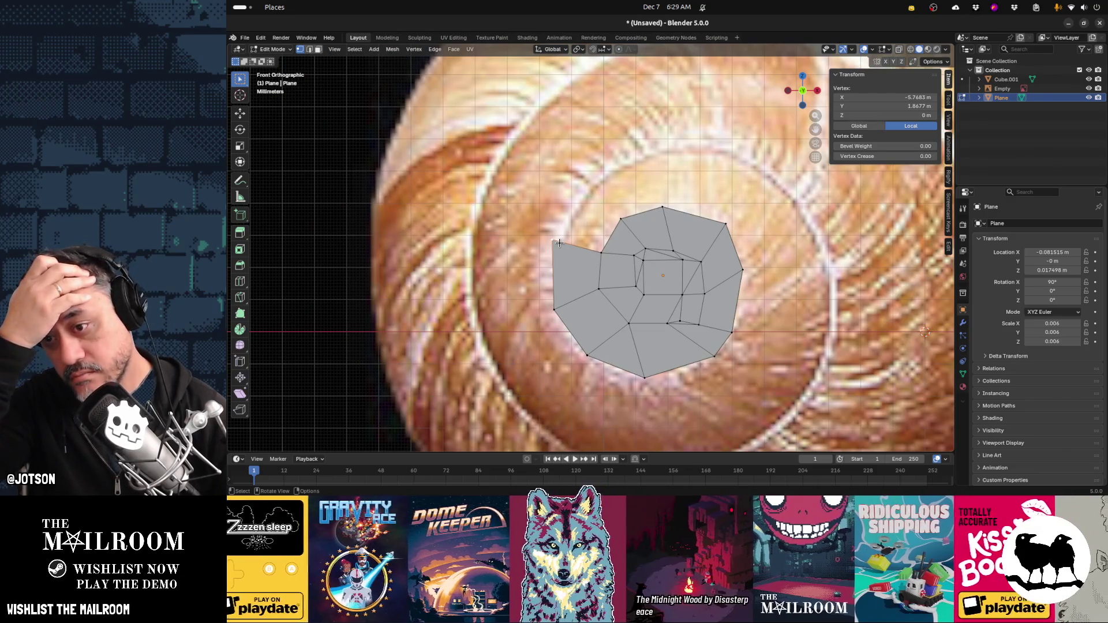
scroll(595, 250, "up", 2)
left_click(661, 286)
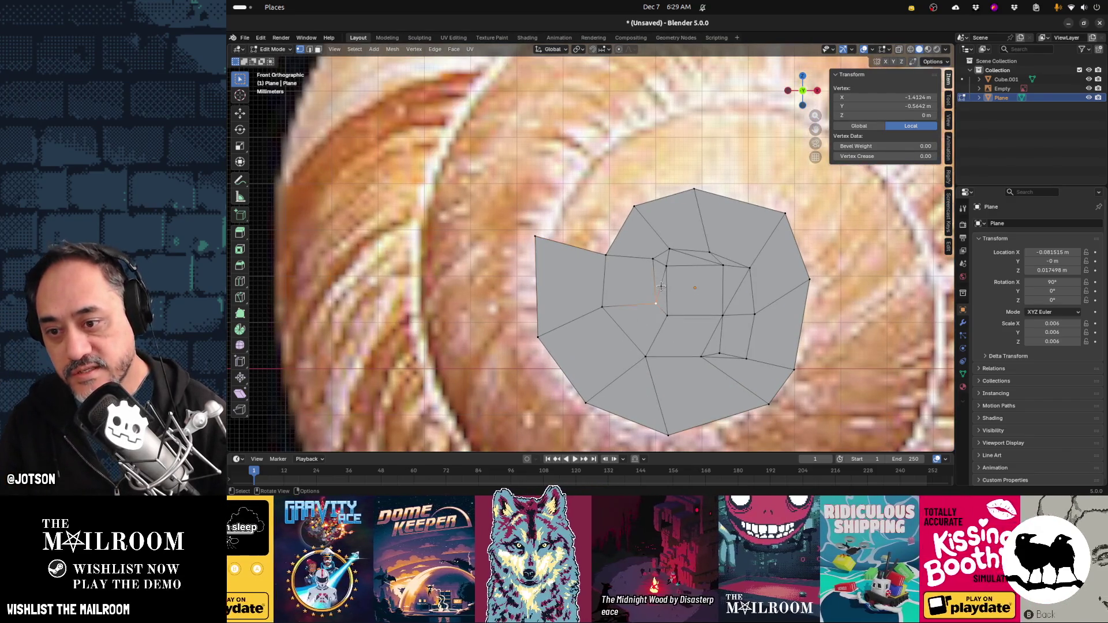
left_click(665, 270, "shift")
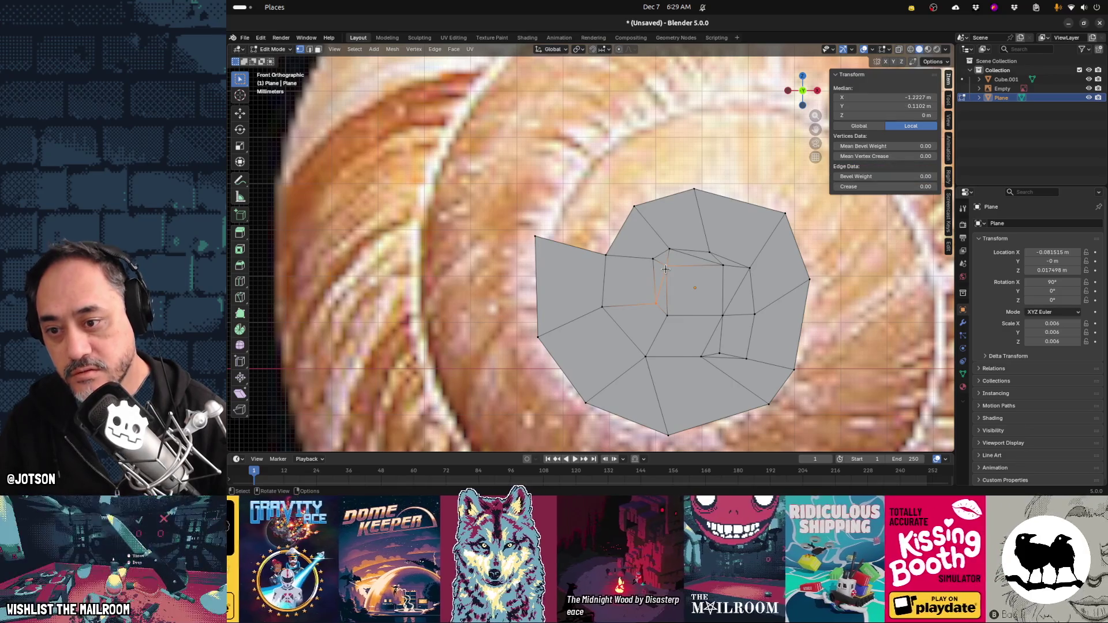
key("x")
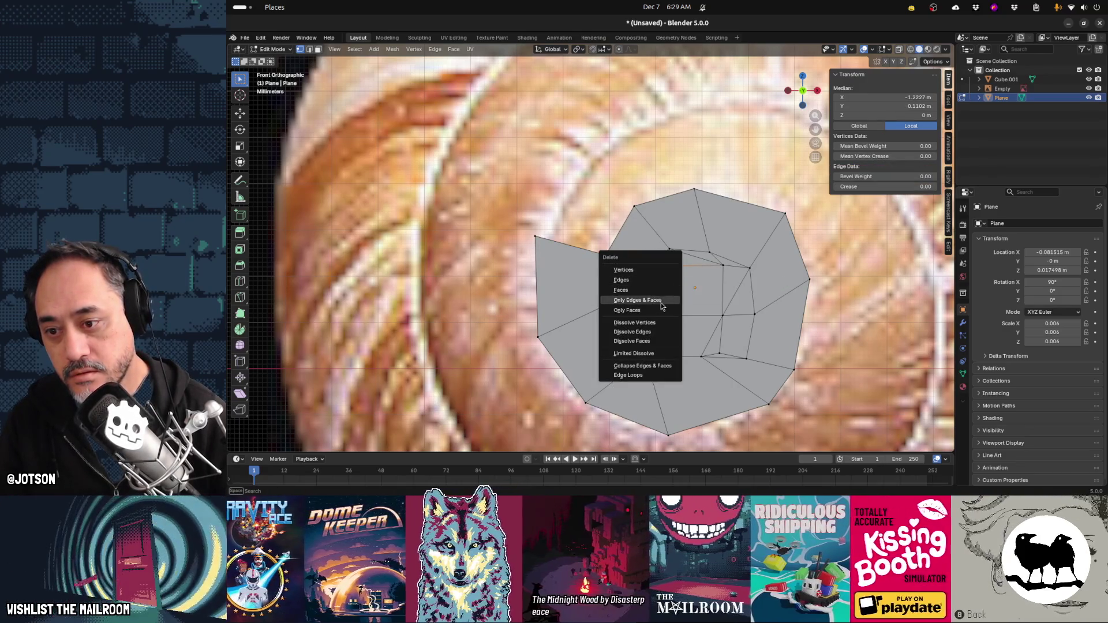
left_click(663, 331)
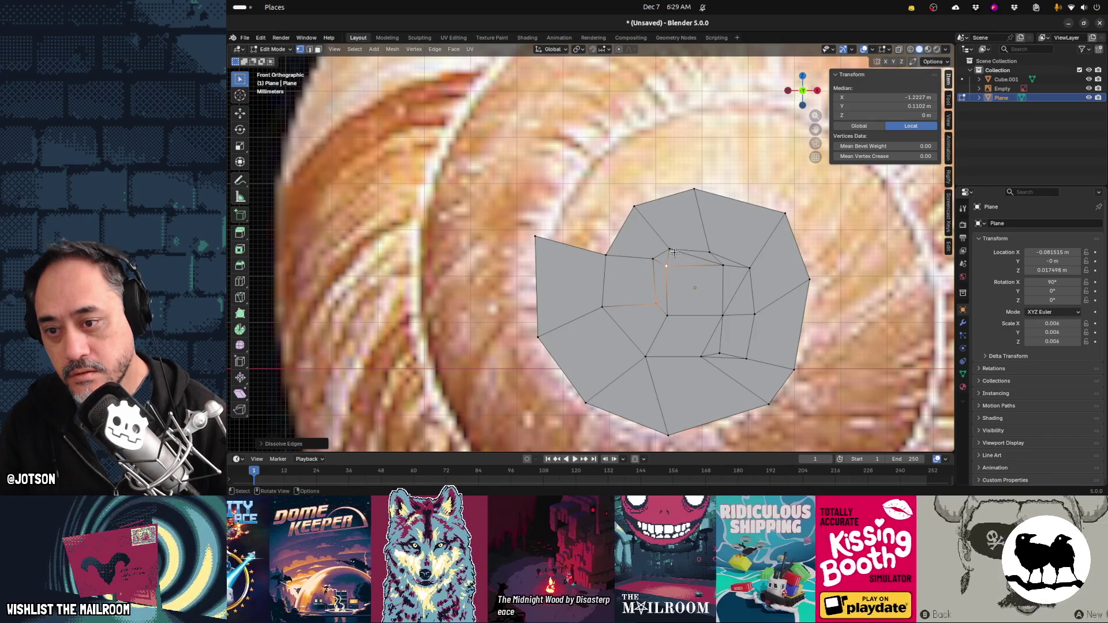
left_click(670, 249)
left_click(721, 264, "shift")
key("x")
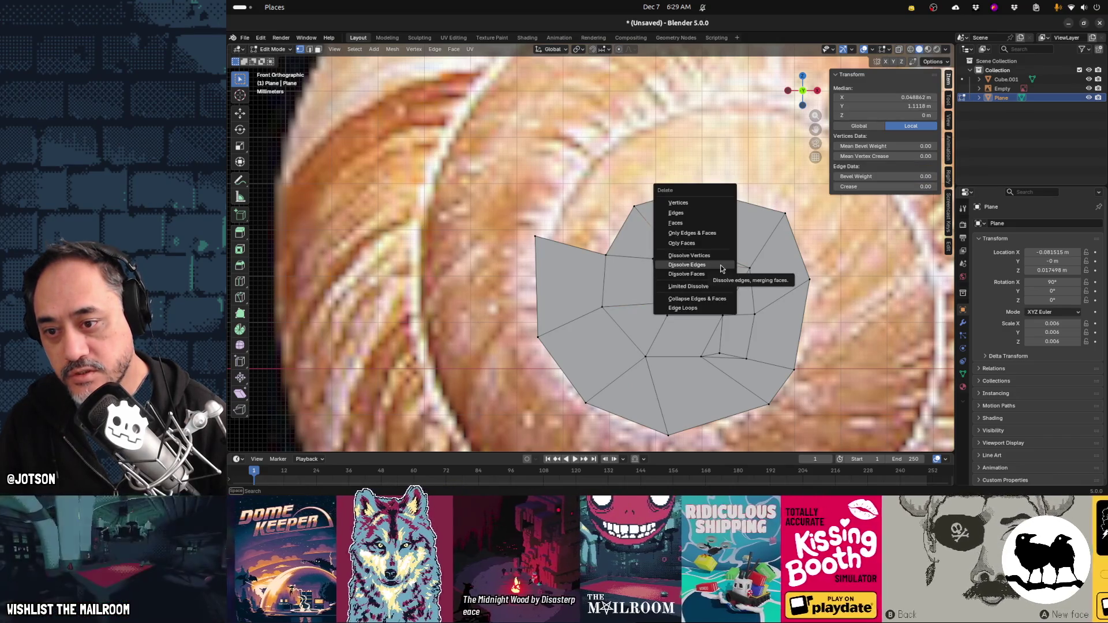
left_click(720, 265)
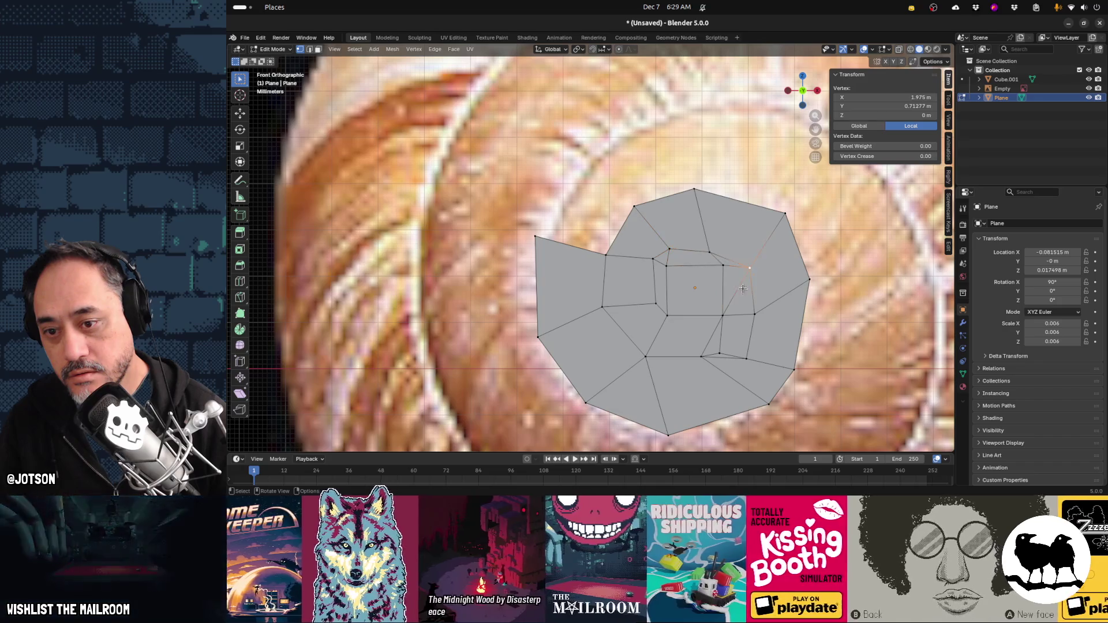
Dissolve two more edges on the right side of the spiral
left_click(750, 267)
left_click(785, 214, "shift")
key("x")
left_click(730, 317)
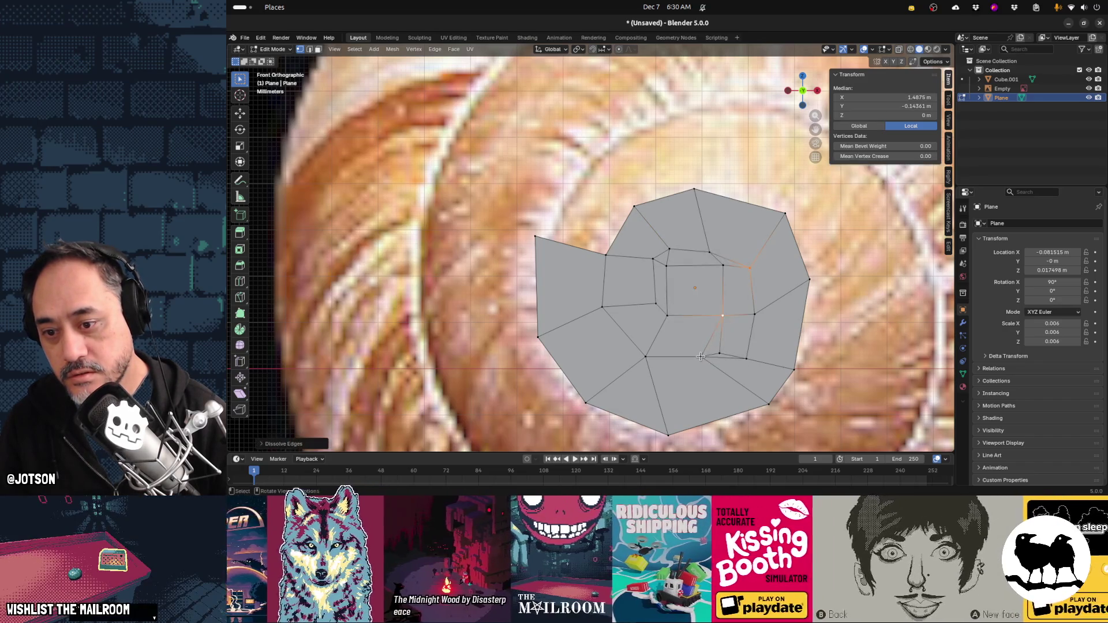
left_click(722, 318)
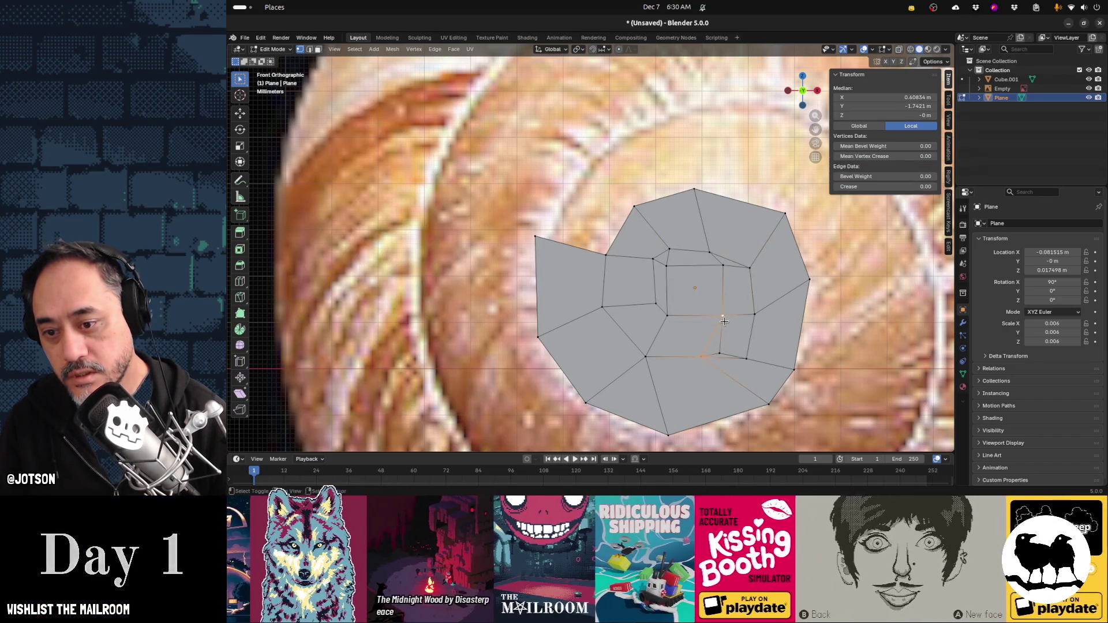
key("x")
left_click(727, 337)
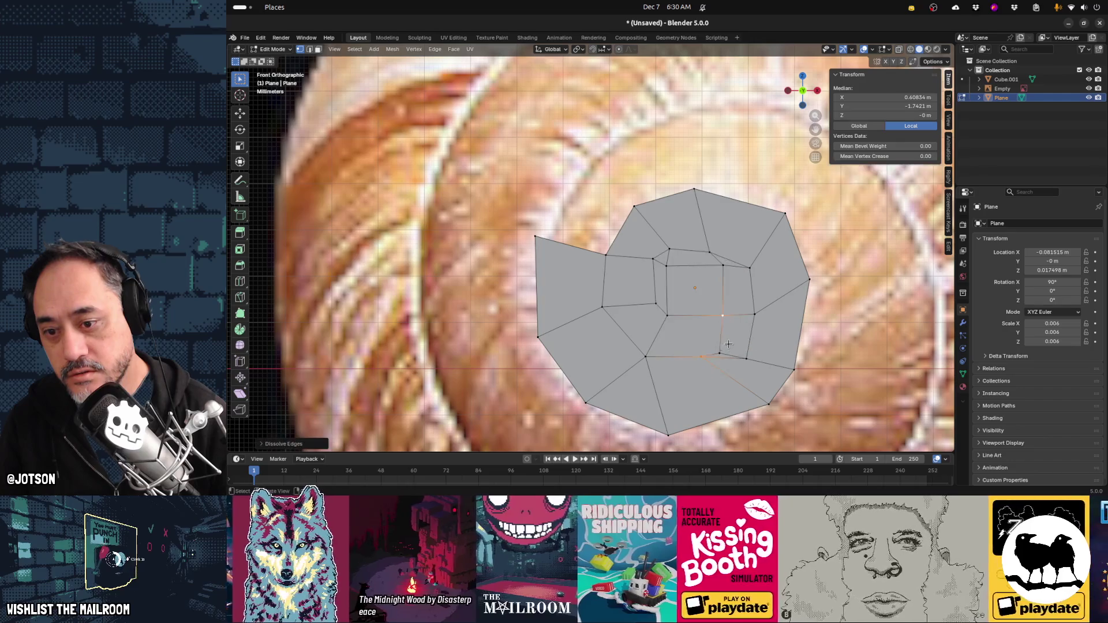
Vertex-slide the lower inner vertex along its edge with Shift+V
left_click(699, 357)
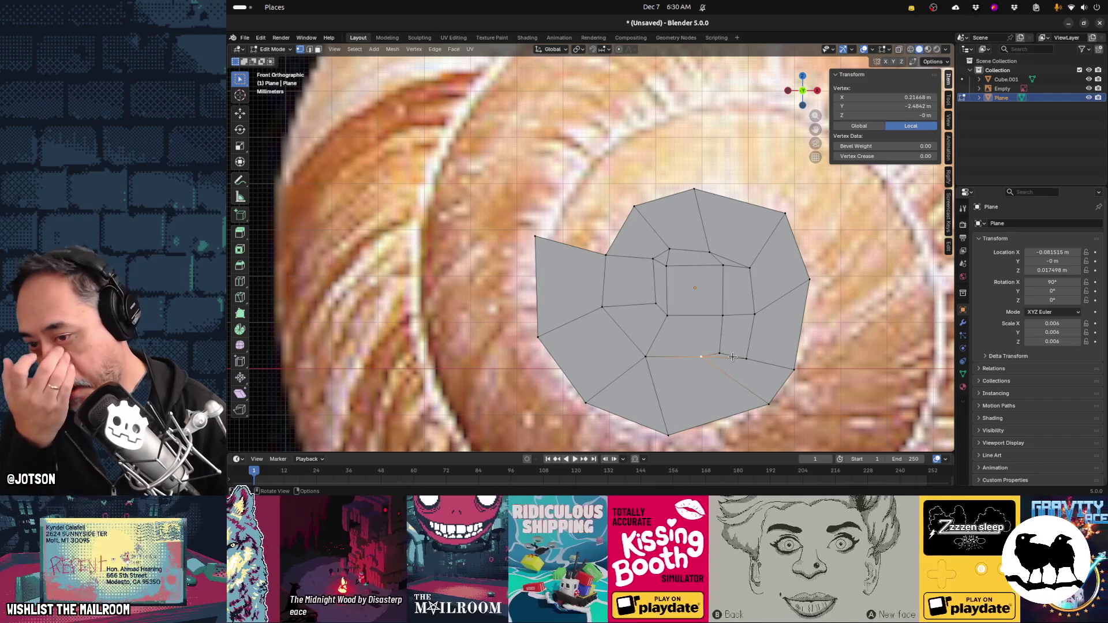
key("g")
left_click(720, 351)
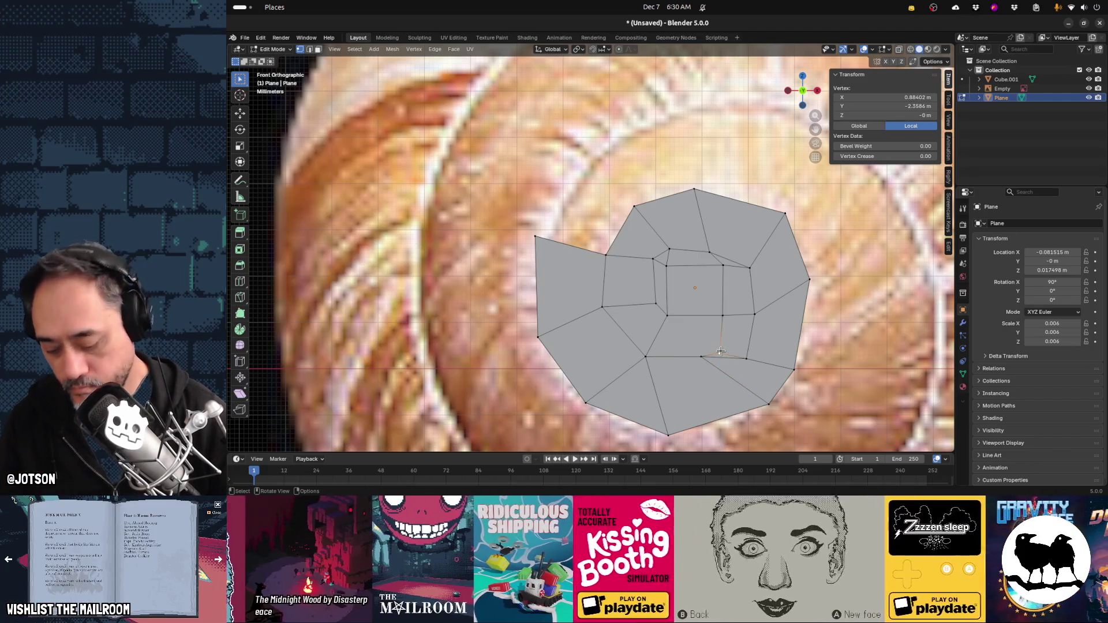
key("shift+v")
left_click(725, 342)
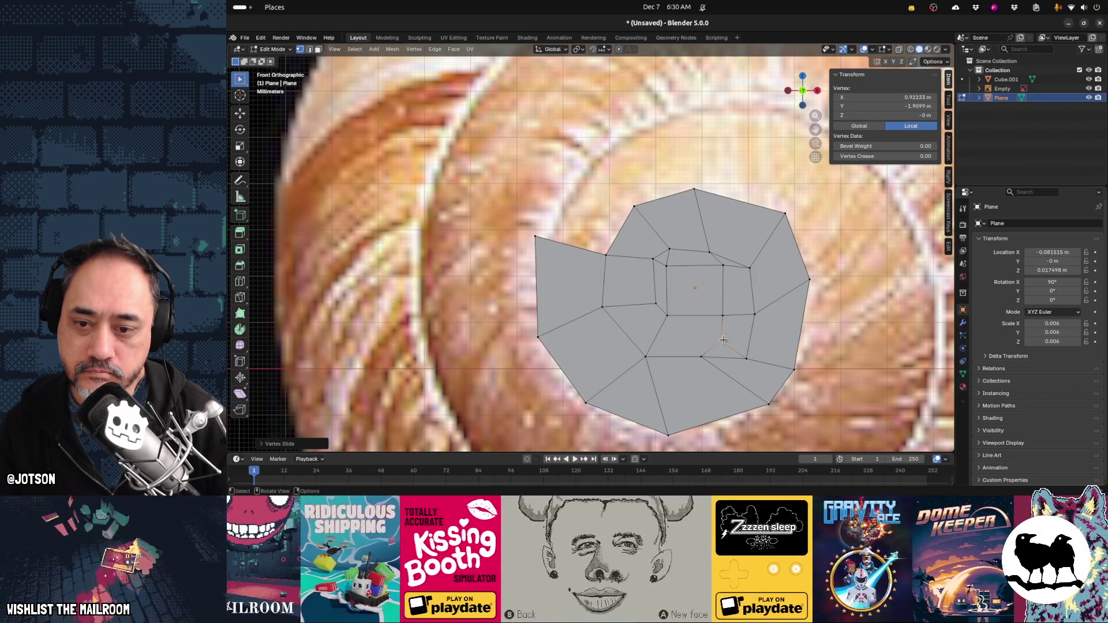
Knife-cut an edge up-right from the repositioned vertex, dissolve the lower edge, and nudge the lower vertex
left_click(723, 340)
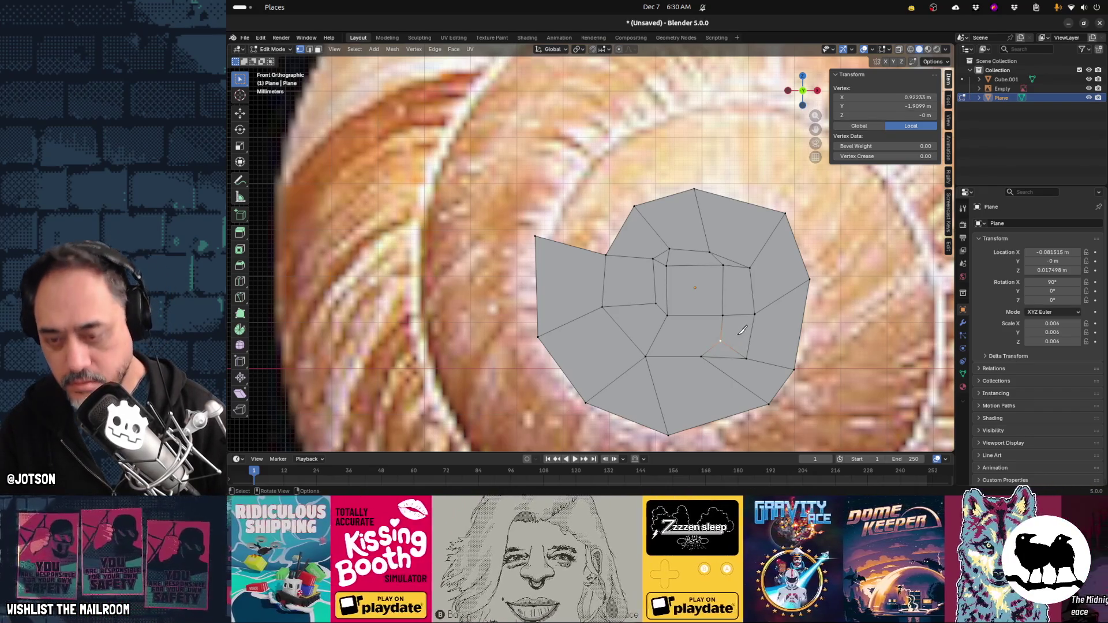
key("k")
left_click(754, 315)
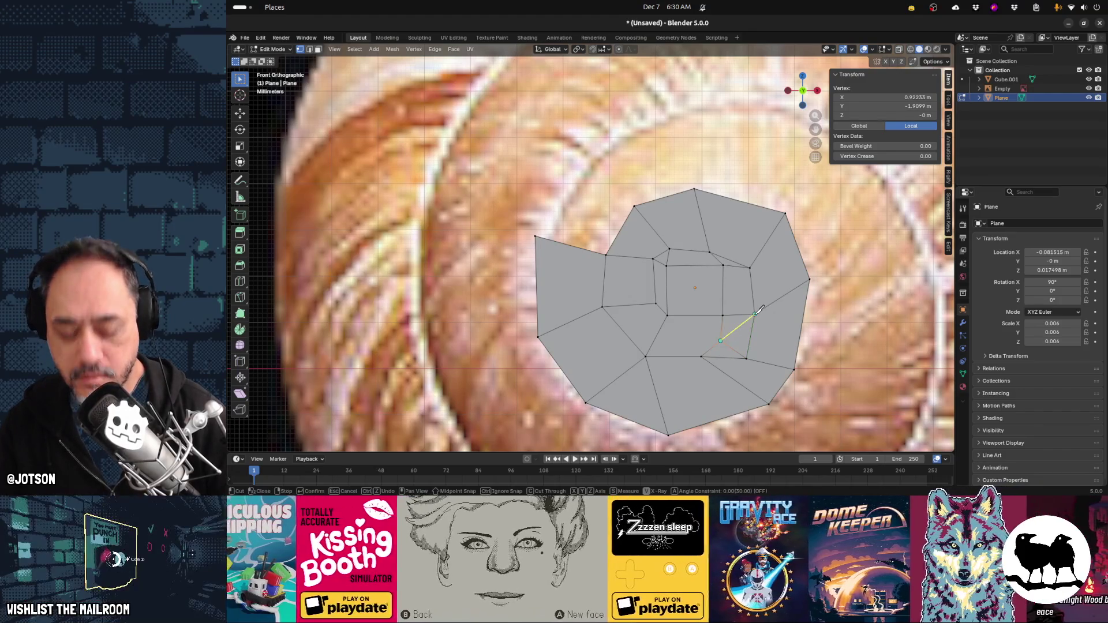
key("Return")
left_click(726, 358)
key("x")
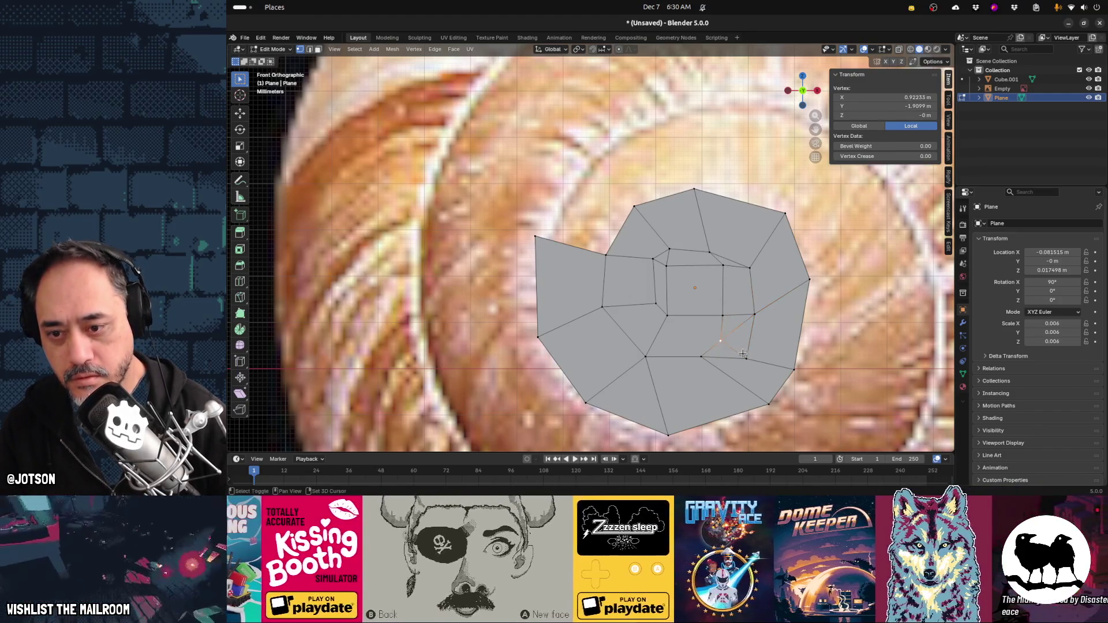
left_click(759, 364)
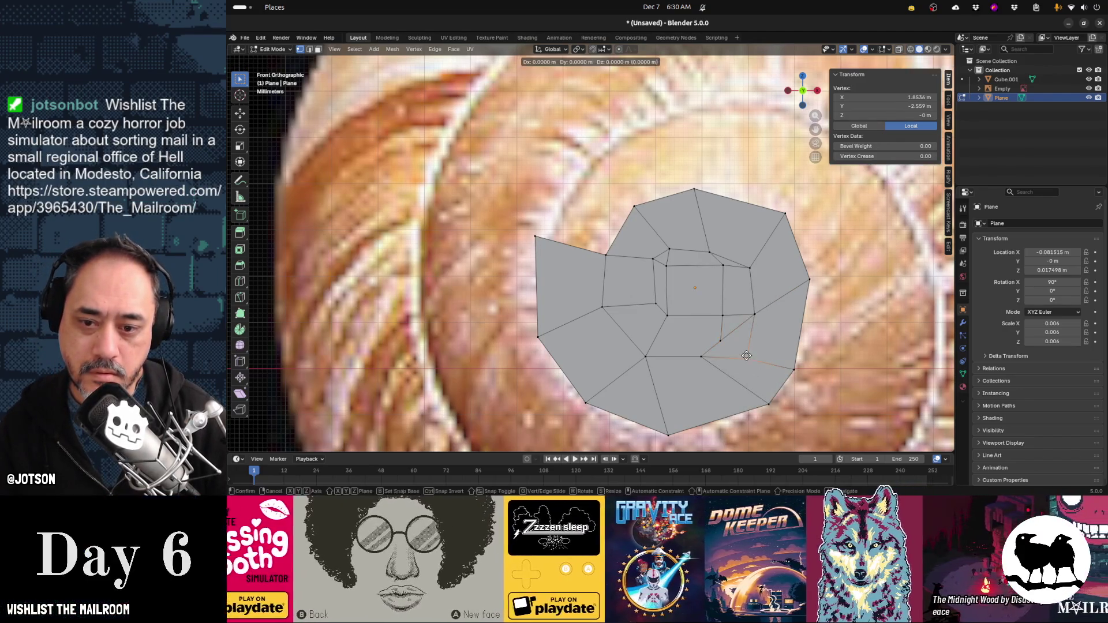
left_click_drag(748, 360, 740, 349)
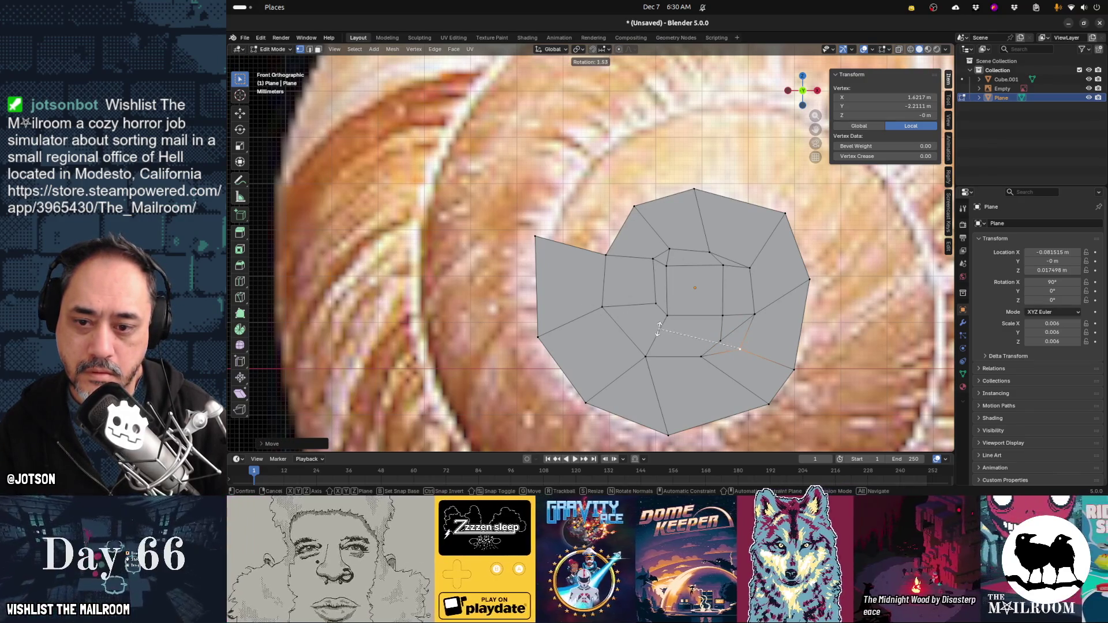
Knife-cut an edge from the inner ring vertex straight down to the bottom vertex
key("ctrl+r")
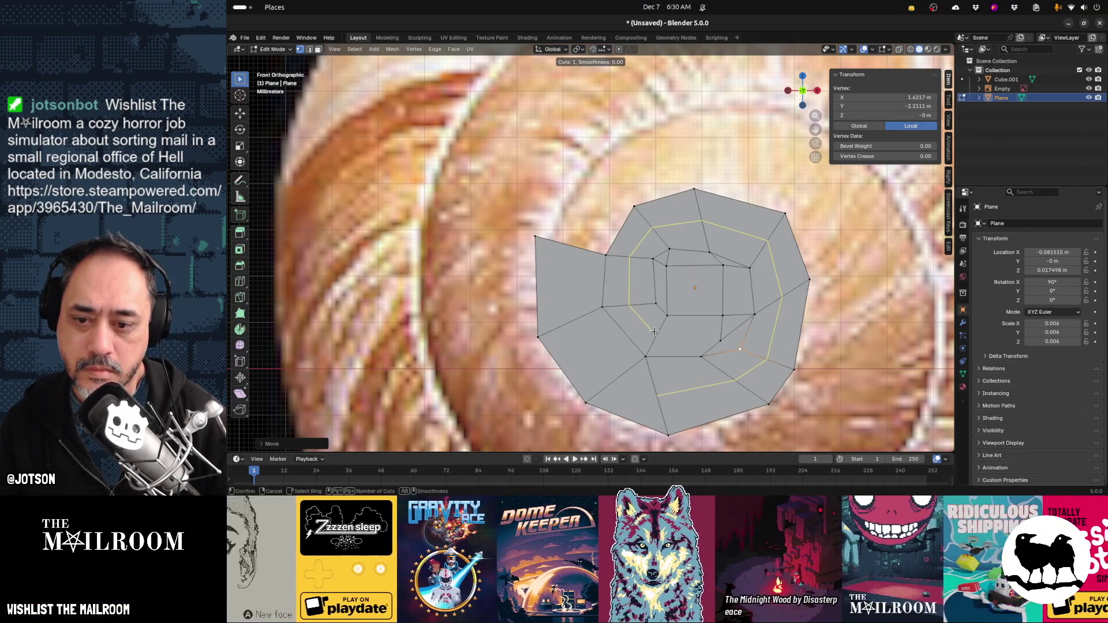
key("Escape")
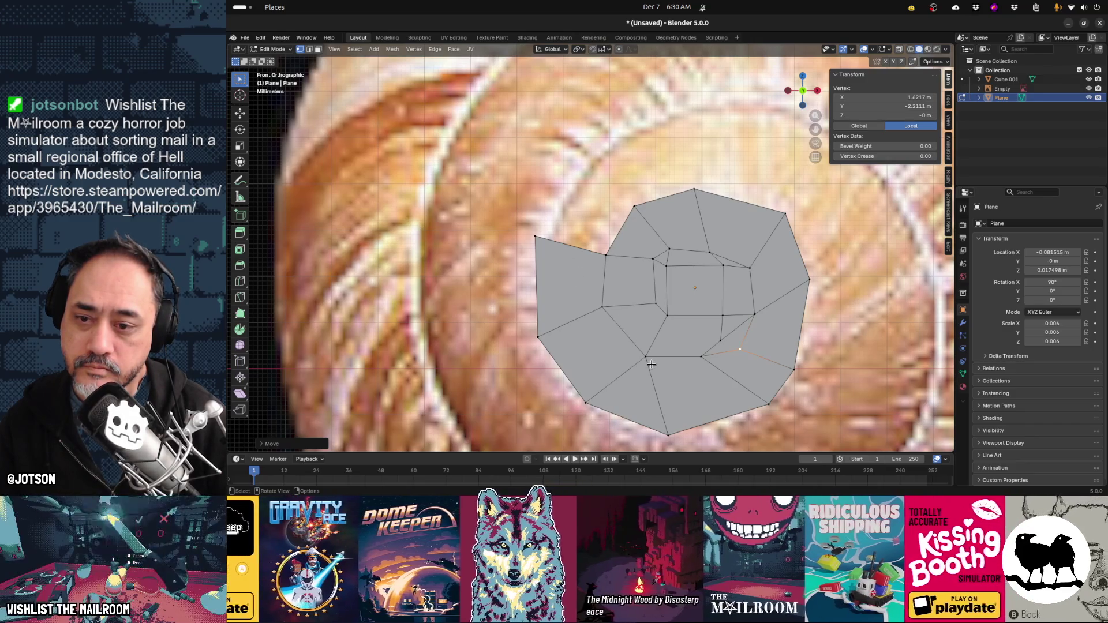
left_click(668, 315)
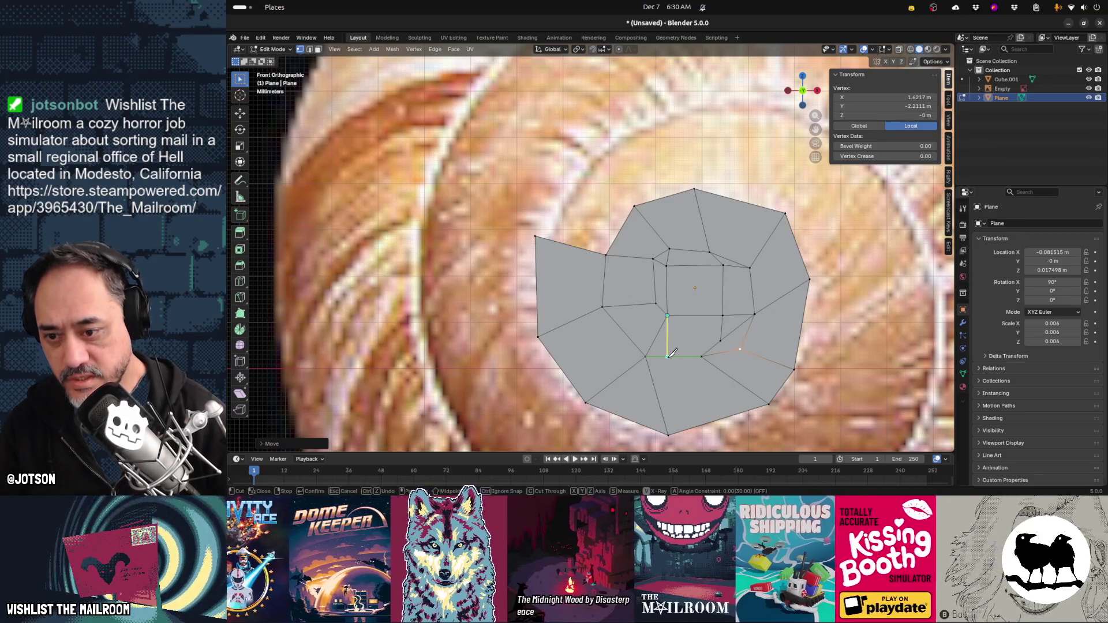
left_click(667, 356)
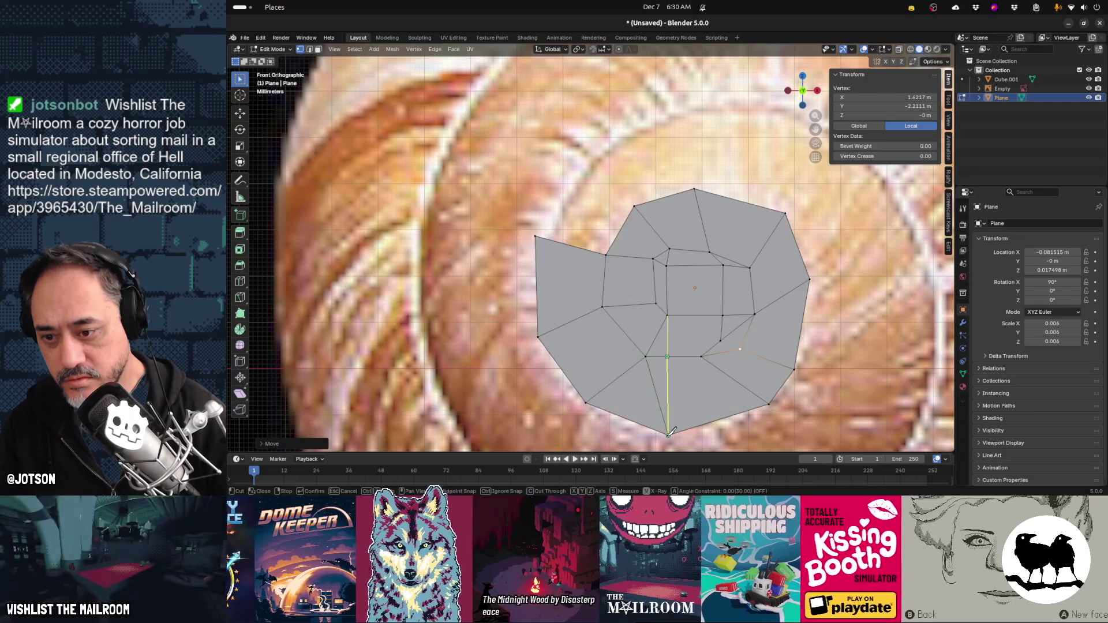
key("Return")
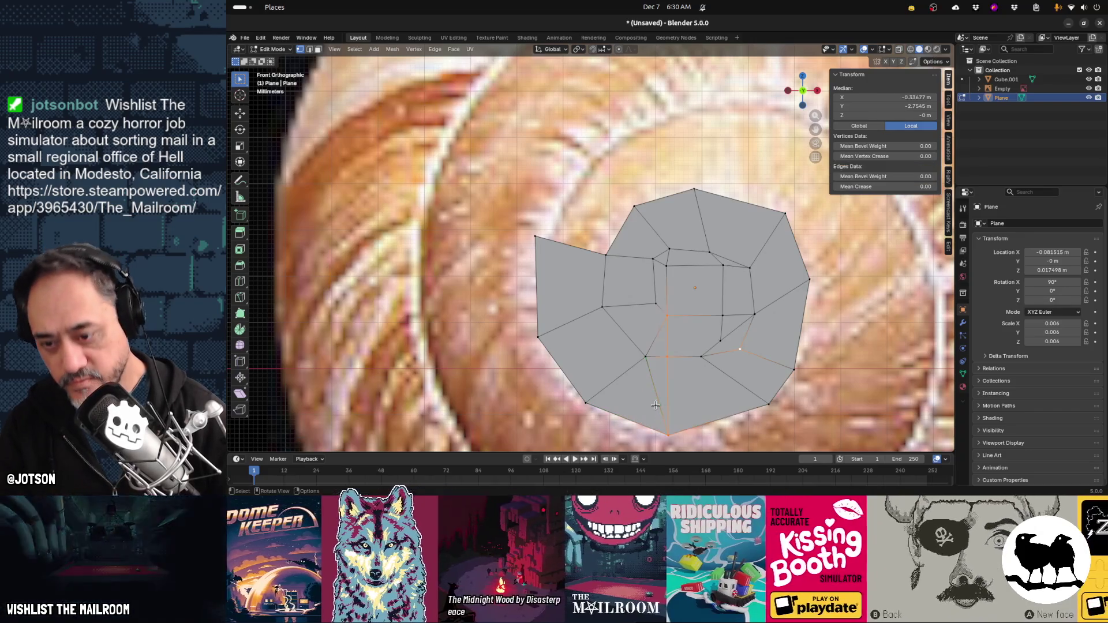
Dissolve the edge running down to the bottom vertex of the inner spiral
left_click(655, 401)
left_click(666, 437, "shift")
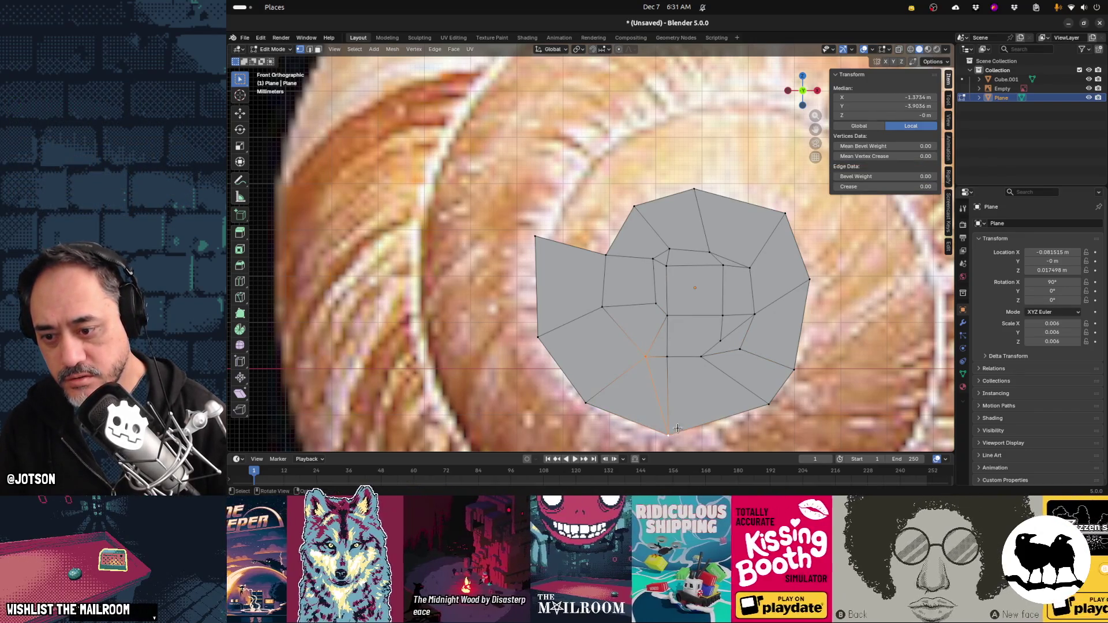
key("x")
left_click(678, 428)
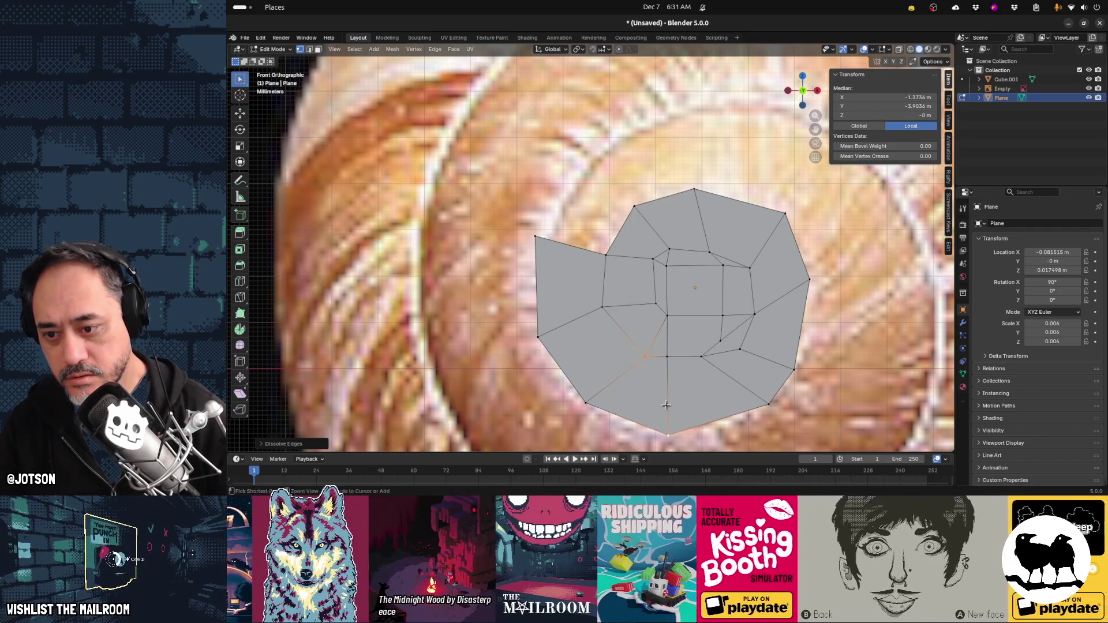
key("ctrl+r")
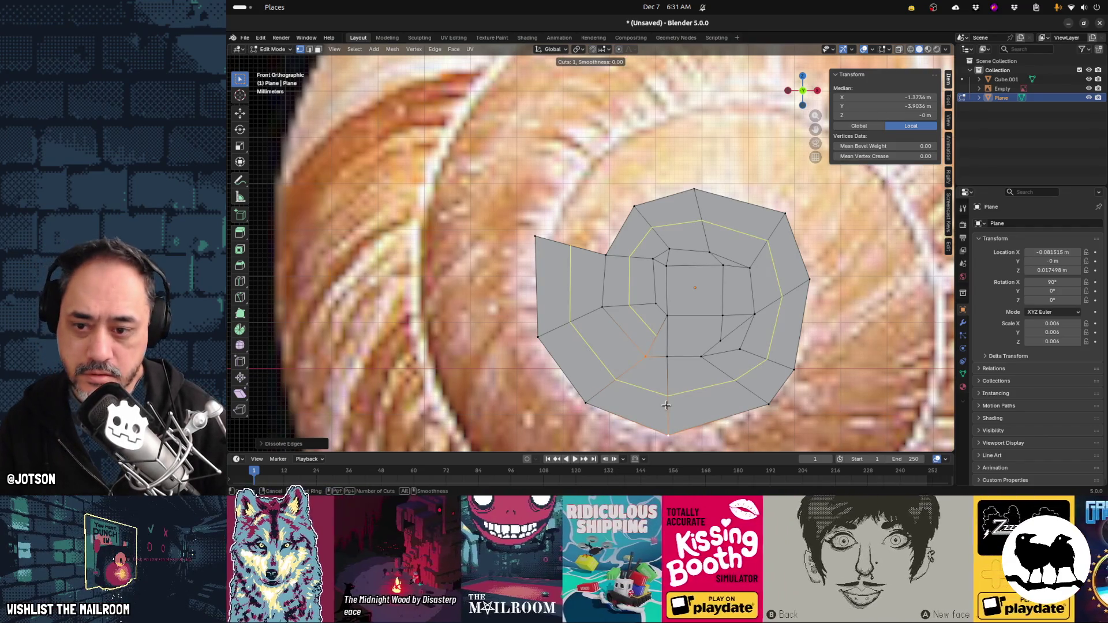
key("Escape")
Knife-cut a new edge from the lower inner vertex to the inner ring and dissolve the leftover edge
key("k")
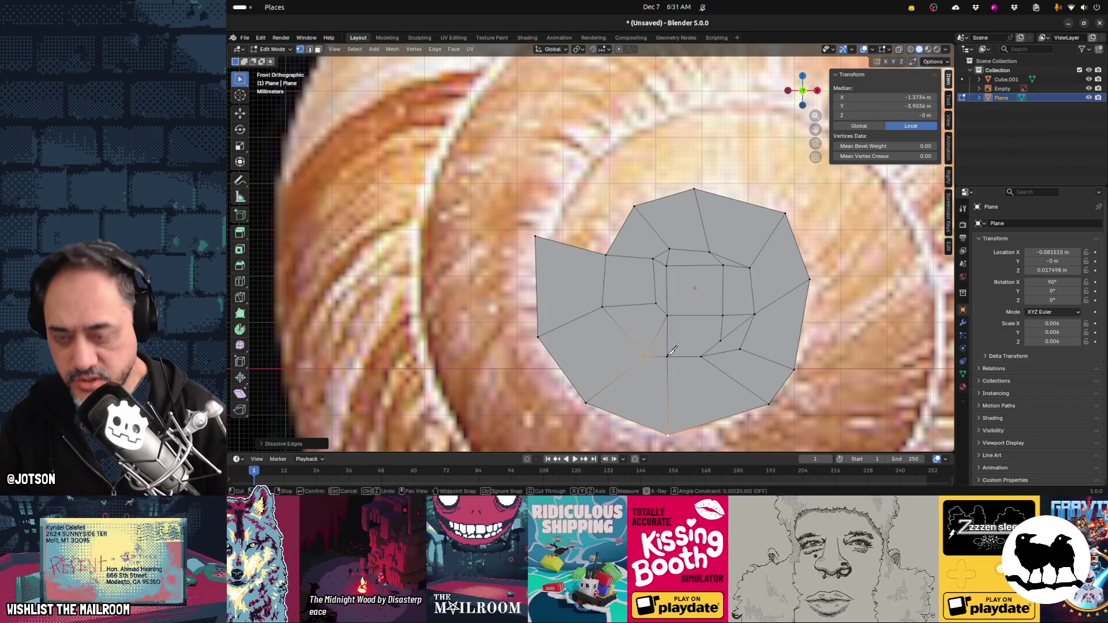
left_click(668, 357)
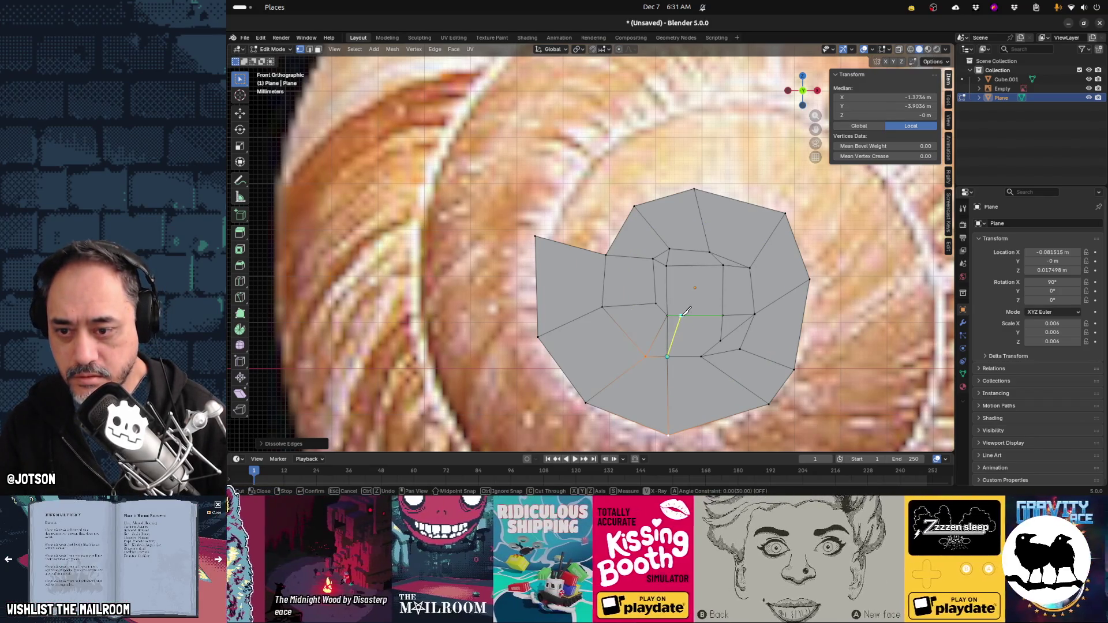
left_click(669, 316)
key("Return")
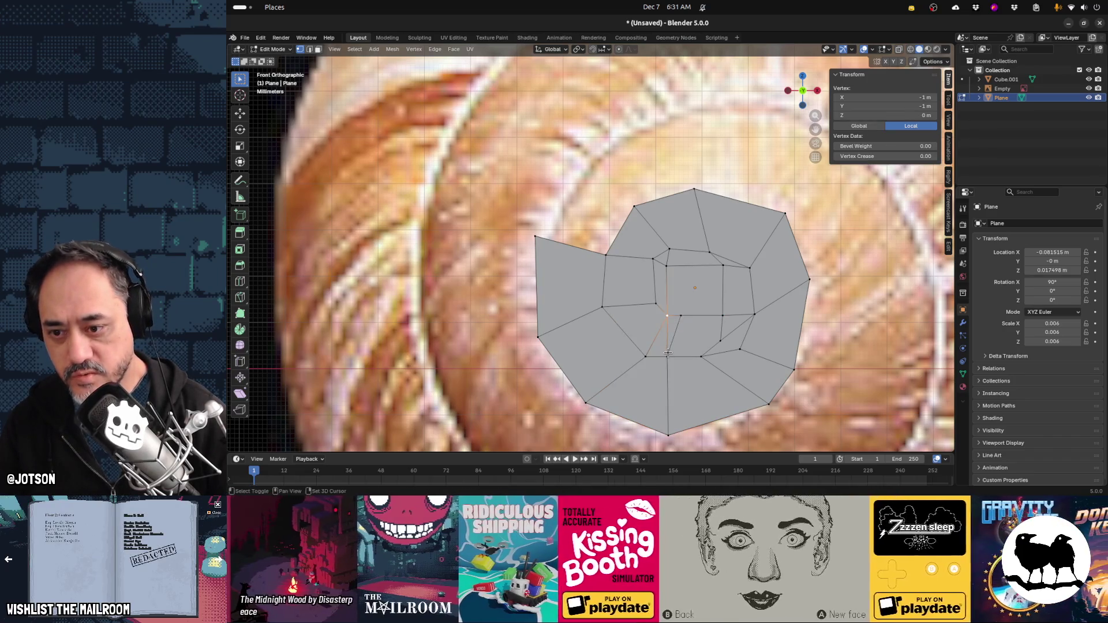
left_click(667, 356, "shift")
key("x")
left_click(663, 361)
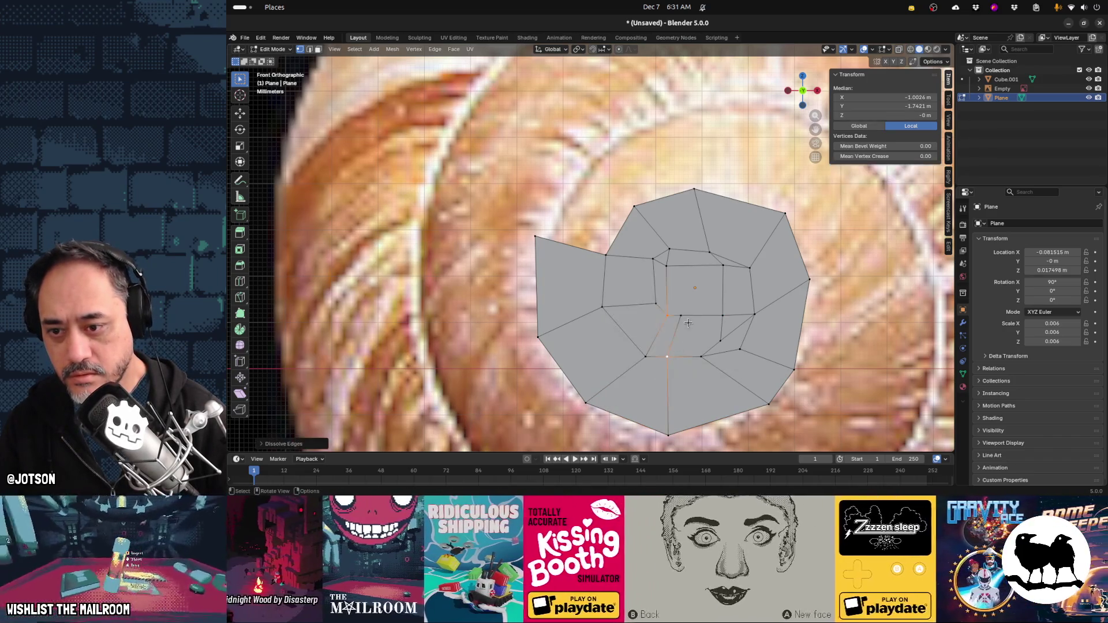
Slide the inner ring vertex rightward to a new position
key("ctrl+r")
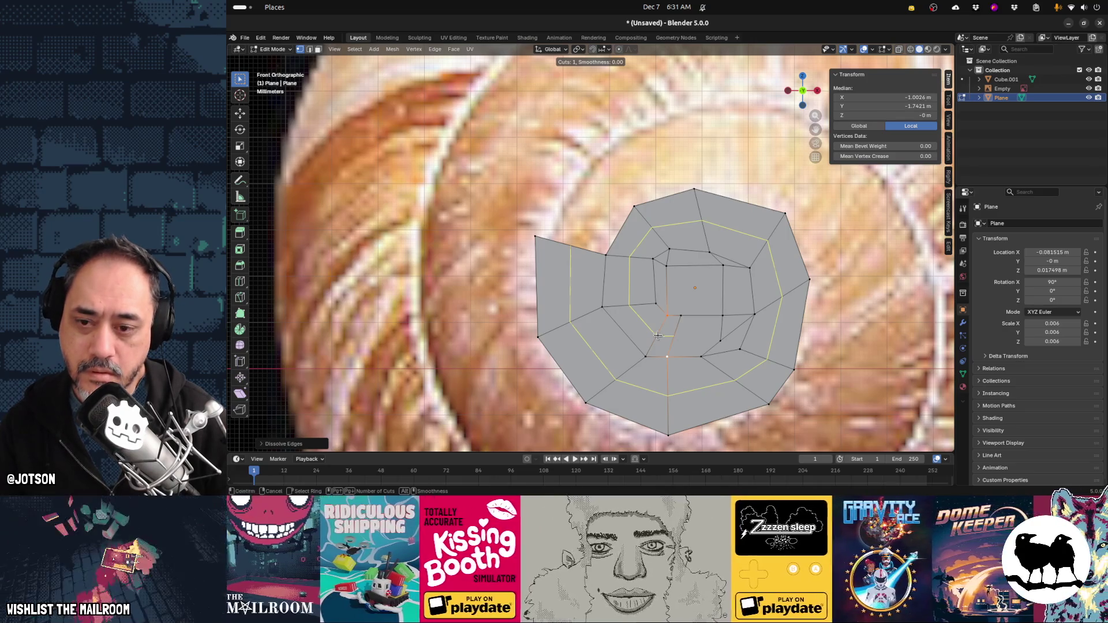
key("Escape")
left_click(668, 315)
key("g")
key("g")
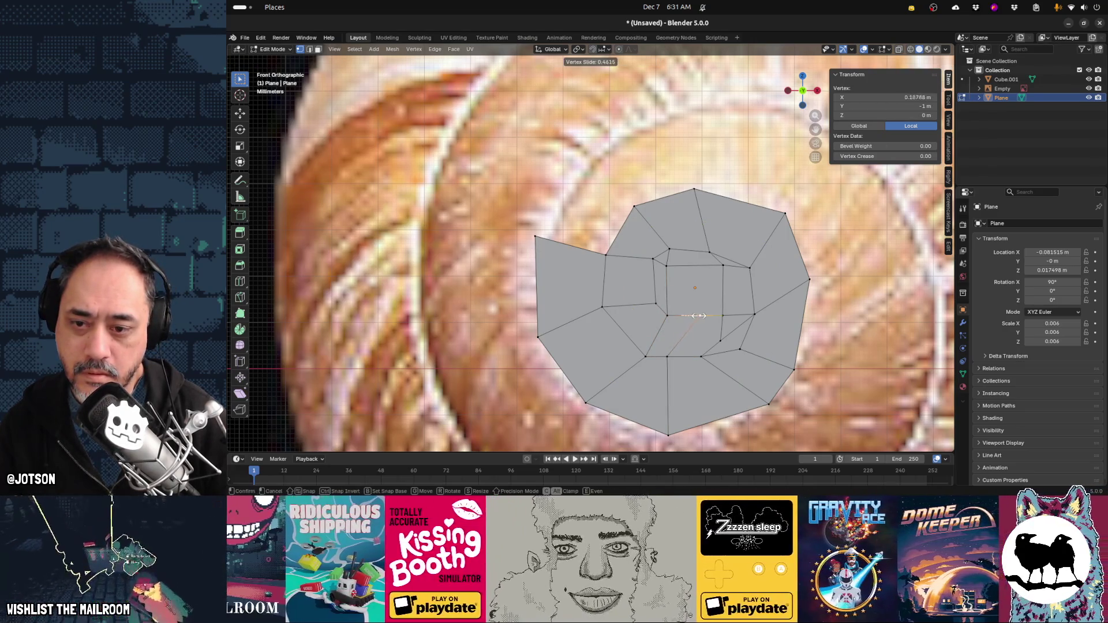
left_click(702, 315)
Cut a new edge to the inner ring vertex and dissolve the old diagonal edge
key("ctrl+r")
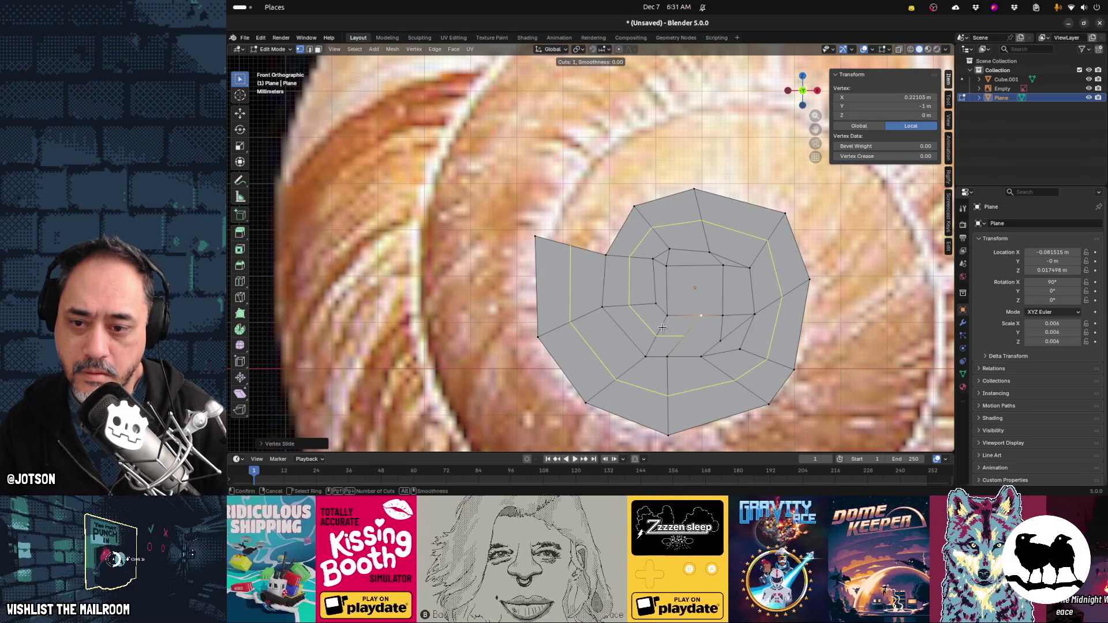
key("Escape")
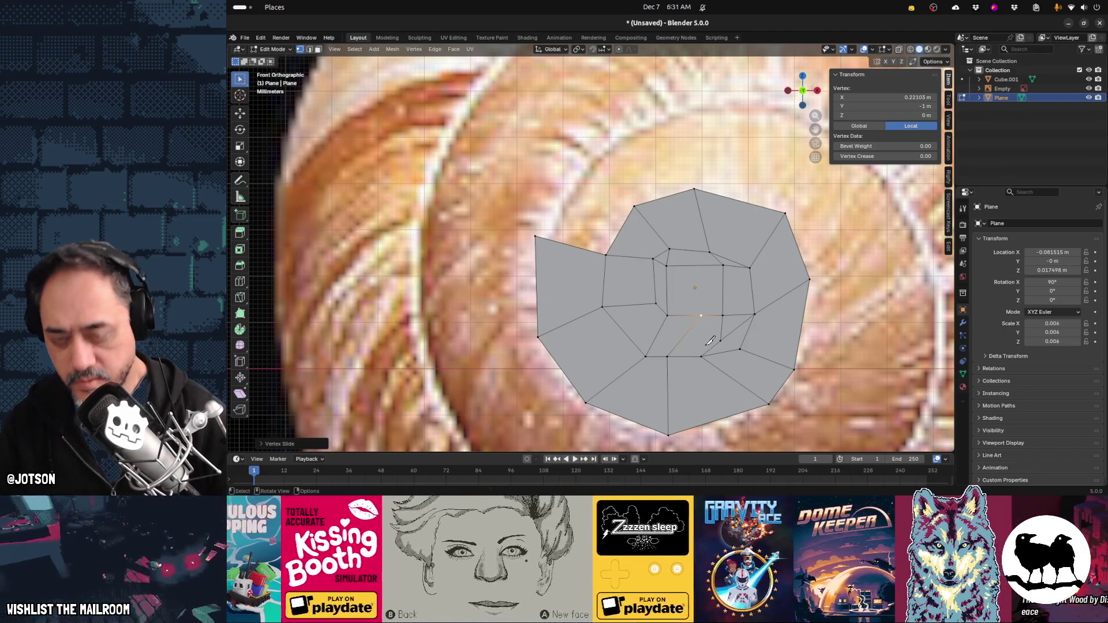
left_click(723, 315)
key("Return")
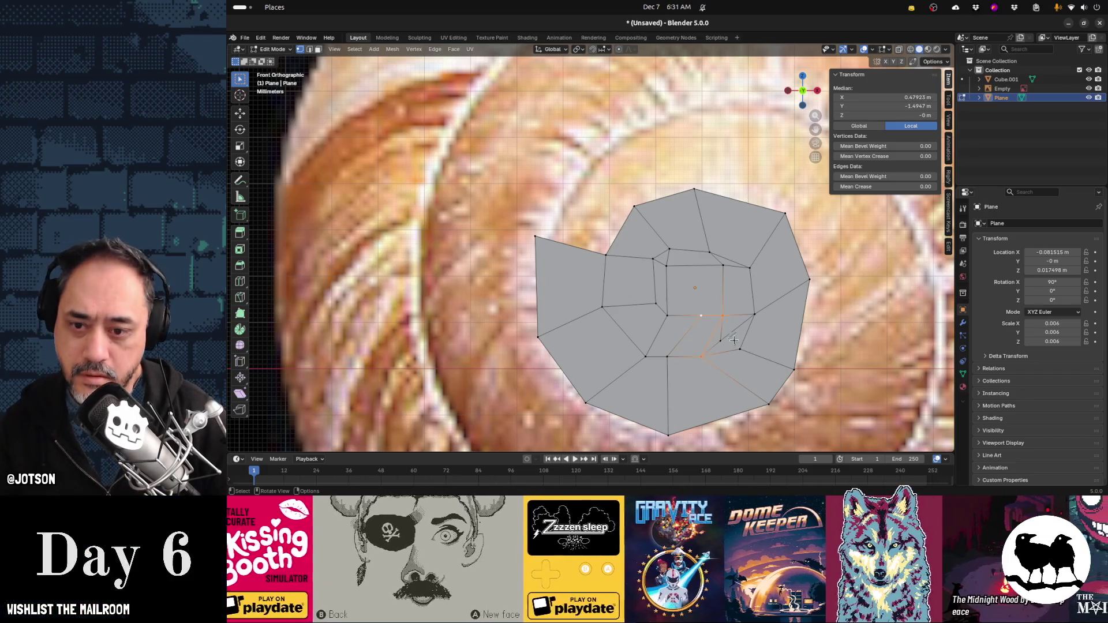
left_click(721, 338)
left_click(723, 317, "shift")
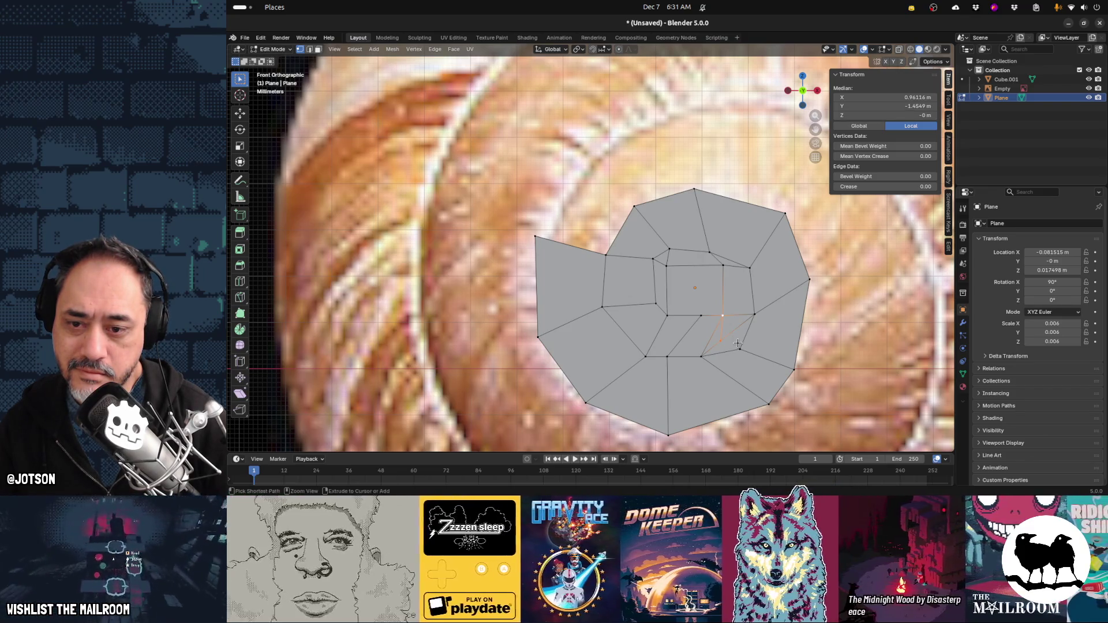
left_click(738, 345)
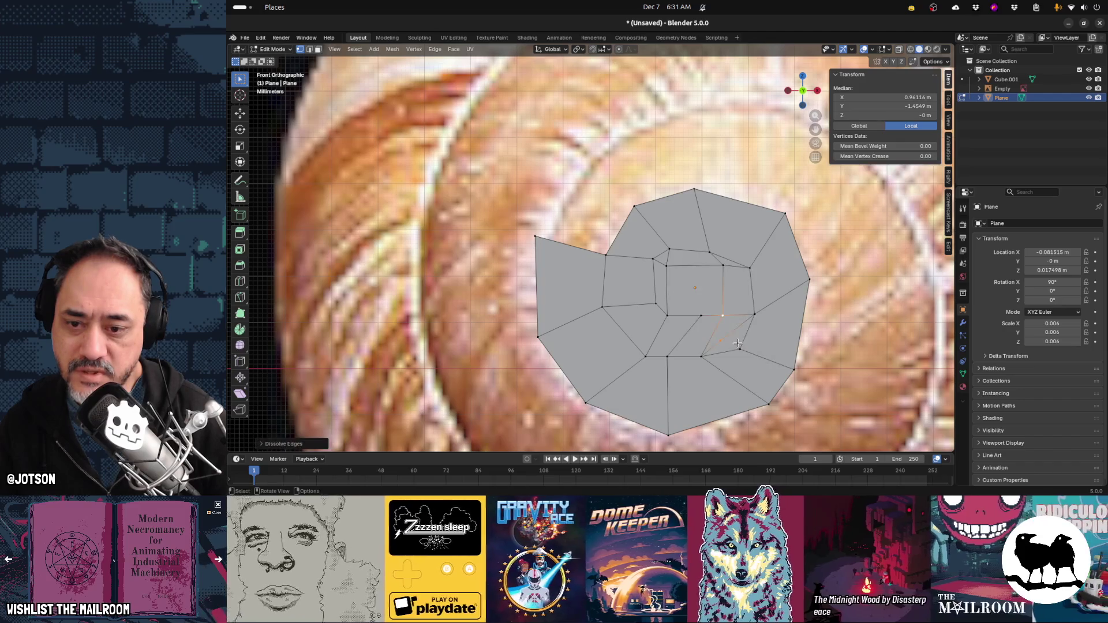
Confirm the new knife cut across the inner ring
key("ctrl+r")
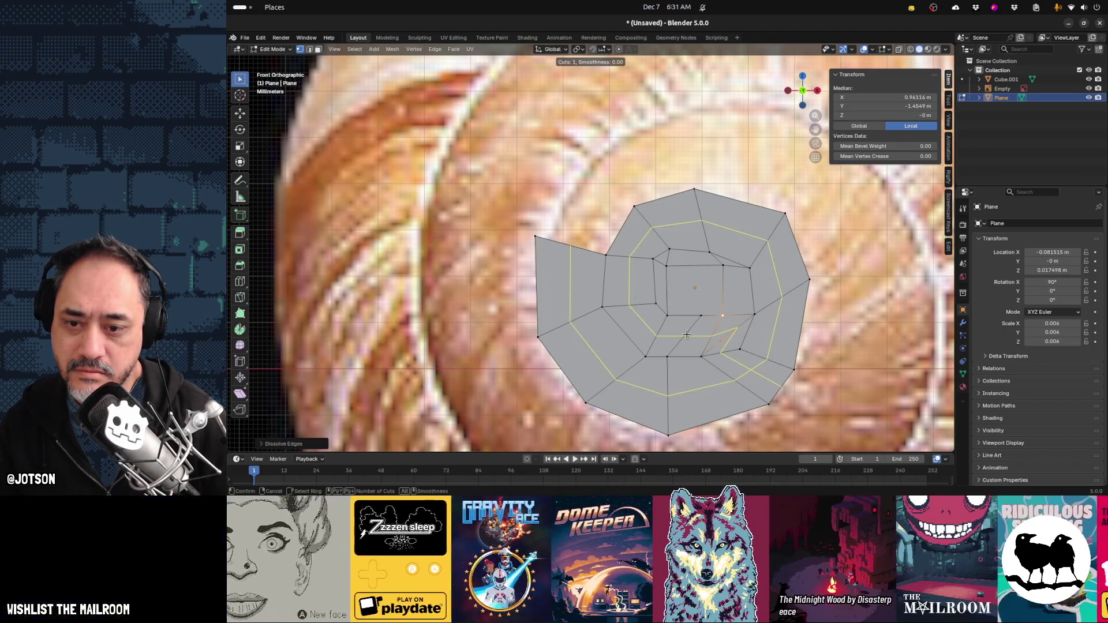
key("Escape")
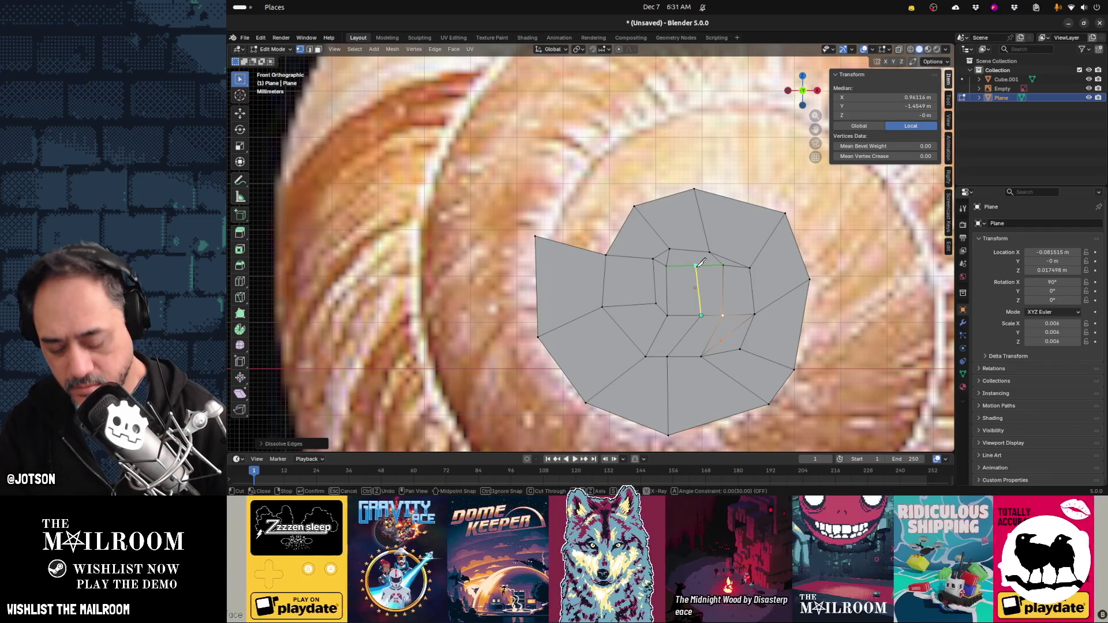
key("Return")
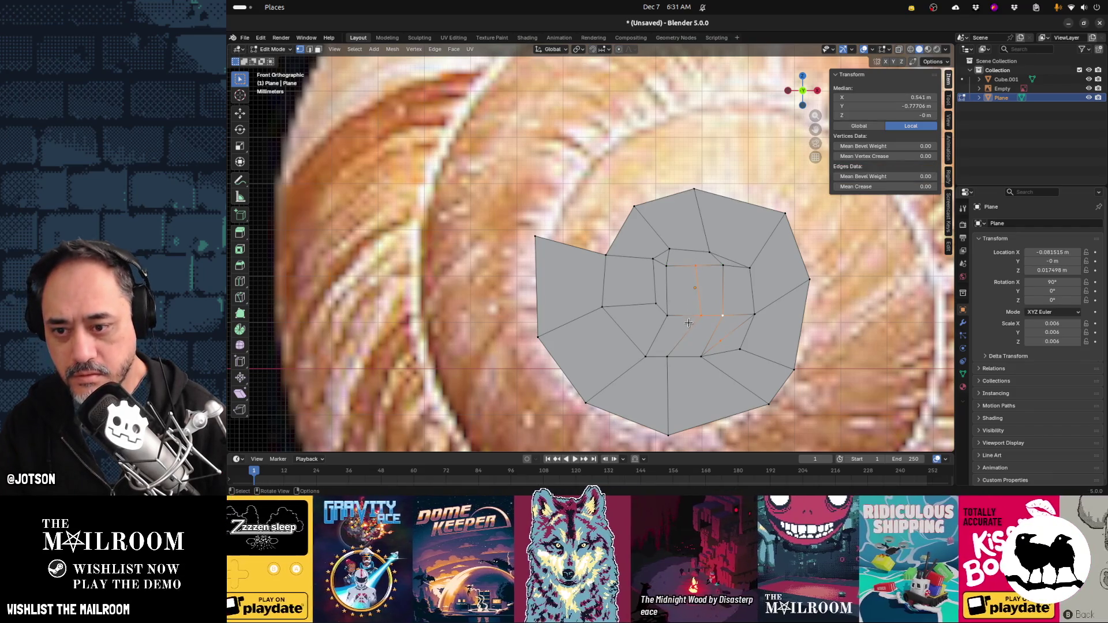
key("ctrl+r")
key("Escape")
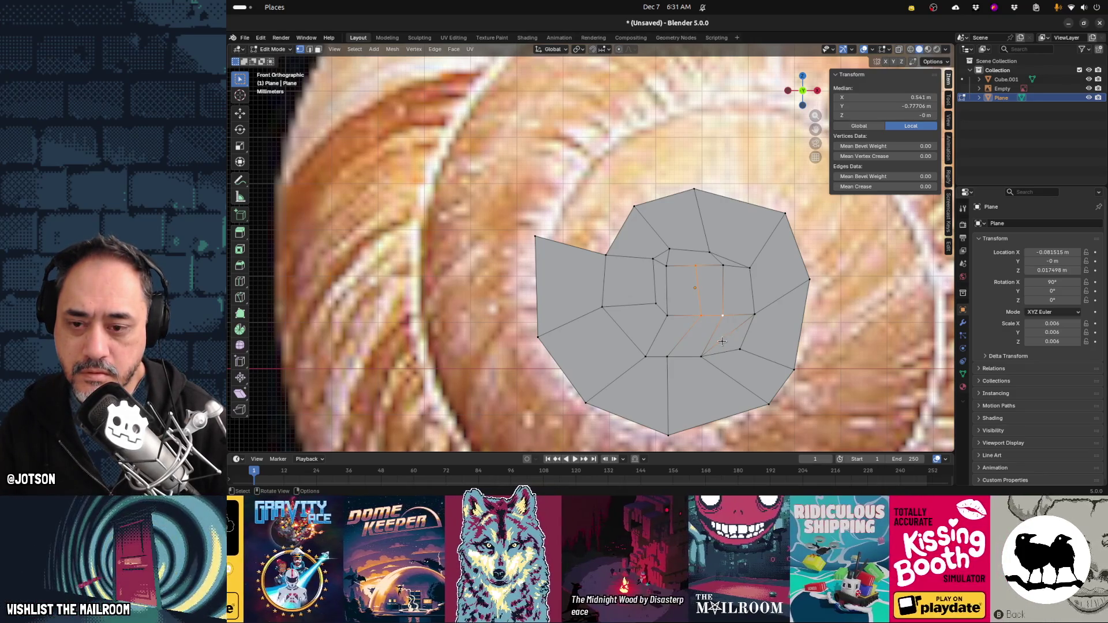
Dissolve the edges around the stray vertex right of centre, then delete it
left_click(722, 341)
key("x")
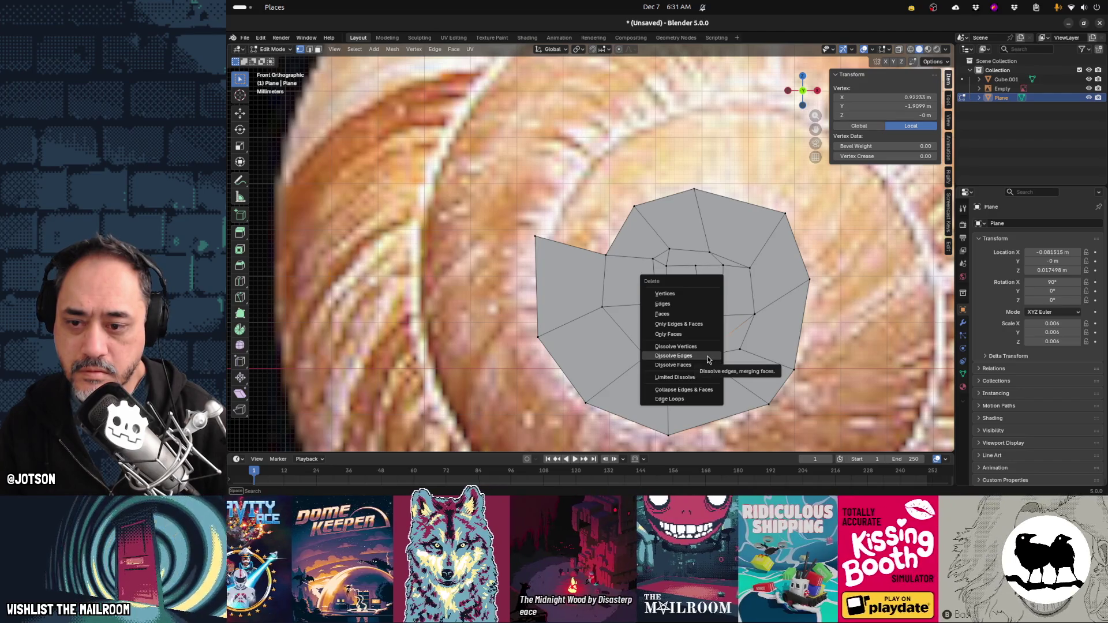
left_click(707, 355)
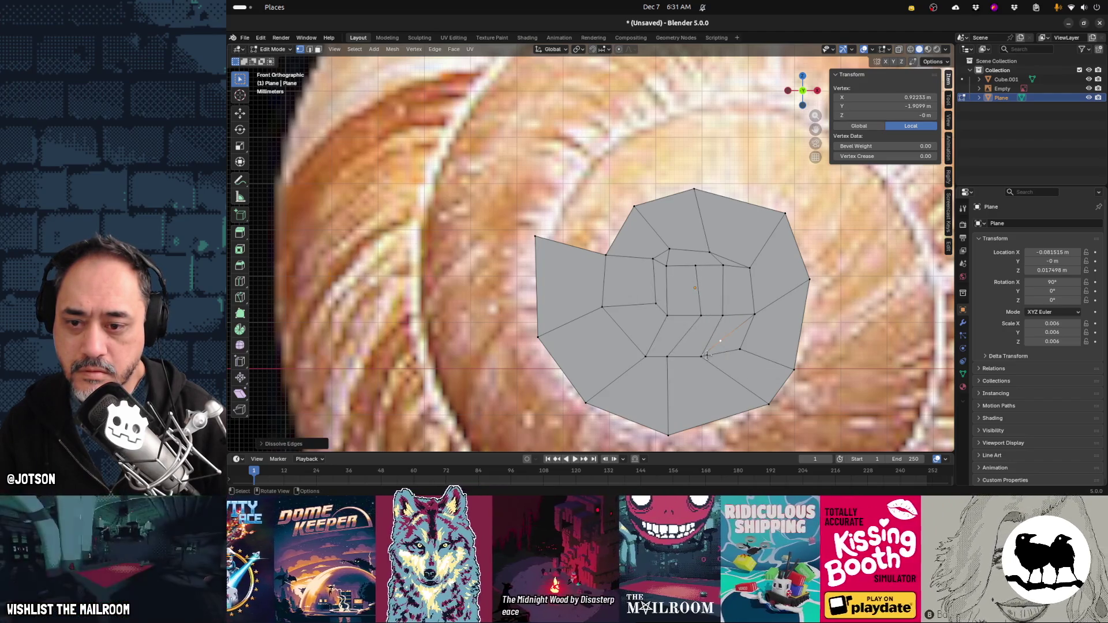
key("x")
left_click(687, 293)
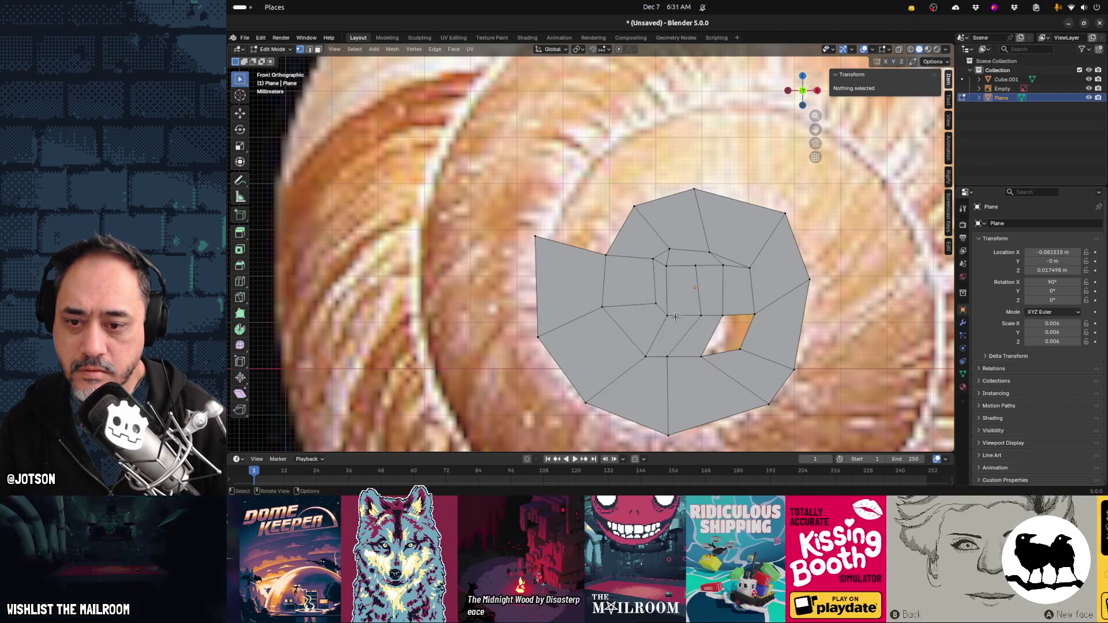
Fill the hole right of centre with a new face
left_click(742, 349)
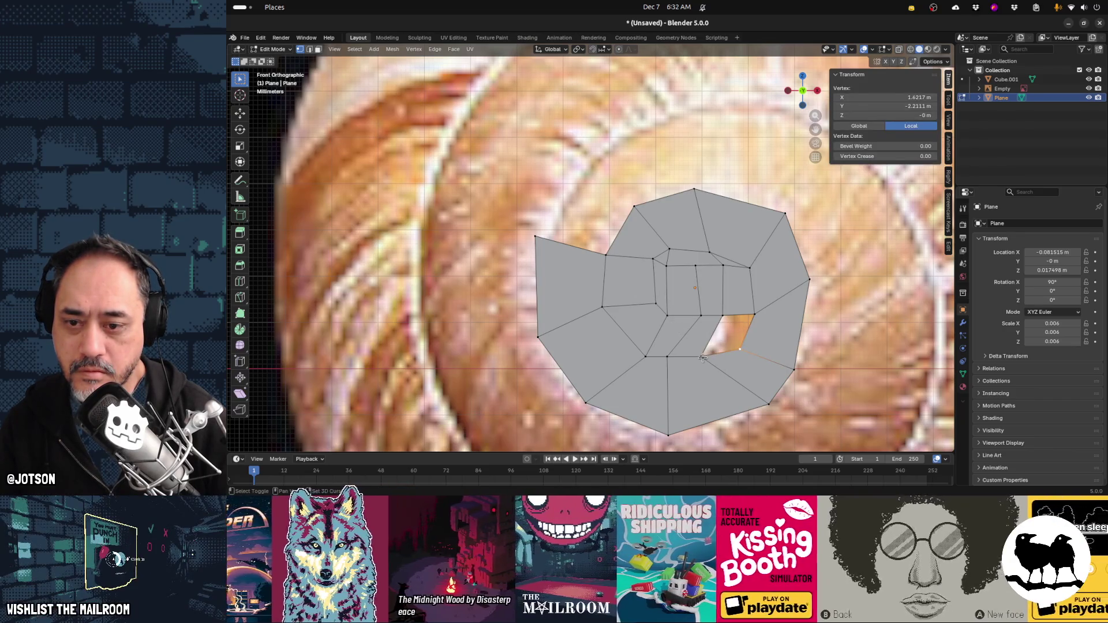
left_click(702, 357, "shift")
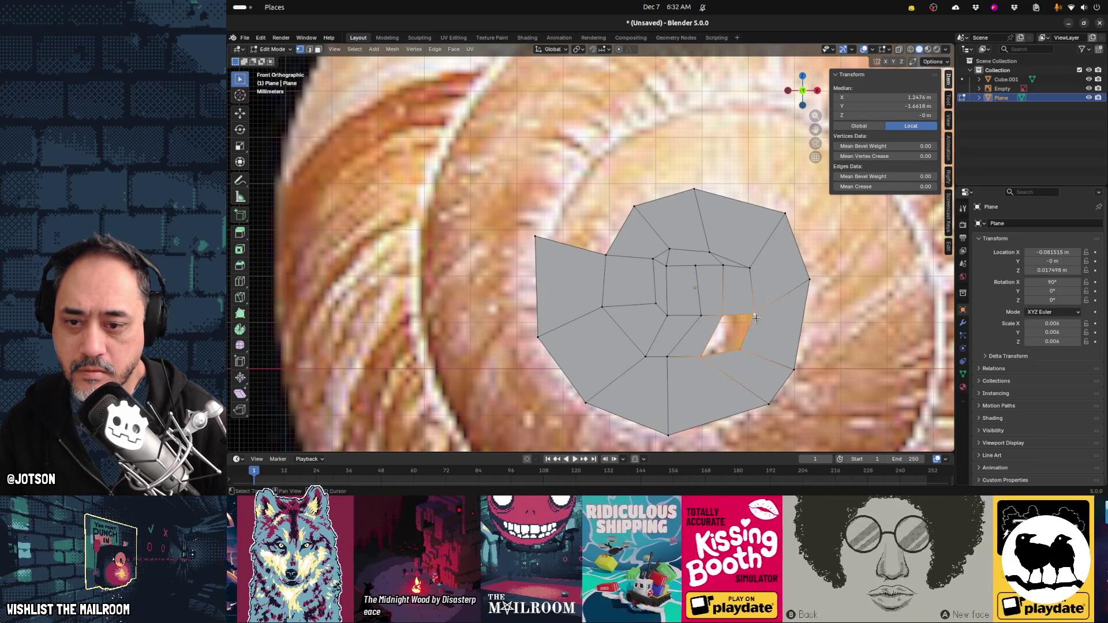
key("f")
key("ctrl+r")
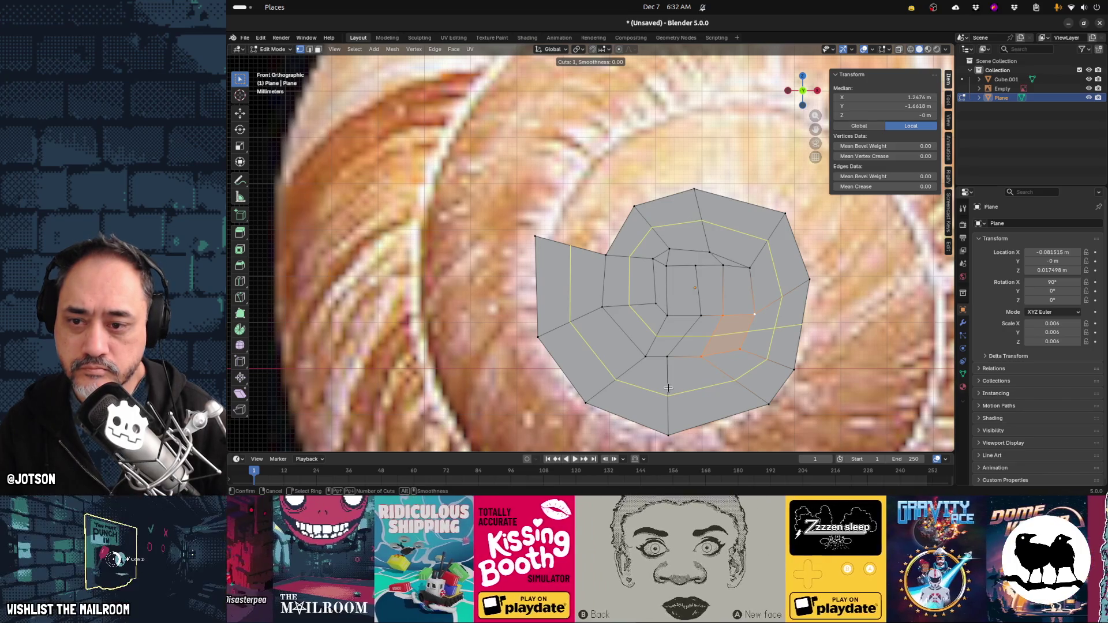
key("Escape")
left_click(534, 237)
Raise the left tip vertex, add a top vertex on the outline, and fill the face
key("g")
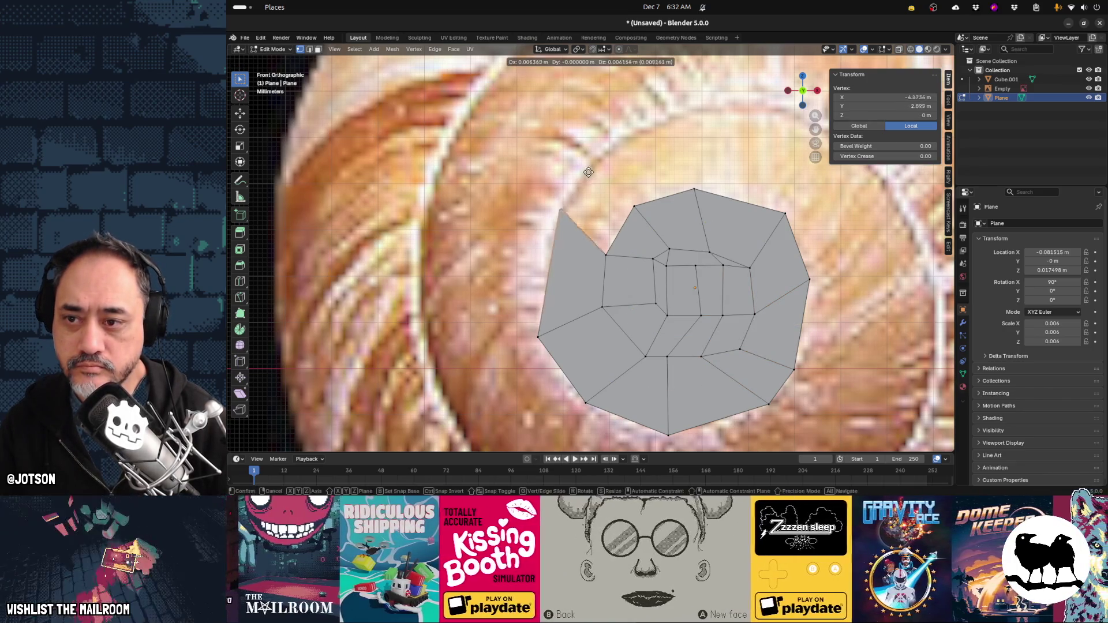
left_click(540, 224)
key("g")
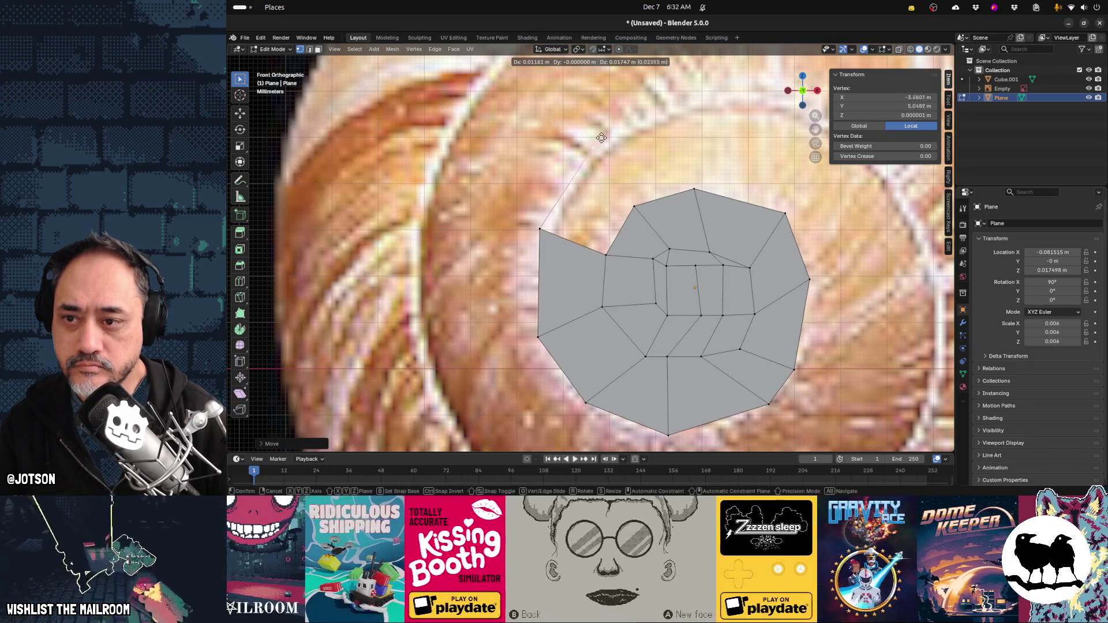
left_click(602, 137)
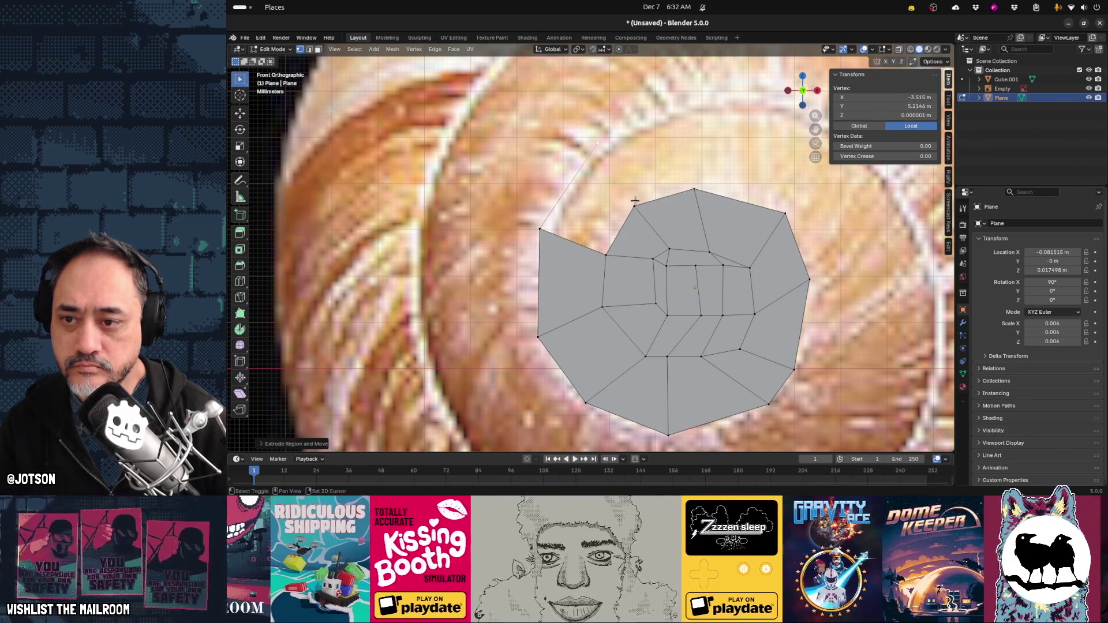
left_click(635, 205, "shift")
left_click(606, 254, "shift")
left_click(540, 229, "shift")
key("f")
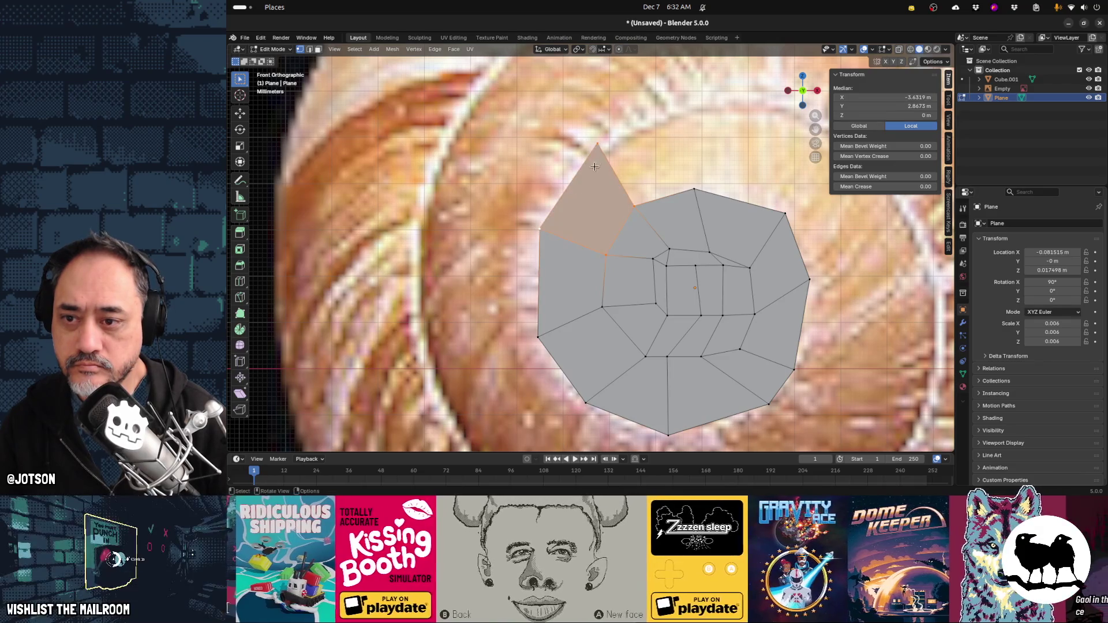
Extrude the top corner vertex to the shell outline and fill a quad face
left_click(603, 142)
key("e")
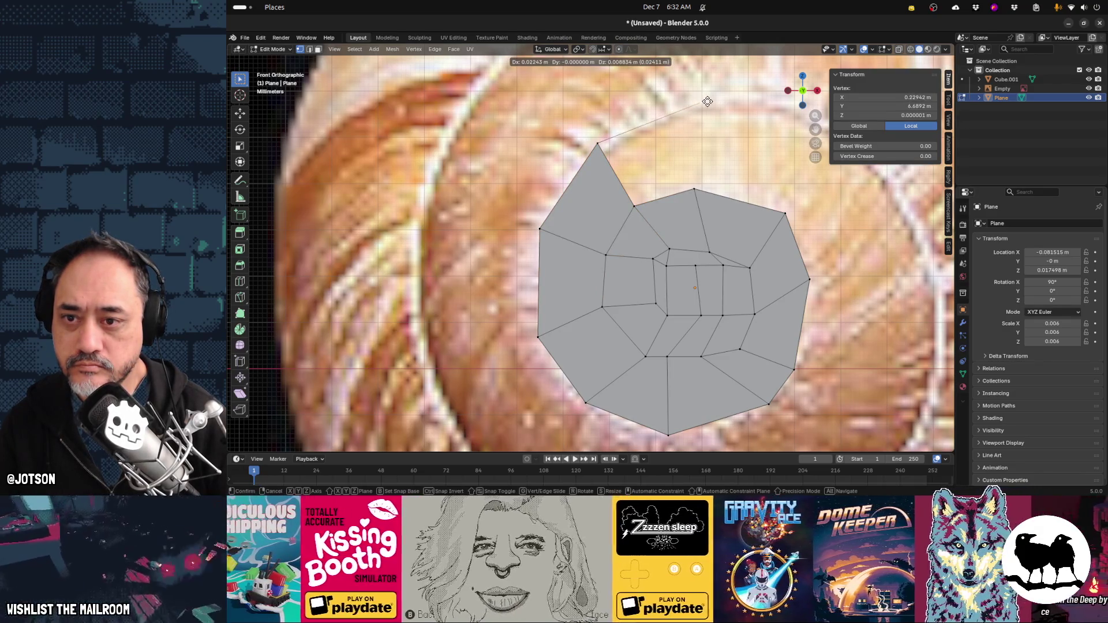
left_click(705, 106)
left_click(694, 189, "shift")
left_click(635, 205, "shift")
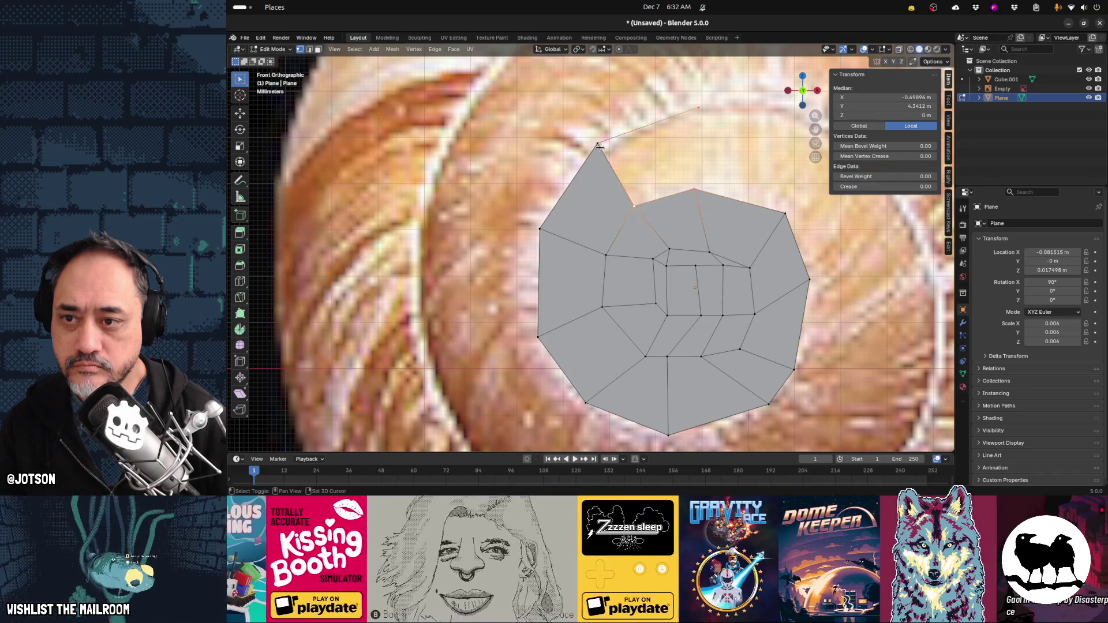
left_click(597, 143, "shift")
key("f")
Extrude the top-right corner along the shell rim and fill the top-right gap
left_click(705, 110)
key("e")
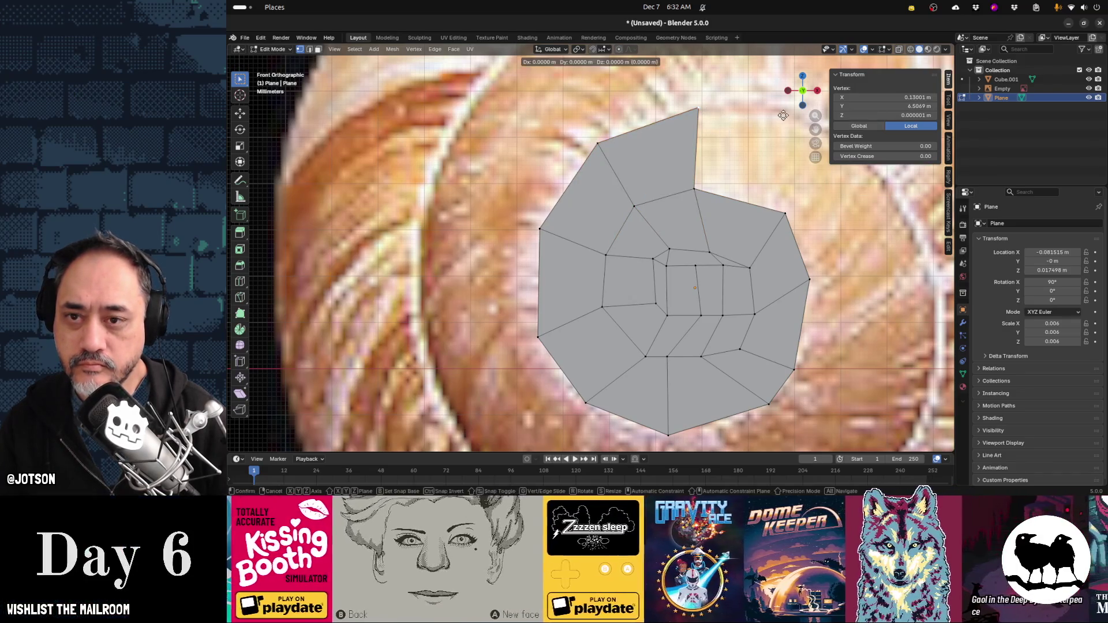
left_click(876, 129)
middle_click_drag(826, 261, 680, 278, "shift")
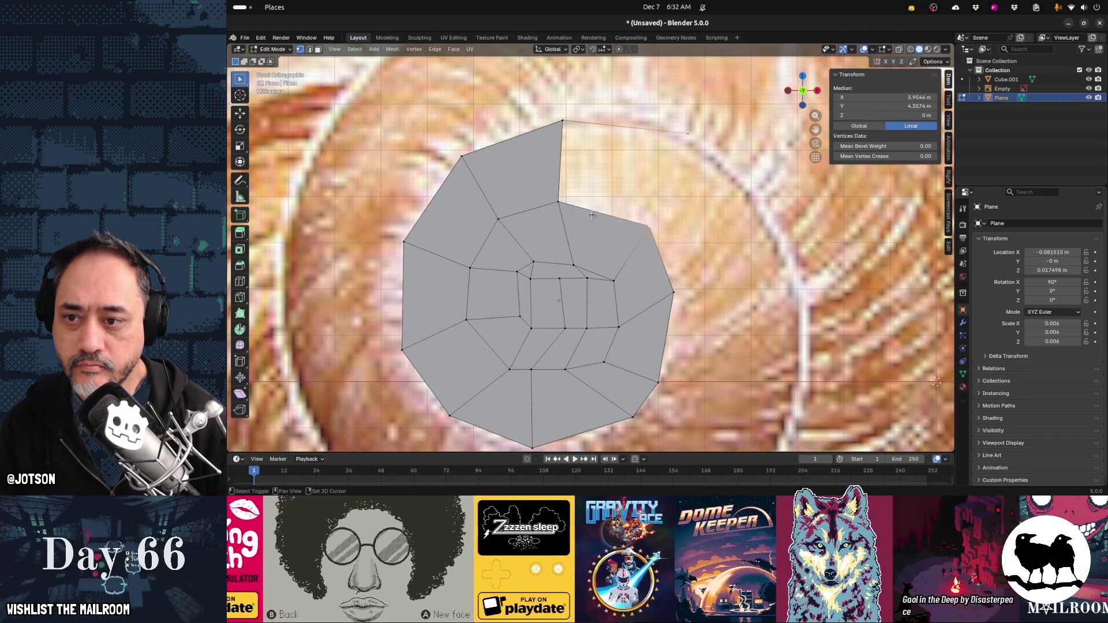
left_click(558, 121, "shift")
key("f")
Extrude the right corner vertex to the outline and fill a face out to it
left_click(687, 134)
key("e")
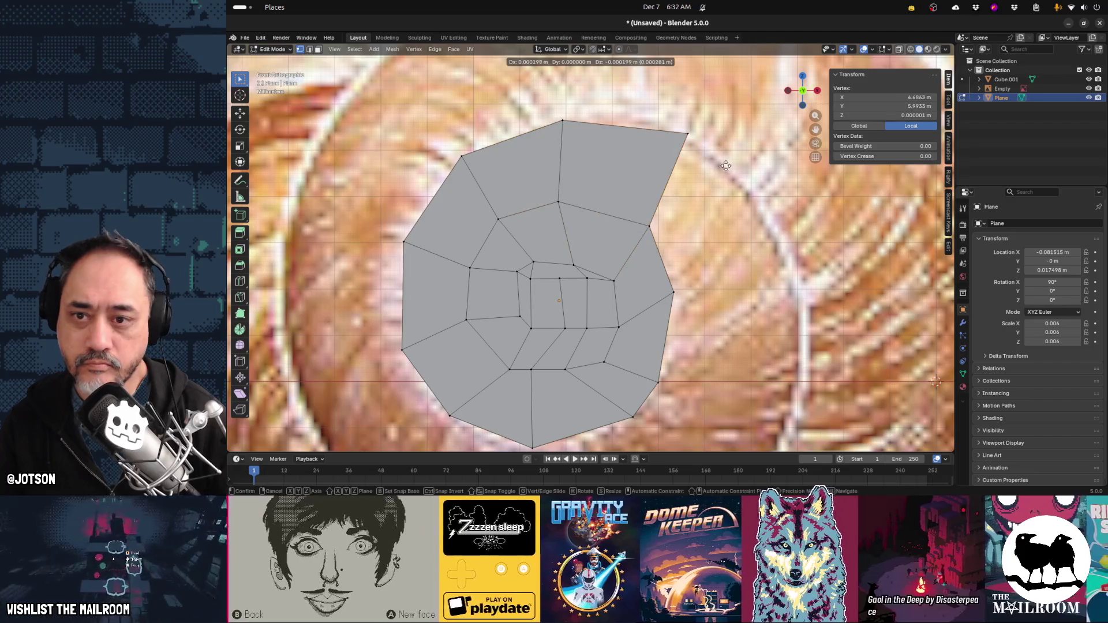
left_click(803, 275)
left_click(679, 145, "shift")
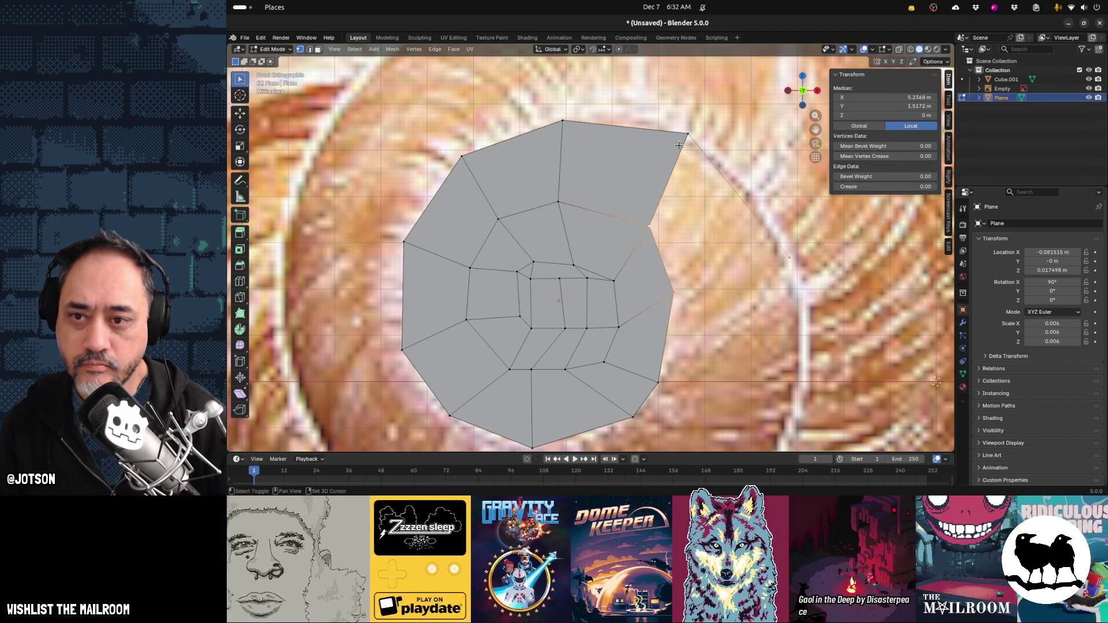
left_click(679, 146, "shift")
key("f")
left_click(790, 259)
middle_click_drag(807, 370, 742, 256, "shift")
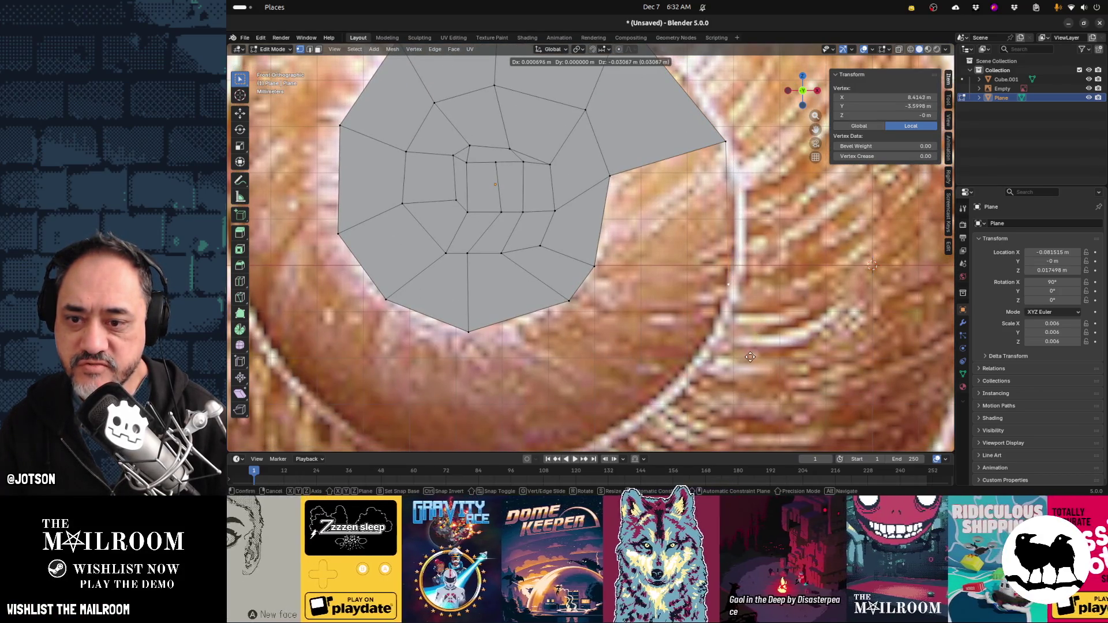
Place the extruded vertex along the right rim and fill a quad face
left_click(750, 357)
left_click(610, 175, "shift")
left_click(721, 140, "shift")
key("f")
scroll(724, 207, "down", 2)
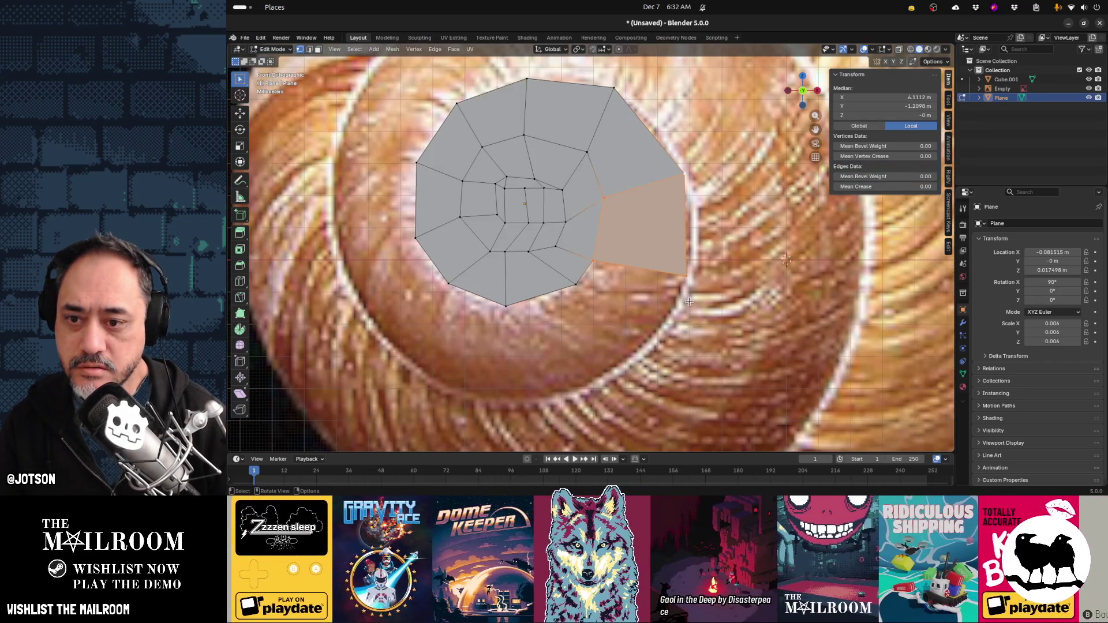
Extrude the bottom-right corner vertex to the outline and fill another quad
left_click(686, 276)
key("e")
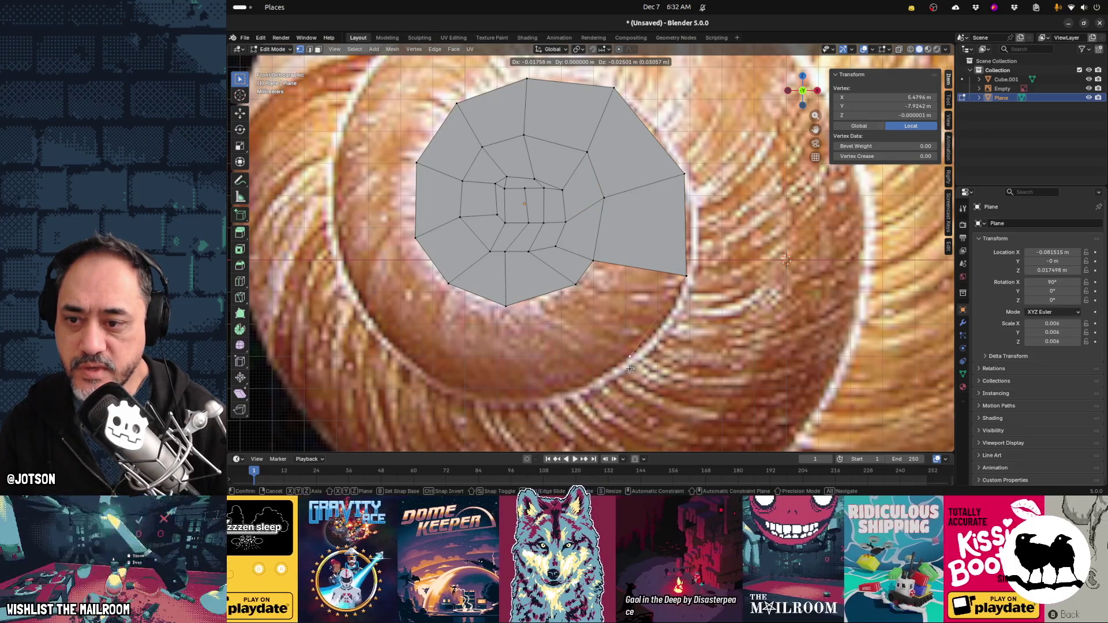
left_click(630, 369)
left_click(576, 285, "shift")
left_click(594, 261, "shift")
left_click(686, 276, "shift")
key("f")
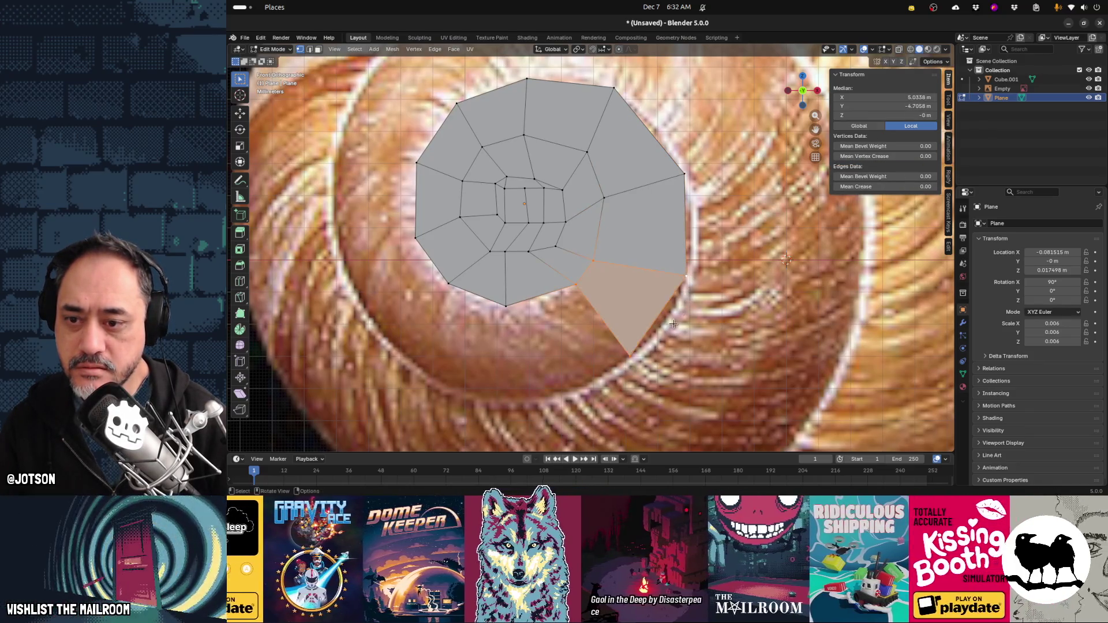
Extrude the bottom vertex to the lower-left rim and fill the face, redoing a bad fill
left_click(630, 356)
key("e")
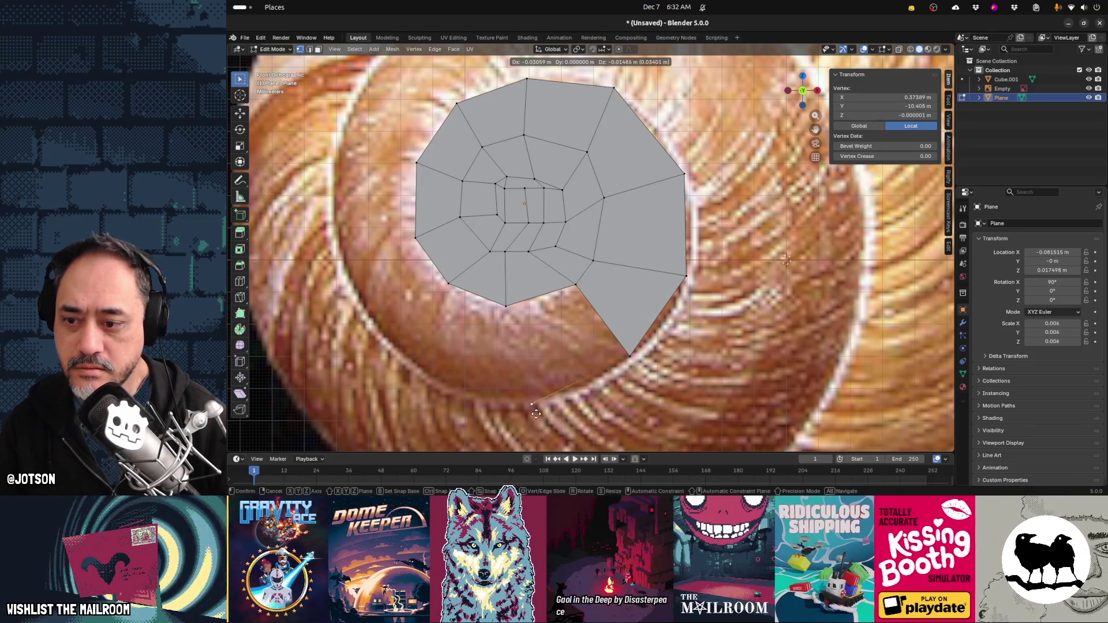
left_click(518, 414)
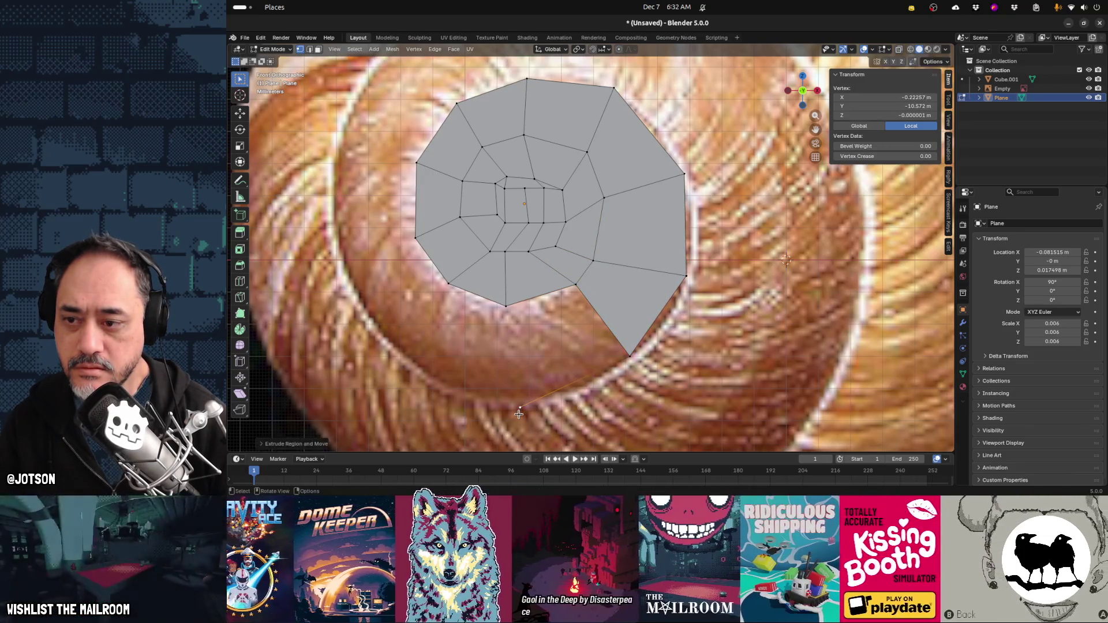
left_click(506, 306, "shift")
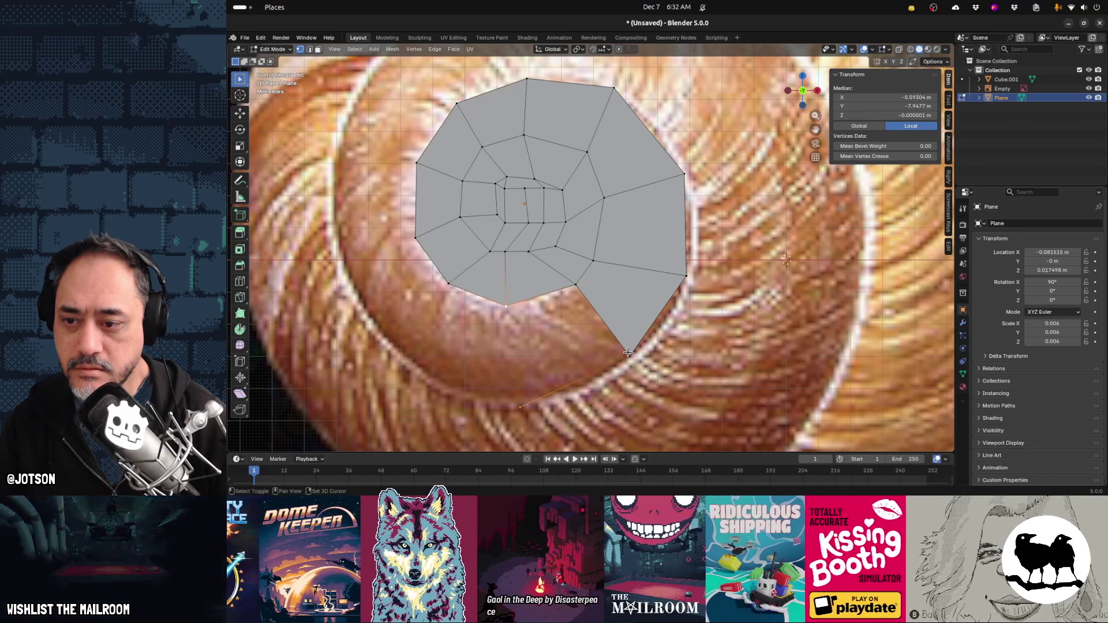
left_click(628, 352, "shift")
key("f")
scroll(635, 358, "down", 3, "ctrl")
key("ctrl+z")
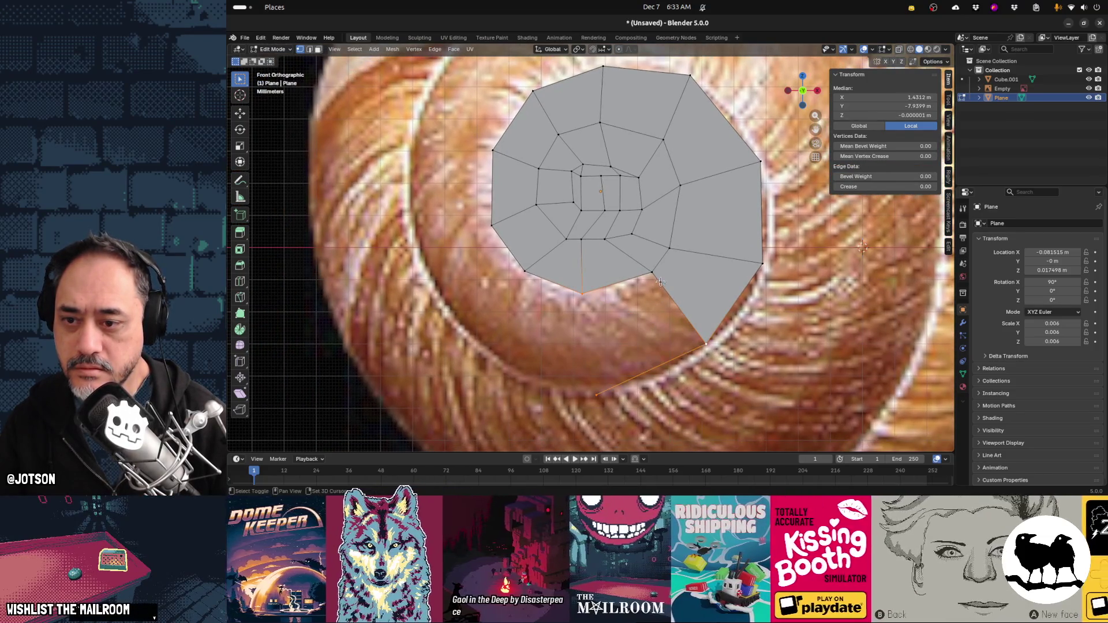
key("f")
Extrude the bottom vertex leftward along the rim and fill a lower-left quad
left_click(596, 396)
key("e")
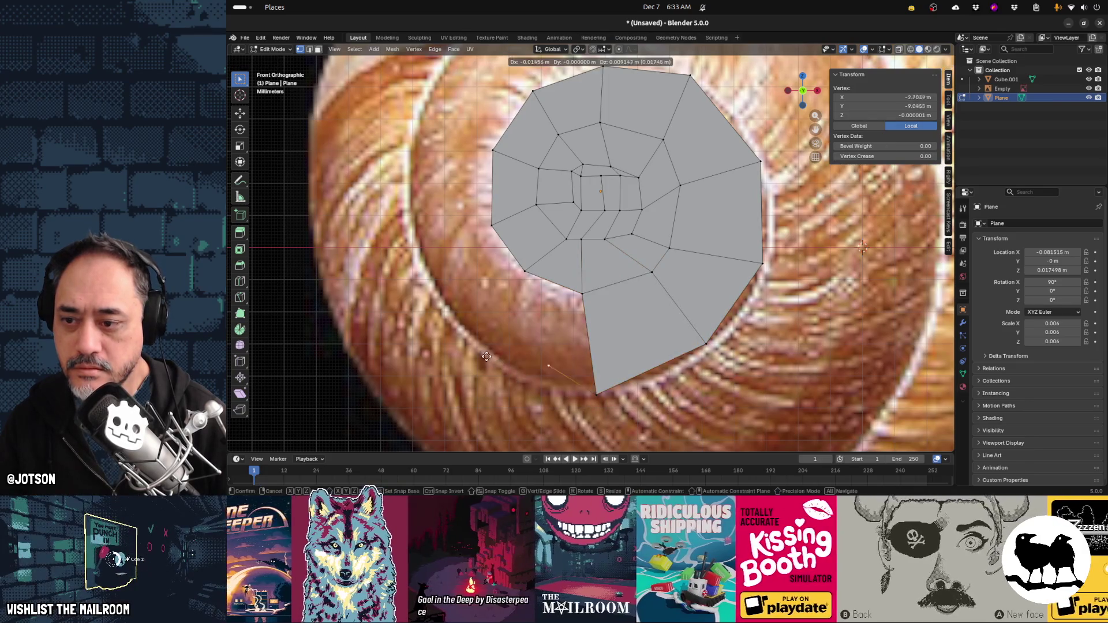
left_click(411, 329)
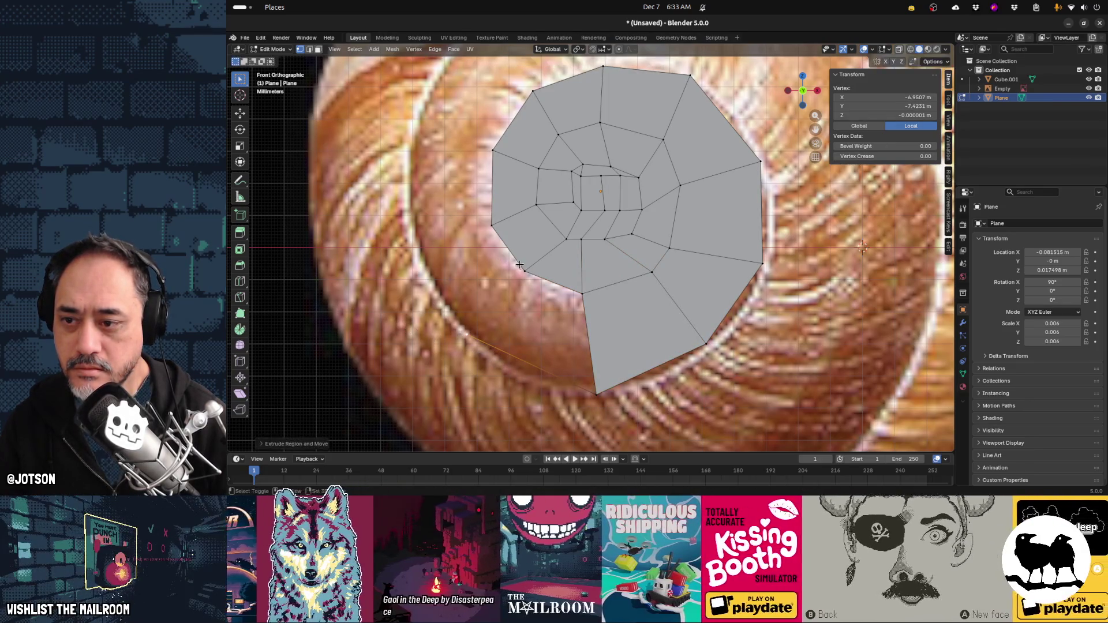
left_click(581, 294, "shift")
key("f")
middle_click_drag(515, 337, 686, 373, "shift")
left_click(631, 359)
Extrude a bottom-left vertex along the rim, then fill a left quad and a triangular gap face
key("e")
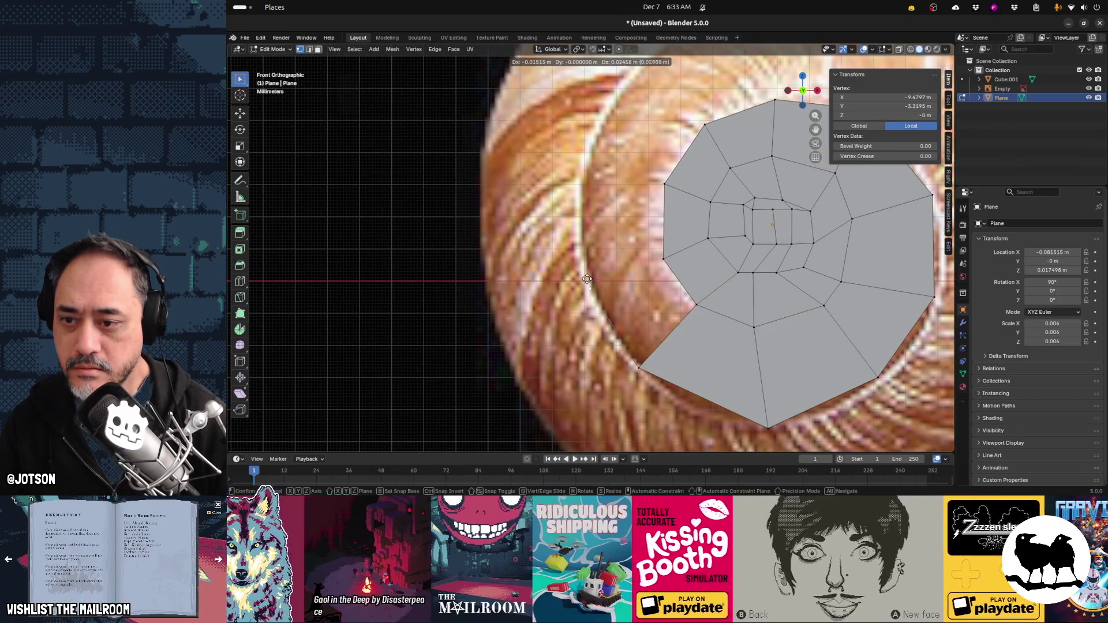
left_click(580, 262)
left_click(664, 257, "shift")
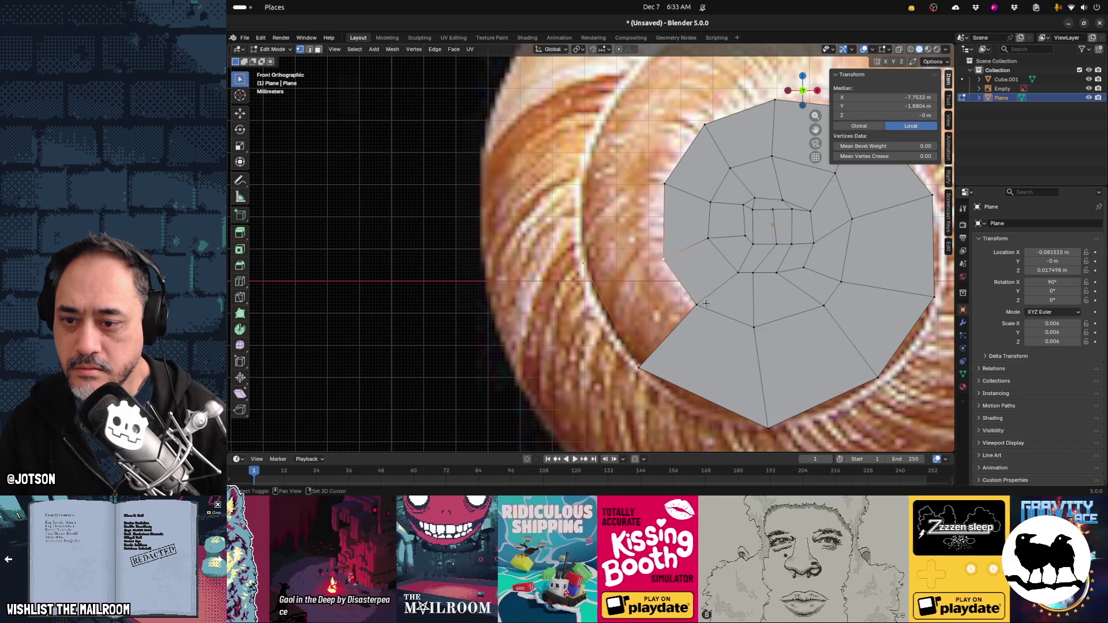
key("f")
left_click(583, 262)
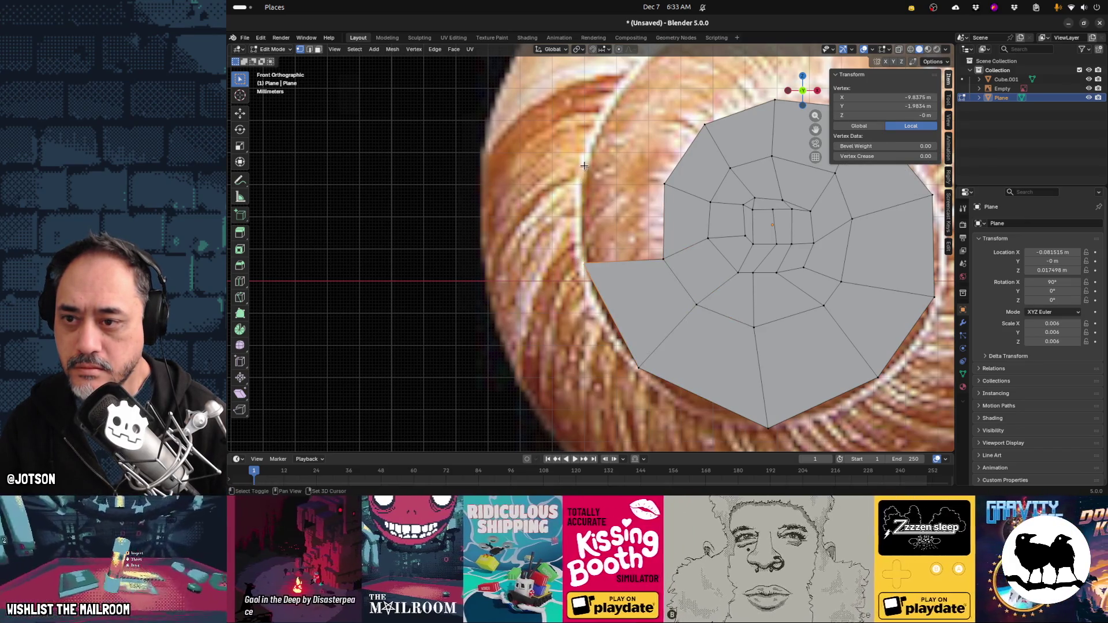
left_click(657, 182, "shift")
key("f")
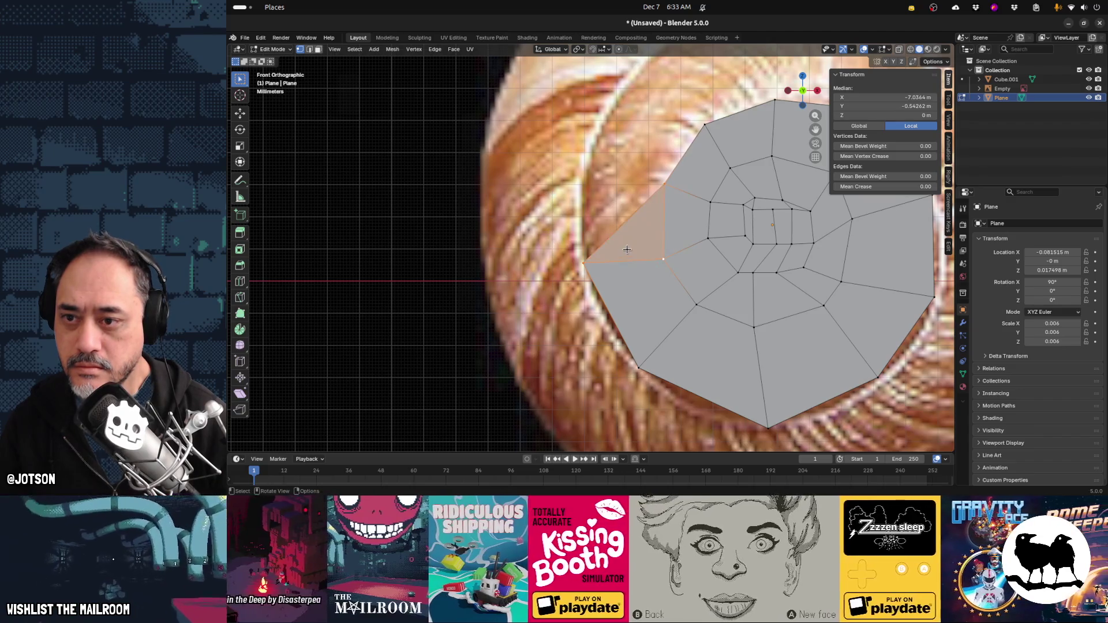
Extrude a left-edge vertex up to the shell rim and fill a quad on the mesh's left
left_click(583, 262)
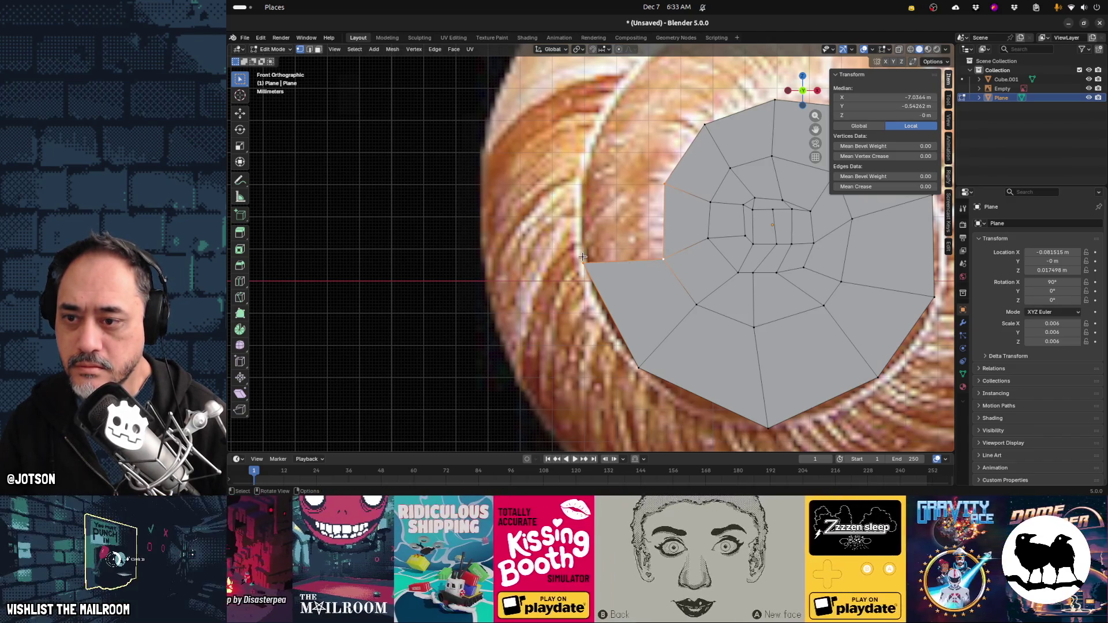
key("e")
left_click(582, 167)
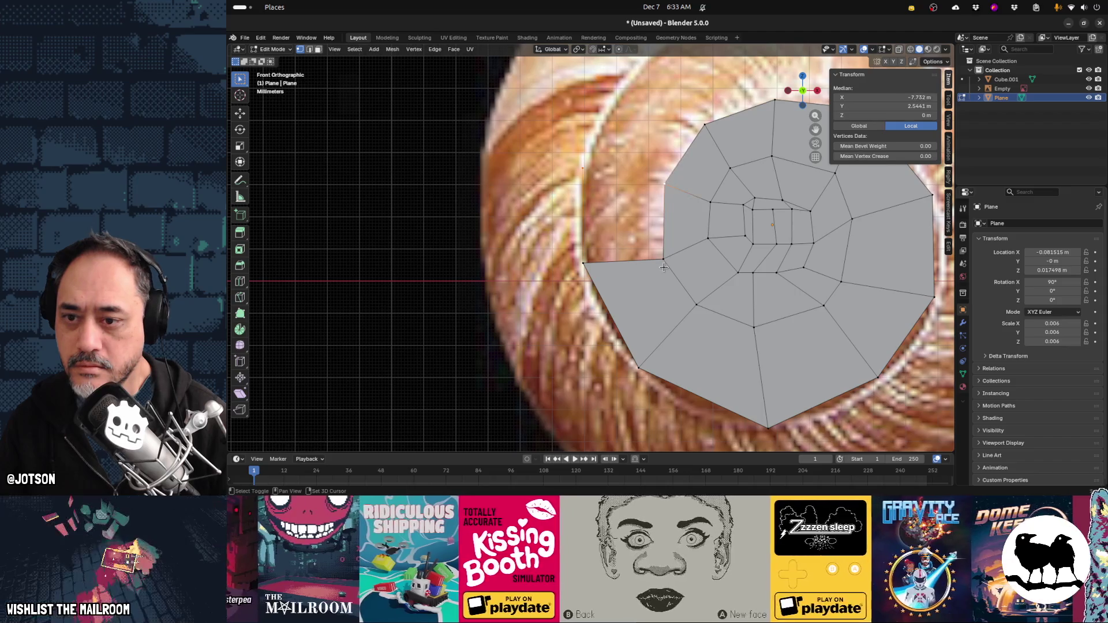
left_click(577, 267, "shift")
key("f")
Extrude the corner vertex up along the rim and fill another left quad face
middle_click_drag(610, 203, 606, 379, "shift")
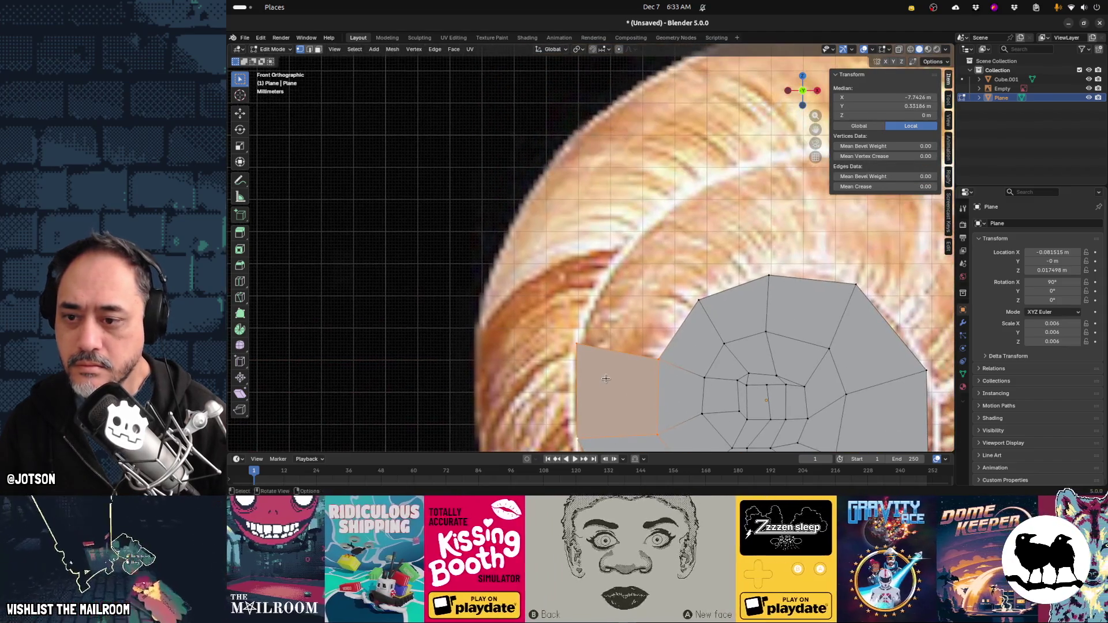
left_click(580, 348)
key("e")
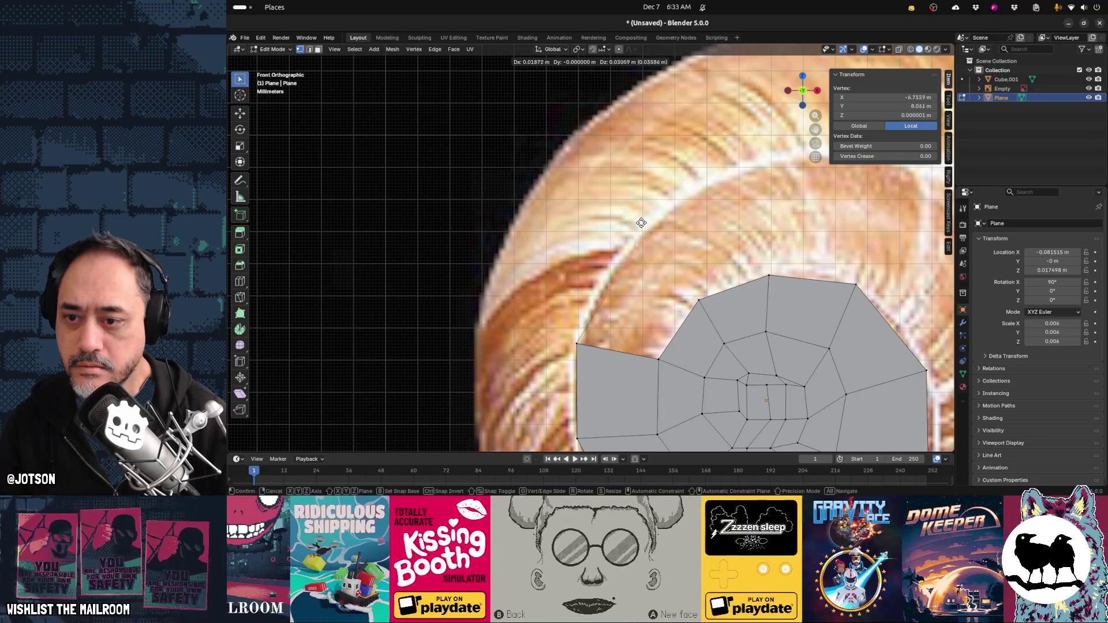
left_click(653, 233)
left_click(700, 299, "shift")
left_click(658, 359, "shift")
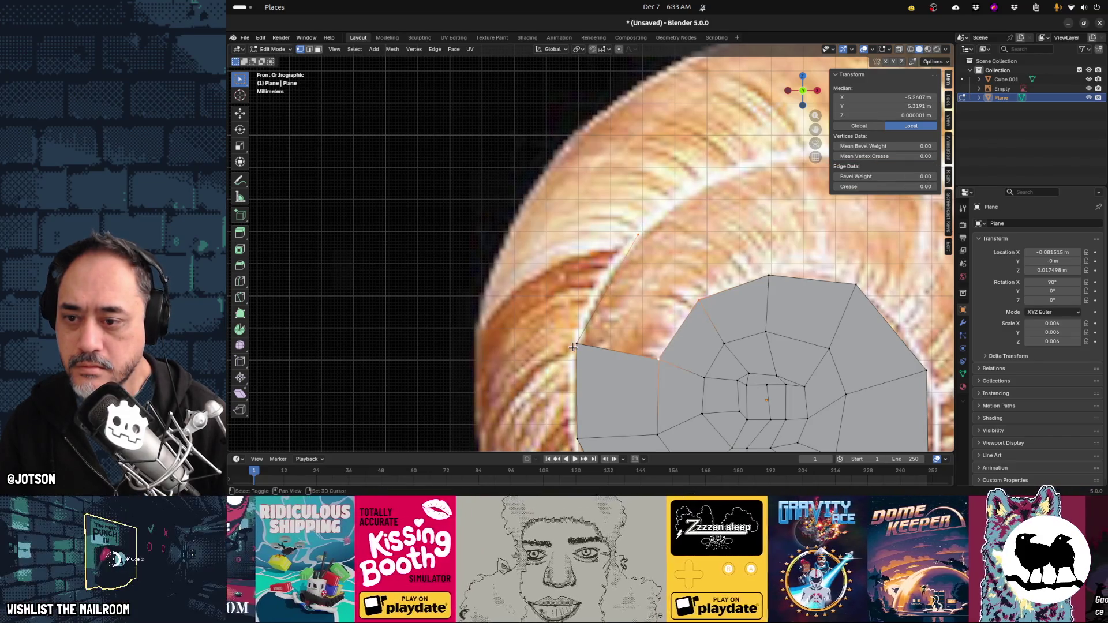
left_click(576, 345, "shift")
key("f")
Extrude the top vertex along the shell rim and fill a quad face at the top
left_click(641, 236)
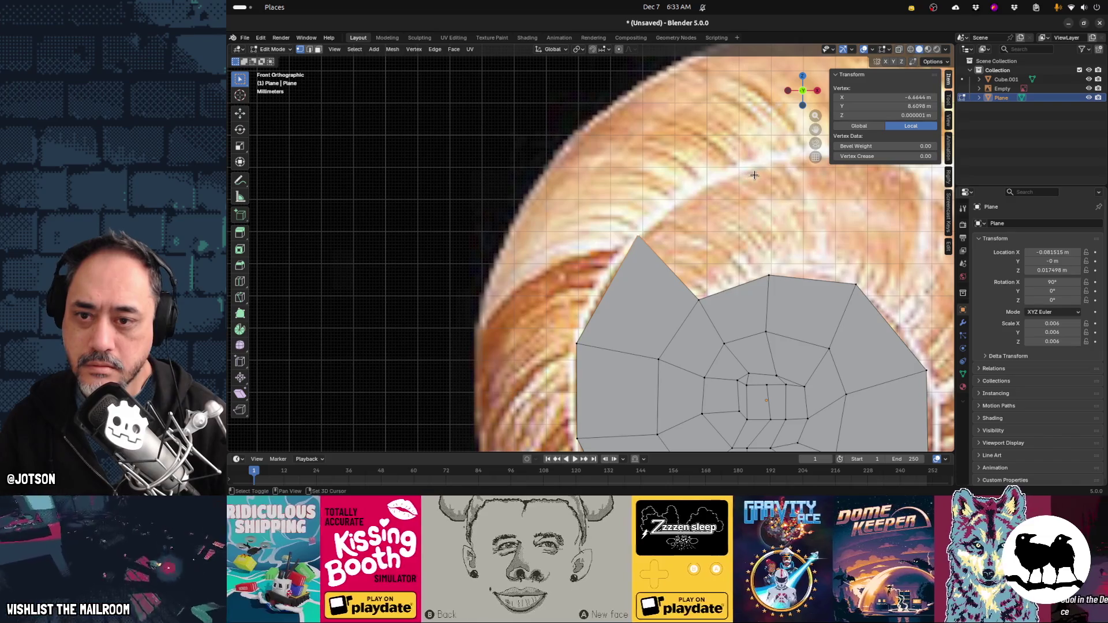
key("e")
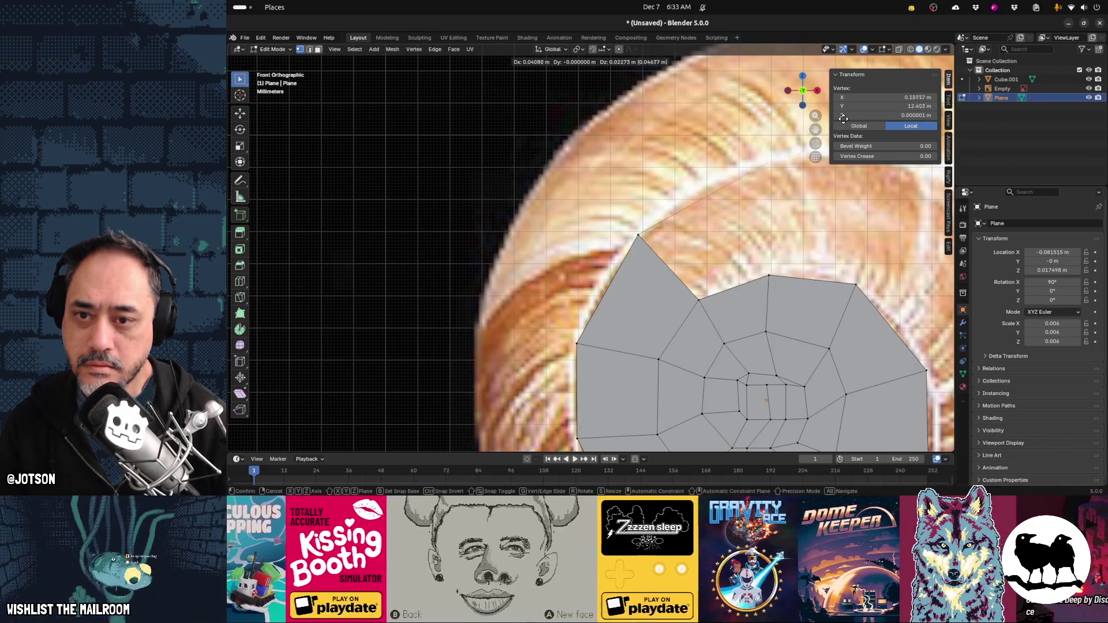
left_click(843, 119)
left_click(770, 276, "shift")
left_click(700, 298, "shift")
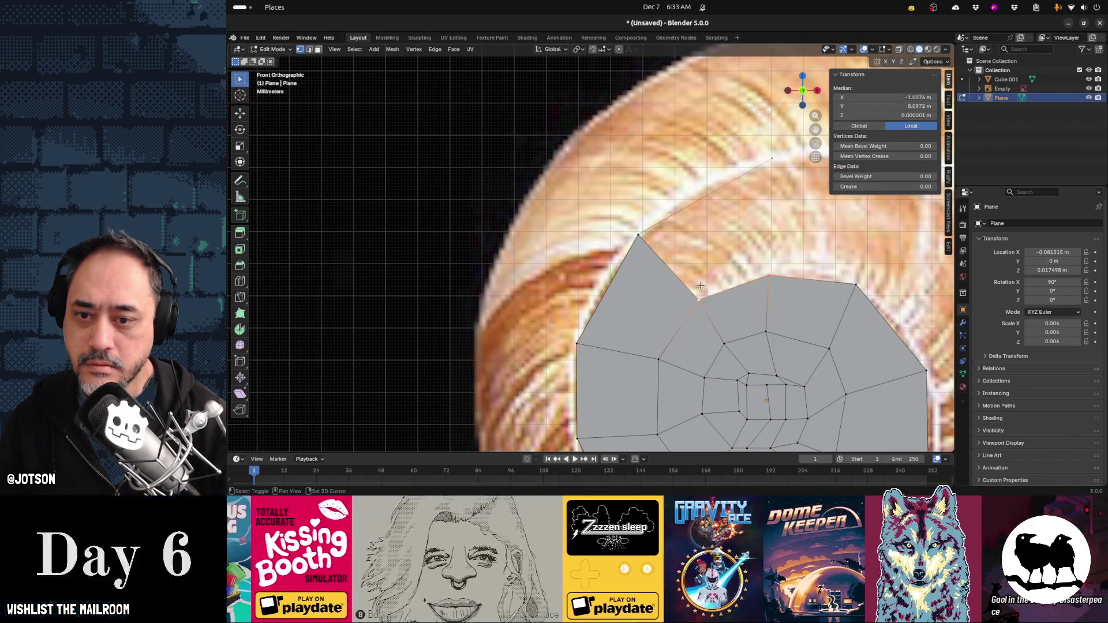
key("f")
Extend the upper rim rightward with a new vertex and fill a four-vertex face
middle_click_drag(770, 154, 486, 182, "shift")
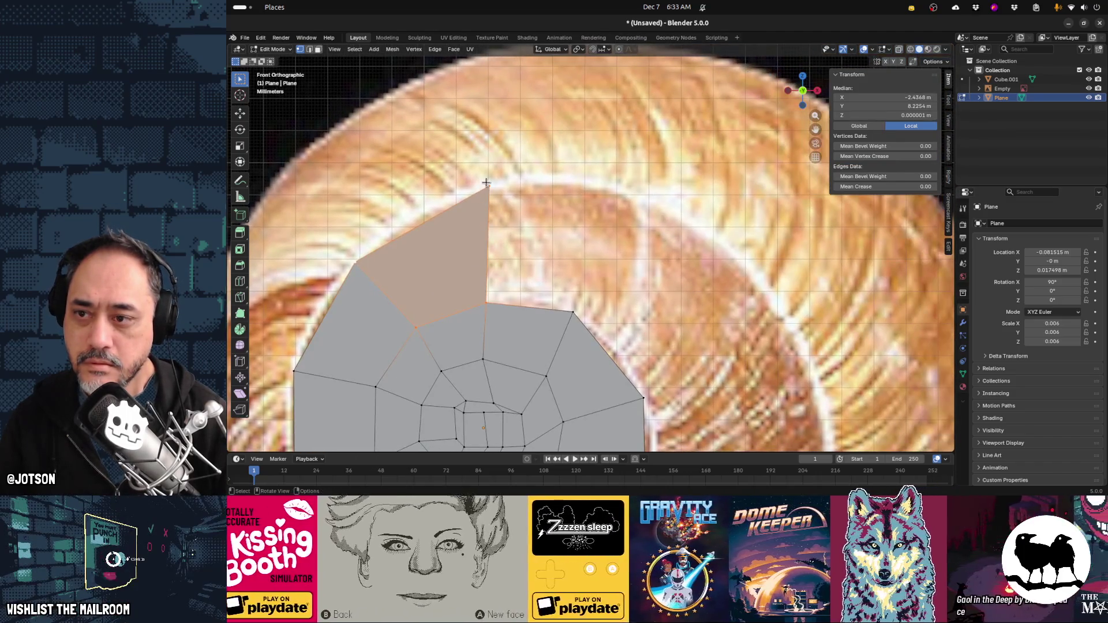
left_click(486, 182)
key("e")
left_click(648, 196)
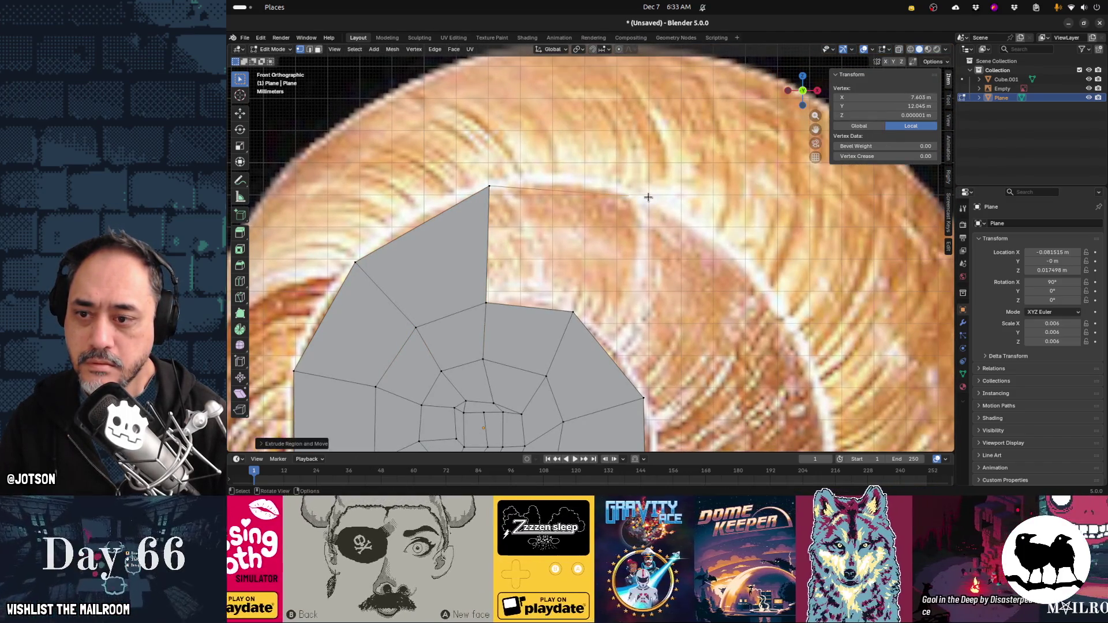
left_click(573, 312, "shift")
left_click(486, 302, "shift")
left_click(489, 186, "shift")
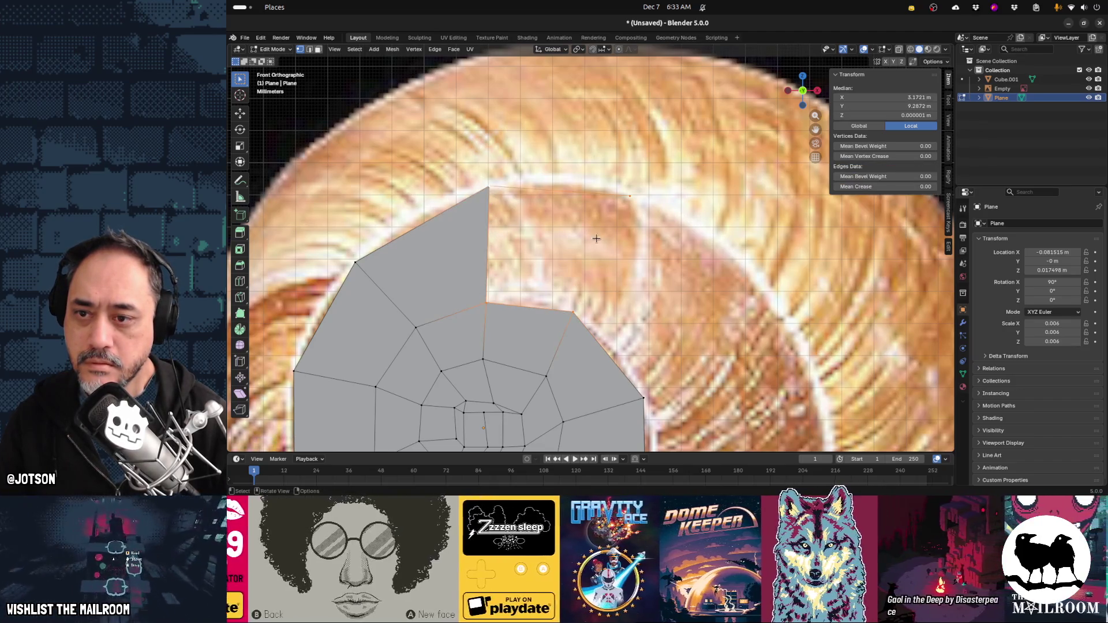
key("f")
Extrude the top-right corner onto the shell outline and fill the quad gap
left_click(630, 196)
key("e")
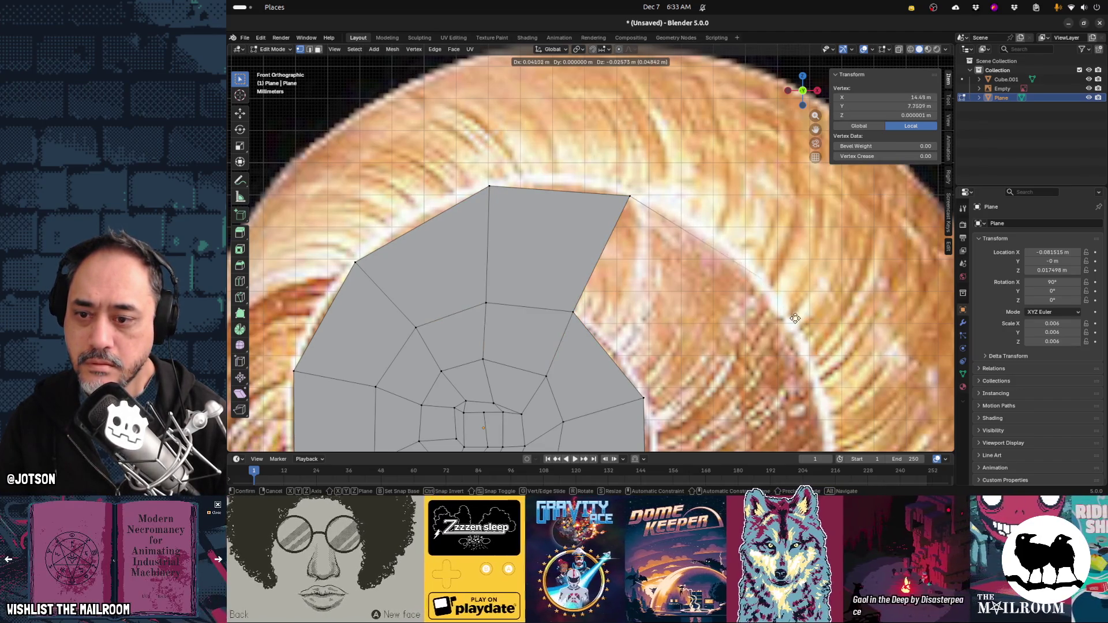
left_click(796, 317)
middle_click_drag(626, 402, 571, 291, "shift")
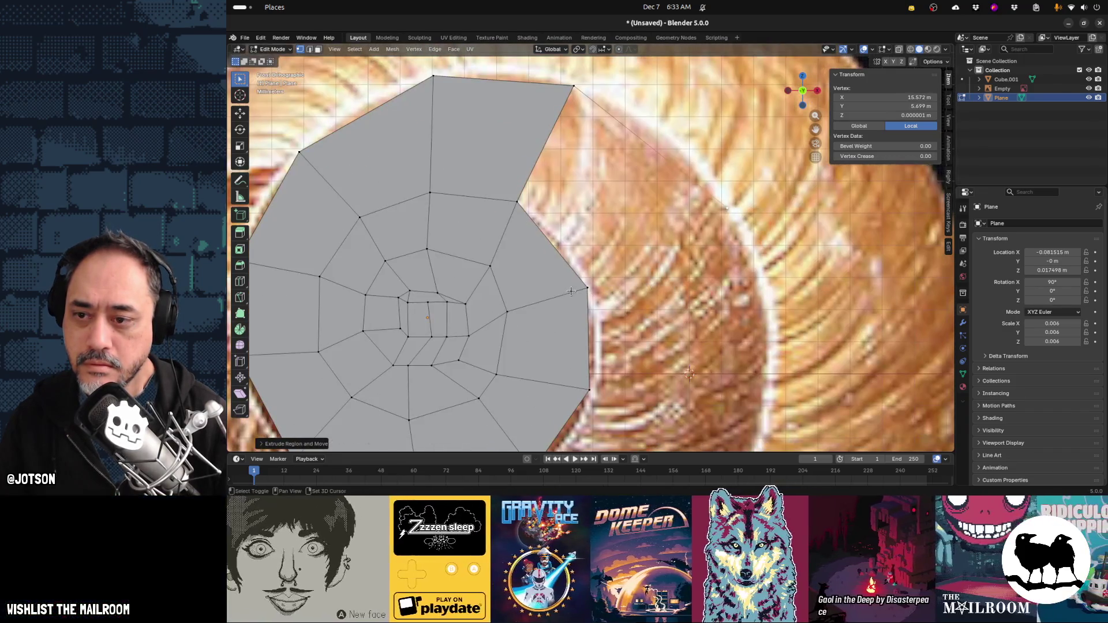
left_click(587, 288, "shift")
left_click(515, 201, "shift")
left_click(573, 87, "shift")
key("f")
Move the outer corner vertex down onto the outline and fill the next face
left_click(728, 209)
key("g")
mouse_move(828, 411)
middle_mouse_down("shift")
mouse_move(809, 412)
mouse_move(711, 298)
middle_mouse_up("shift")
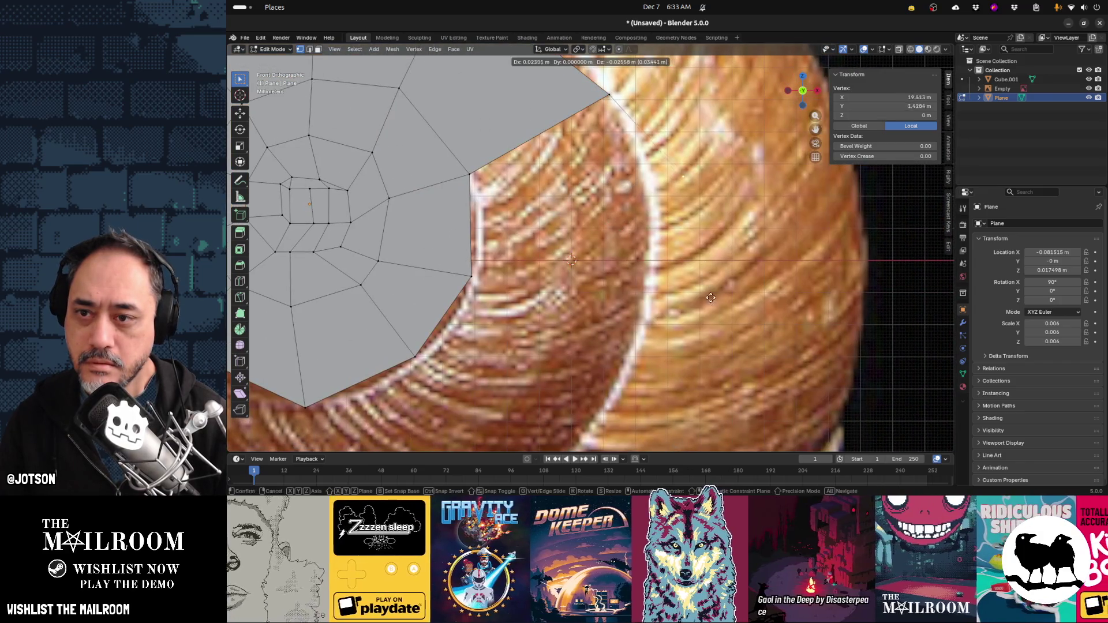
left_click(676, 364)
left_click(474, 280, "shift")
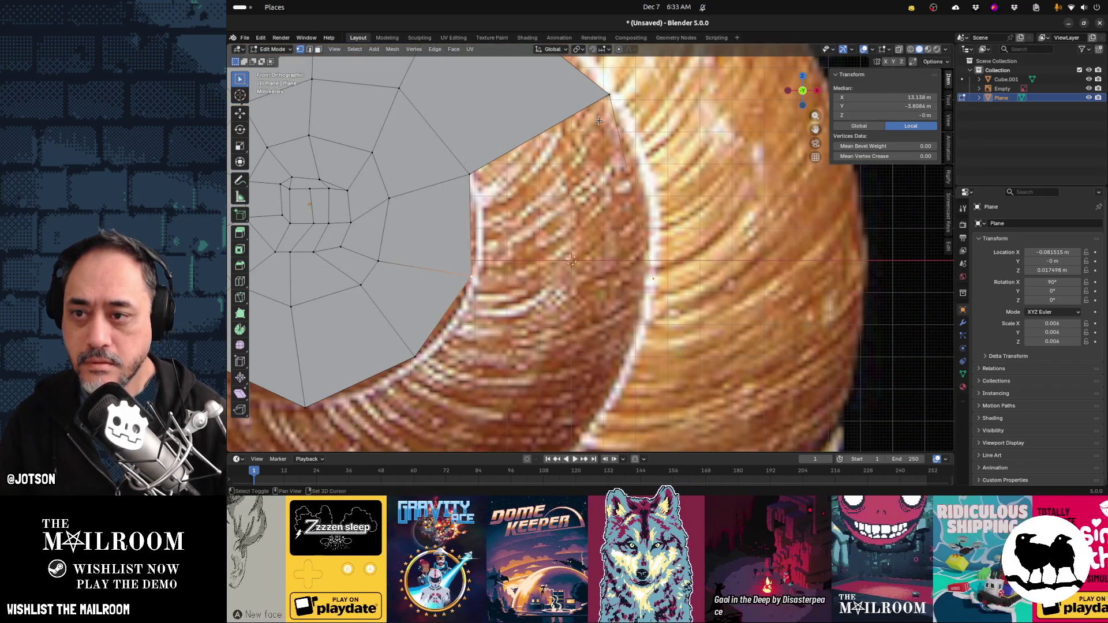
left_click(605, 91, "shift")
left_click(470, 173, "shift")
key("f")
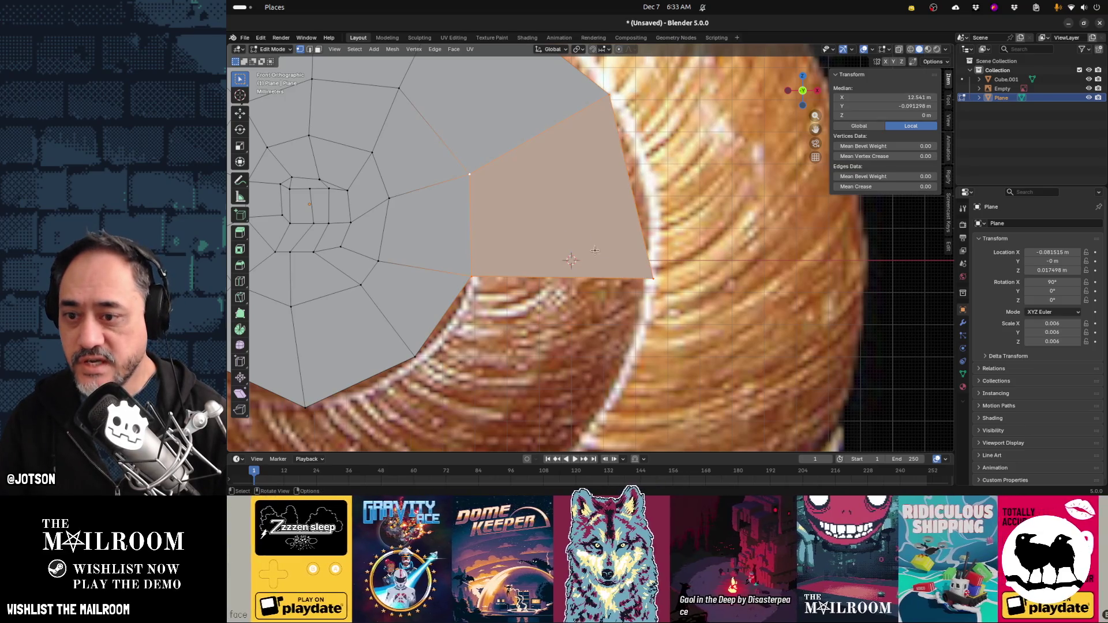
Fill another outer face along the lower right of the shell outline
left_click(651, 283)
middle_click_drag(651, 283, 678, 206, "shift")
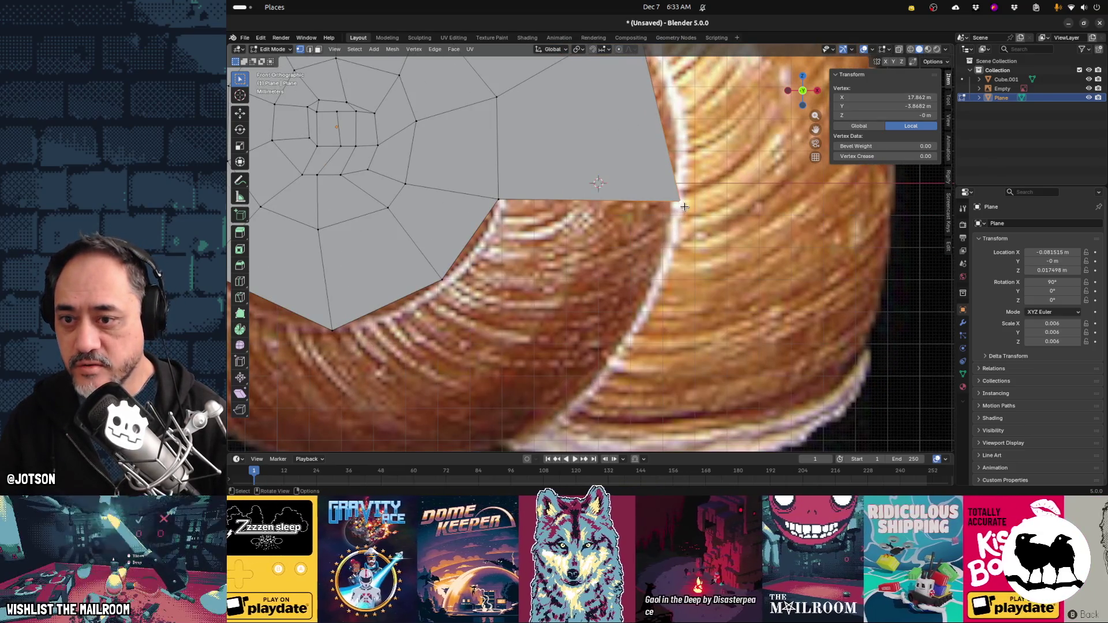
key("g")
right_click(681, 259)
left_click(474, 250, "shift")
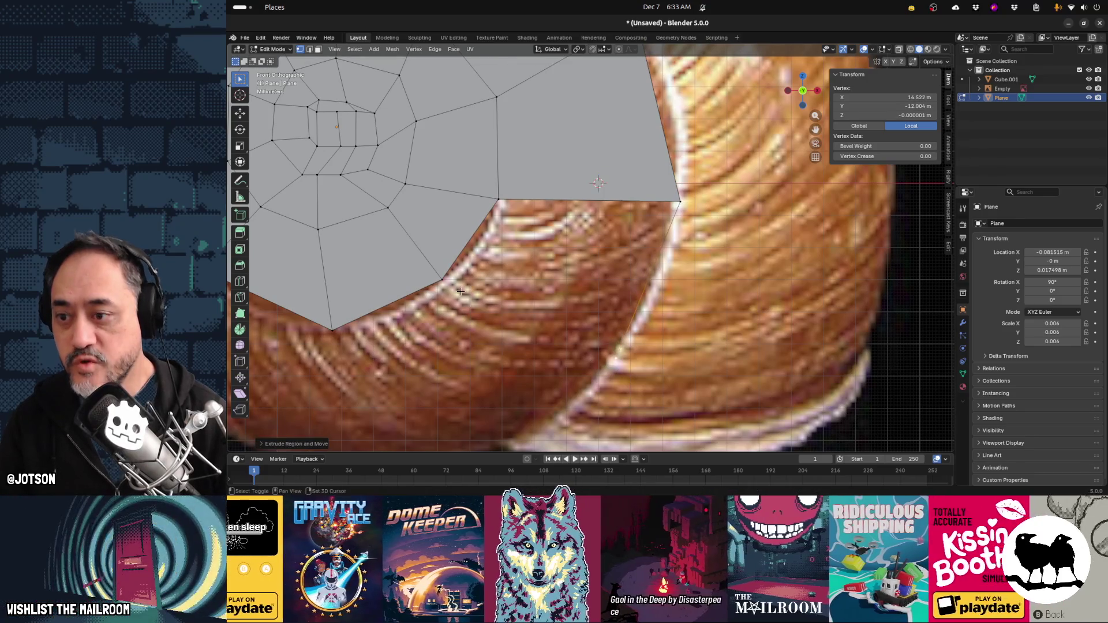
left_click(498, 200, "shift")
left_click(617, 356, "shift")
key("f")
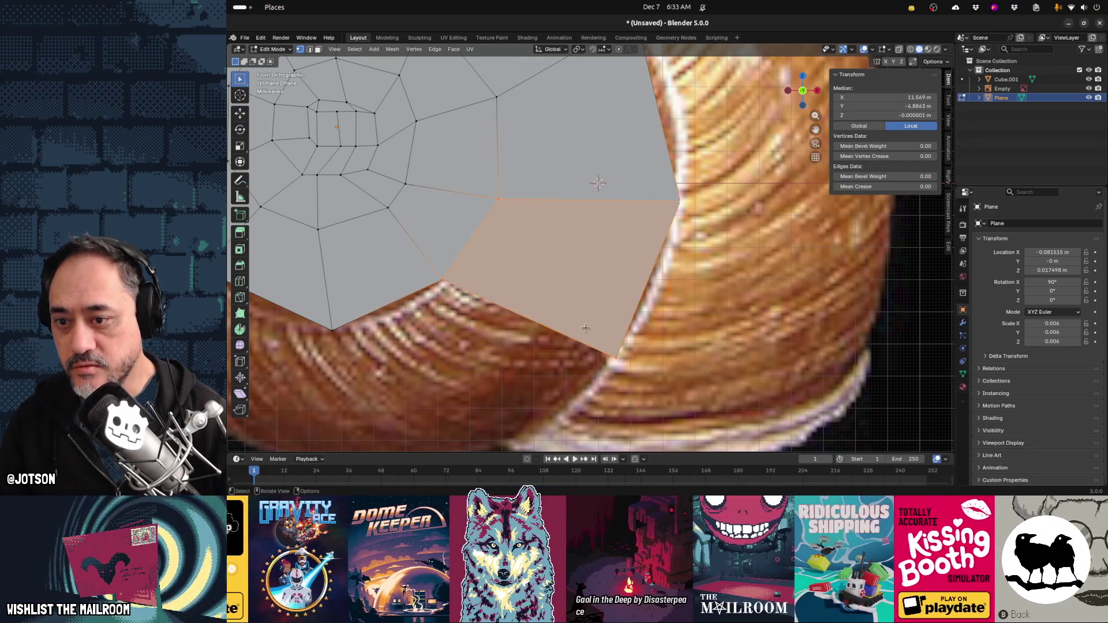
middle_click_drag(585, 327, 708, 202, "shift")
Snap the corner vertex to the outline and extrude a new vertex left along the bottom edge
left_click(737, 231)
key("g")
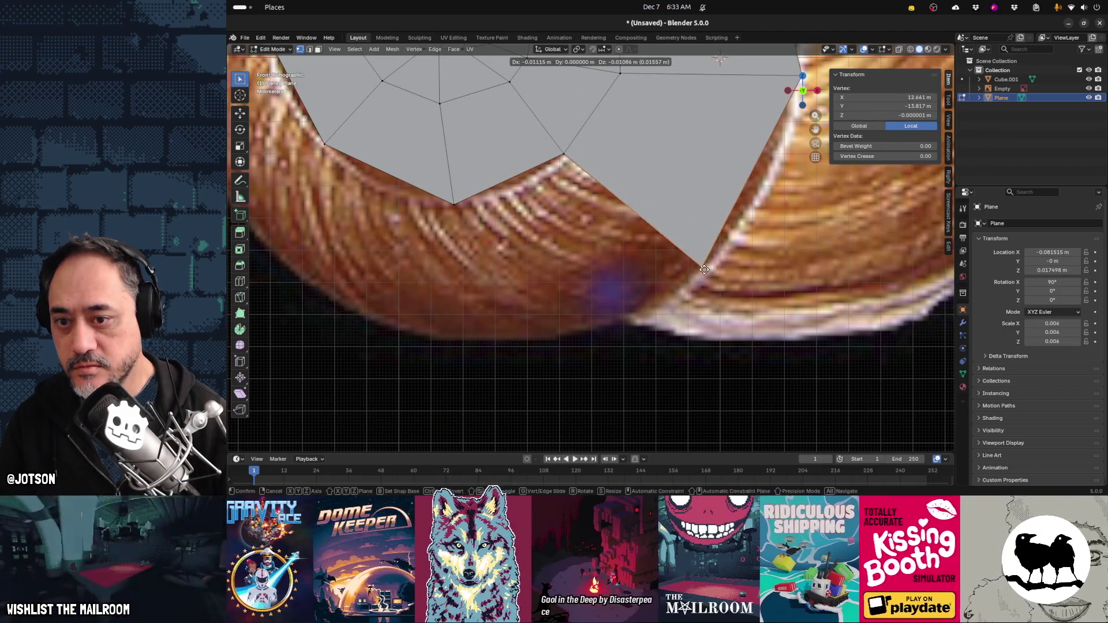
left_click(715, 272)
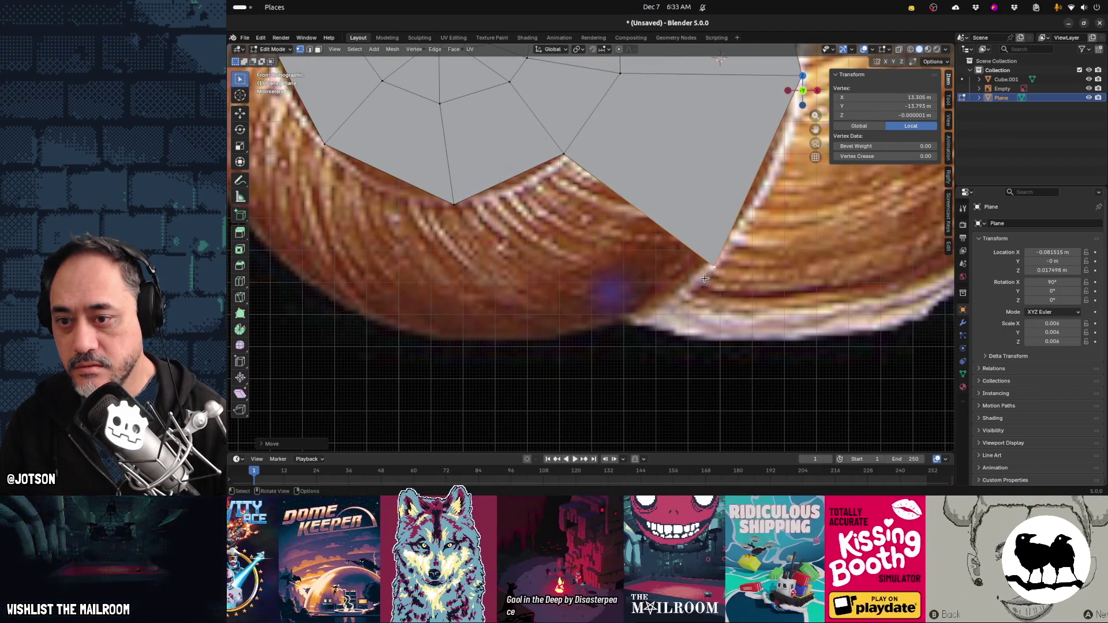
key("e")
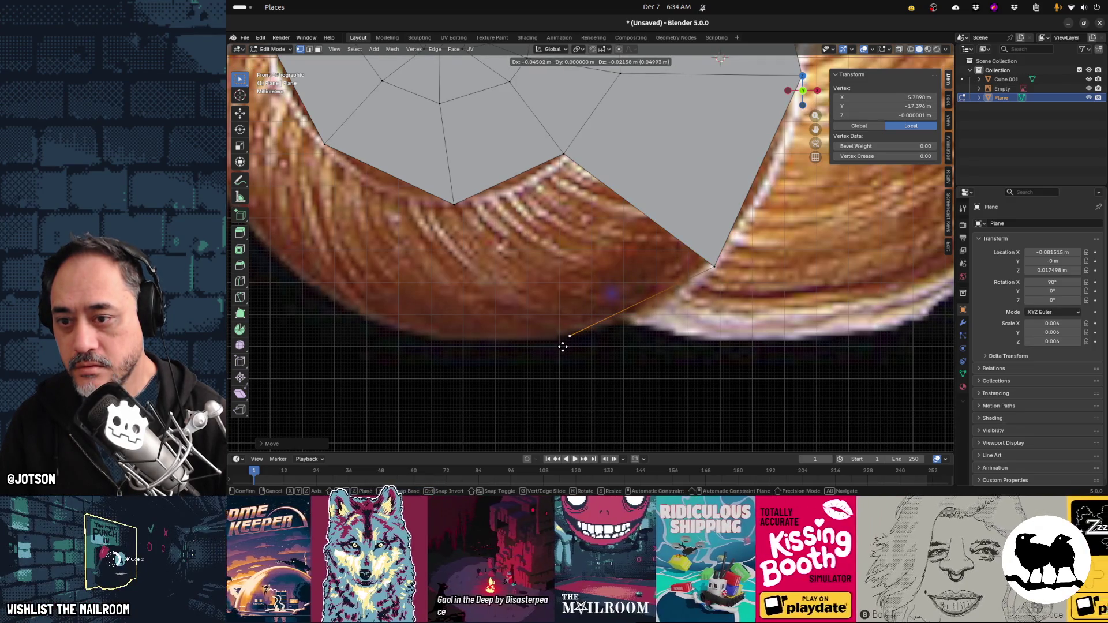
left_click(562, 346)
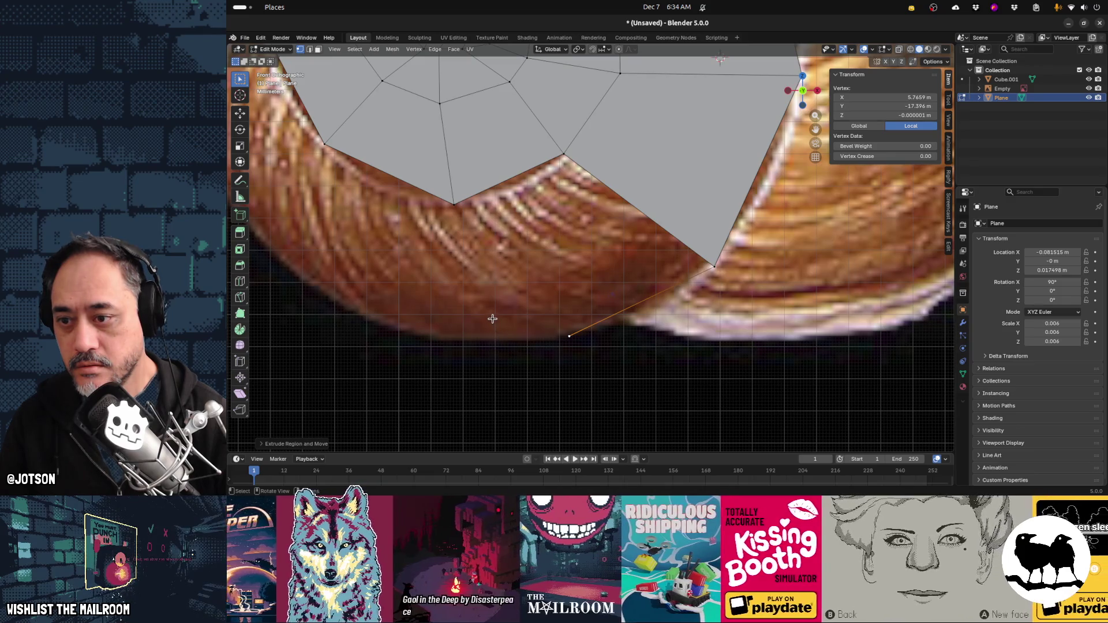
key("g")
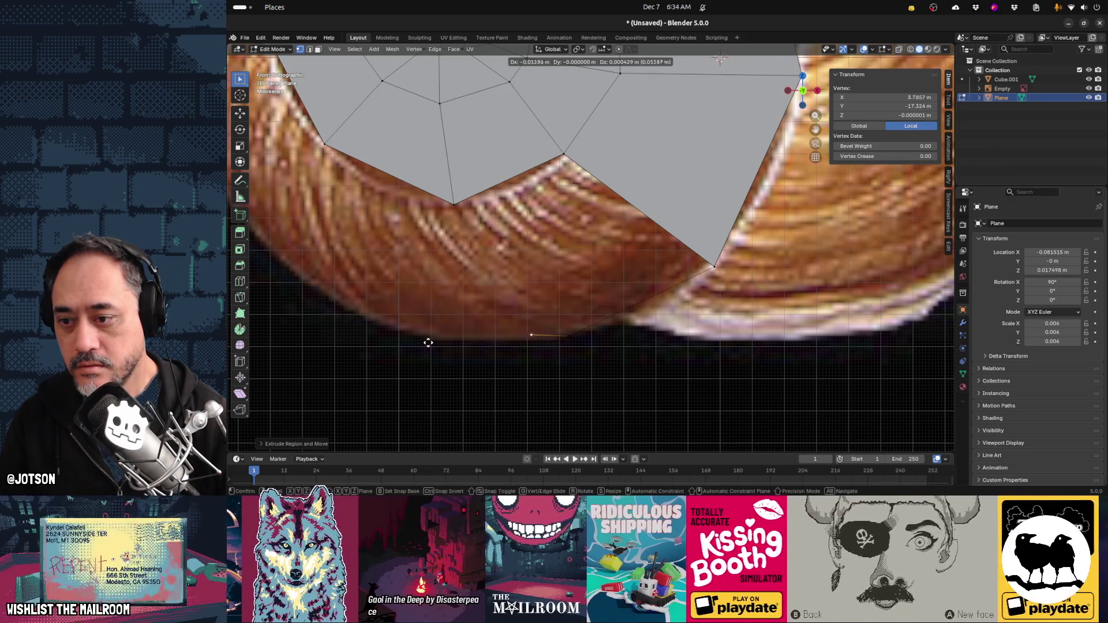
left_click(388, 347)
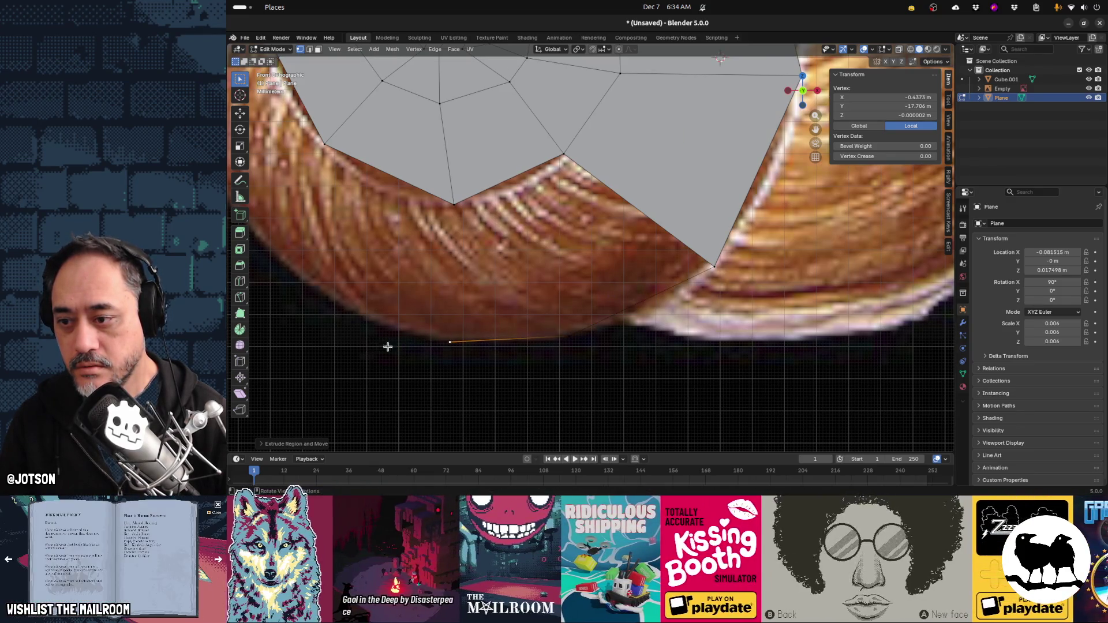
Fill a five-vertex face along the bottom and split it with a Knife cut
left_click(453, 207)
left_click(564, 154, "shift")
left_click(711, 263, "shift")
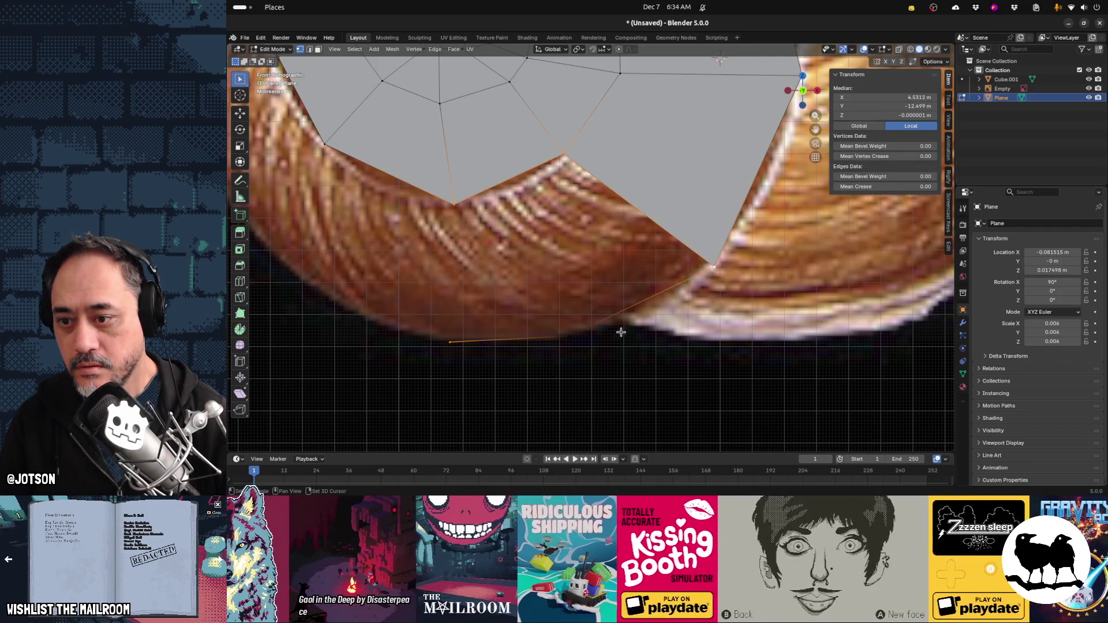
left_click(569, 337, "shift")
key("f")
left_click(571, 336)
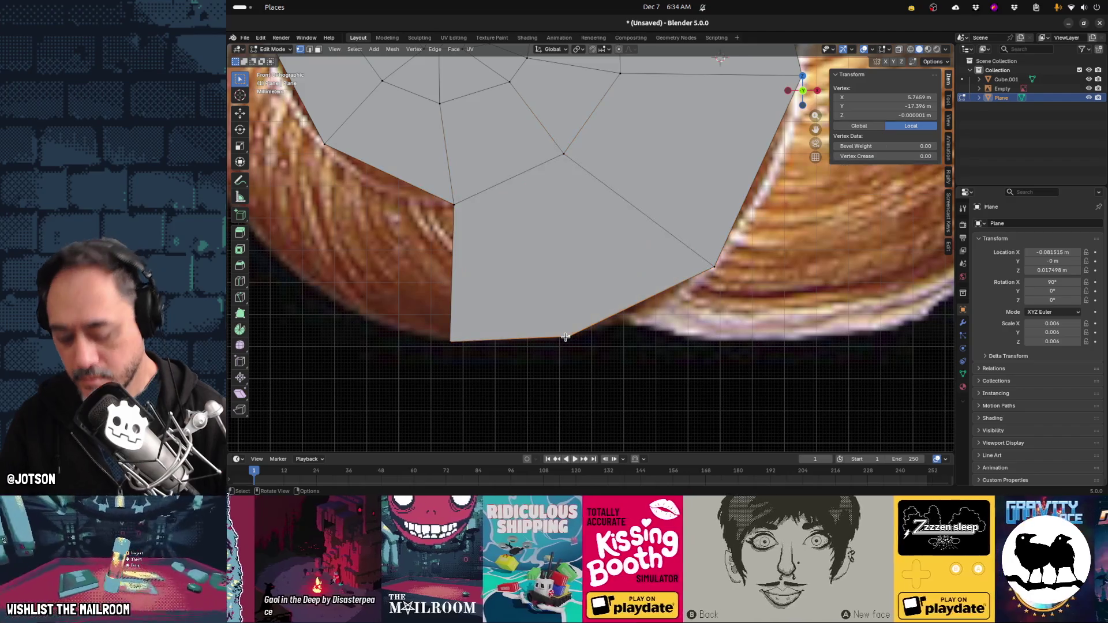
key("k")
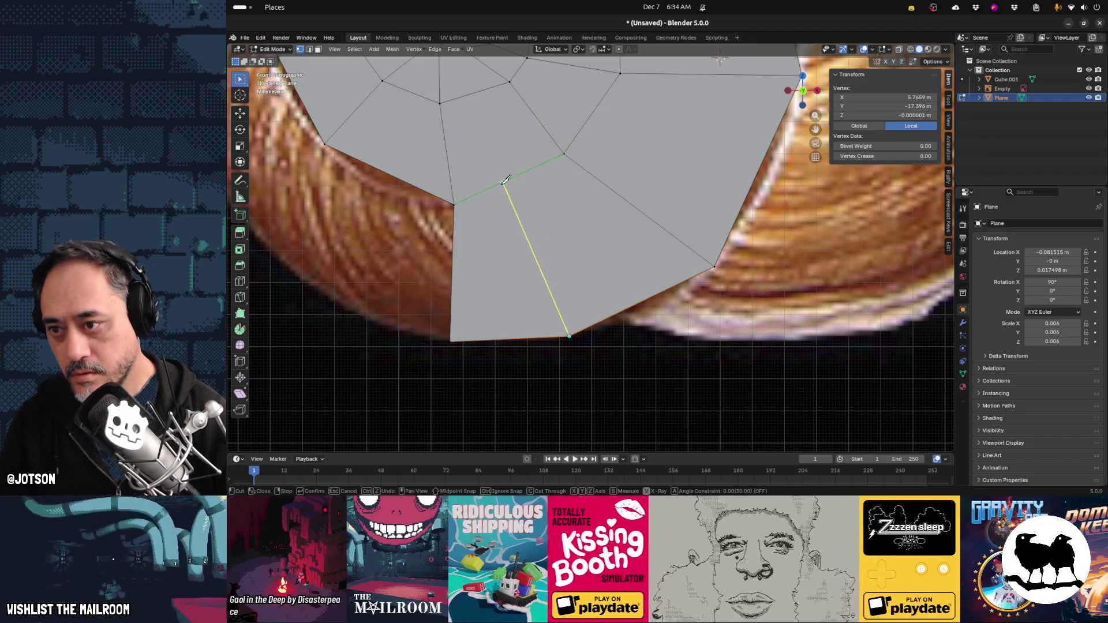
left_click(505, 182)
key("Return")
Place two new vertices climbing the shell's lower-left outline
middle_click_drag(470, 284, 624, 278, "shift")
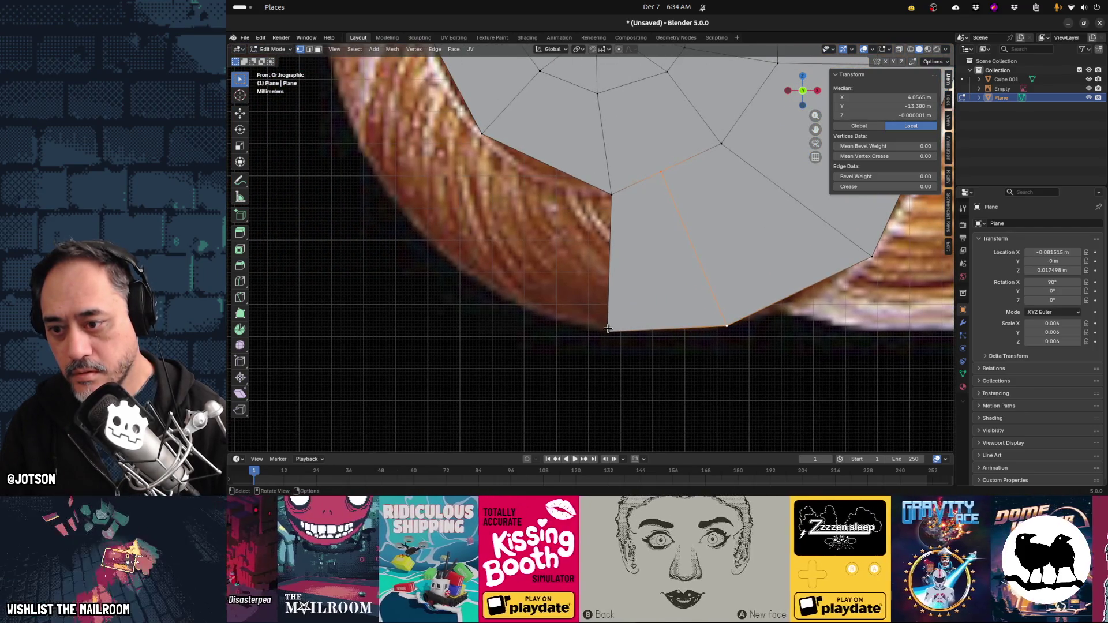
left_click(616, 298)
left_click(608, 330)
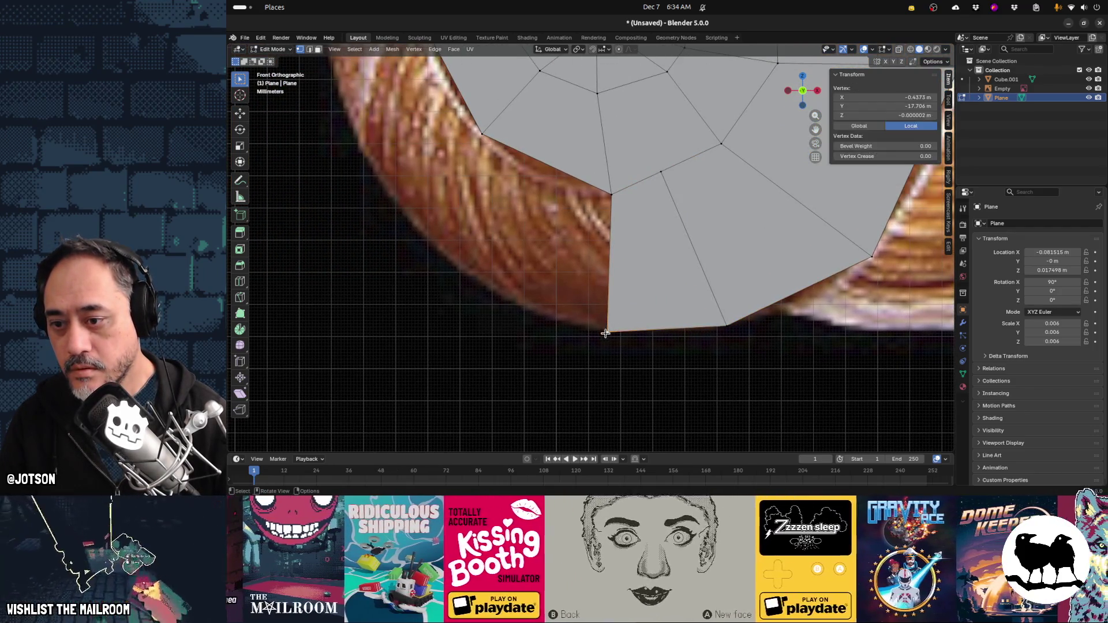
key("g")
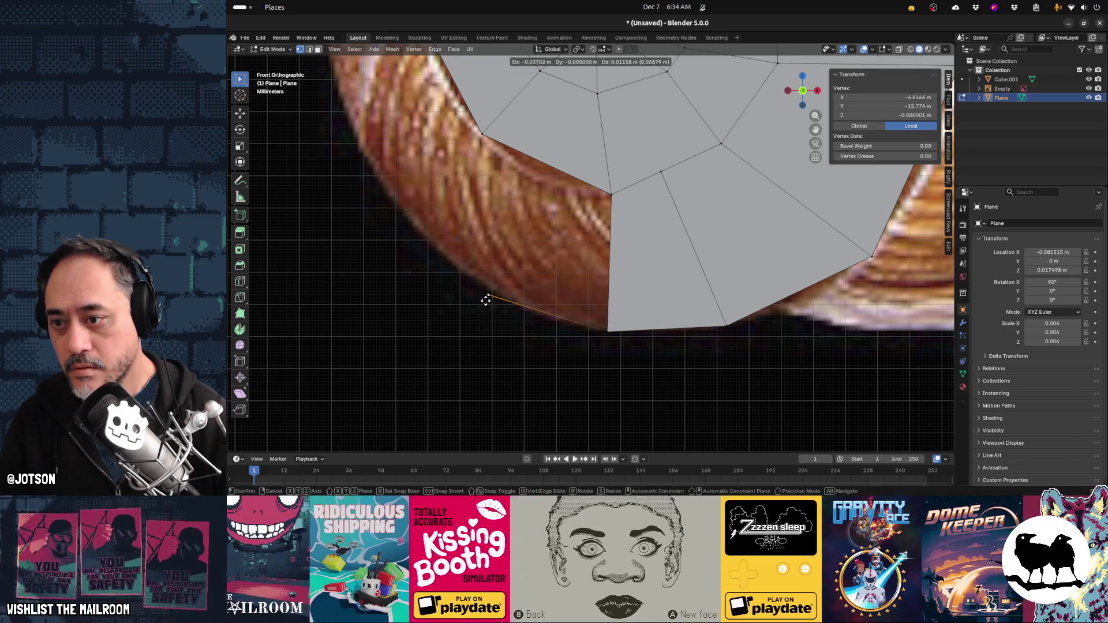
left_click(486, 300)
key("e")
left_click(342, 163)
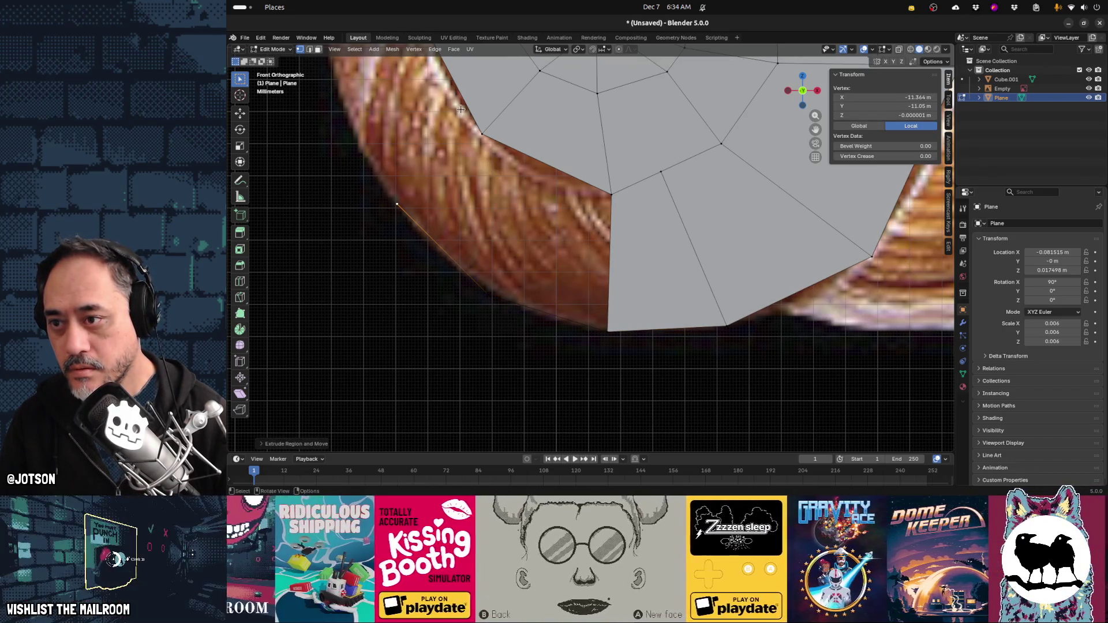
Fill a face across the new lower-left vertices
left_click(485, 133, "shift")
left_click(609, 190, "shift")
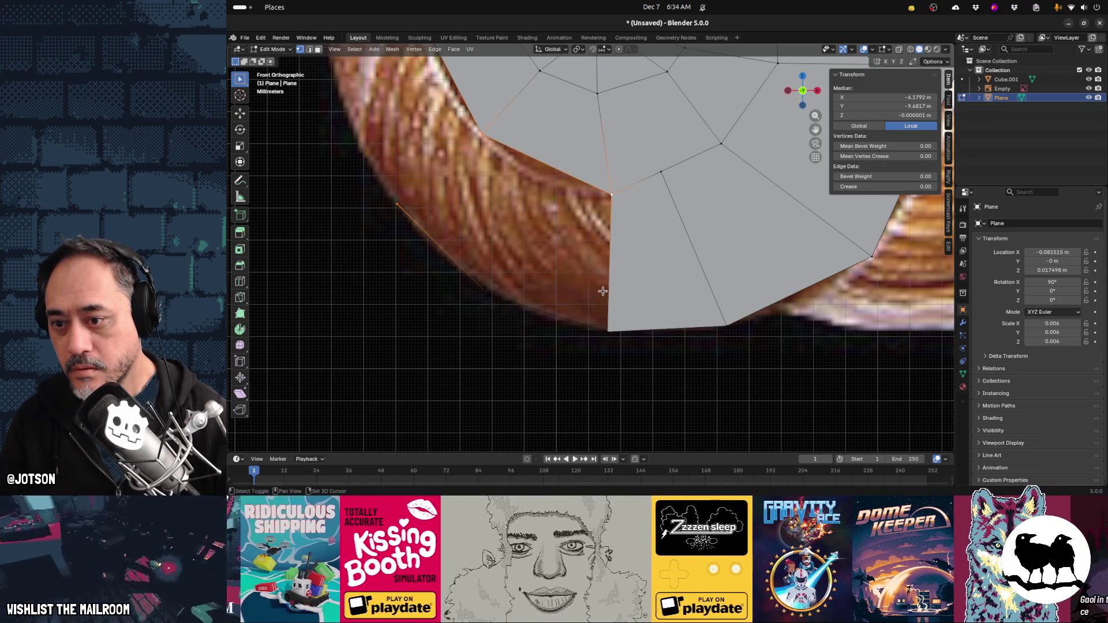
left_click(488, 295, "shift")
key("f")
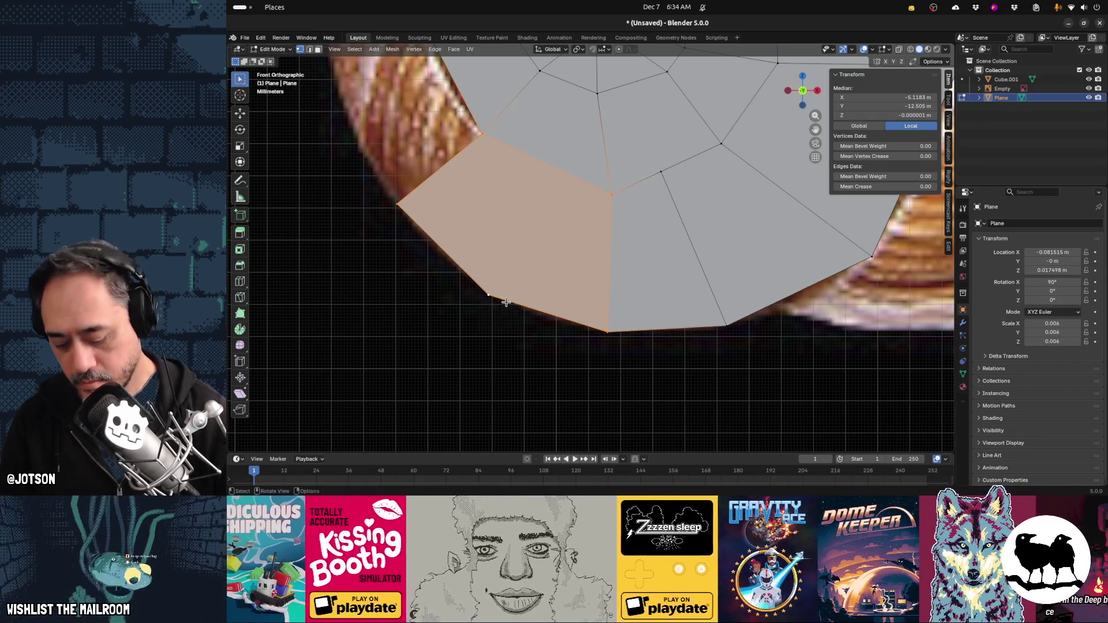
left_click(489, 294)
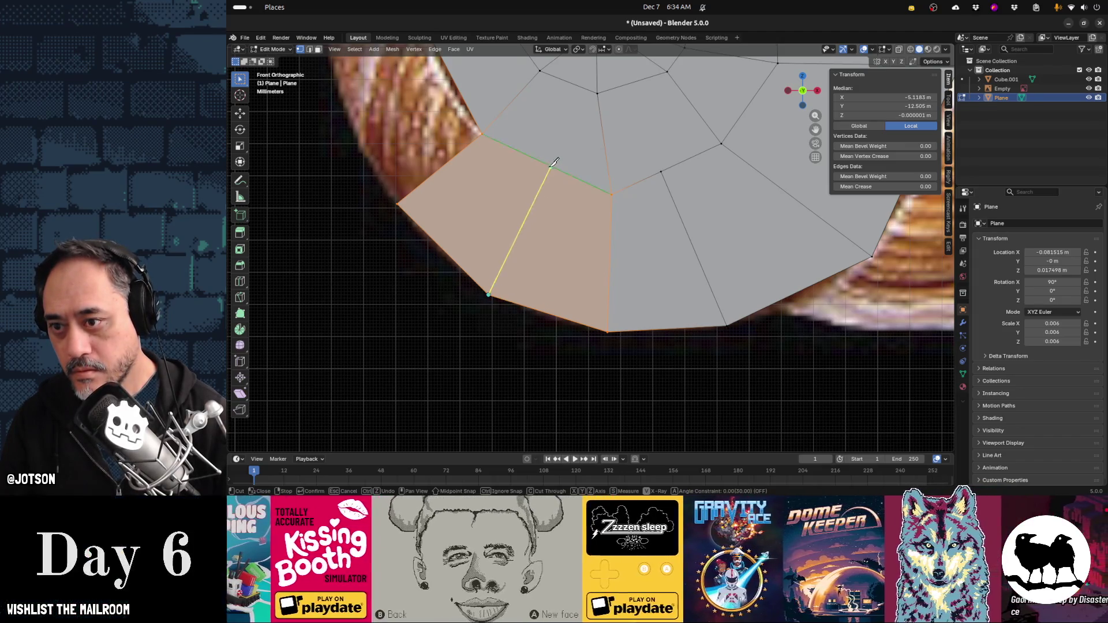
mouse_move(491, 223)
middle_mouse_down("shift")
mouse_move(600, 261)
mouse_move(668, 337)
middle_mouse_up("shift")
Add two vertices up the left outline and fill a face across them
left_click(575, 317)
key("g")
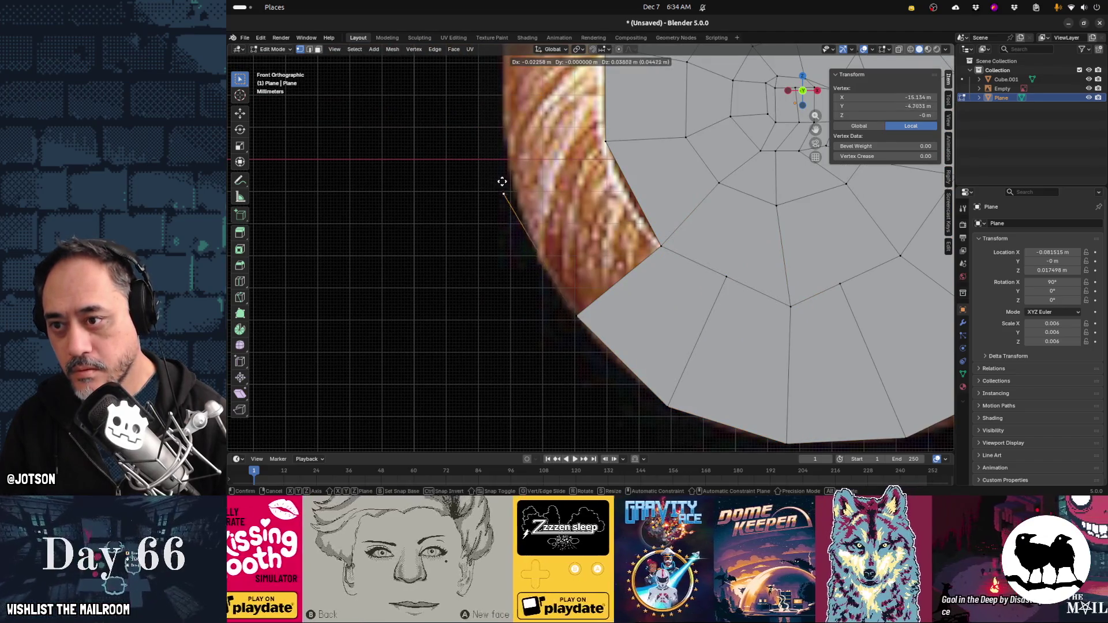
left_click(527, 237)
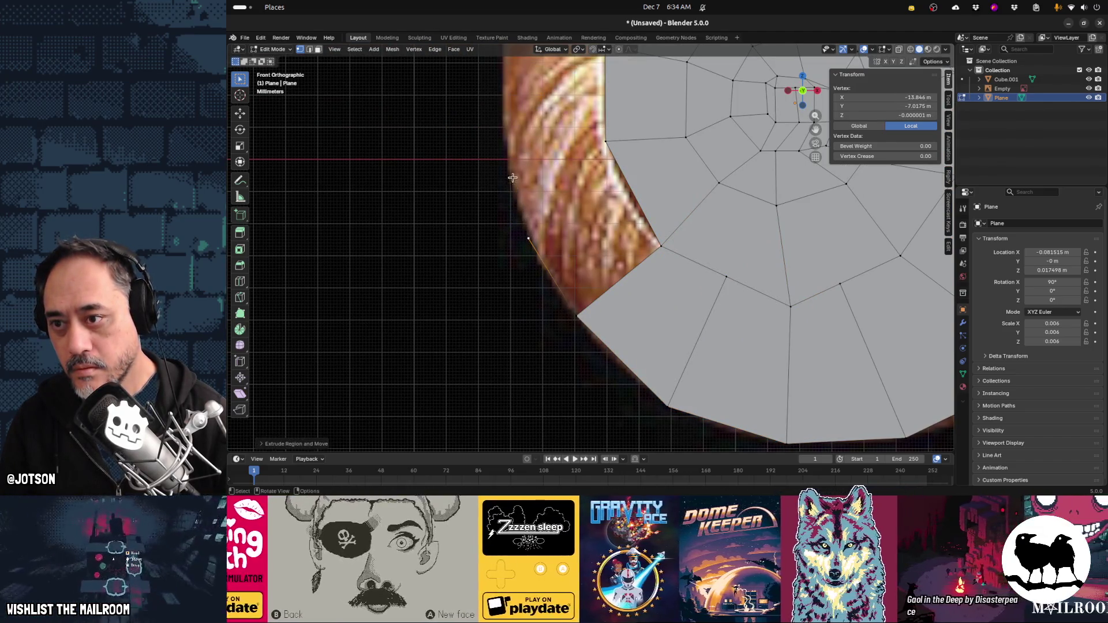
key("e")
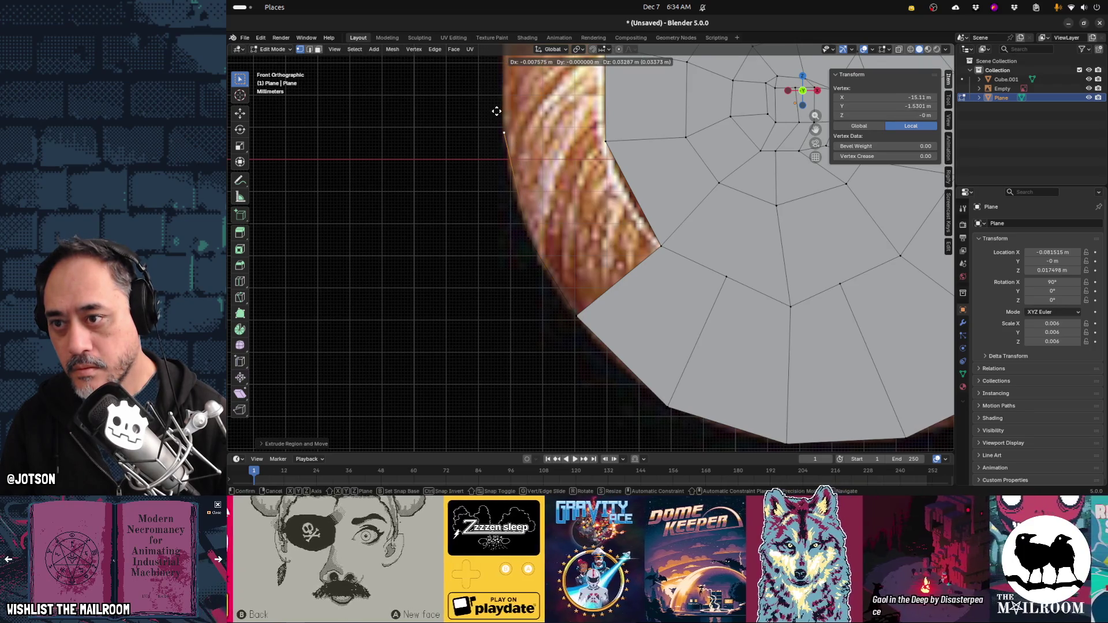
left_click(496, 111)
left_click(605, 141, "shift")
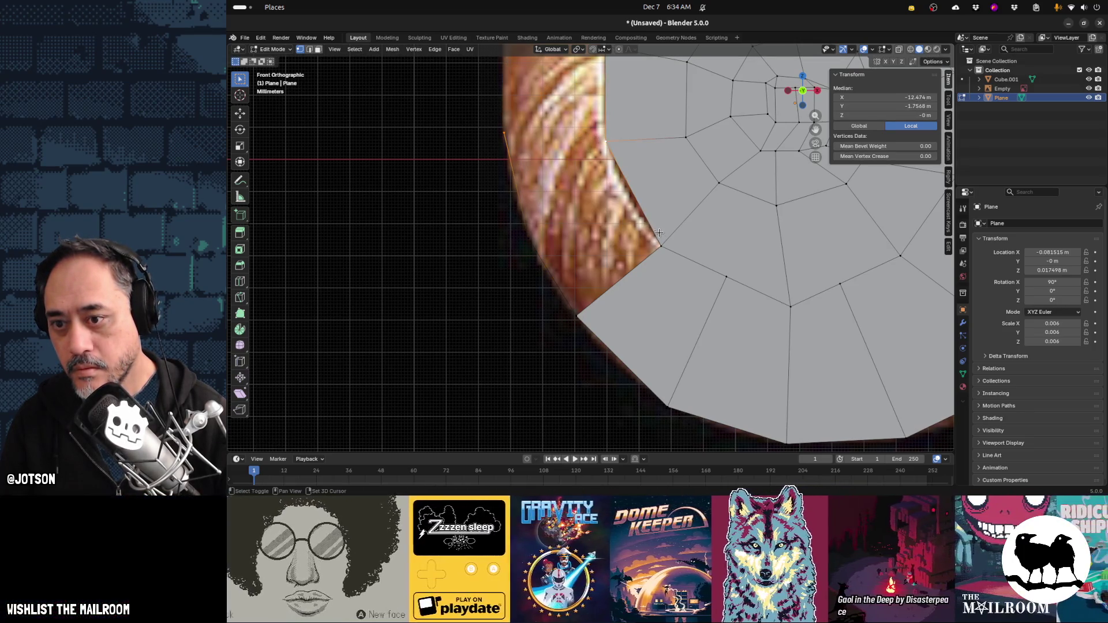
left_click(660, 245, "shift")
left_click(577, 316, "shift")
key("f")
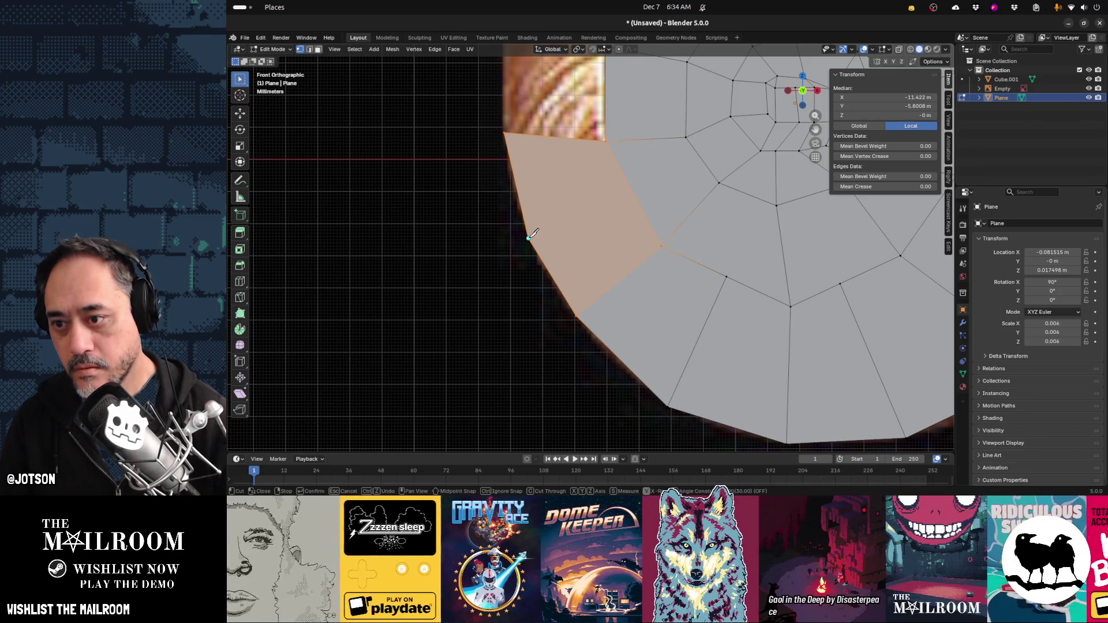
Fill the next gap face between the mesh edge and the upper-left outline
middle_click_drag(589, 224, 640, 401, "shift")
left_click(602, 340)
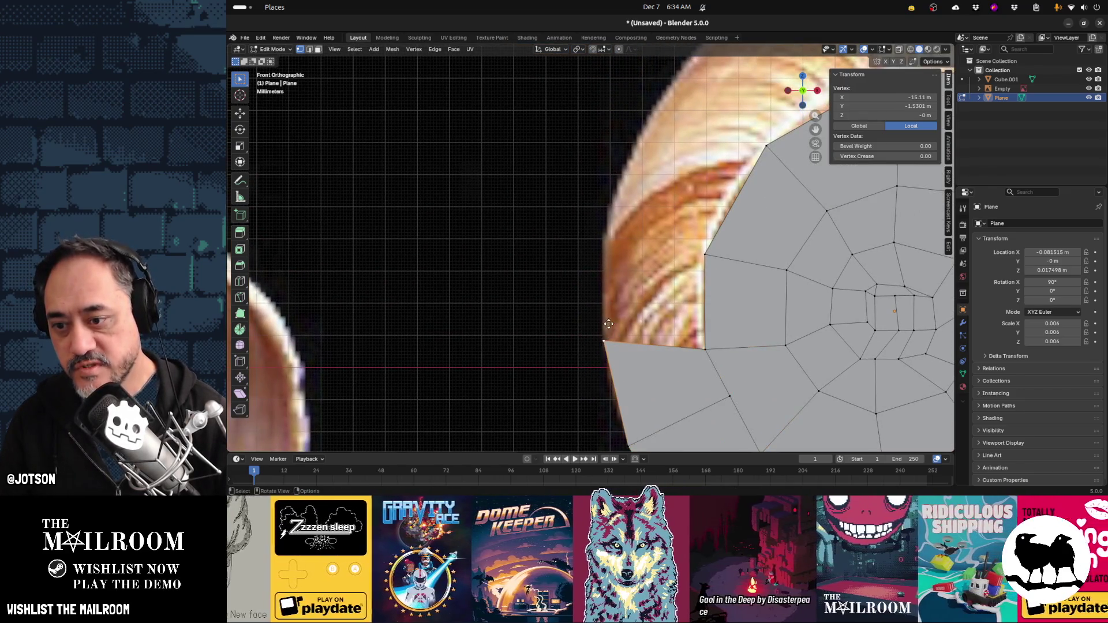
key("g")
key("Escape")
key("ctrl+z")
key("f")
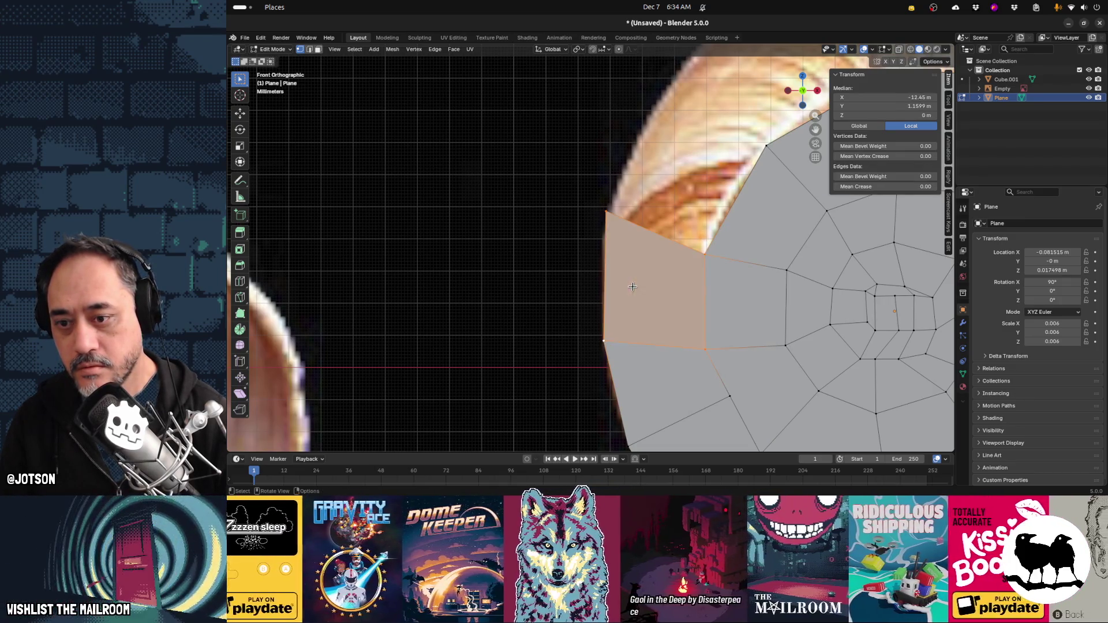
Reselect the vertices surrounding the remaining upper-left gap
left_click(606, 213)
key("g")
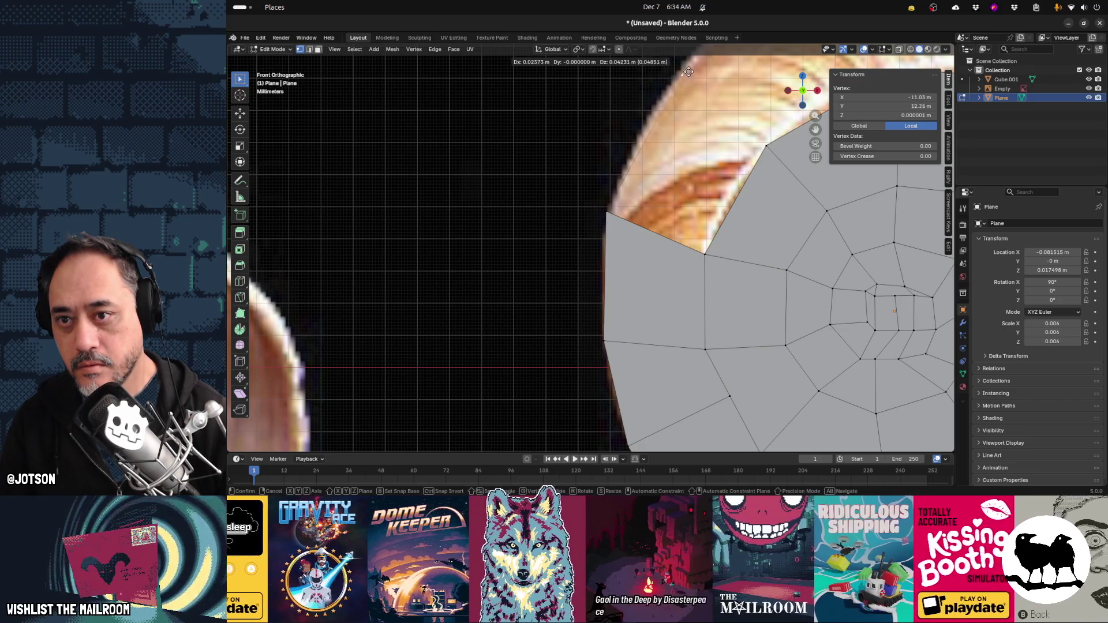
key("Escape")
key("ctrl+z")
key("ctrl+shift+z")
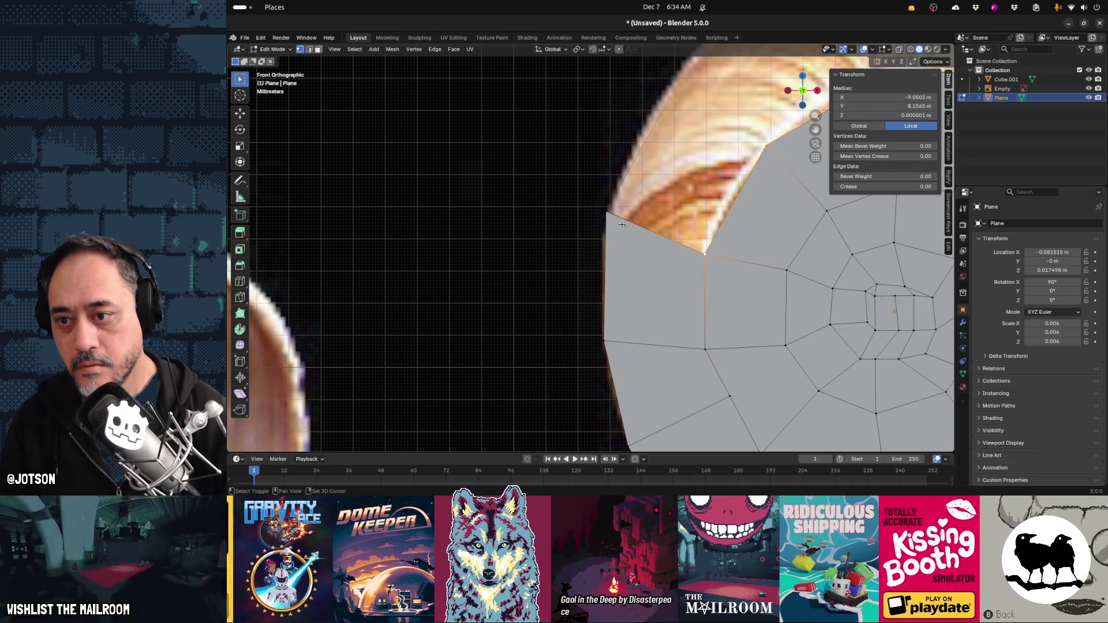
Fill the upper-left gap, then extrude two new vertices up along the shell's top rim
key("f")
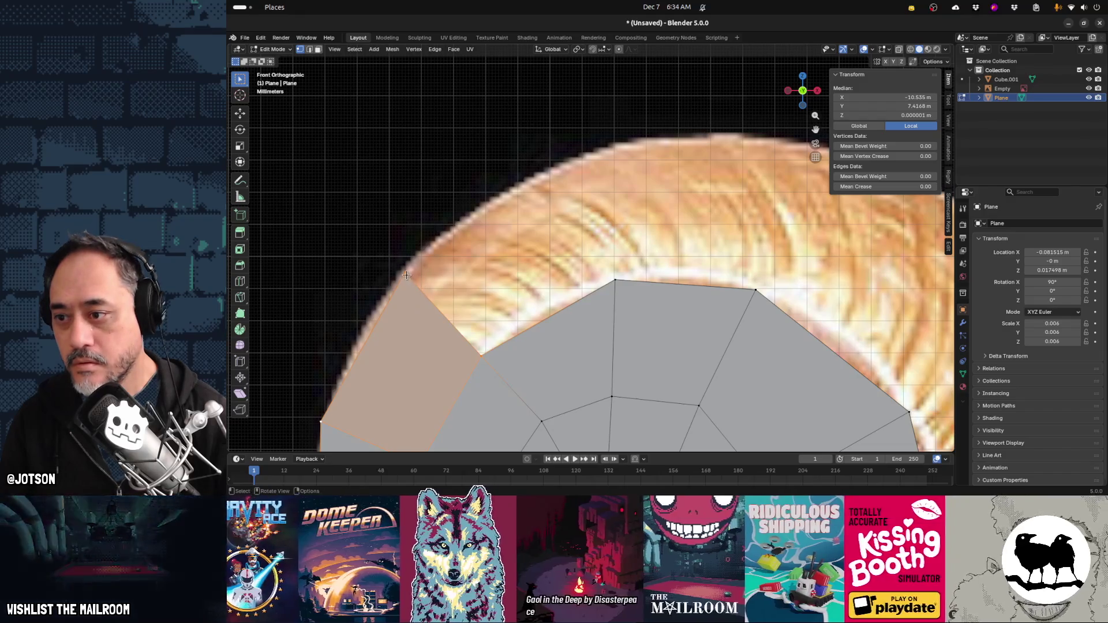
left_click(404, 274)
key("e")
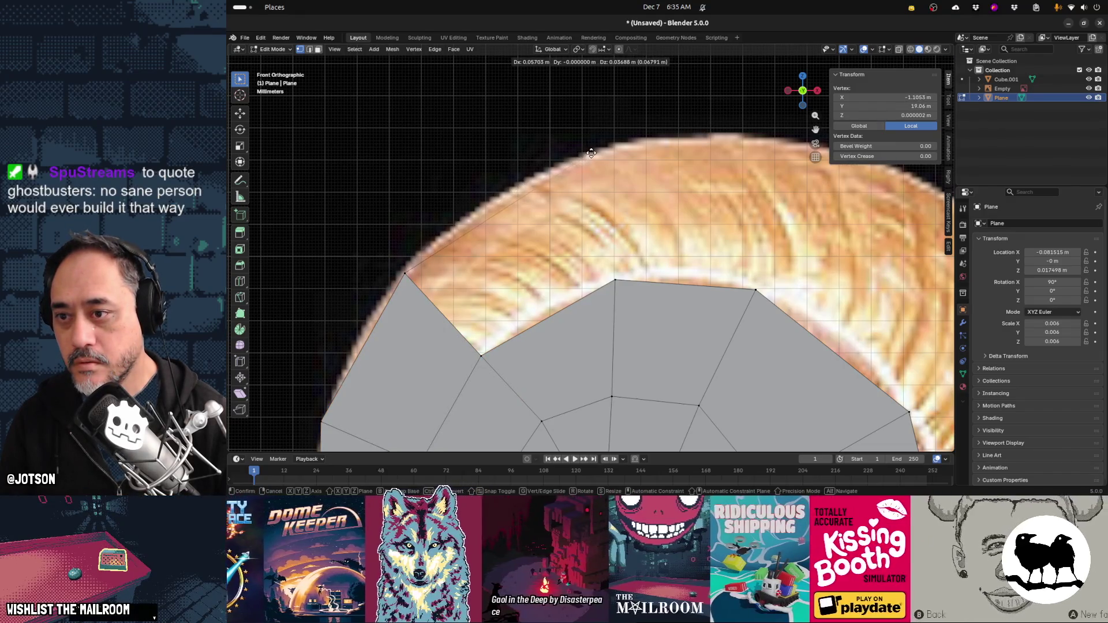
left_click(495, 195)
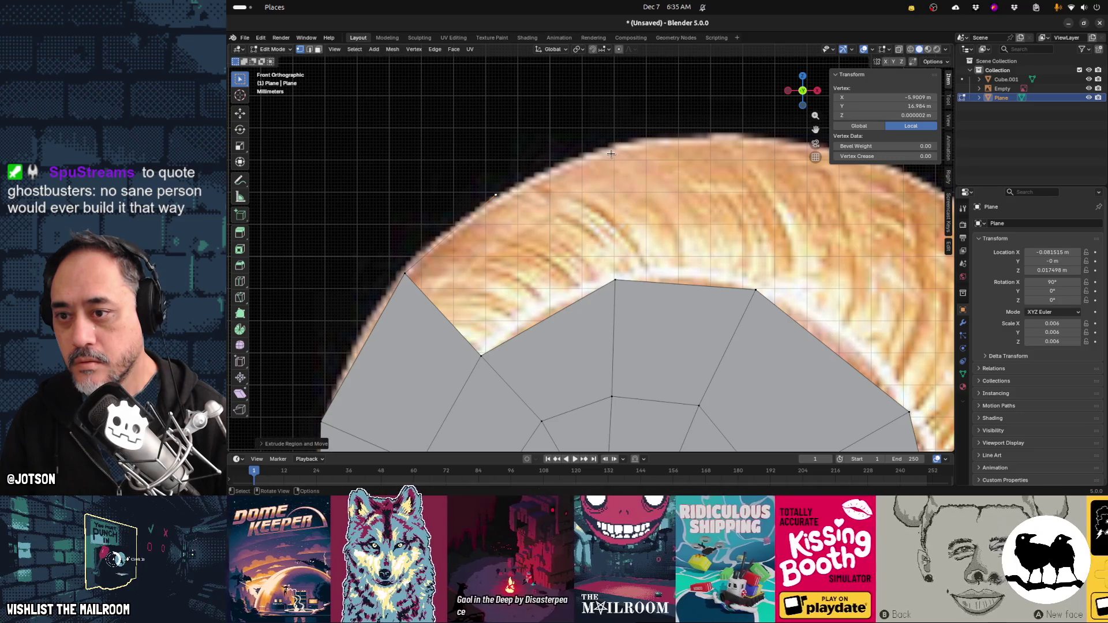
key("e")
left_click(654, 139)
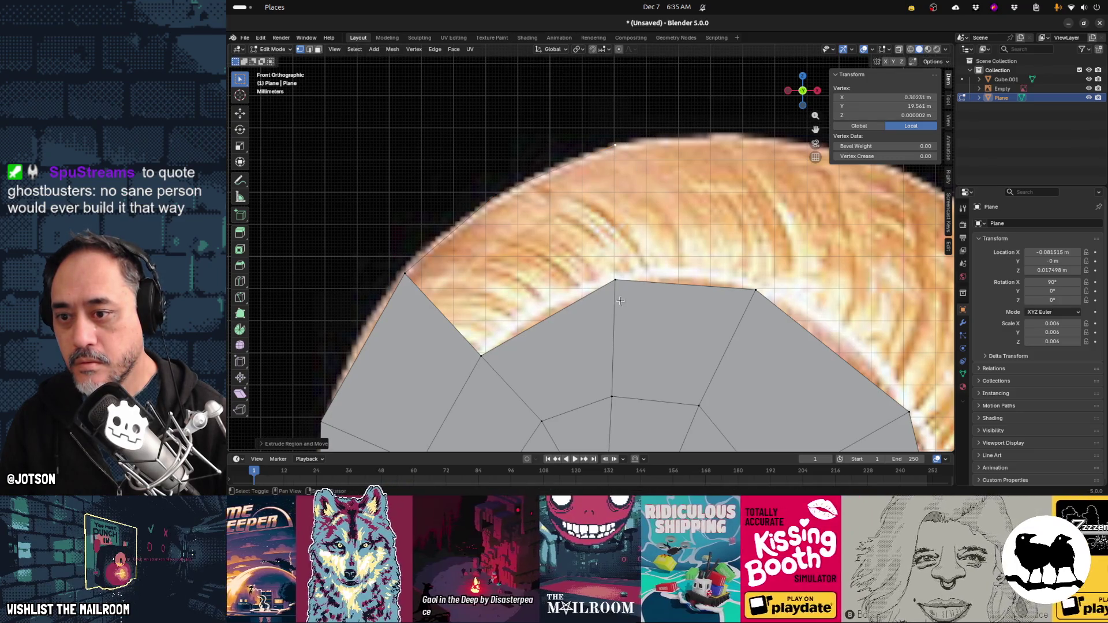
Fill the five vertices between the inner top edge and the rim with one face
left_click(488, 352, "shift")
key("f")
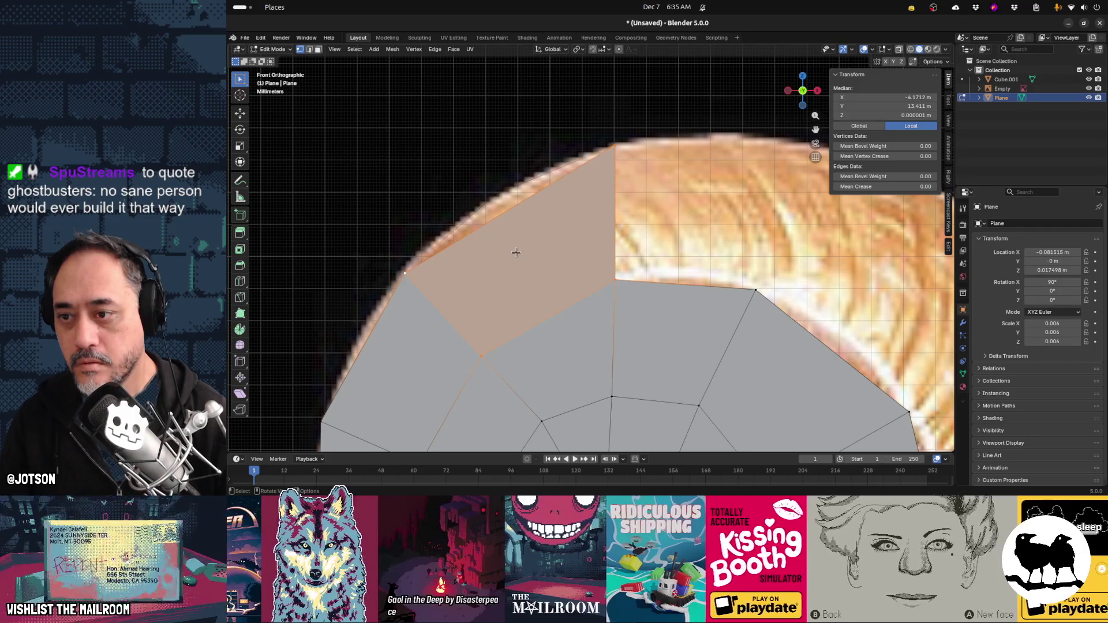
key("ctrl+z")
left_click(494, 195, "shift")
key("f")
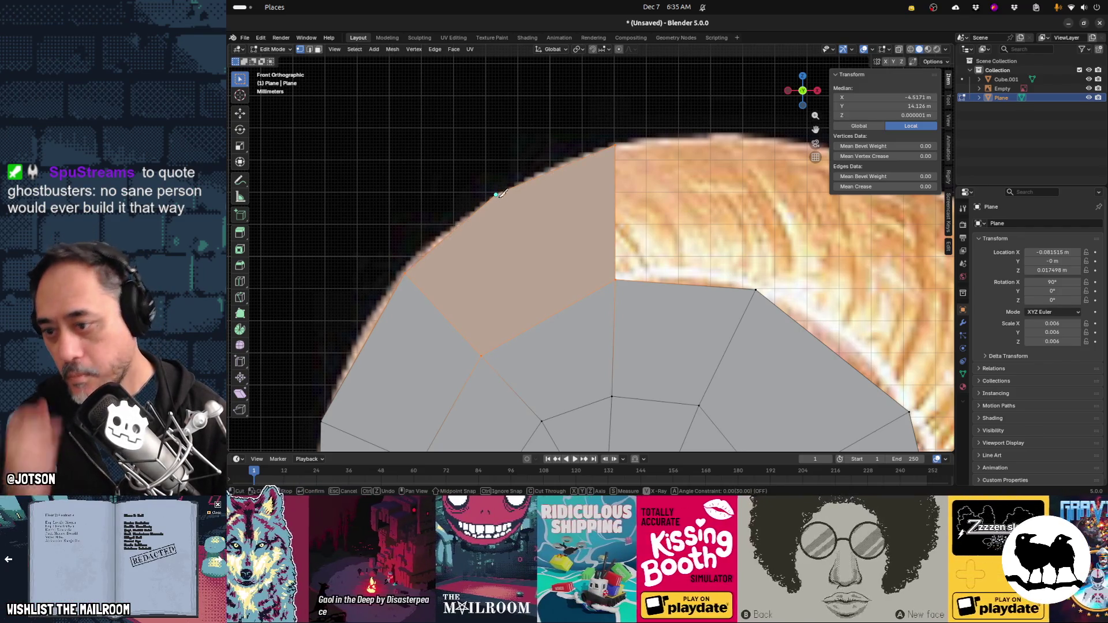
Start a knife cut at the rim vertex, return to front view, and reposition a top rim vertex
left_click(497, 194)
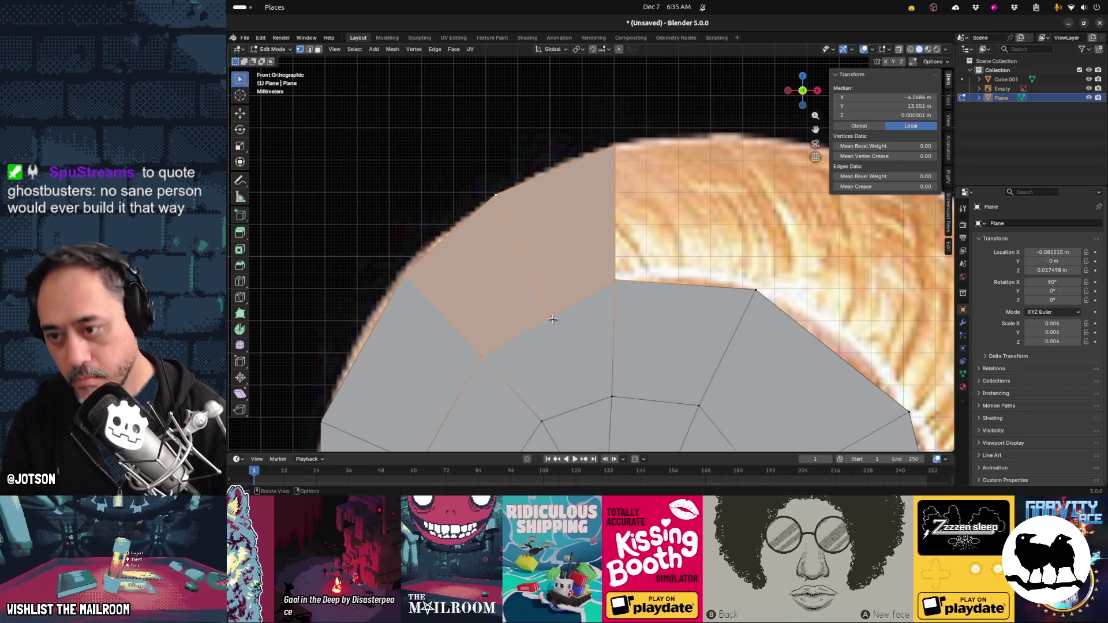
middle_click_drag(588, 328, 597, 327)
key("KP_1")
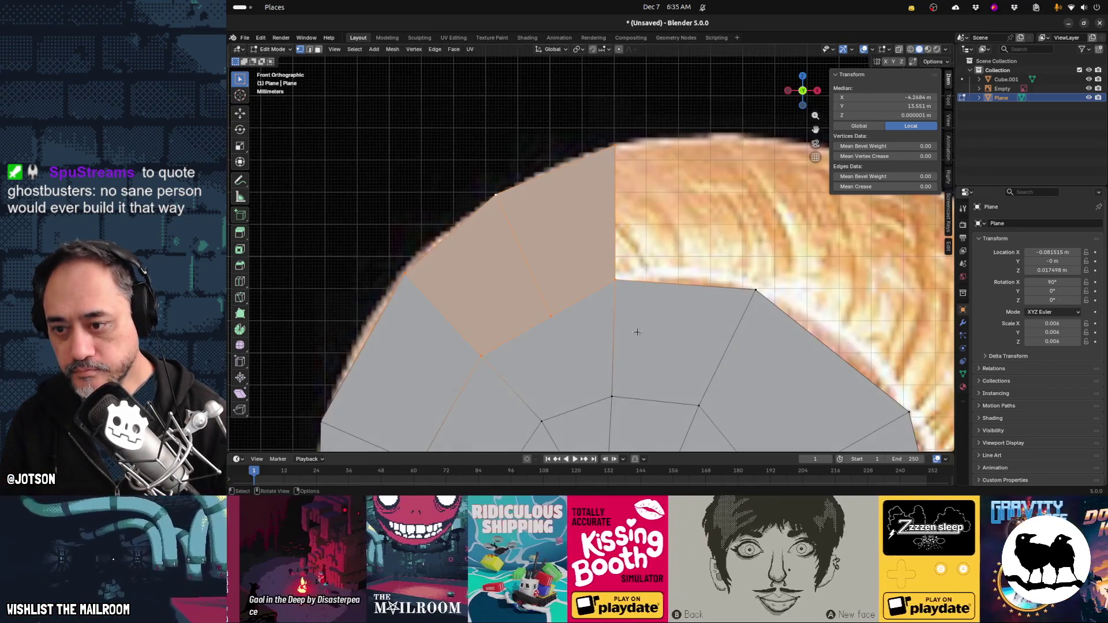
scroll(404, 173, "up", 4)
left_click(375, 127)
key("g")
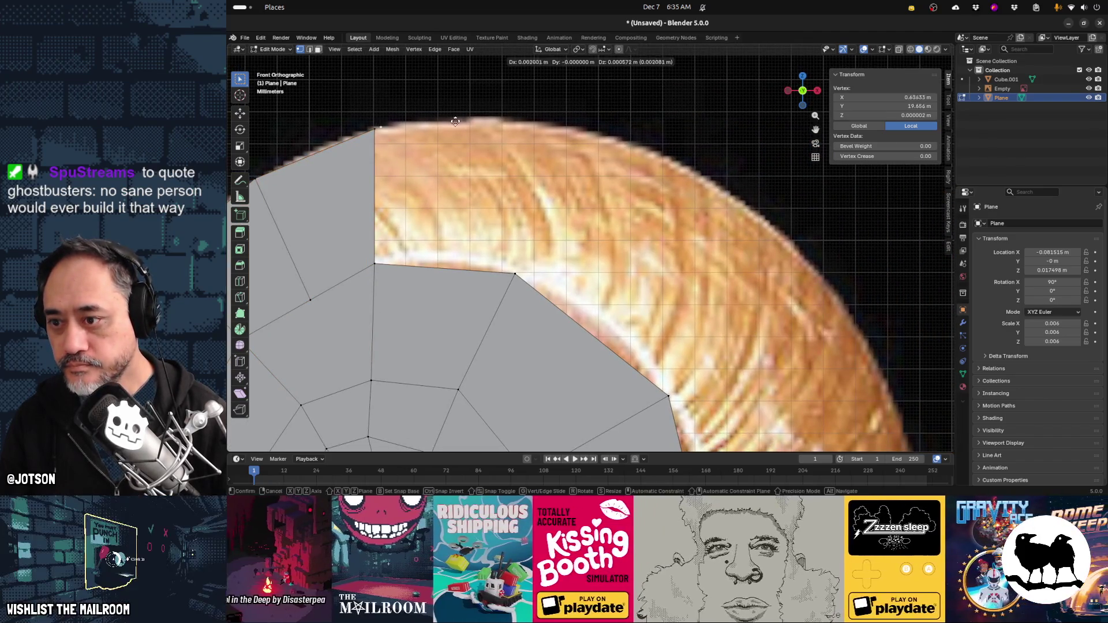
left_click(505, 123)
Extrude a vertex along the top rim and fill the new corner with a face
key("e")
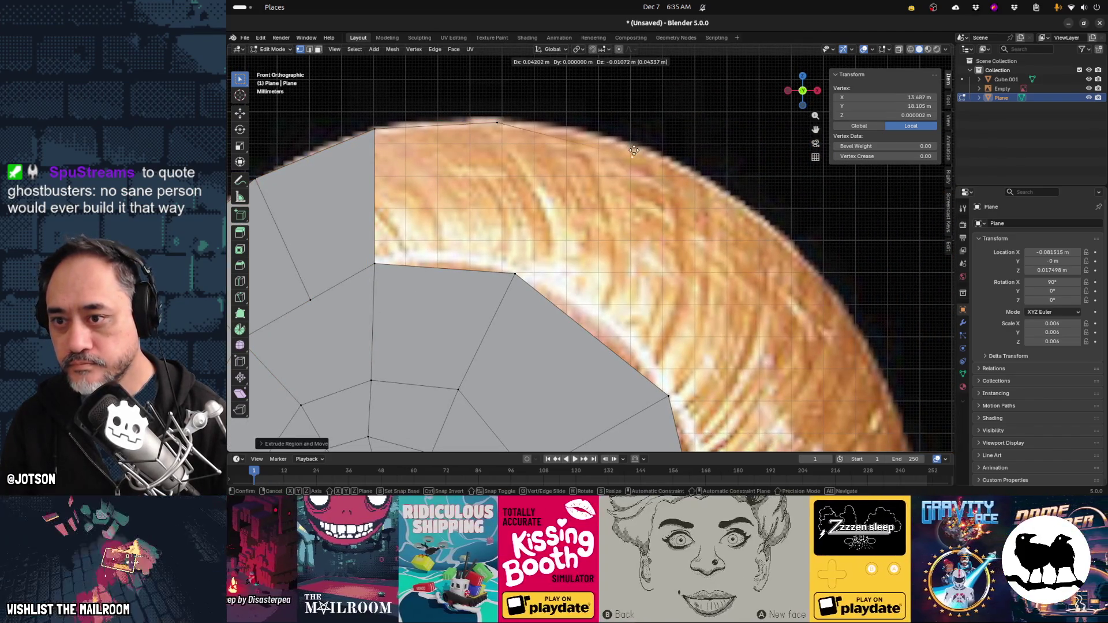
left_click(594, 140)
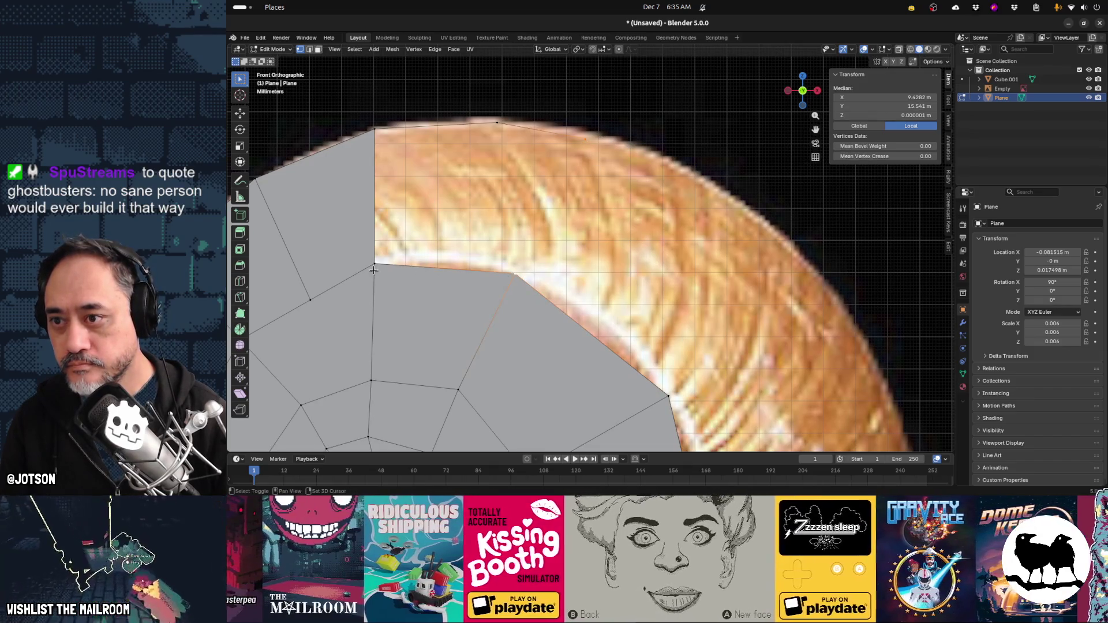
left_click(374, 133, "shift")
left_click(494, 123, "shift")
key("f")
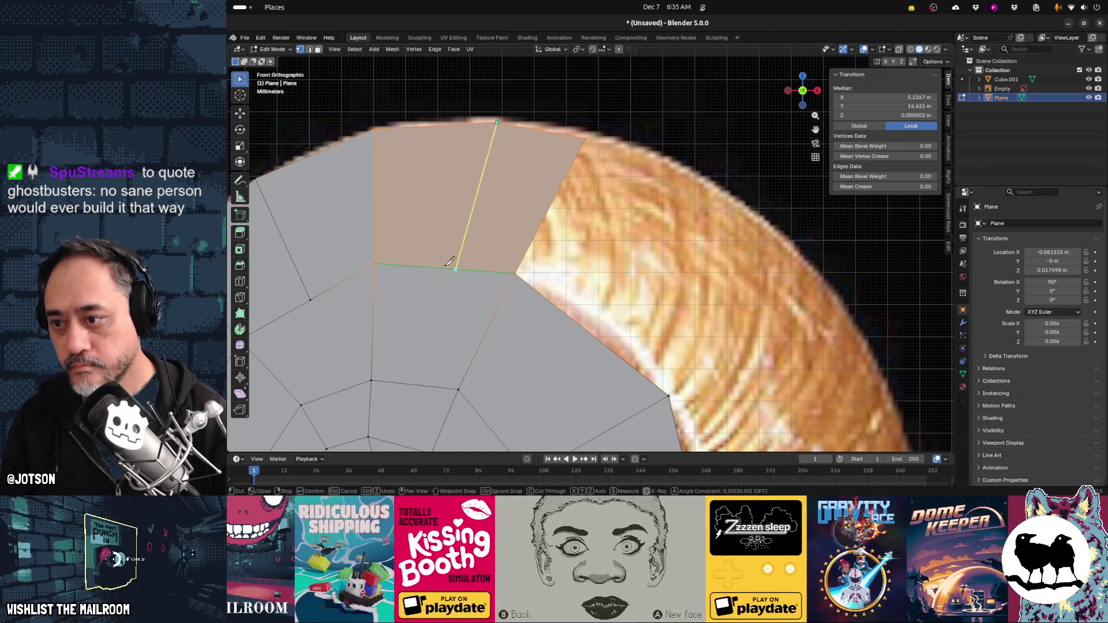
Nudge a top rim vertex right and extrude two vertices down the shell's right rim
scroll(503, 287, "right", 5, "shift")
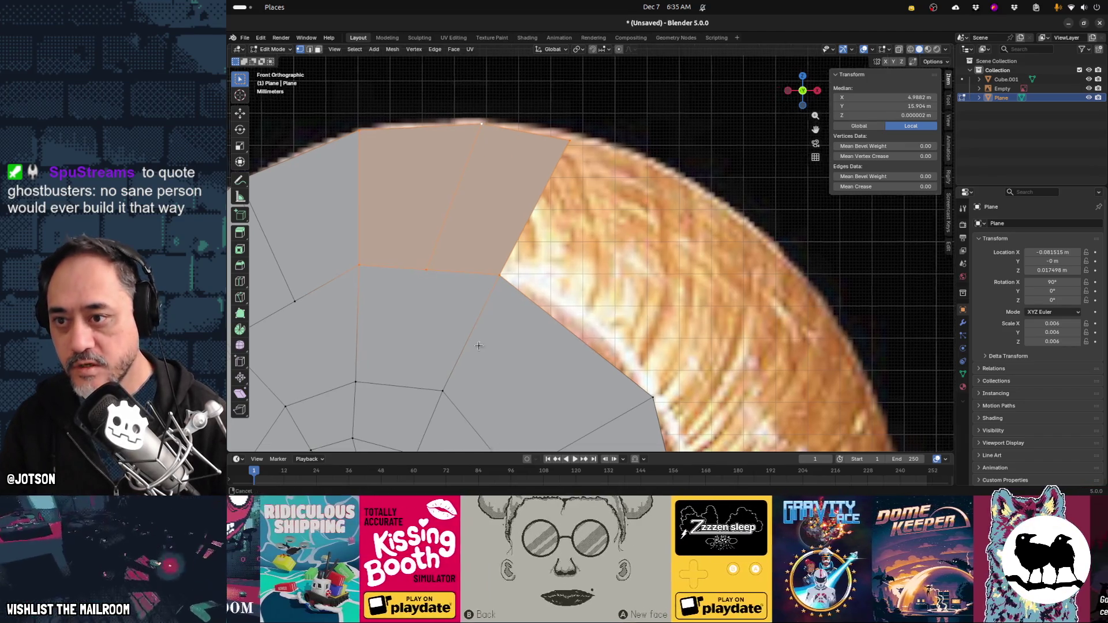
left_click_drag(415, 112, 441, 128)
key("e")
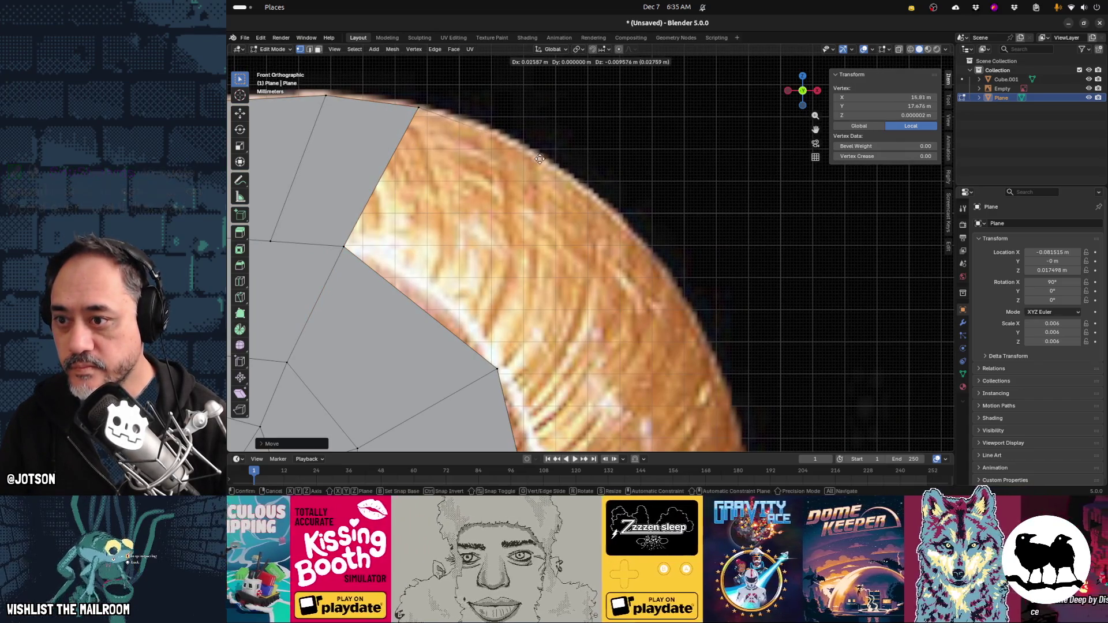
left_click(567, 178)
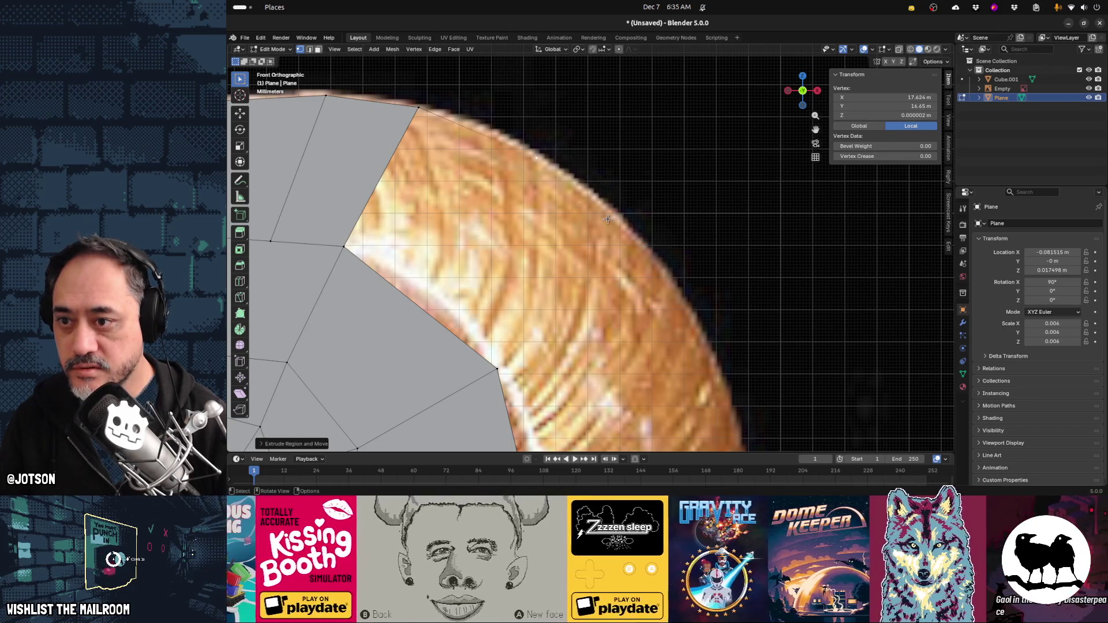
key("e")
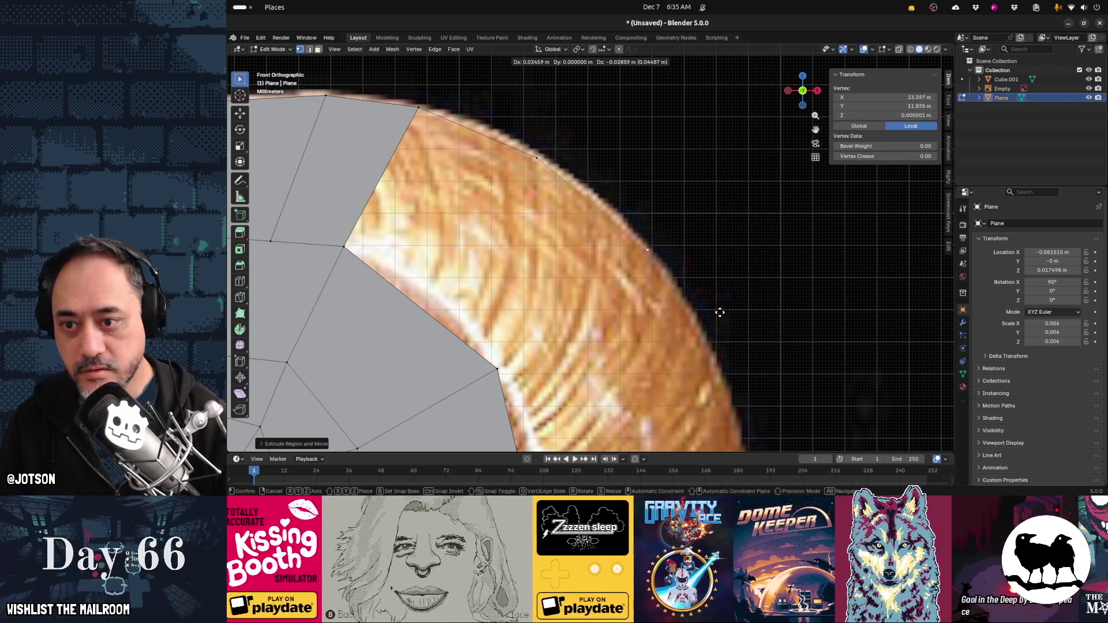
left_click(721, 311)
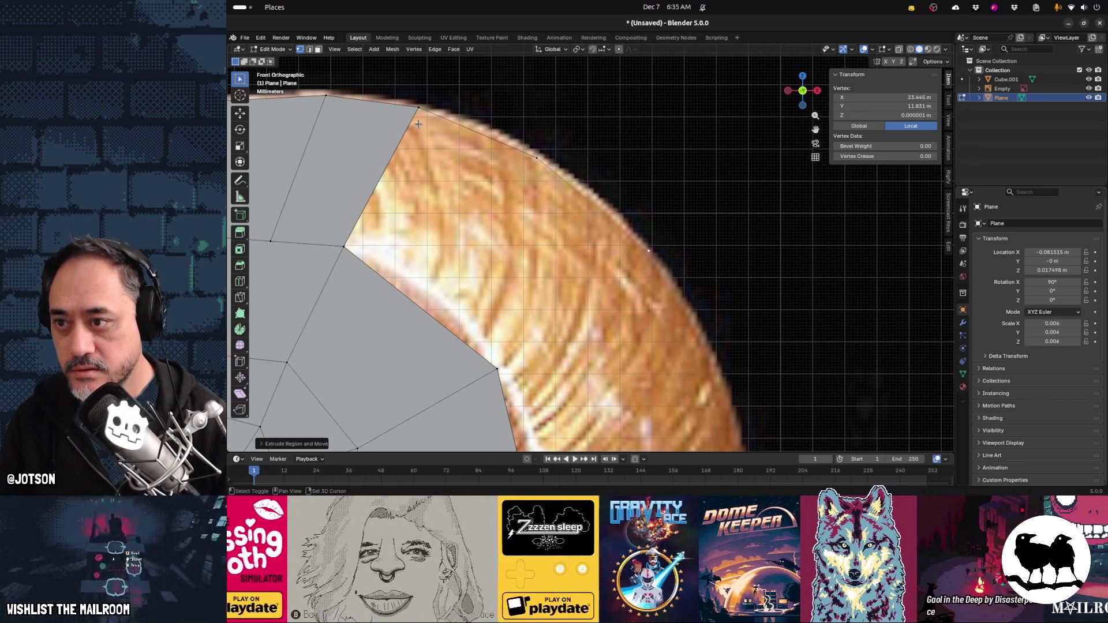
Fill the gap along the right rim with a new face after undoing a wrong fill
key("ctrl+z")
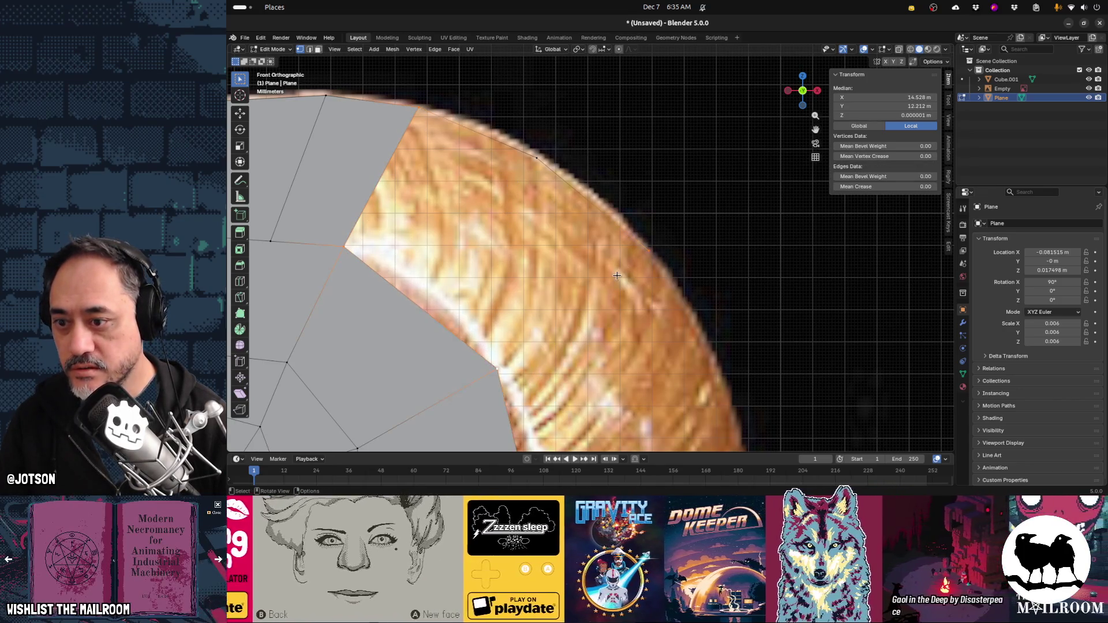
key("f")
key("ctrl+z")
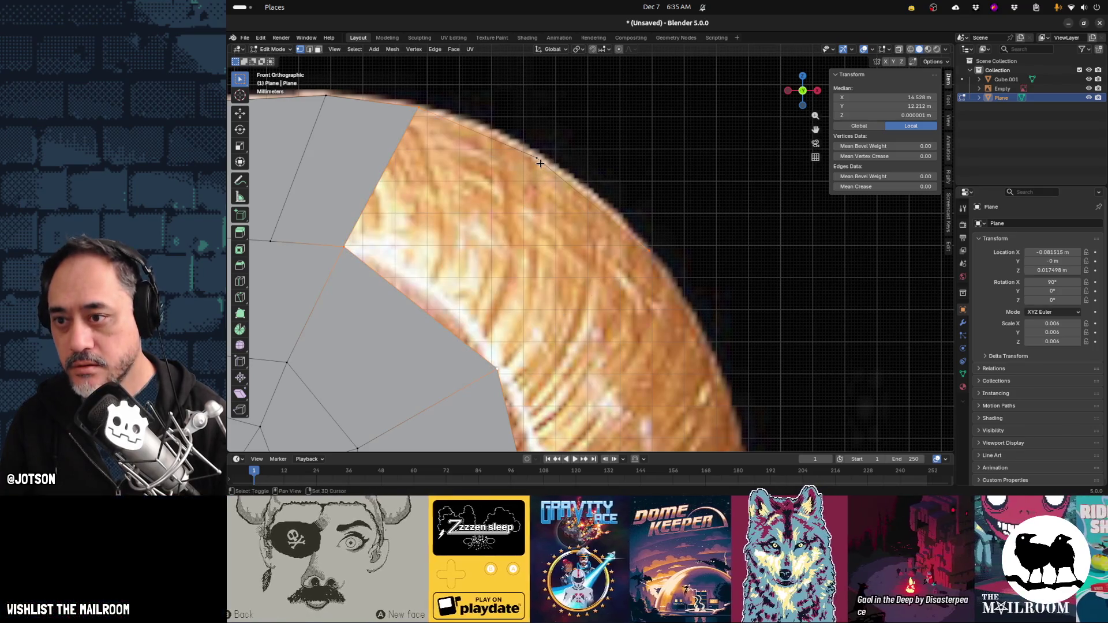
left_click(540, 163, "shift")
key("f")
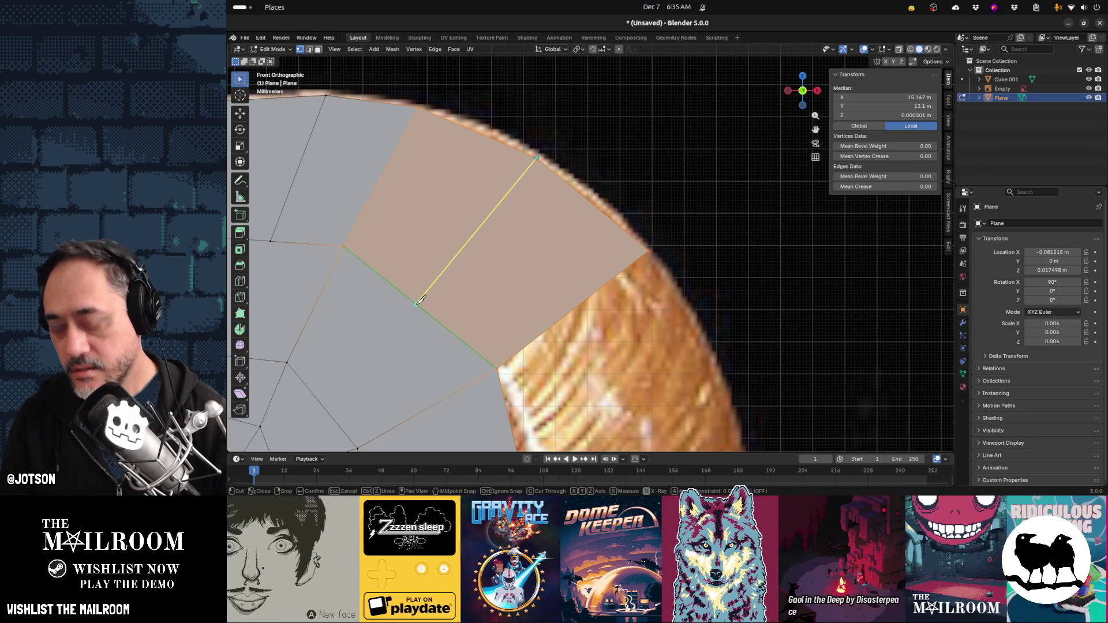
mouse_move(546, 362)
middle_mouse_down("shift")
mouse_move(444, 225)
mouse_move(541, 133)
middle_mouse_up("shift")
Extrude two vertices down the shell's right rim and fill the new loop with a face
left_click(548, 110)
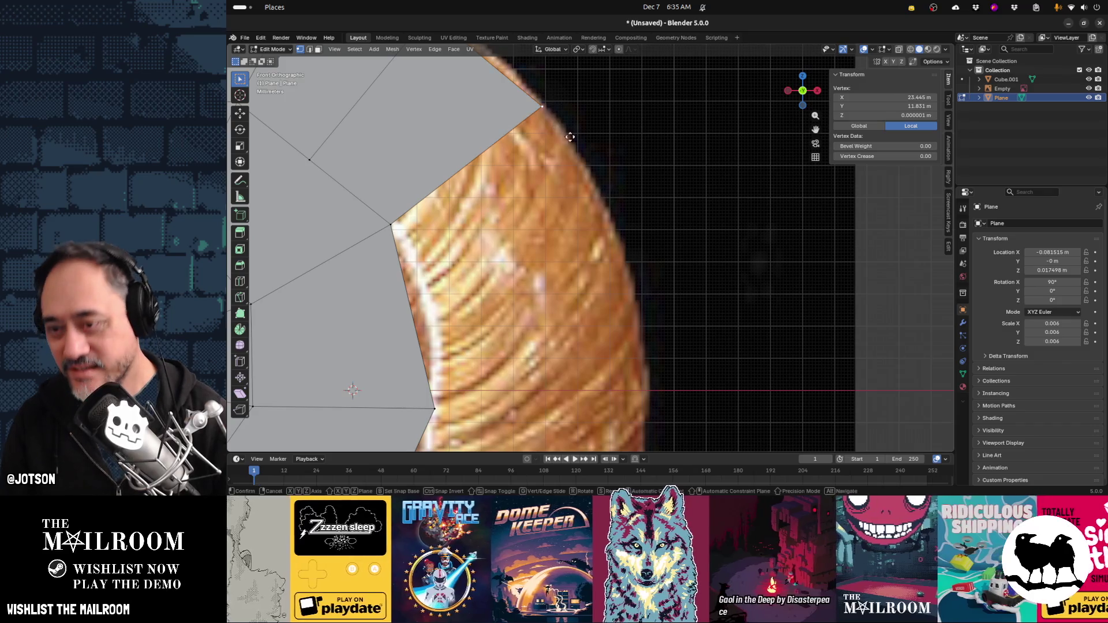
left_click(630, 267)
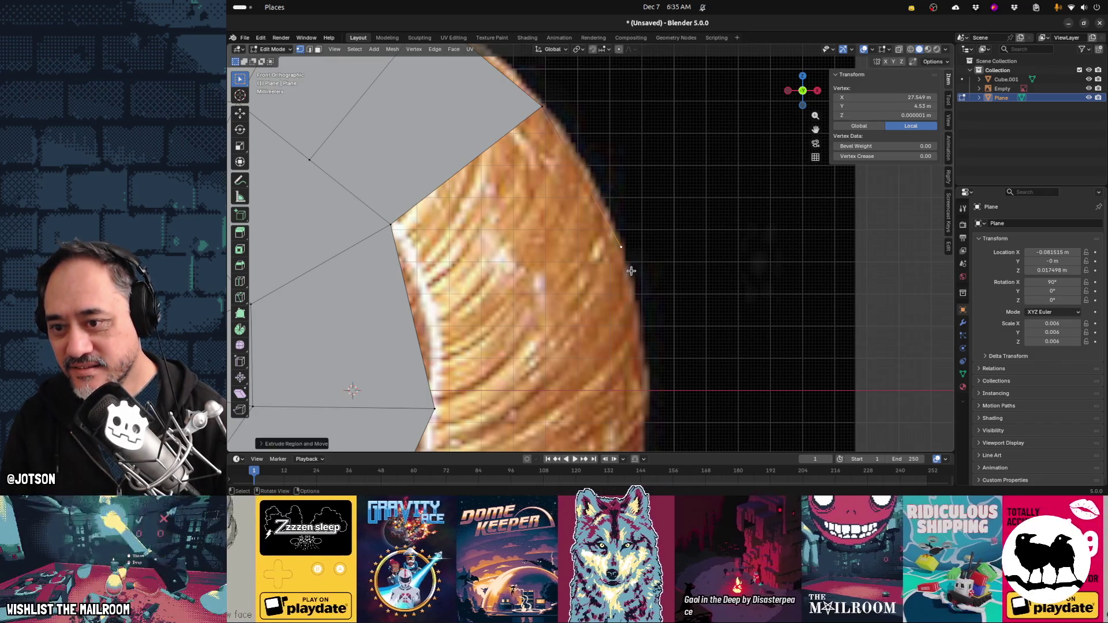
key("e")
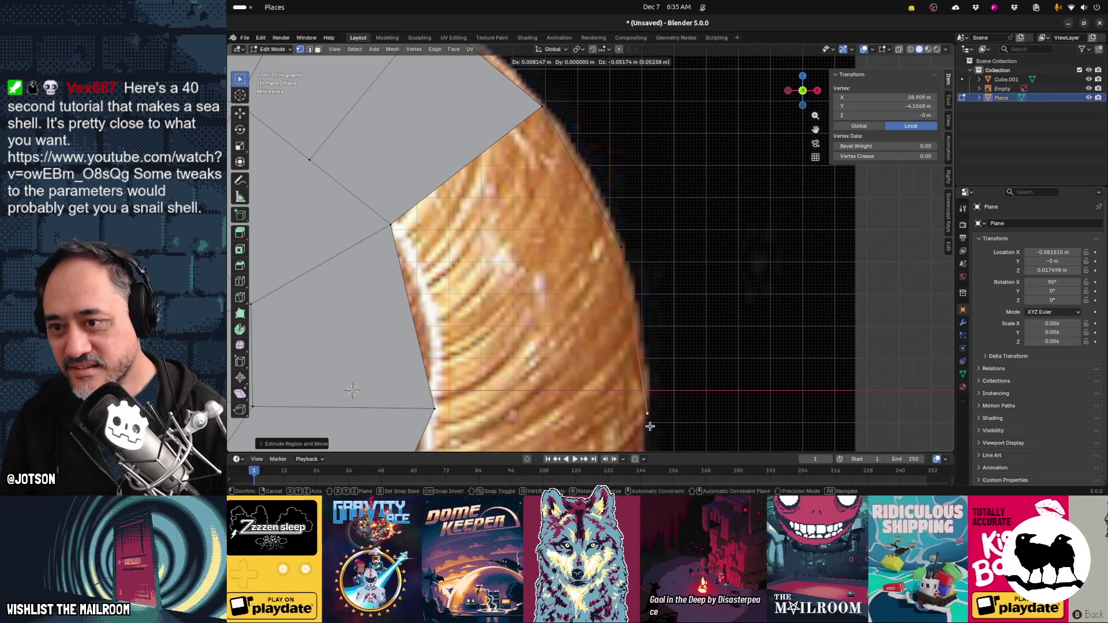
left_click(650, 426)
left_click(516, 132, "alt")
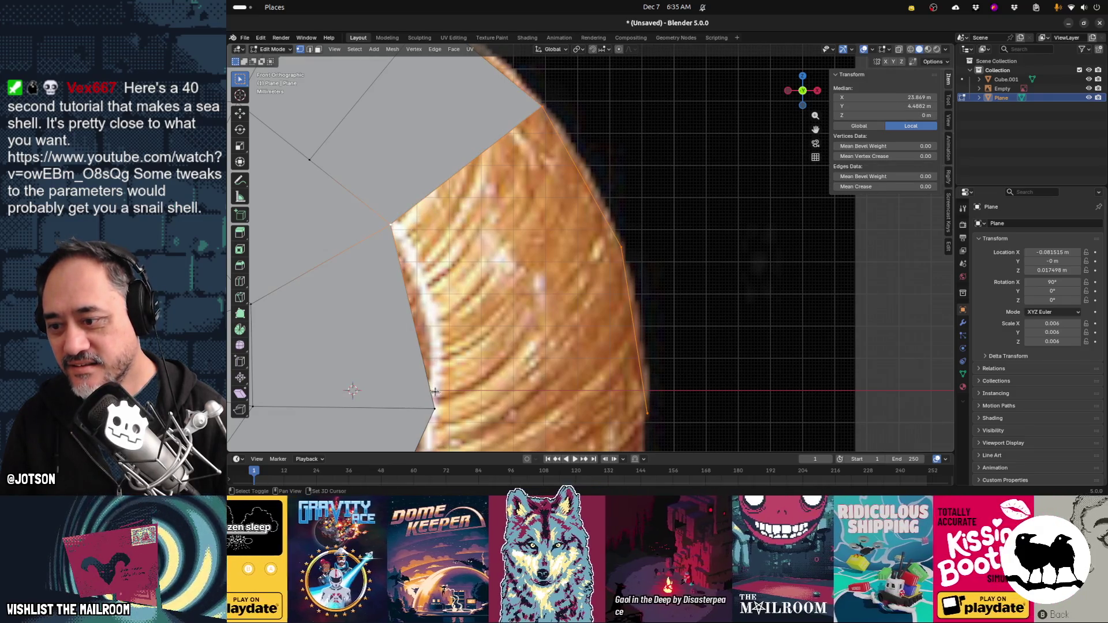
key("f")
Make a knife cut across the new face starting from the rim vertex
key("k")
left_click(622, 247)
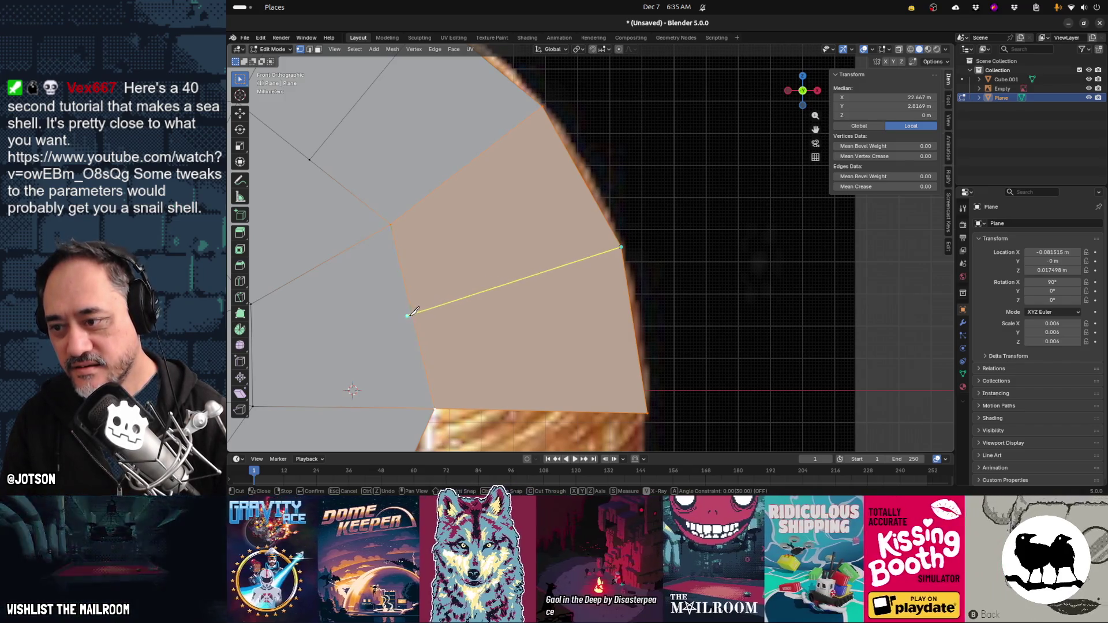
scroll(497, 347, "down", 5)
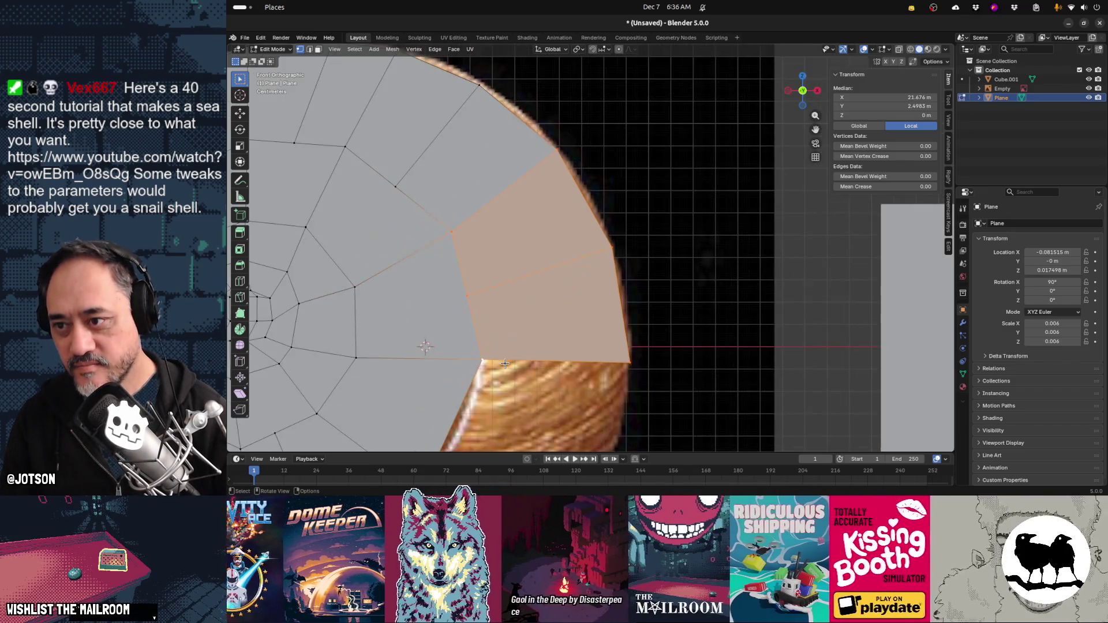
scroll(597, 144, "up", 3)
Move a bottom-edge vertex onto the shell outline and fill the adjoining face
left_click(597, 140)
key("g")
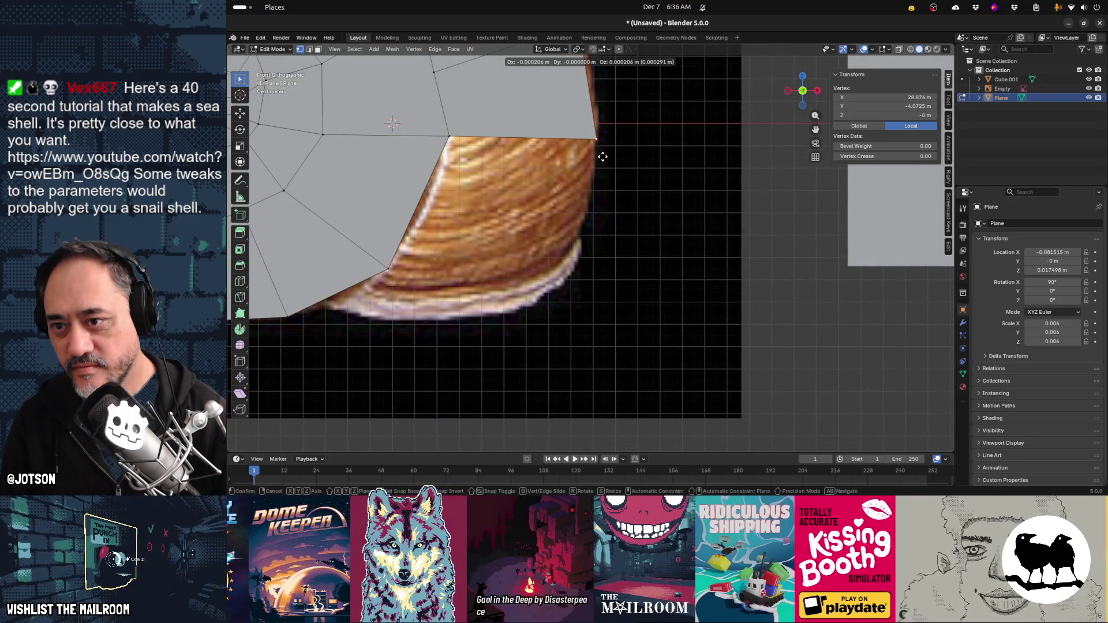
left_click(582, 273)
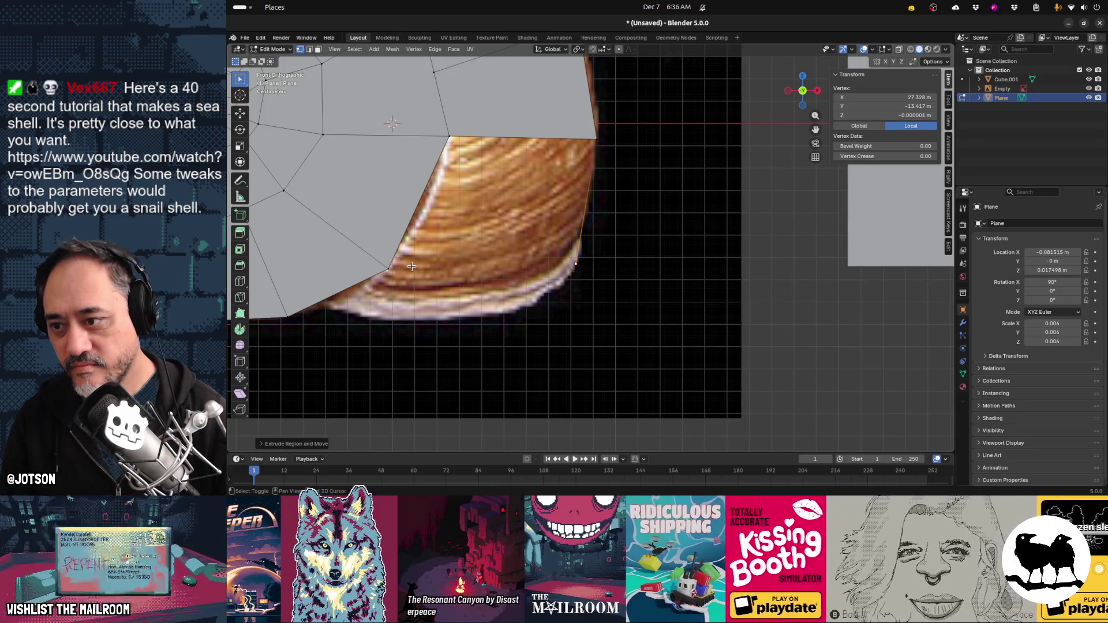
left_click(563, 137, "shift")
key("f")
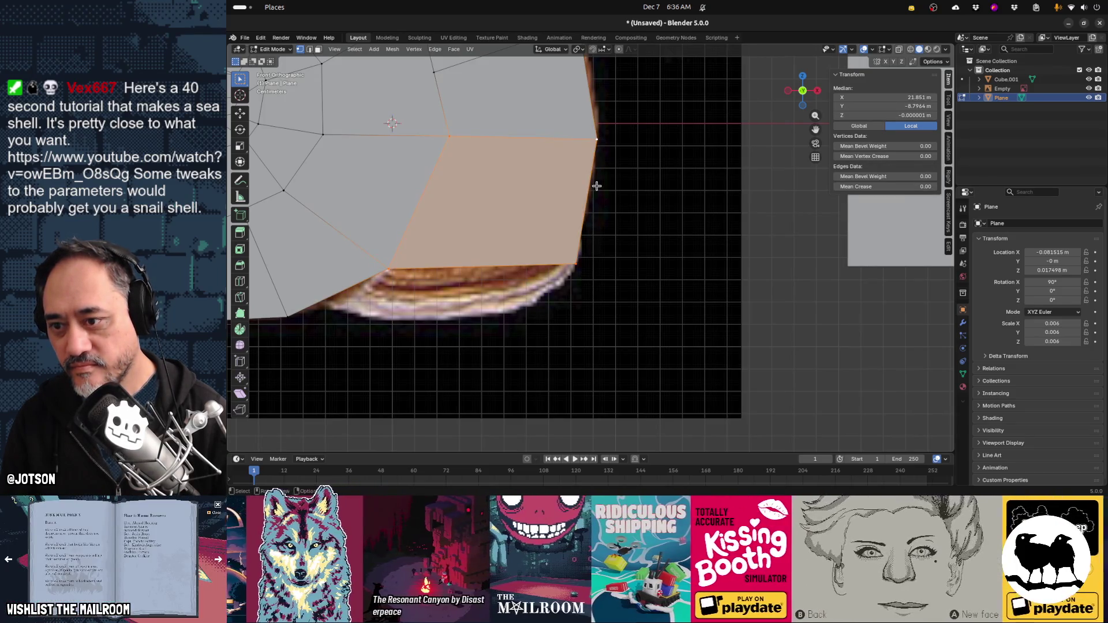
Extend the lower corner vertex along the bottom edge and fill the last bottom gap
left_click(576, 267)
key("g")
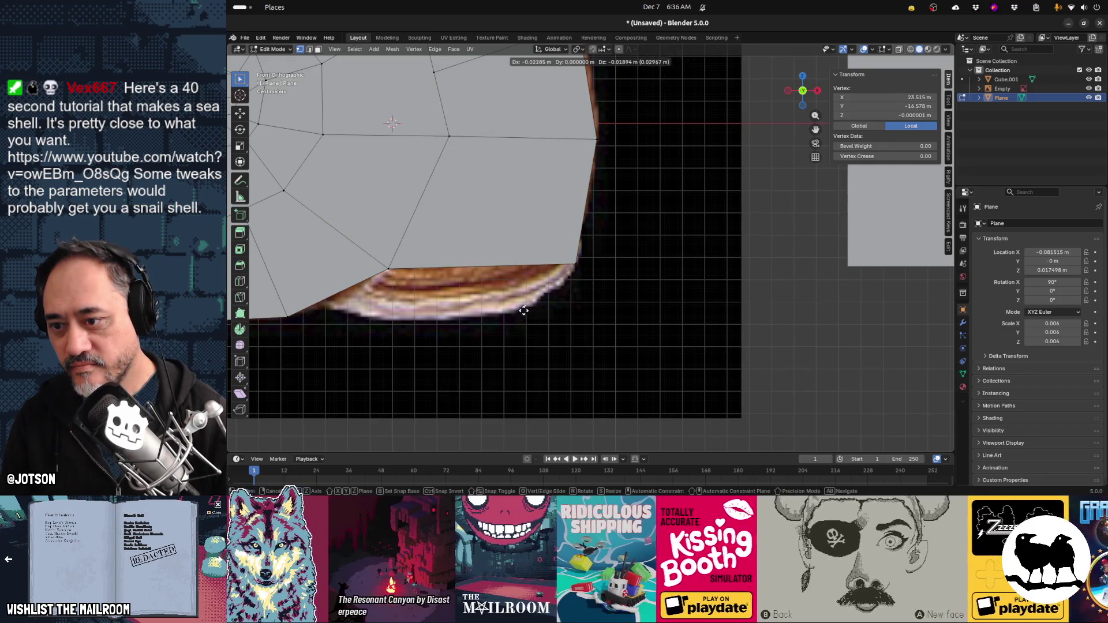
left_click(519, 313)
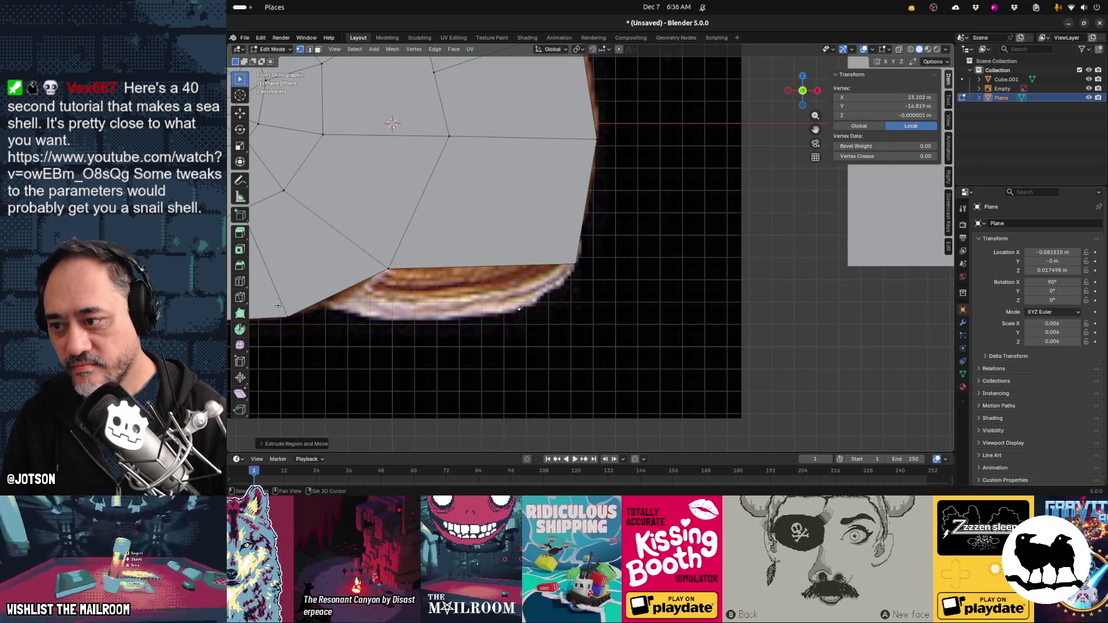
left_click(382, 277, "shift")
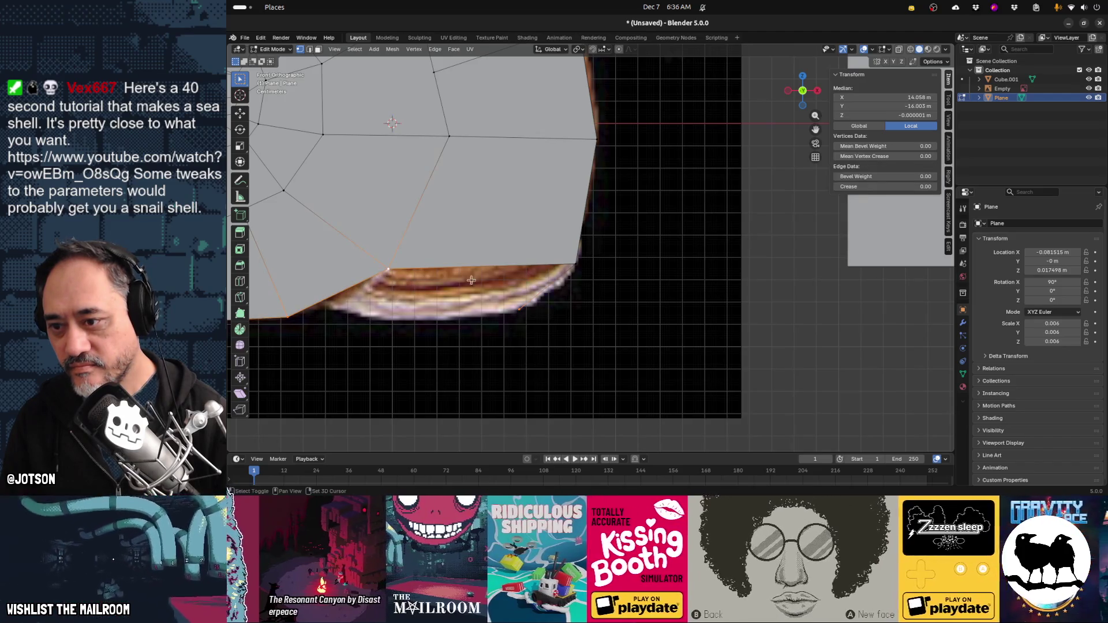
left_click(562, 269, "shift")
key("f")
scroll(520, 282, "down", 3)
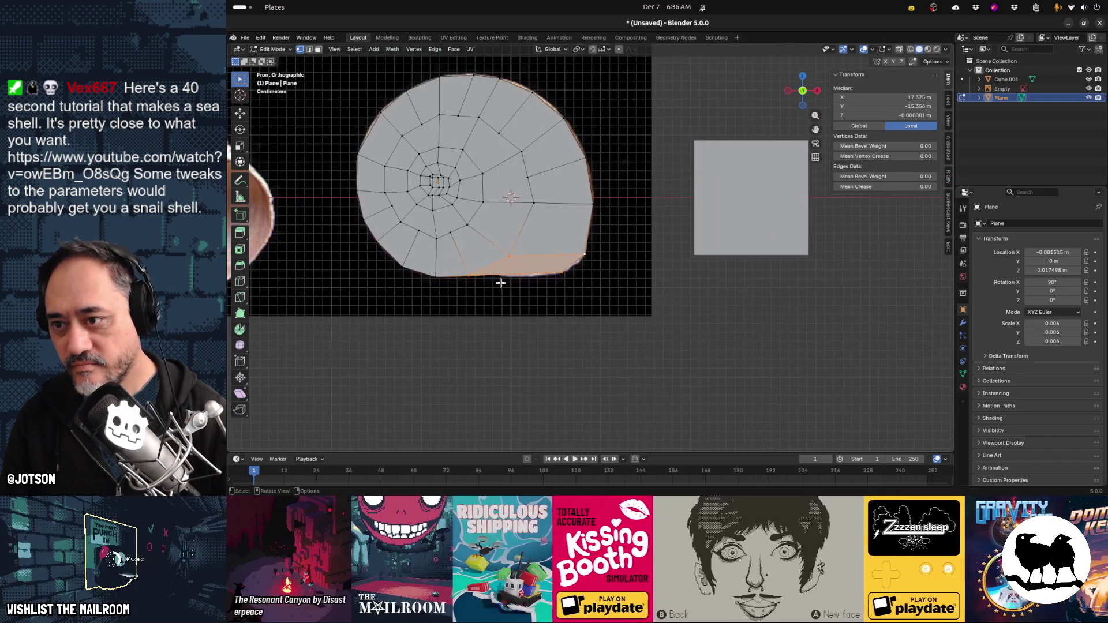
left_click(439, 278)
mouse_move(440, 280)
middle_mouse_down()
mouse_move(412, 219)
mouse_move(510, 240)
middle_mouse_up()
scroll(460, 230, "up", 4)
scroll(510, 240, "up", 4)
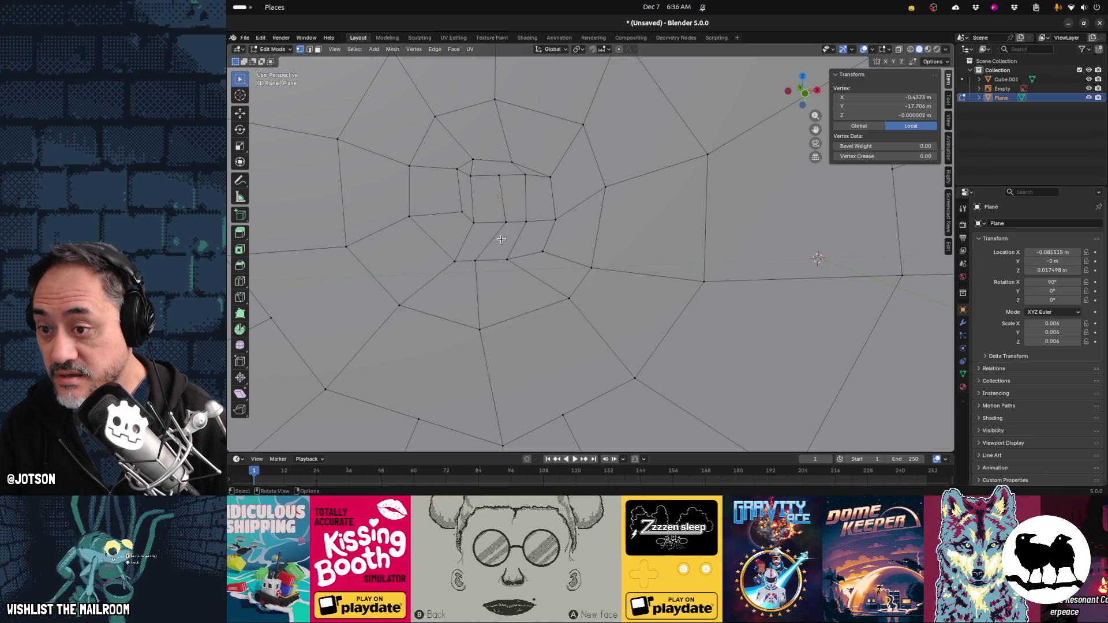
key("ctrl+r")
key("Escape")
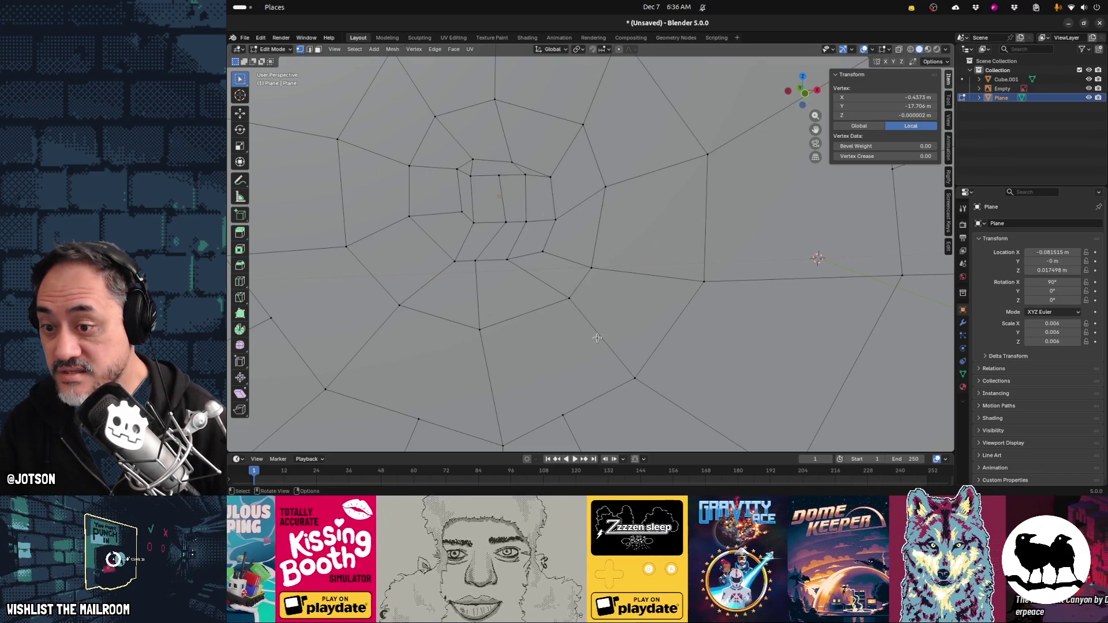
middle_click_drag(590, 341, 519, 276)
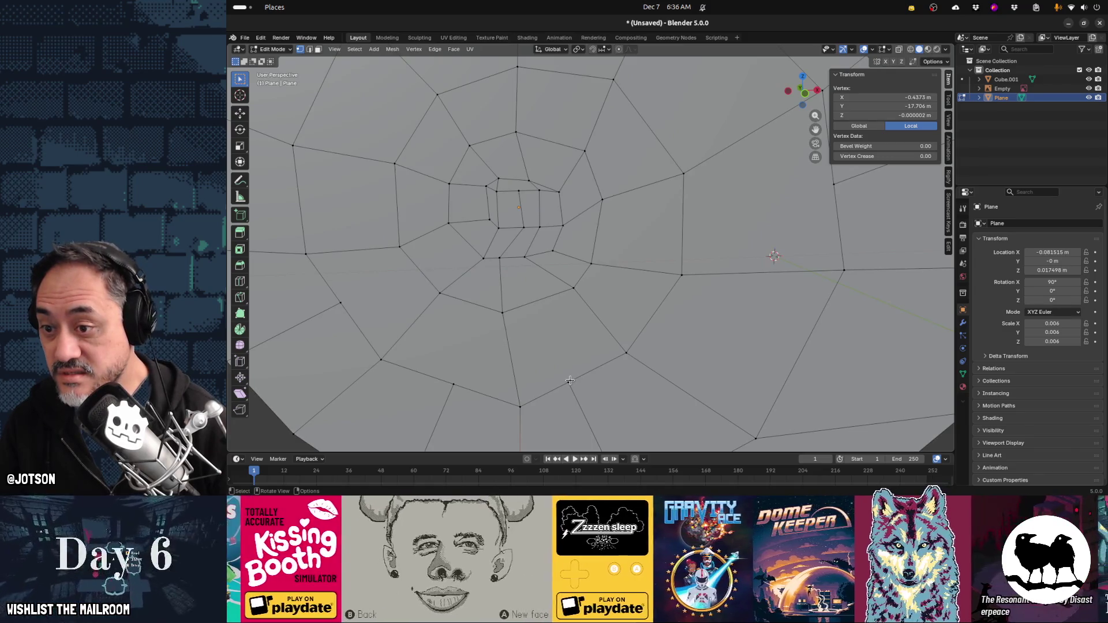
key("ctrl+r")
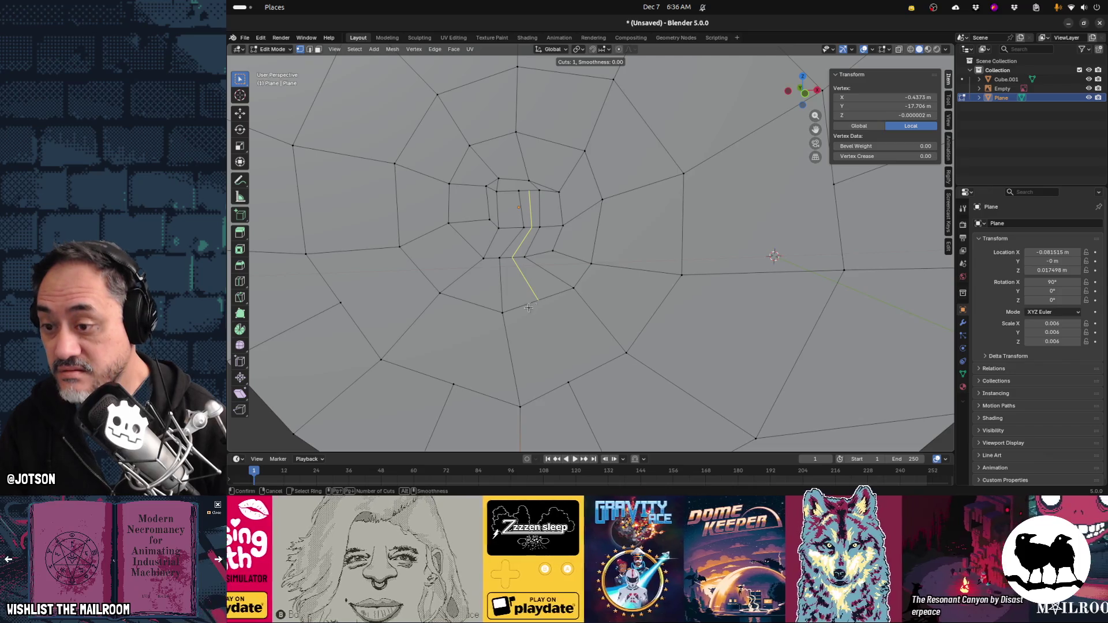
key("Escape")
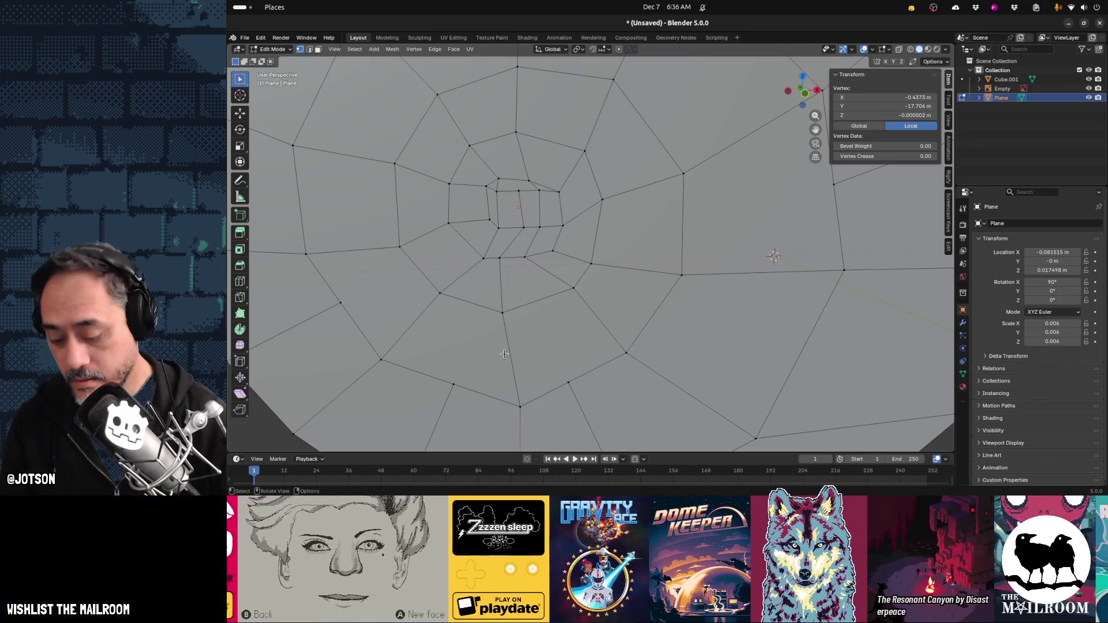
key("ctrl+r")
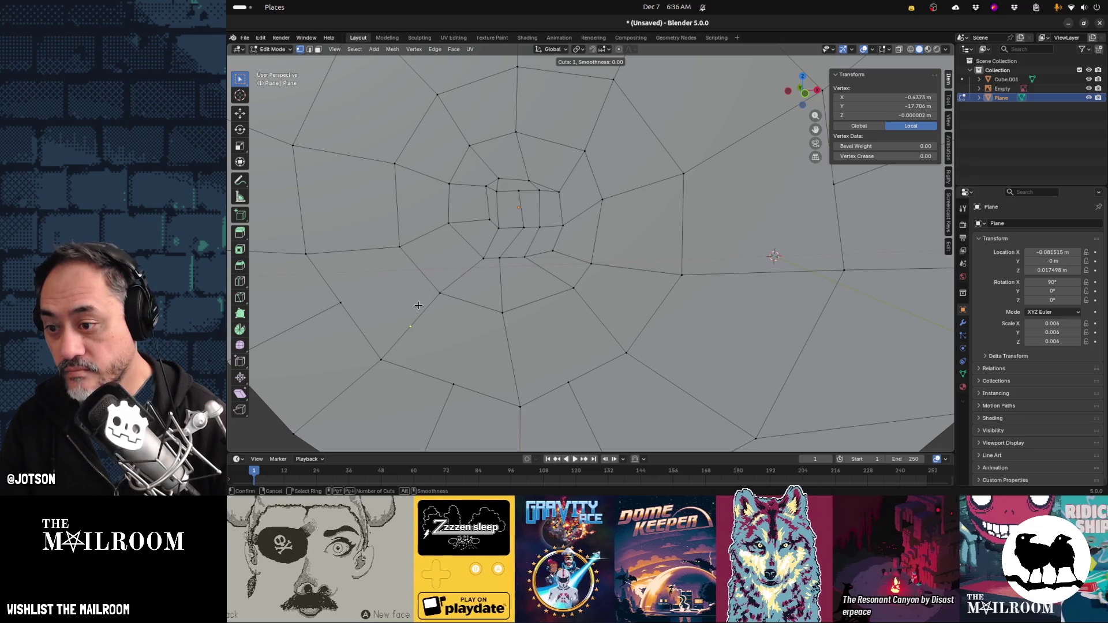
key("Escape")
scroll(544, 297, "down", 5)
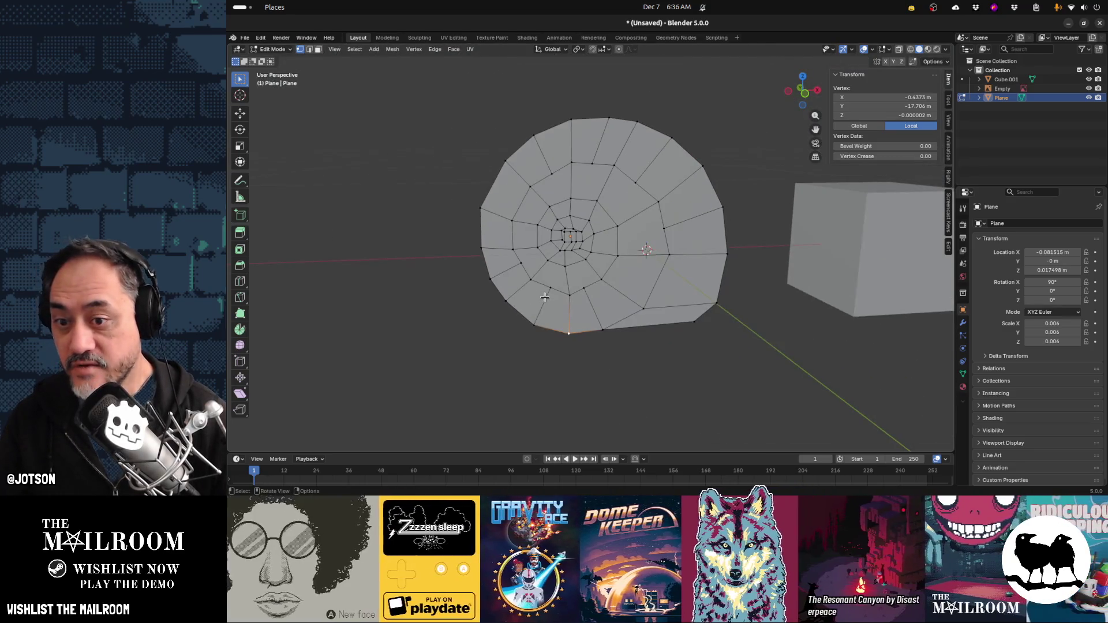
mouse_move(545, 297)
middle_mouse_down()
mouse_move(605, 314)
mouse_move(690, 309)
middle_mouse_up()
scroll(687, 309, "up", 4)
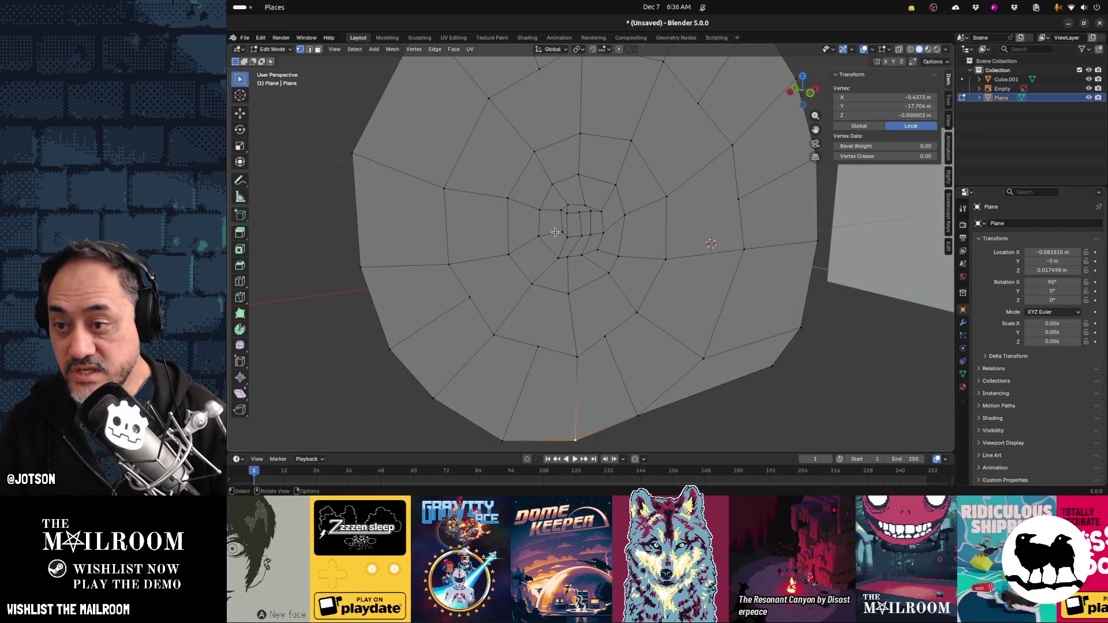
key("3")
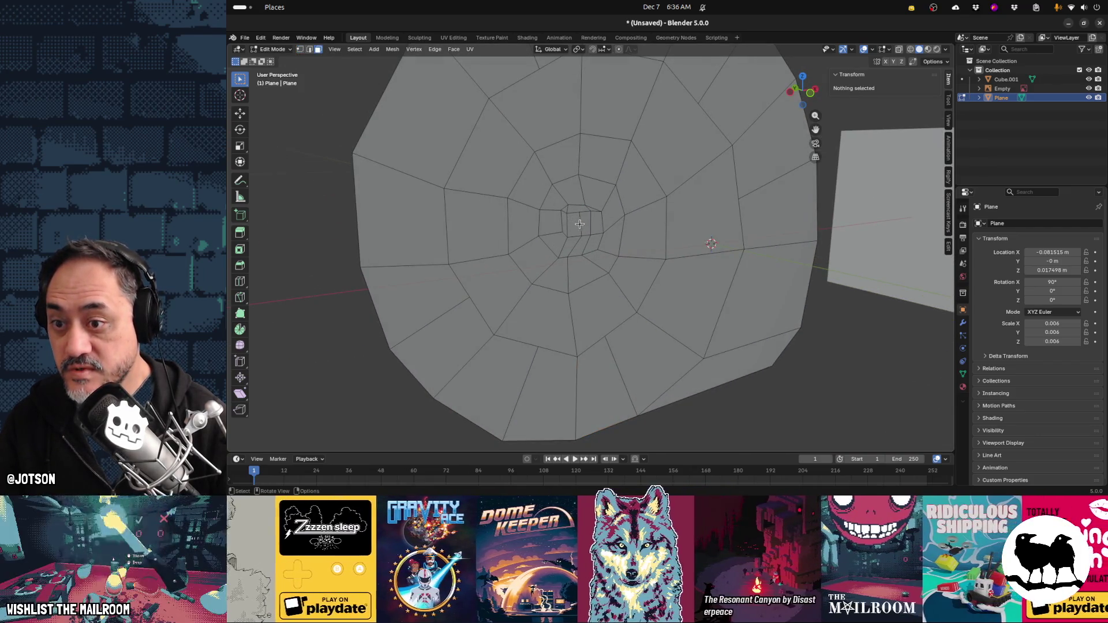
Pull the central face outward along Y with proportional editing, sizing the falloff into a cone
left_click(579, 224)
middle_click_drag(580, 225, 628, 280)
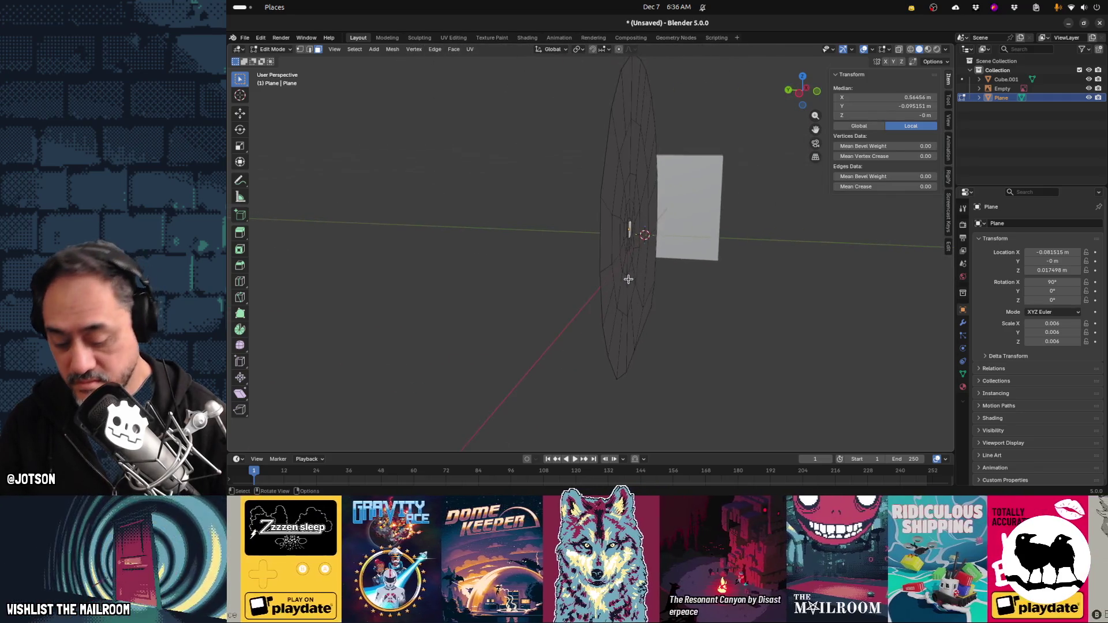
scroll(638, 277, "down", 2)
key("o")
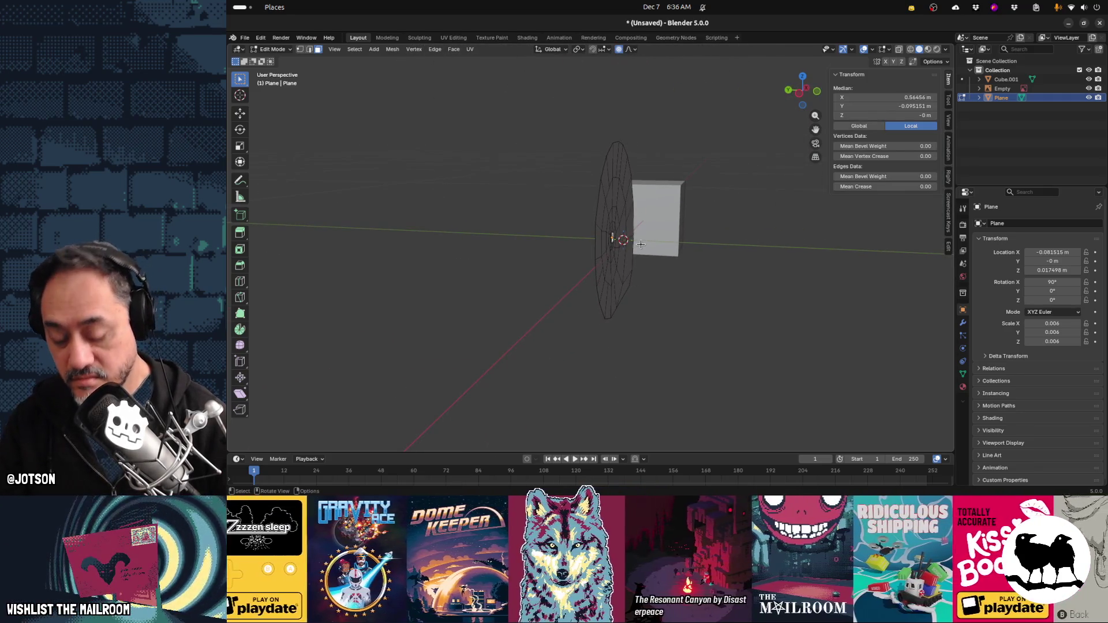
key("g")
key("y")
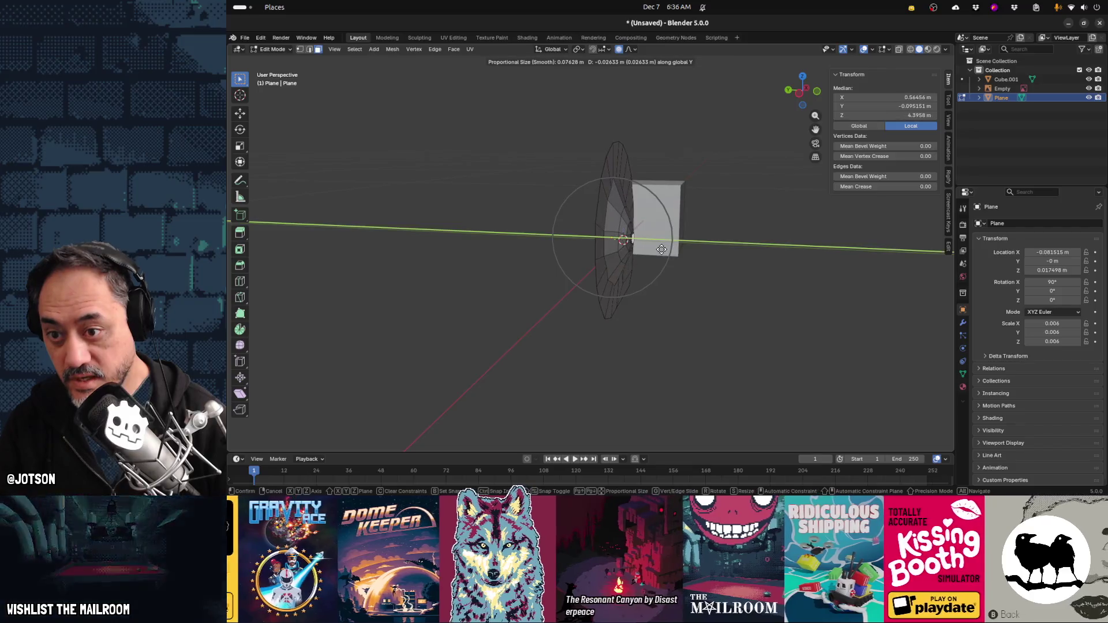
scroll(662, 249, "down", 3)
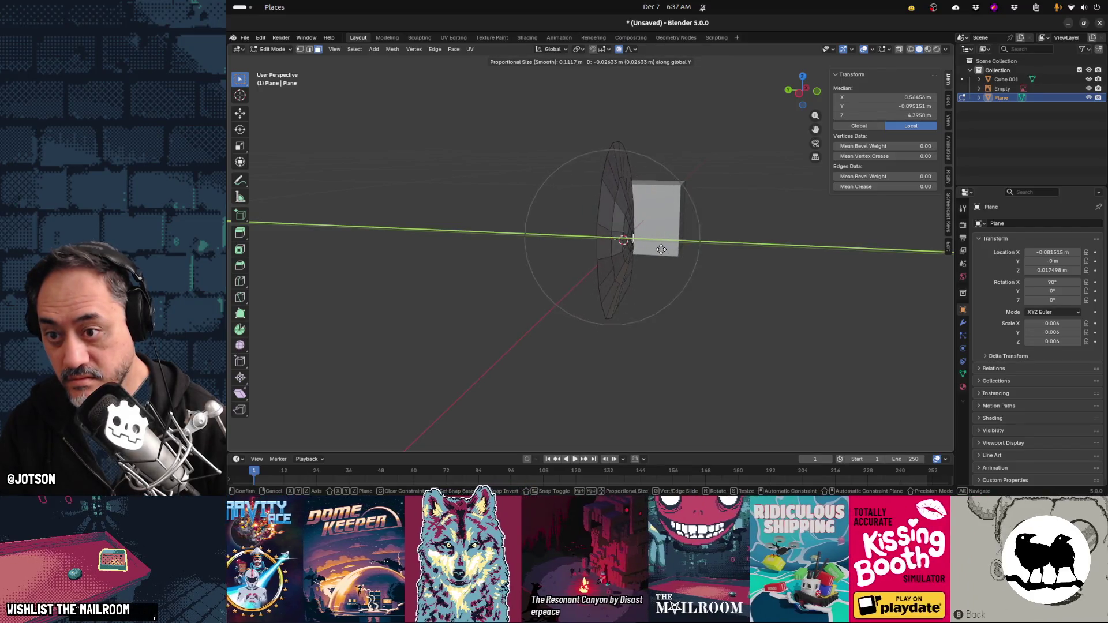
scroll(664, 251, "up", 1)
scroll(669, 255, "down", 2)
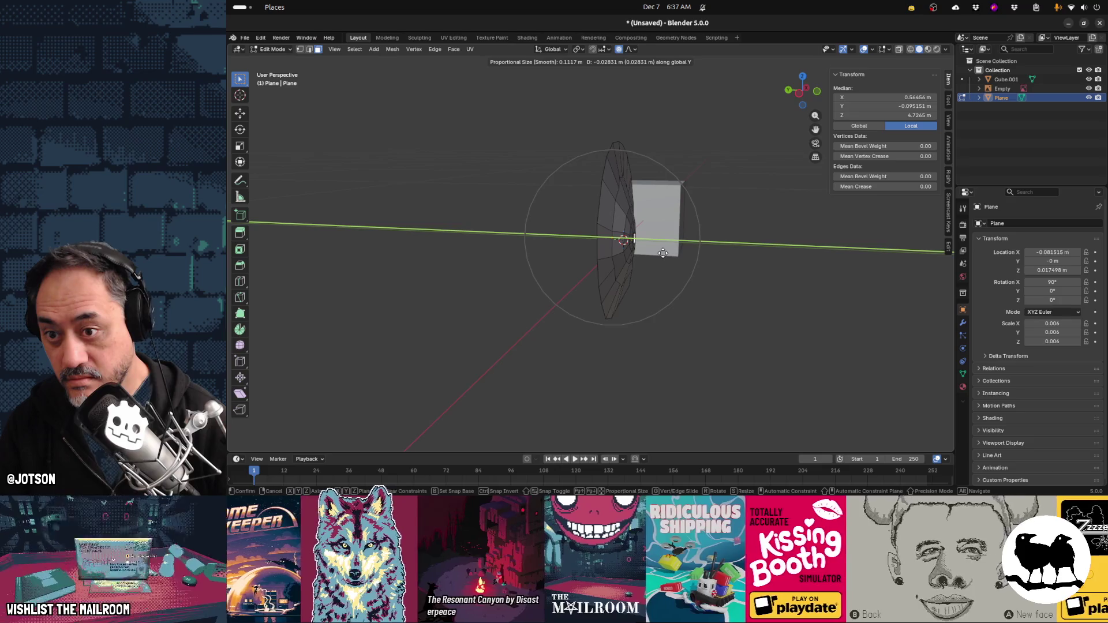
scroll(670, 255, "down", 2)
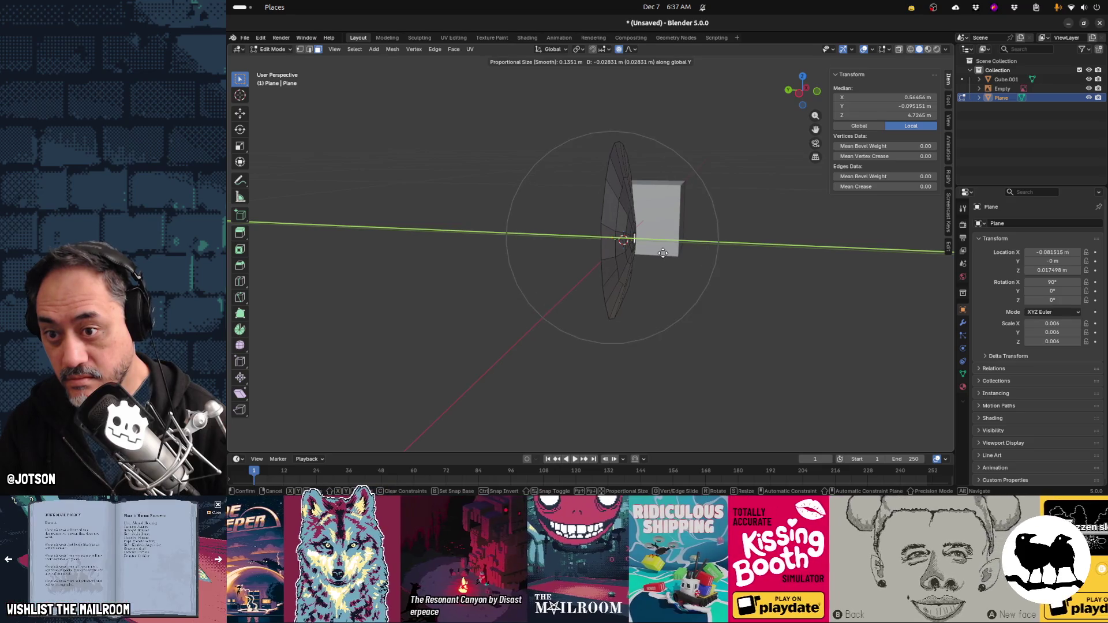
left_click(685, 272)
Pull the centre further out along Y, then begin rotating it with smooth falloff
mouse_move(686, 271)
middle_mouse_down()
mouse_move(572, 255)
mouse_move(647, 261)
mouse_move(624, 259)
middle_mouse_up()
key("g")
key("y")
left_click(695, 271)
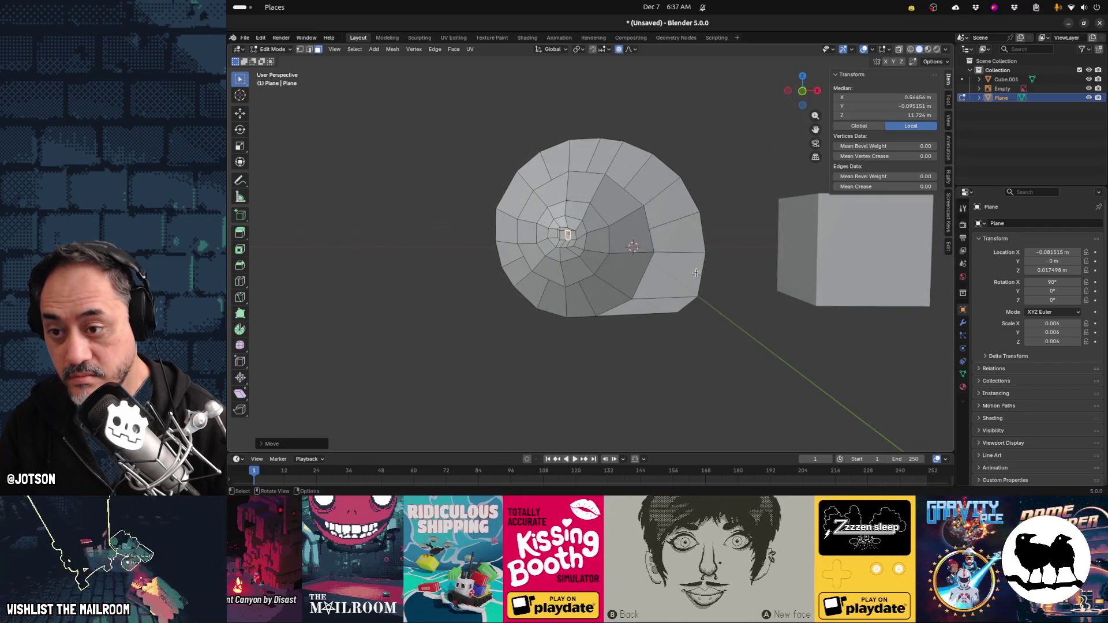
key("r")
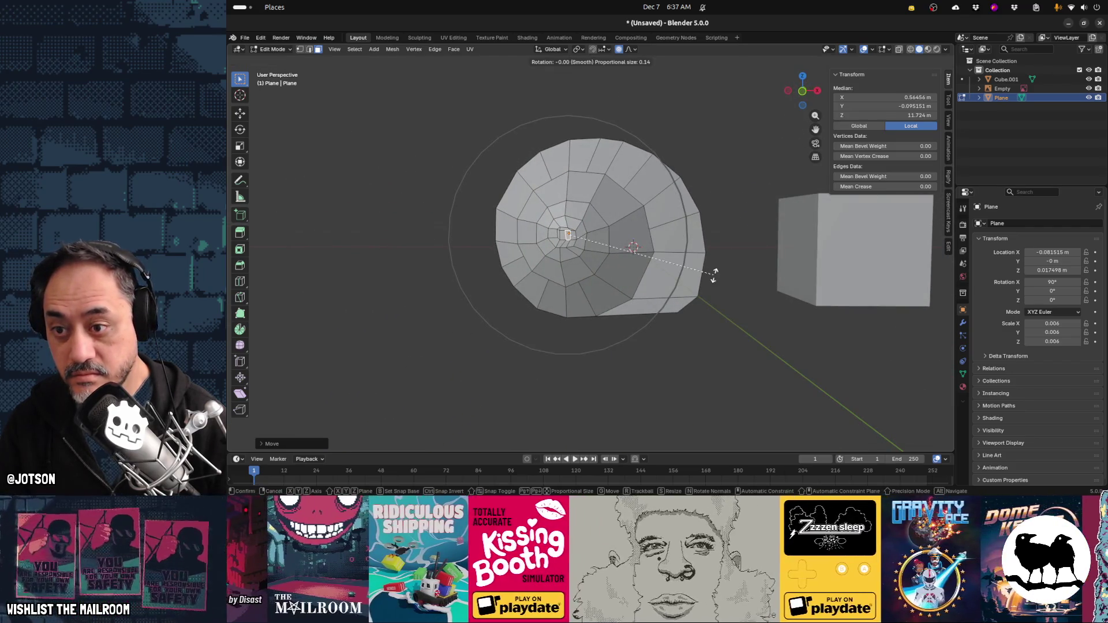
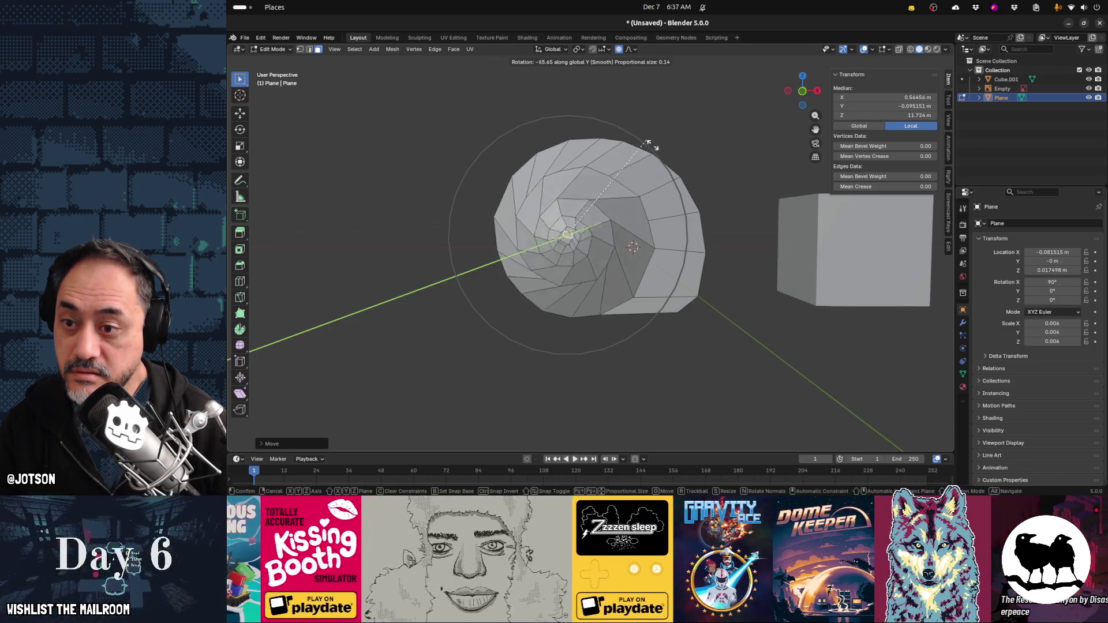
Confirm the shell vertex twist, leave Edit Mode, and select the cube
left_click(705, 243)
middle_click_drag(754, 277, 610, 257)
key("Tab")
key("Tab")
key("Tab")
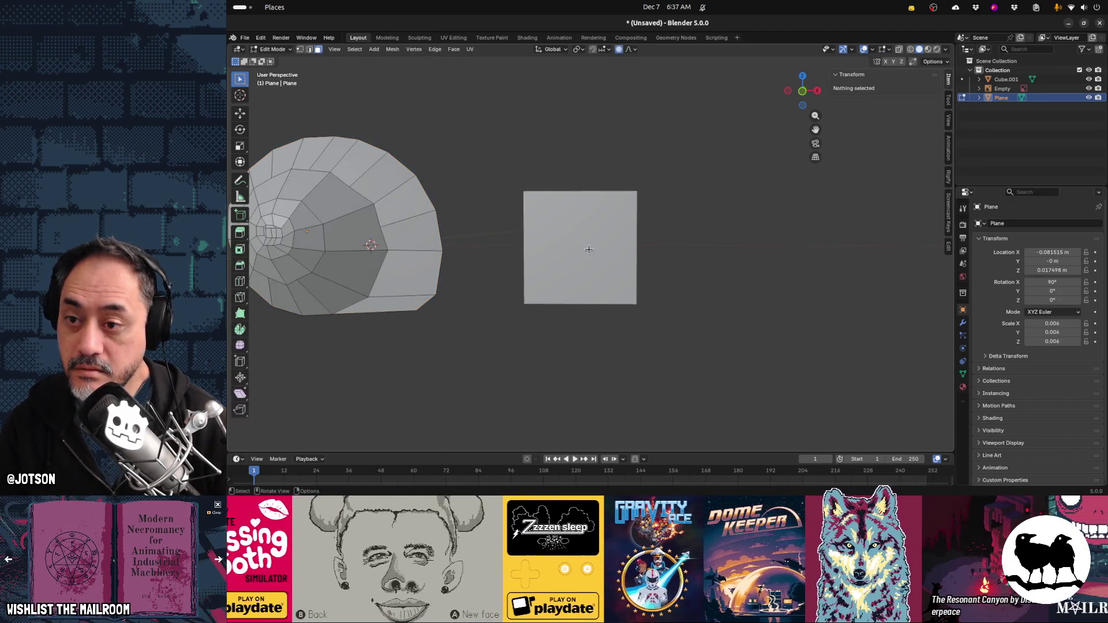
left_click(582, 218)
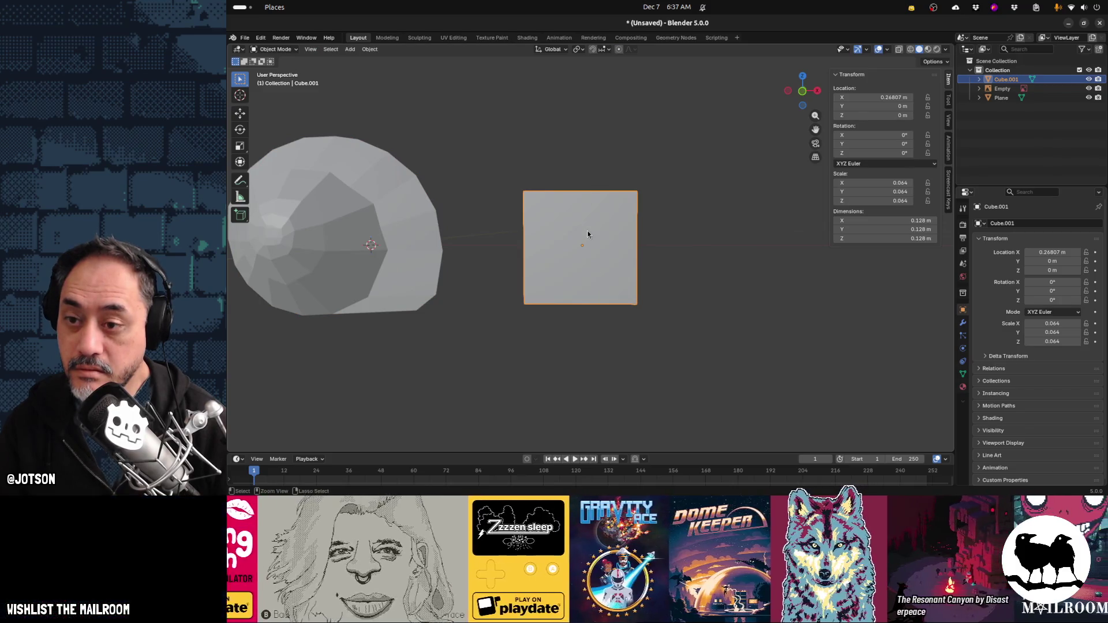
middle_click_drag(721, 268, 564, 260)
Add a new plane and stand it upright with a 90° X rotation
key("shift+a")
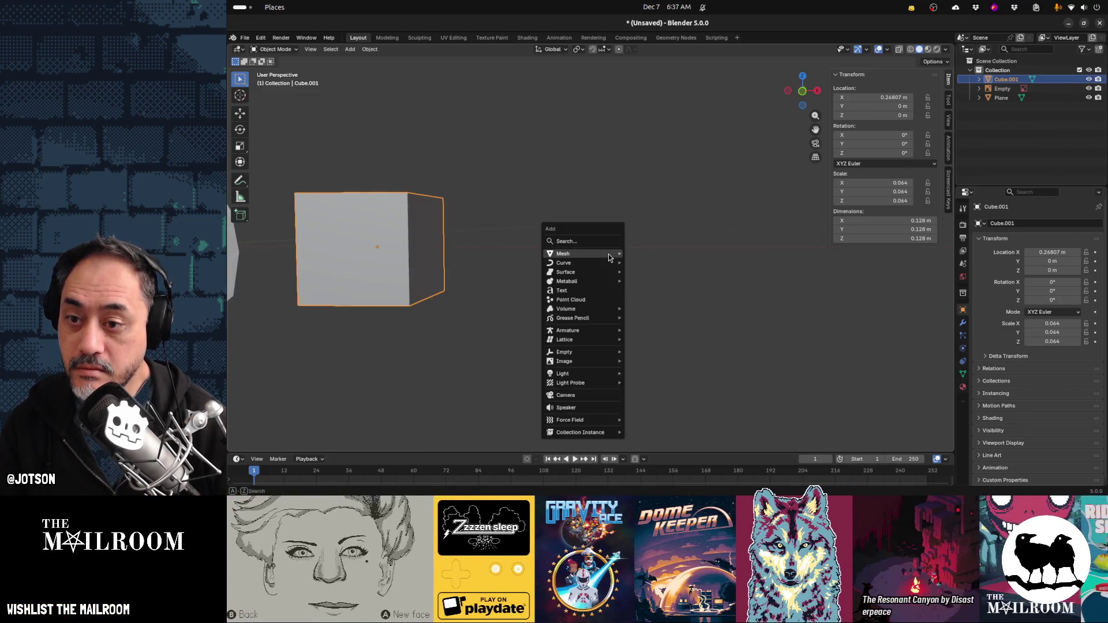
mouse_move(609, 254)
left_click(651, 256)
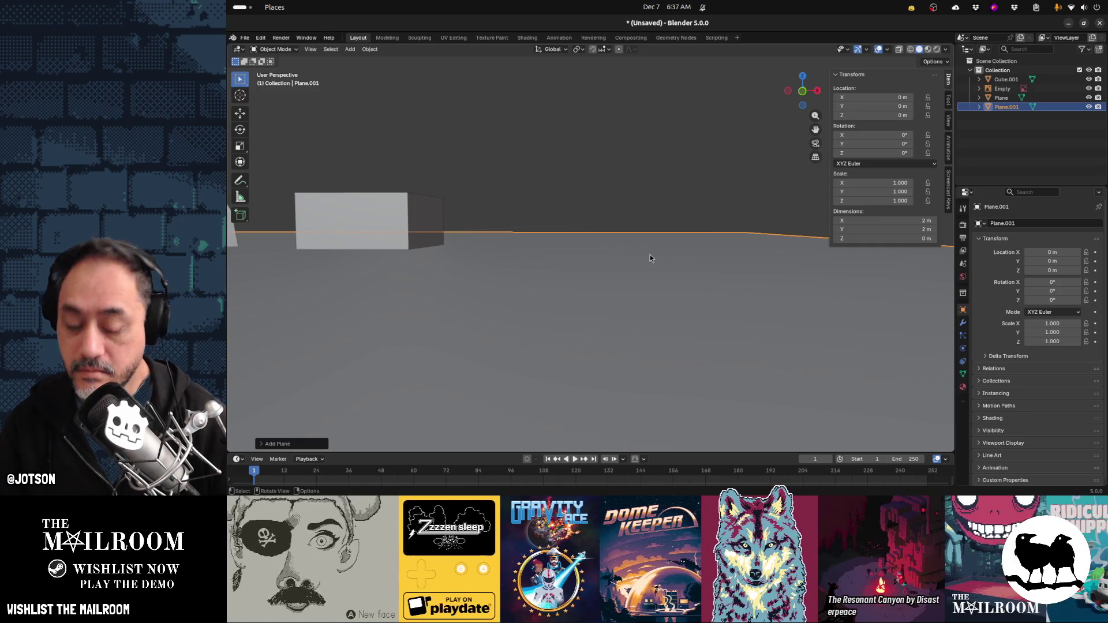
key("r")
key("x")
key("9")
key("0")
key("Return")
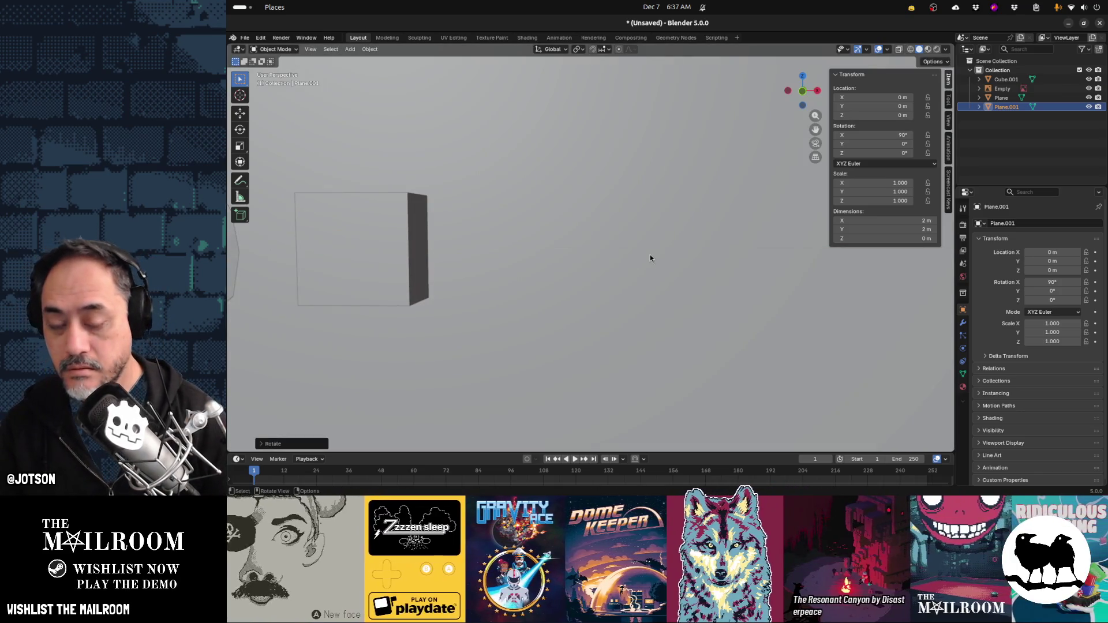
Shrink the plane to 0.167 and move it along X to the right of the cube
key("s")
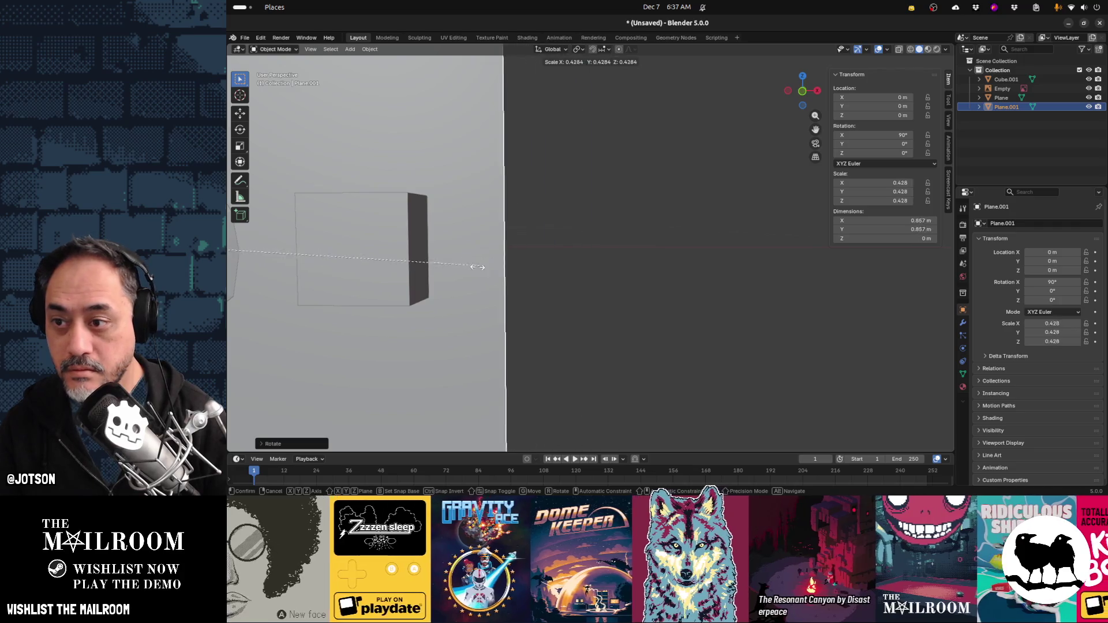
left_click(425, 301)
key("g")
key("x")
left_click(926, 316)
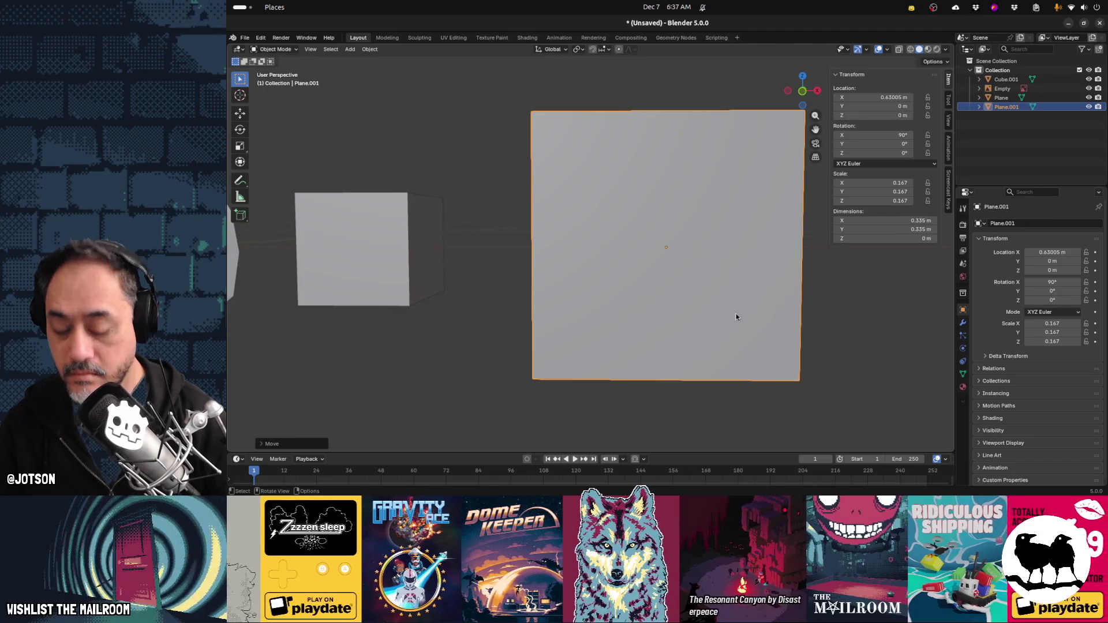
Subdivide the plane mesh into a grid with 10 cuts and select its centre face
key("Tab")
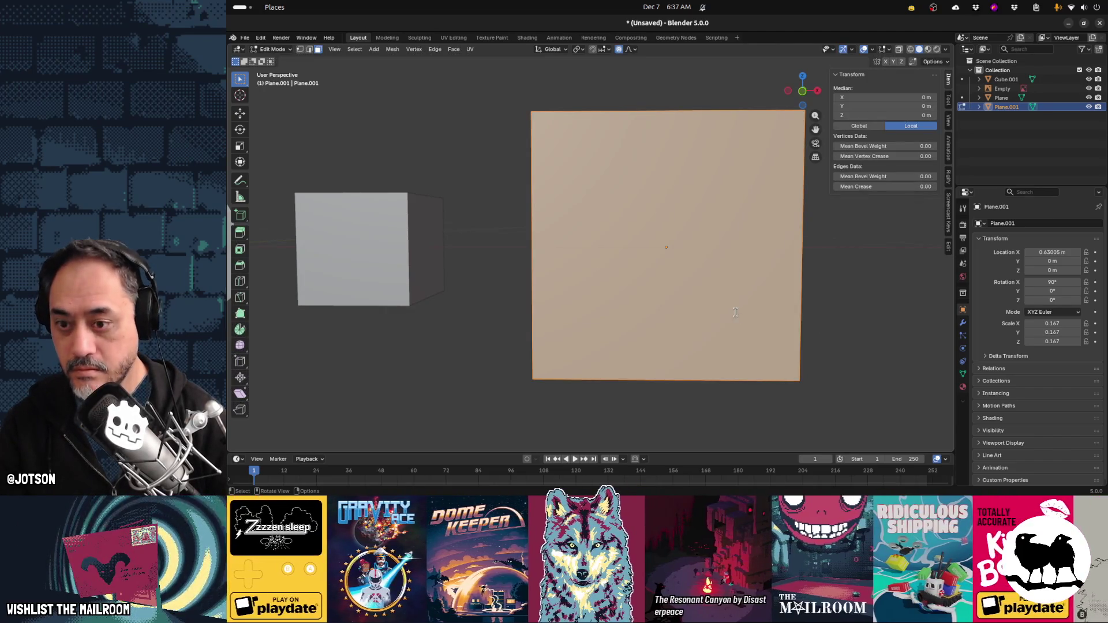
key("F3")
type("subdiv")
key("Return")
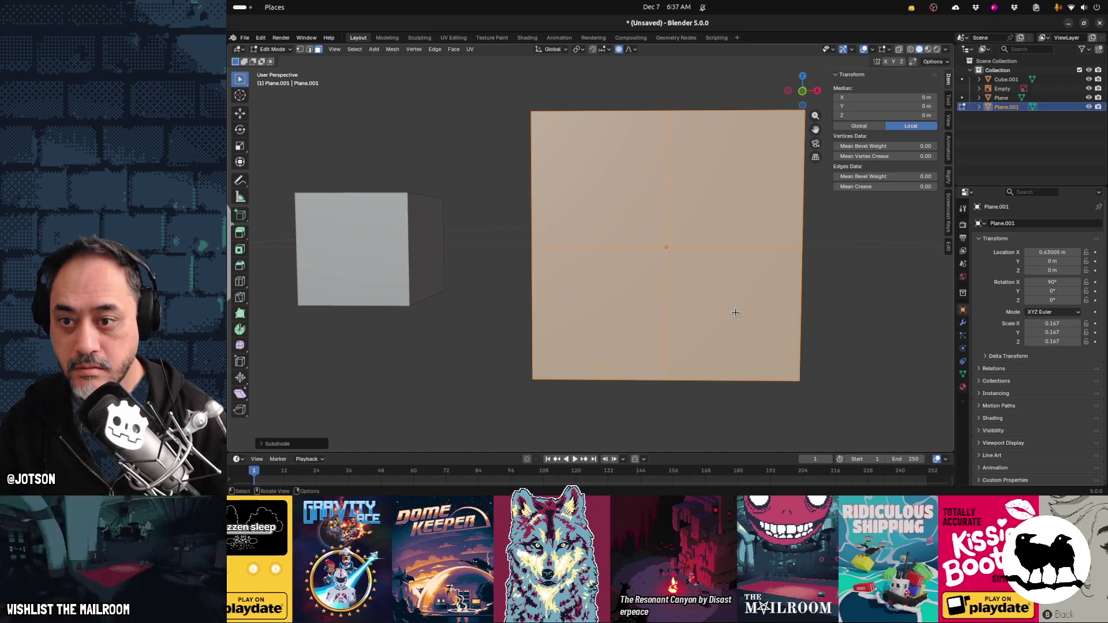
scroll(653, 335, "up", 5)
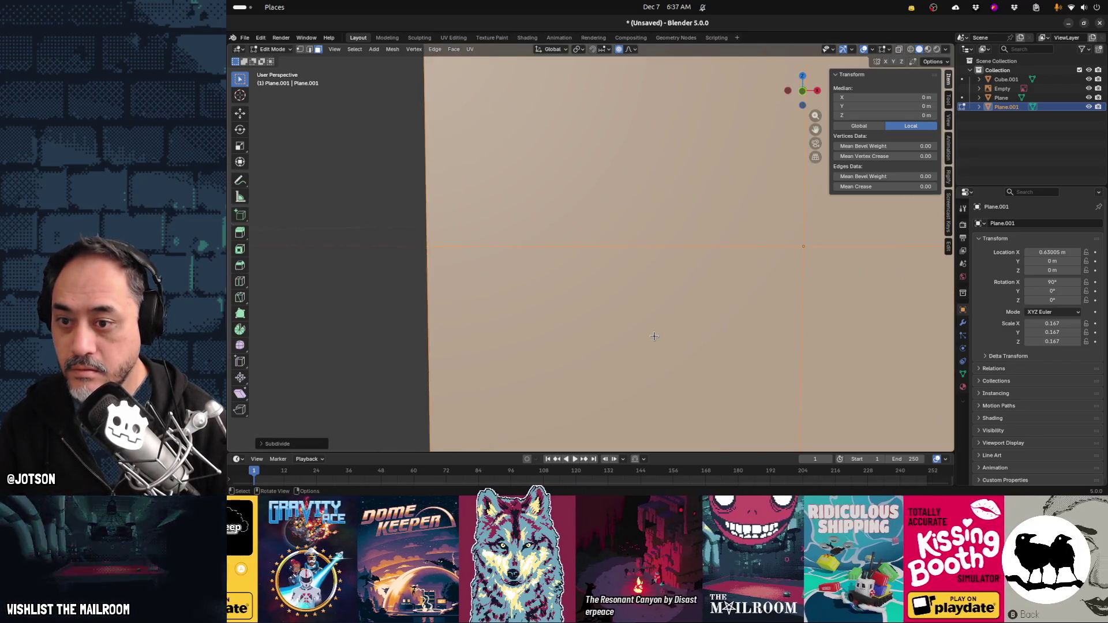
scroll(654, 334, "down", 7)
left_click(291, 448)
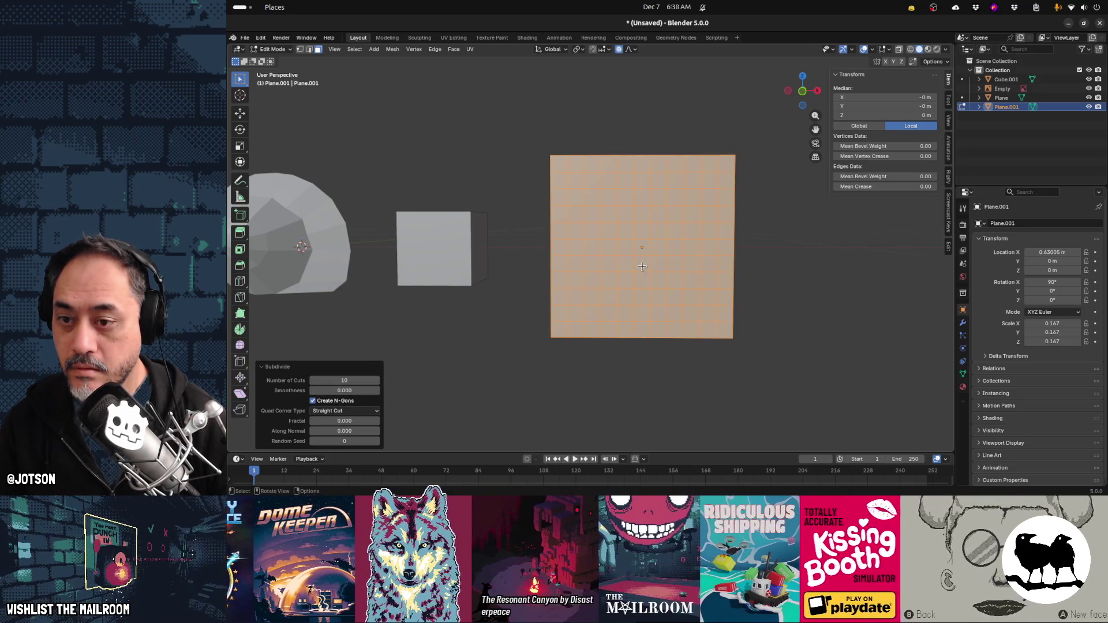
left_click(638, 248)
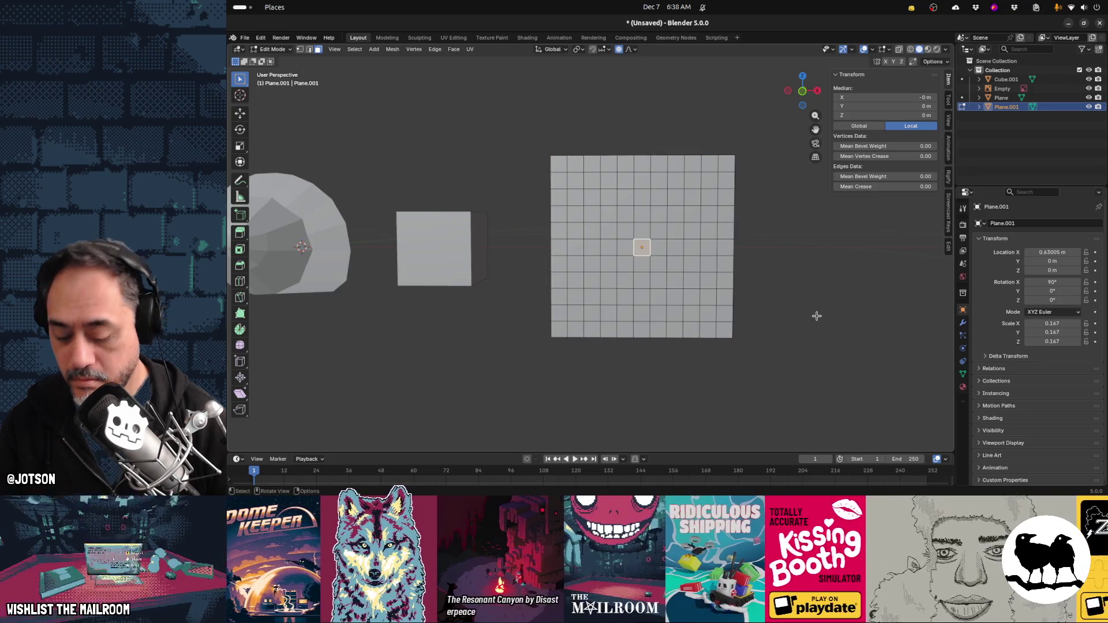
key("r")
scroll(817, 314, "down", 9)
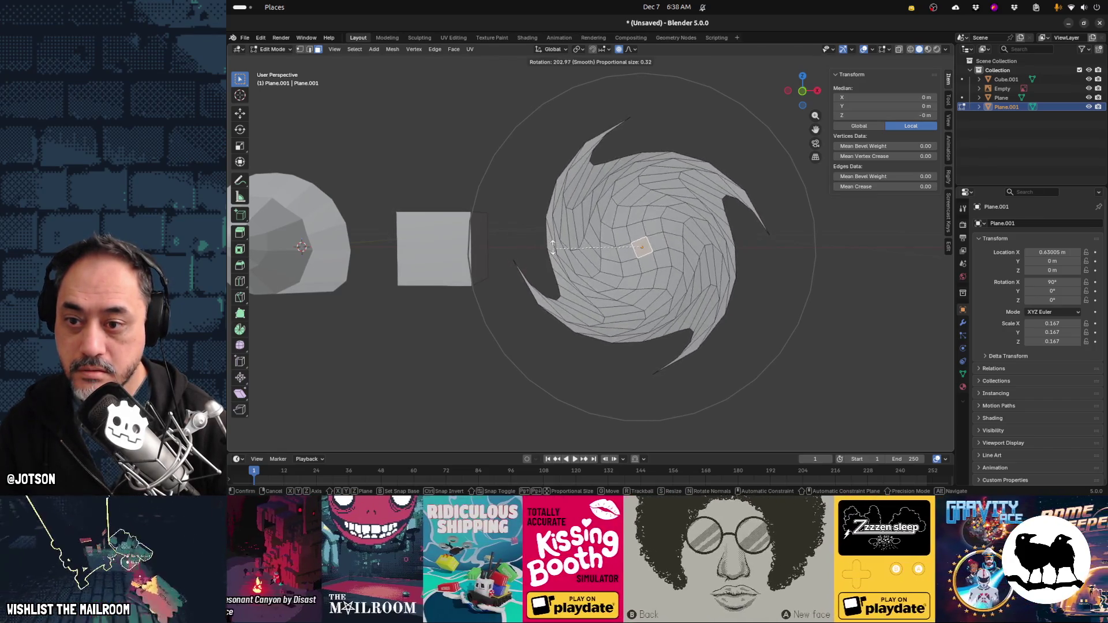
scroll(571, 214, "up", 4)
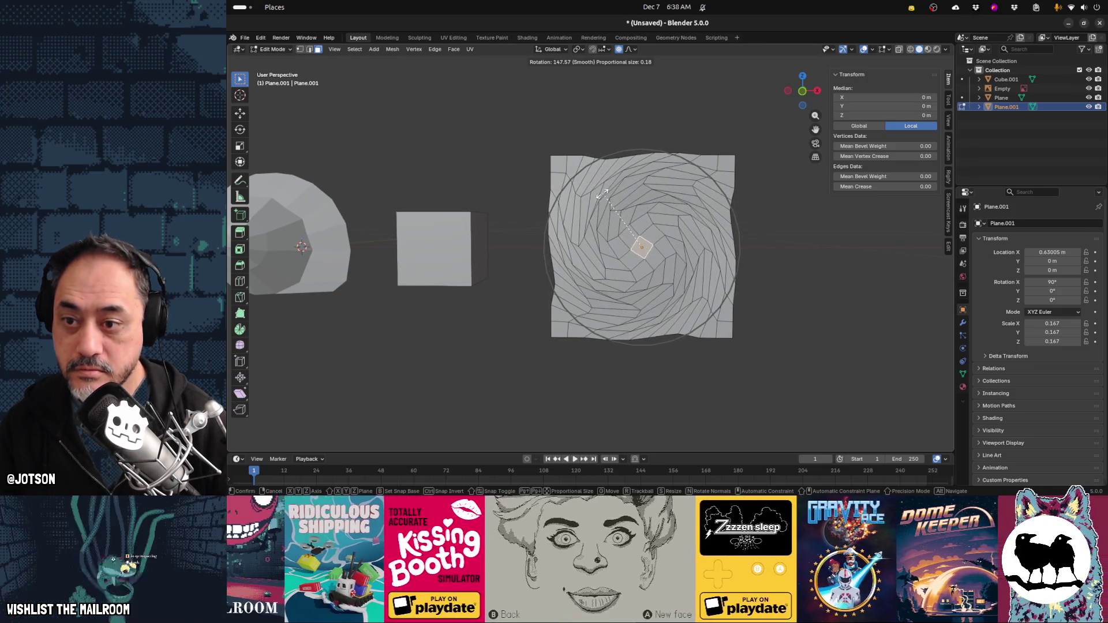
left_click(594, 205)
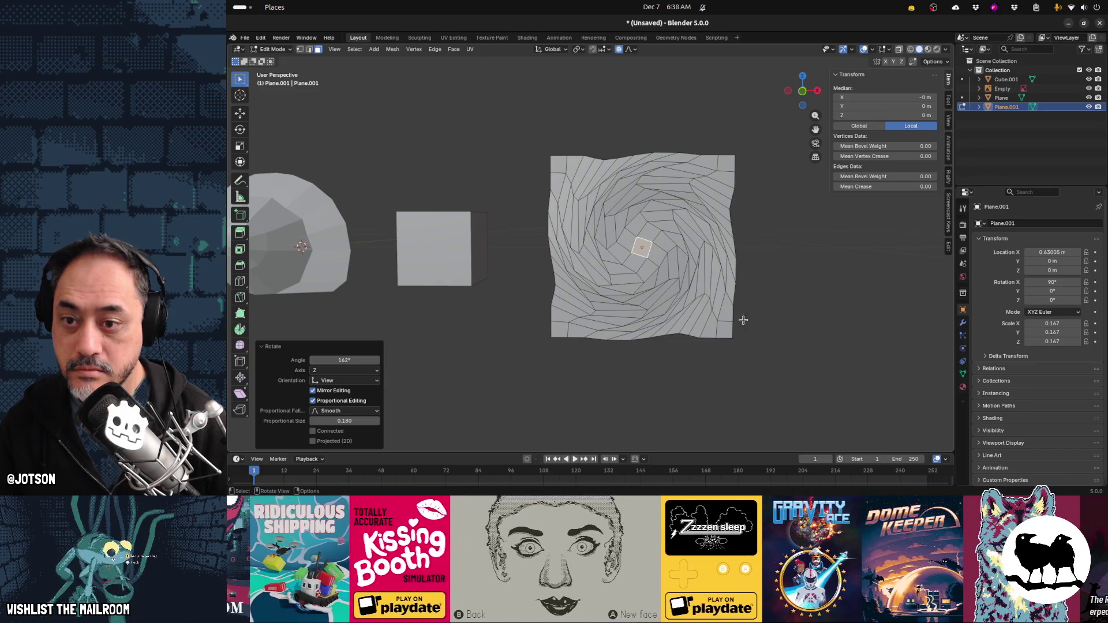
mouse_move(735, 324)
middle_mouse_down()
mouse_move(774, 324)
mouse_move(750, 314)
middle_mouse_up()
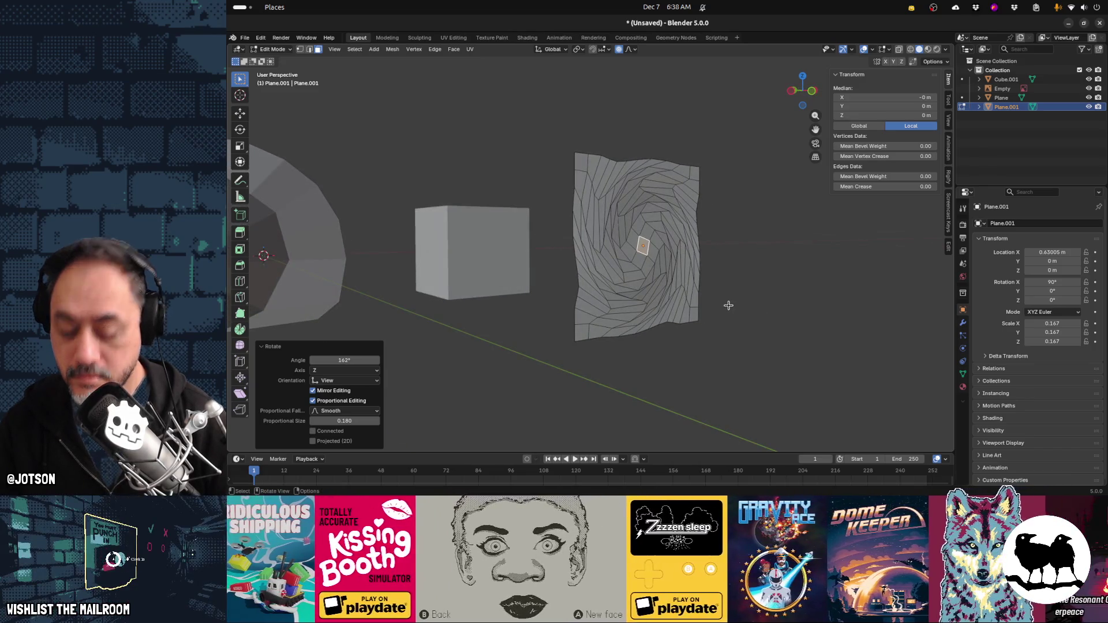
key("g")
key("y")
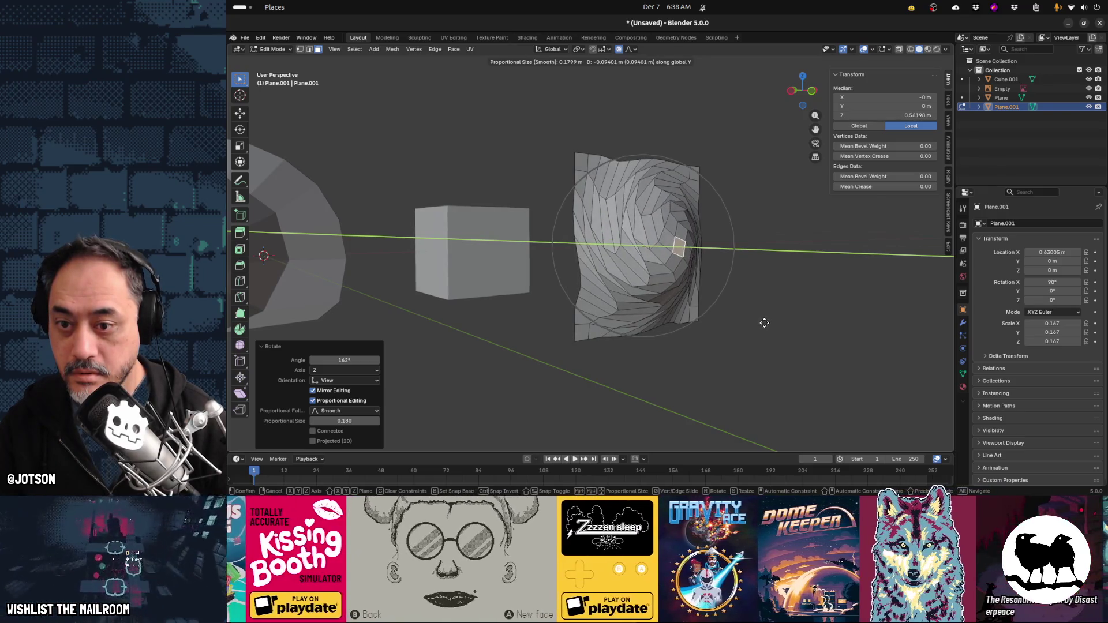
left_click(776, 323)
mouse_move(786, 321)
middle_mouse_down()
mouse_move(655, 307)
mouse_move(756, 325)
mouse_move(698, 324)
middle_mouse_up()
key("ctrl+z")
key("ctrl+z")
key("ctrl+z")
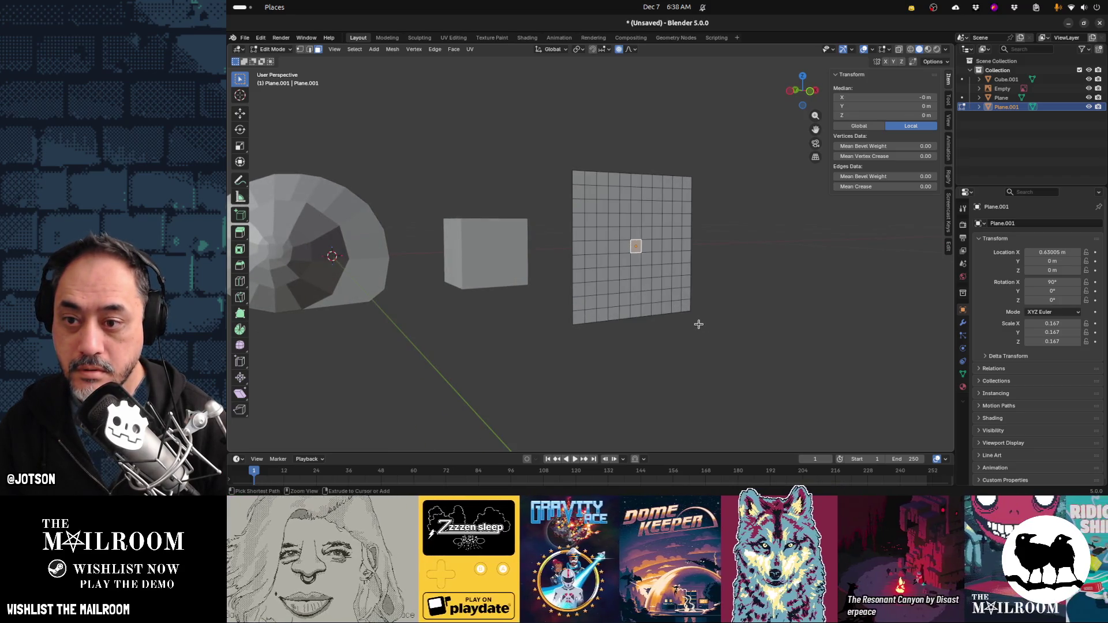
Delete all of the plane's vertices and add a circle mesh in their place
key("a")
key("x")
left_click(698, 324)
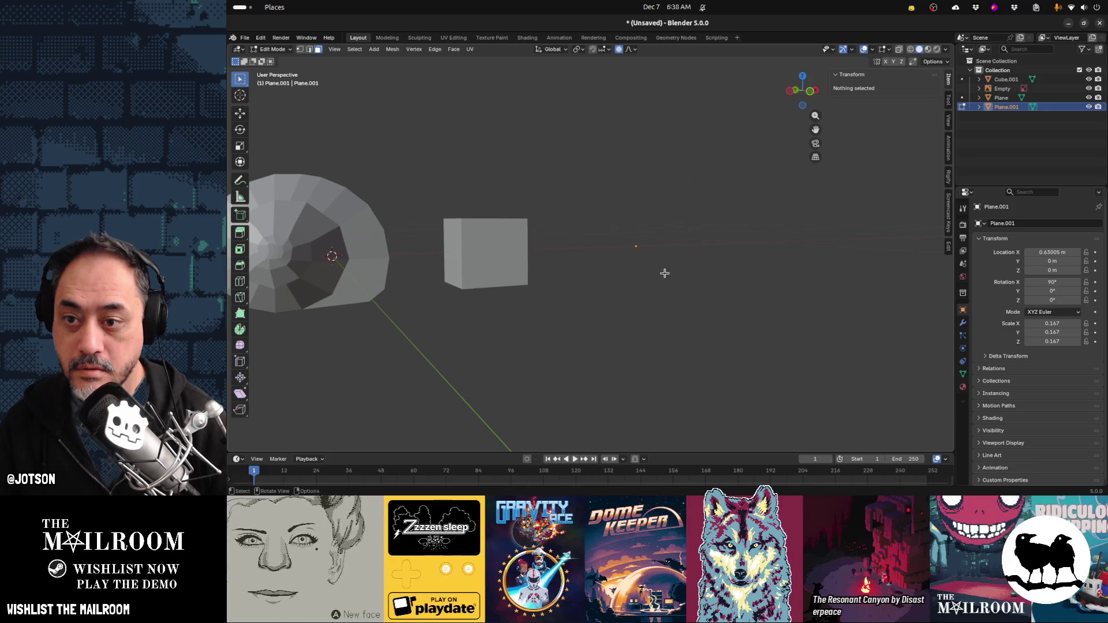
key("shift+a")
left_click(658, 293)
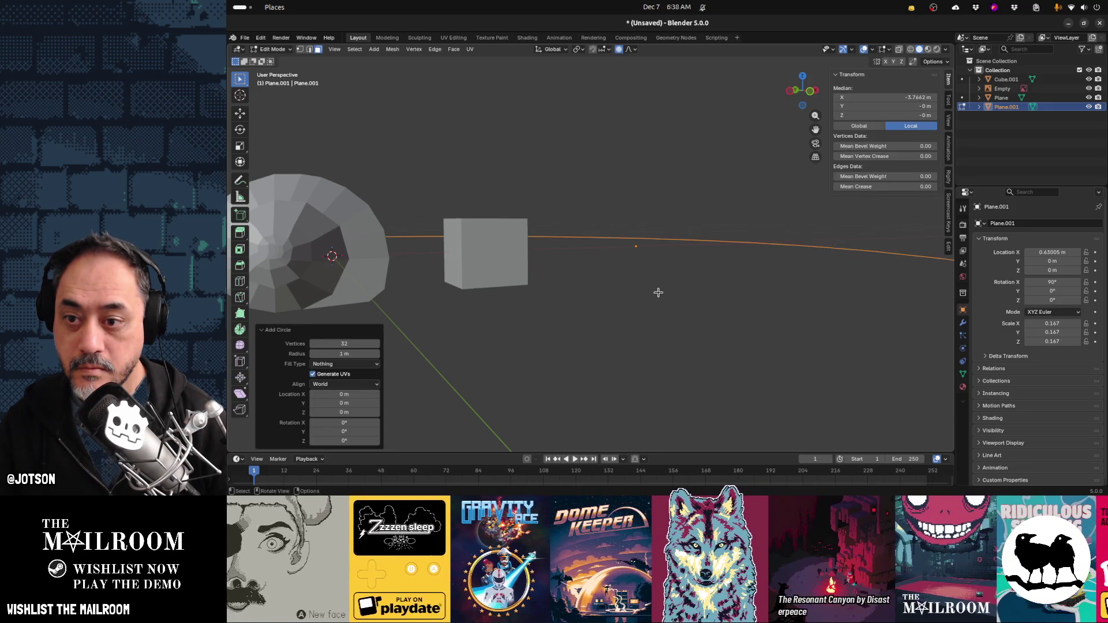
Shrink the circle, rotate it 90° on X, move it right, and scale it to 0.502
key("s")
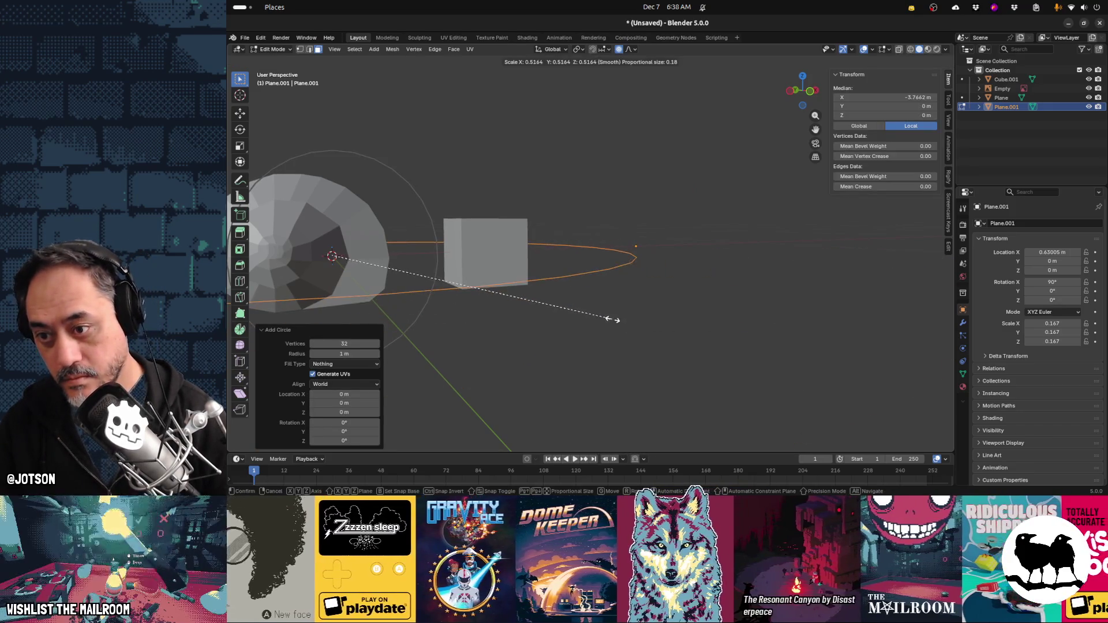
left_click(575, 305)
type("rx90")
key("Return")
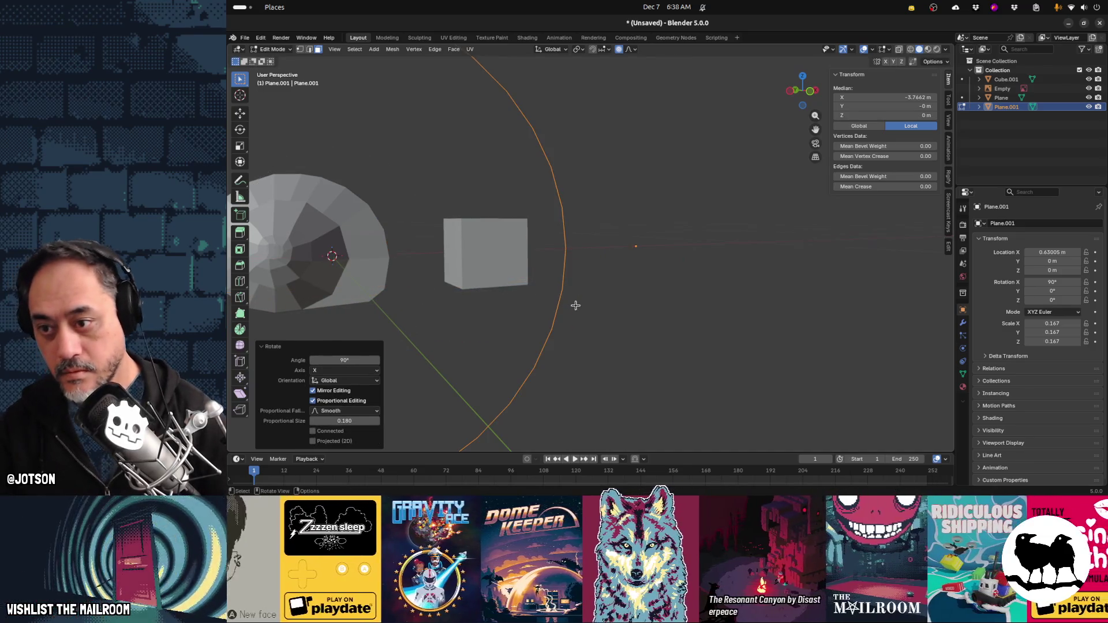
key("g")
key("x")
left_click(789, 377)
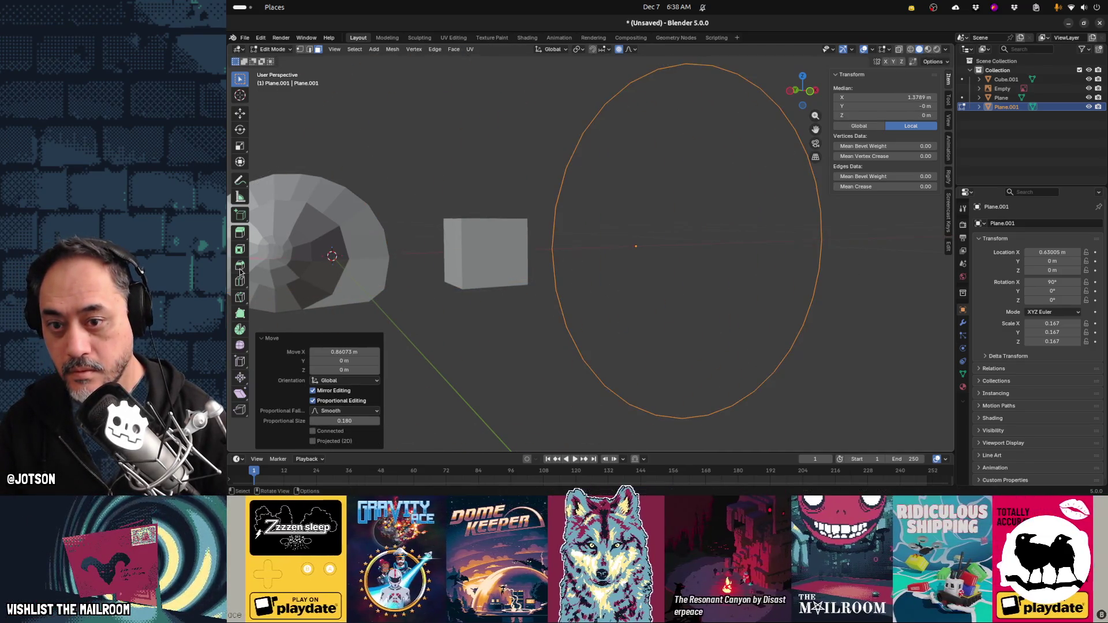
key("s")
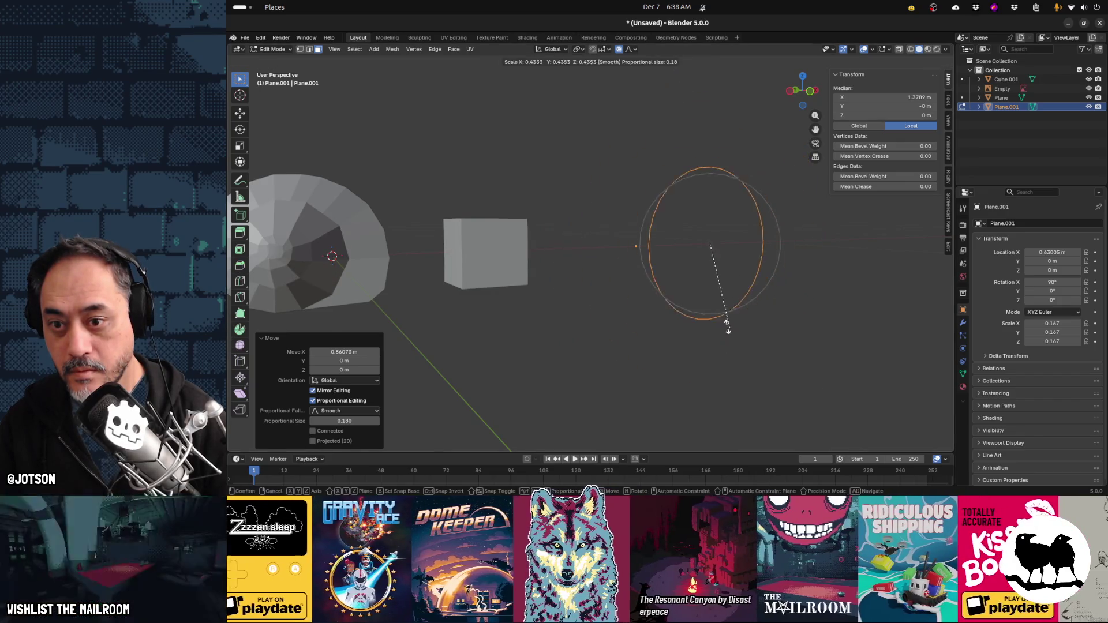
left_click(740, 337)
Fill the circle with a quad Grid Fill at Span 8, Offset 0
middle_click_drag(739, 336, 567, 334)
key("F9")
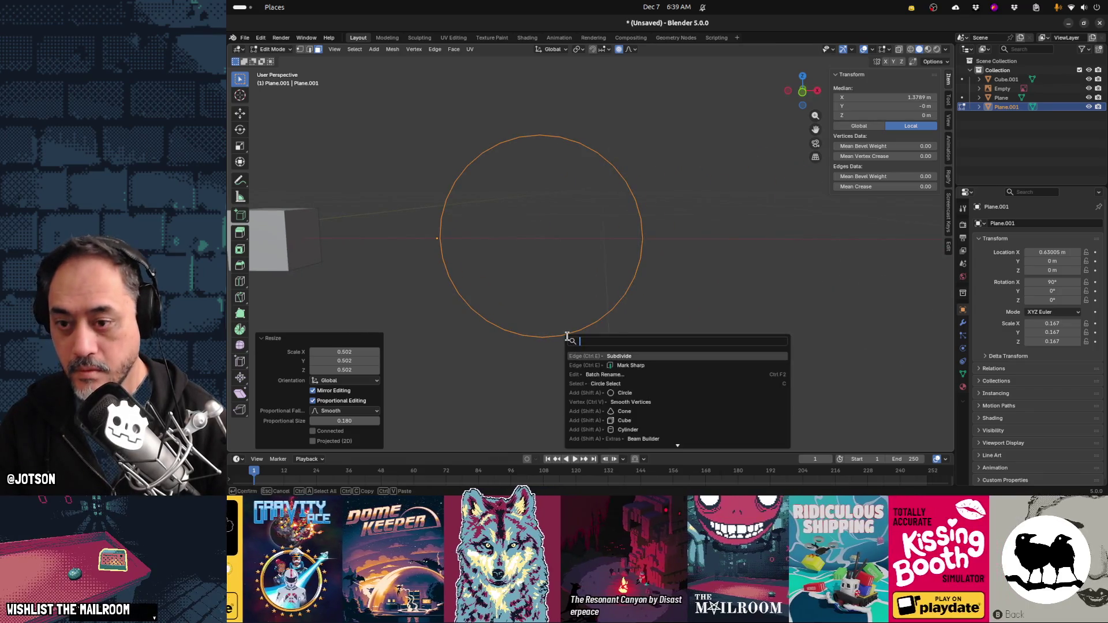
key("Escape")
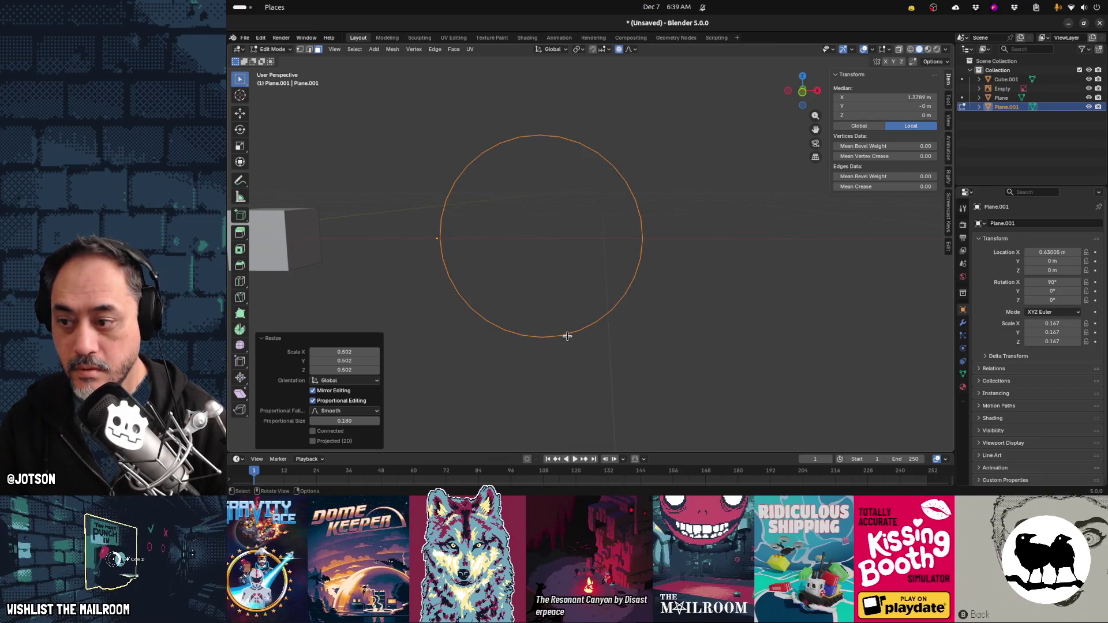
key("ctrl+f")
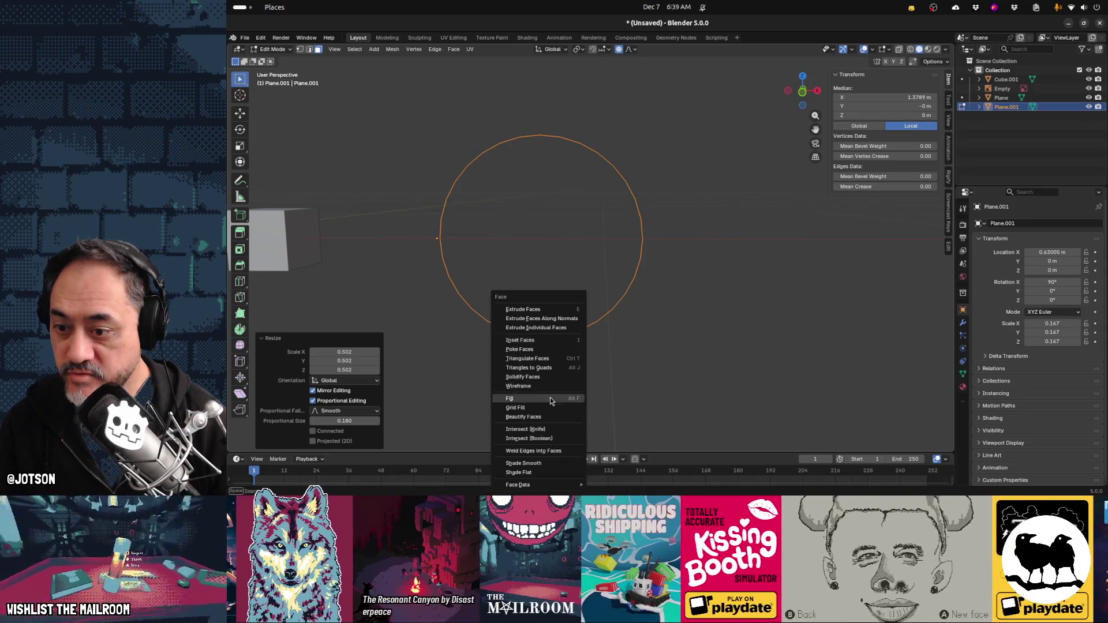
left_click(546, 407)
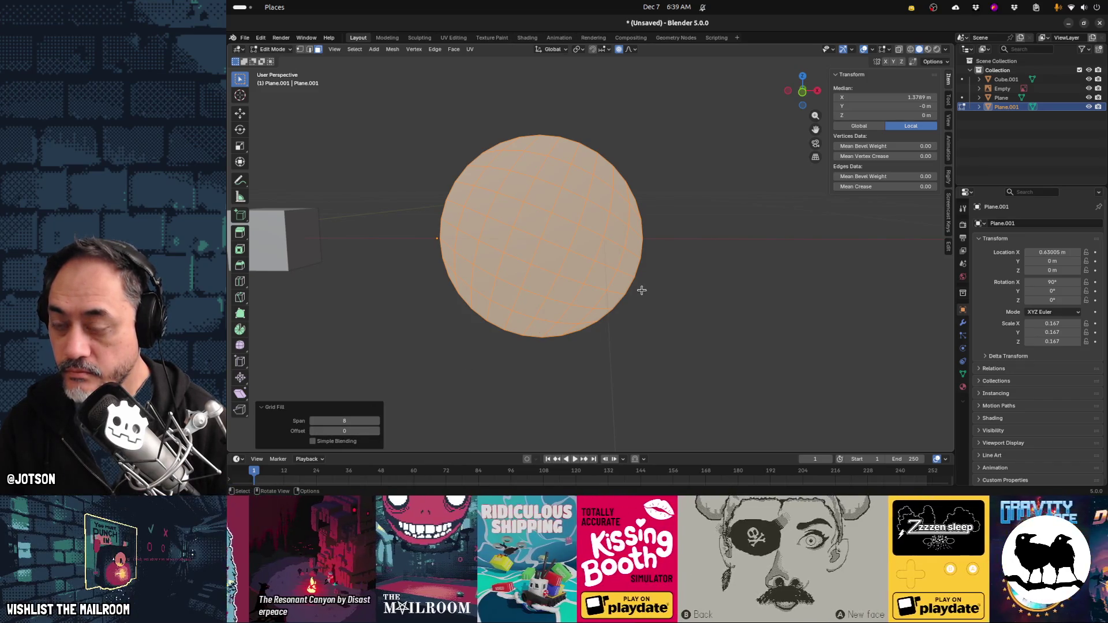
Subdivide the disc and swirl a centre face -145° around Y with proportional falloff
key("F3")
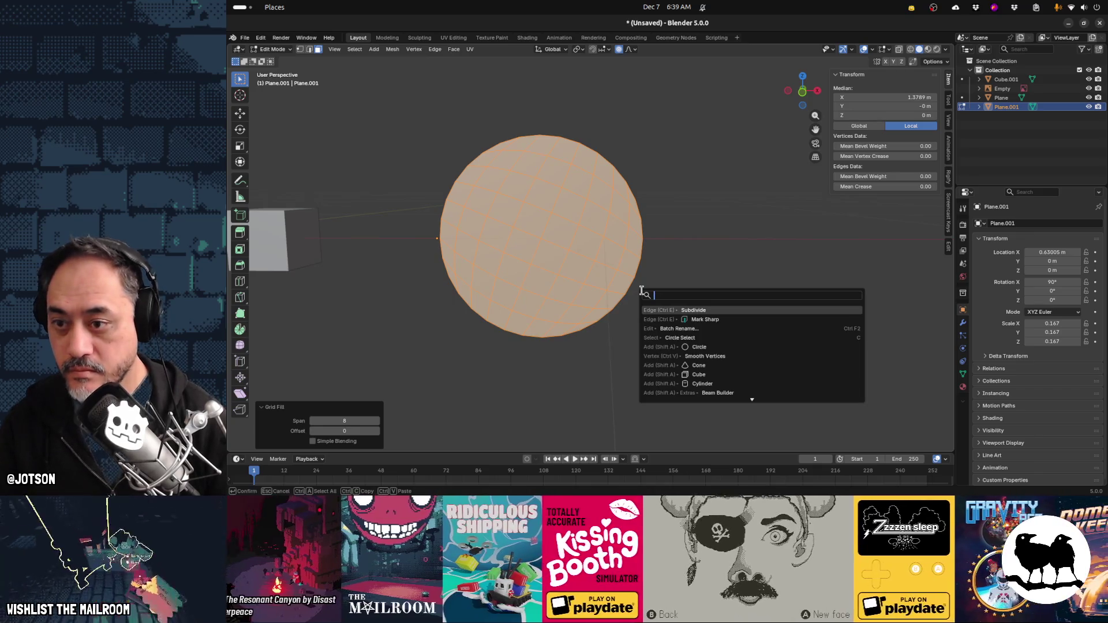
key("Return")
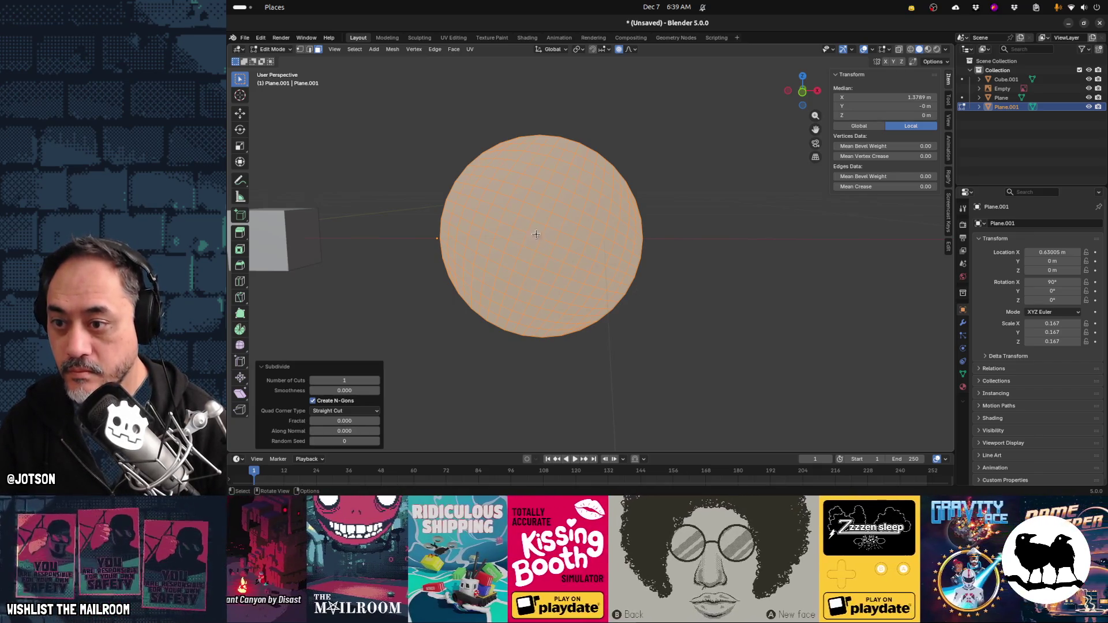
left_click(535, 242)
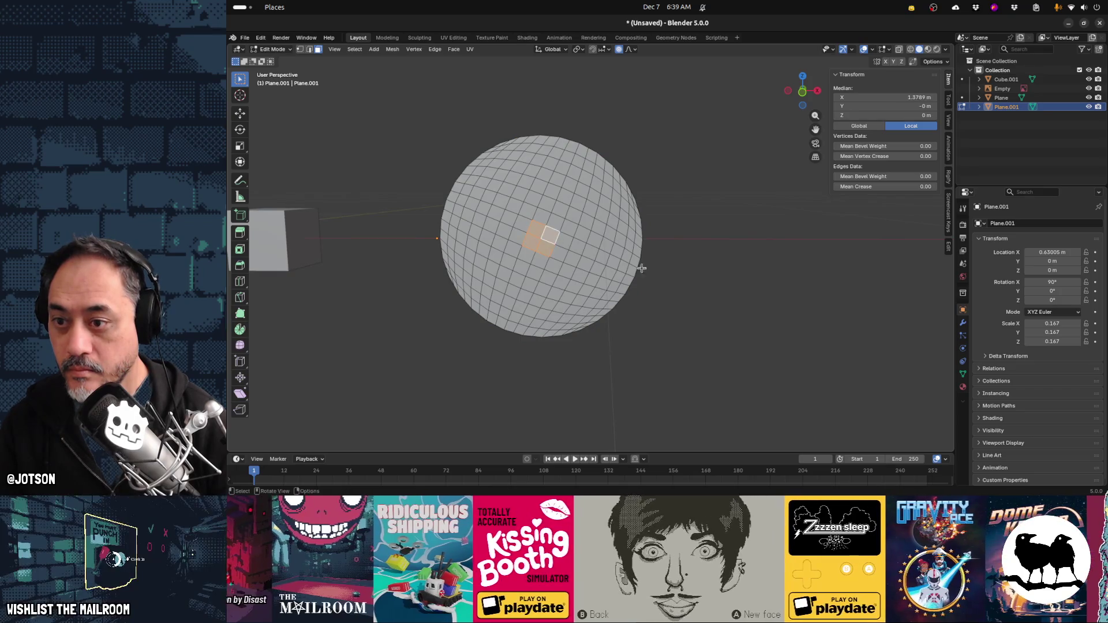
key("r")
key("y")
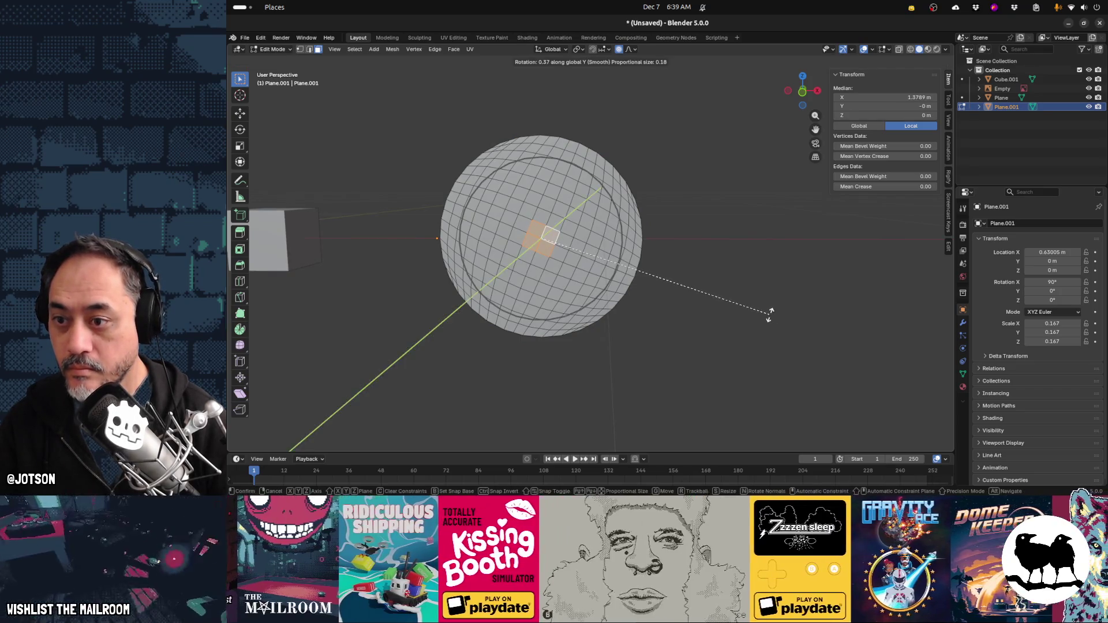
scroll(789, 284, "up", 2)
scroll(789, 284, "down", 5)
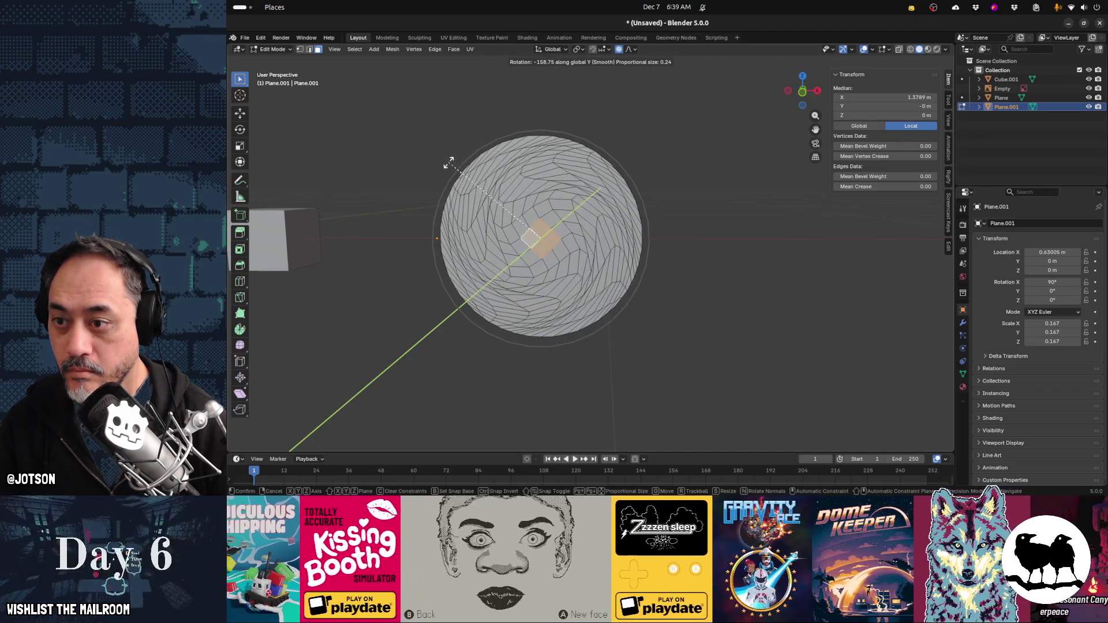
left_click(470, 148)
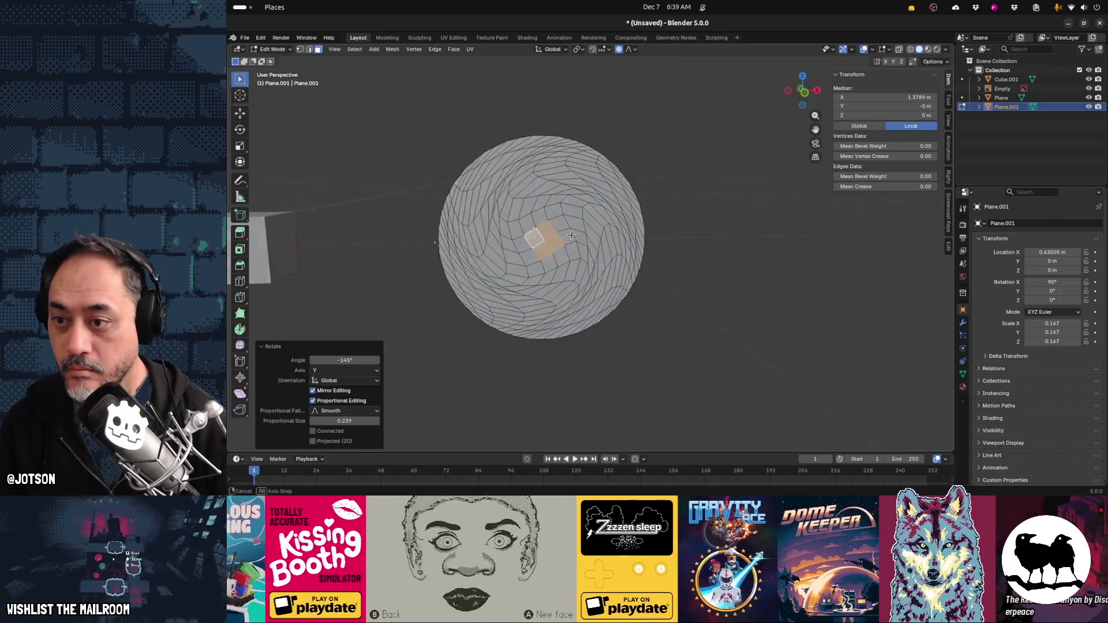
middle_click_drag(470, 148, 606, 238)
Pull the centre face -0.10 m along Y, then undo the move
key("g")
key("y")
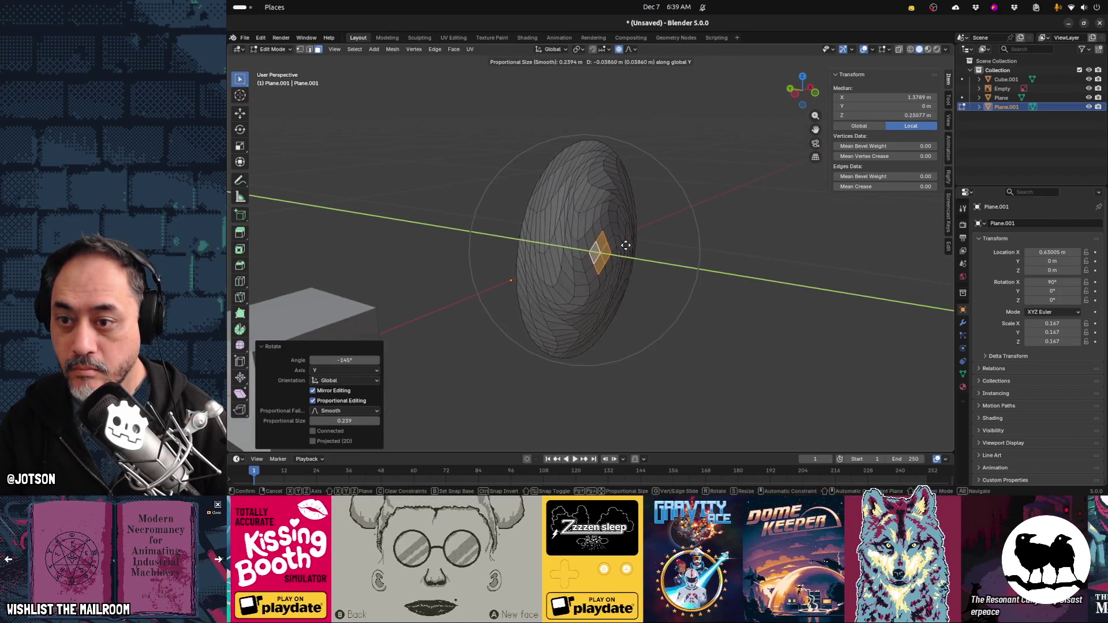
left_click(640, 256)
mouse_move(639, 256)
middle_mouse_down()
mouse_move(686, 304)
mouse_move(625, 266)
mouse_move(524, 265)
middle_mouse_up()
key("ctrl+z")
key("ctrl+z")
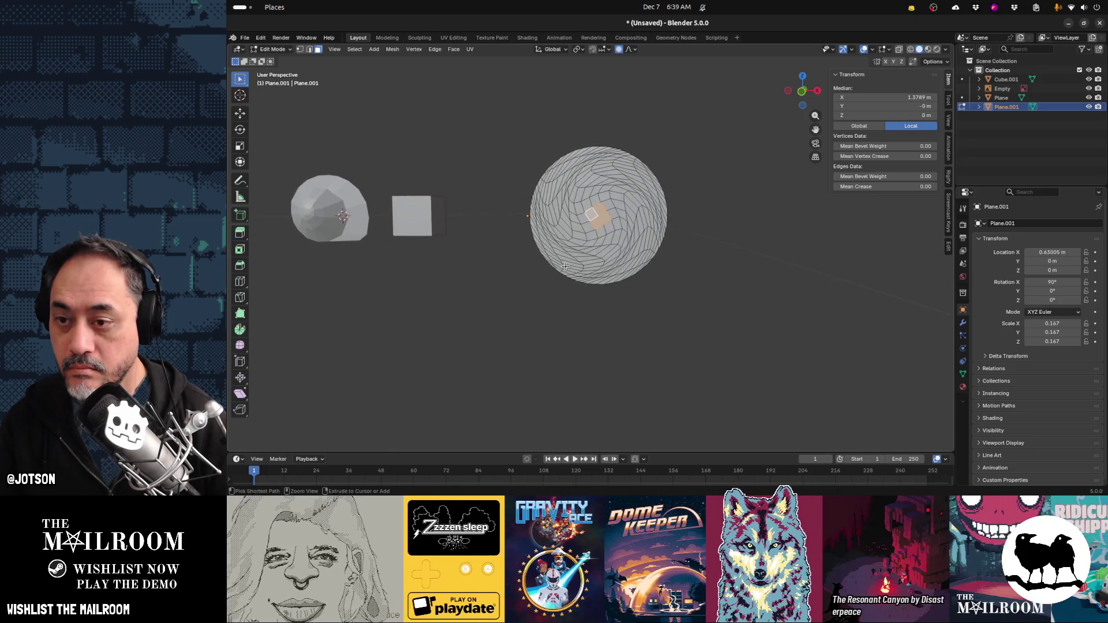
Revert to the circle outline and try fill, extrude, inset and scale, cancelling each
key("a")
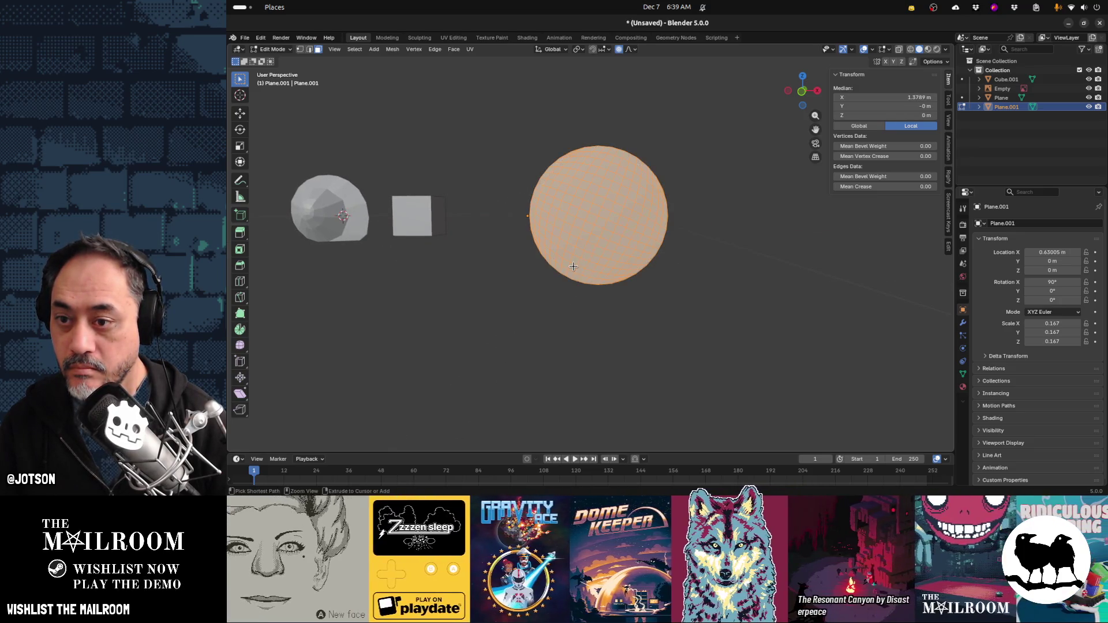
key("ctrl+z")
key("ctrl+f")
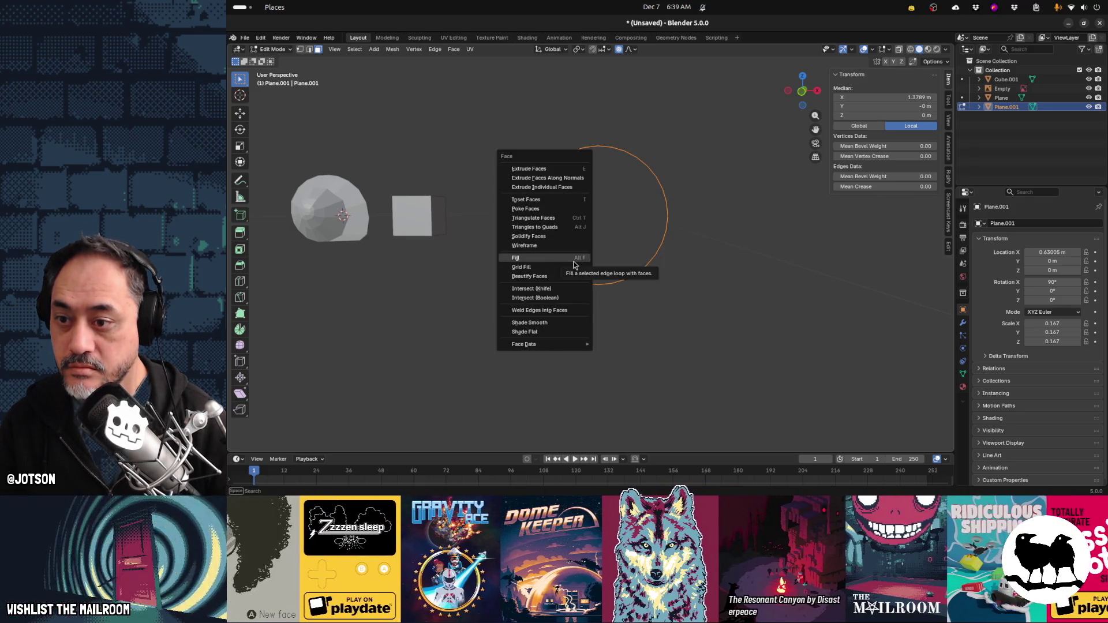
left_click(573, 261)
key("ctrl+z")
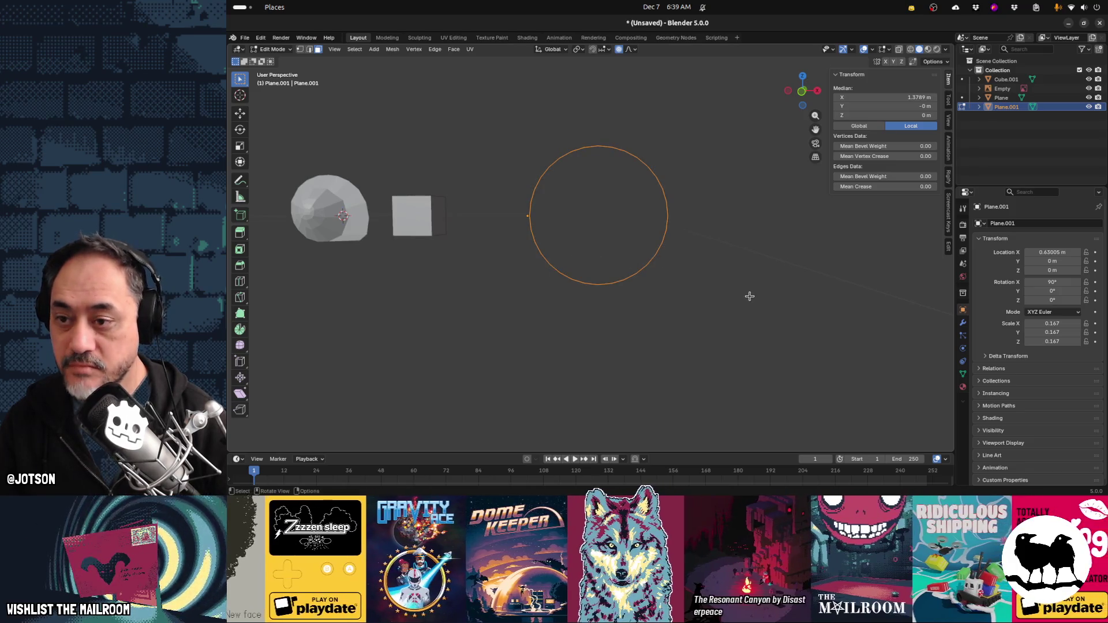
key("e")
right_click(742, 293)
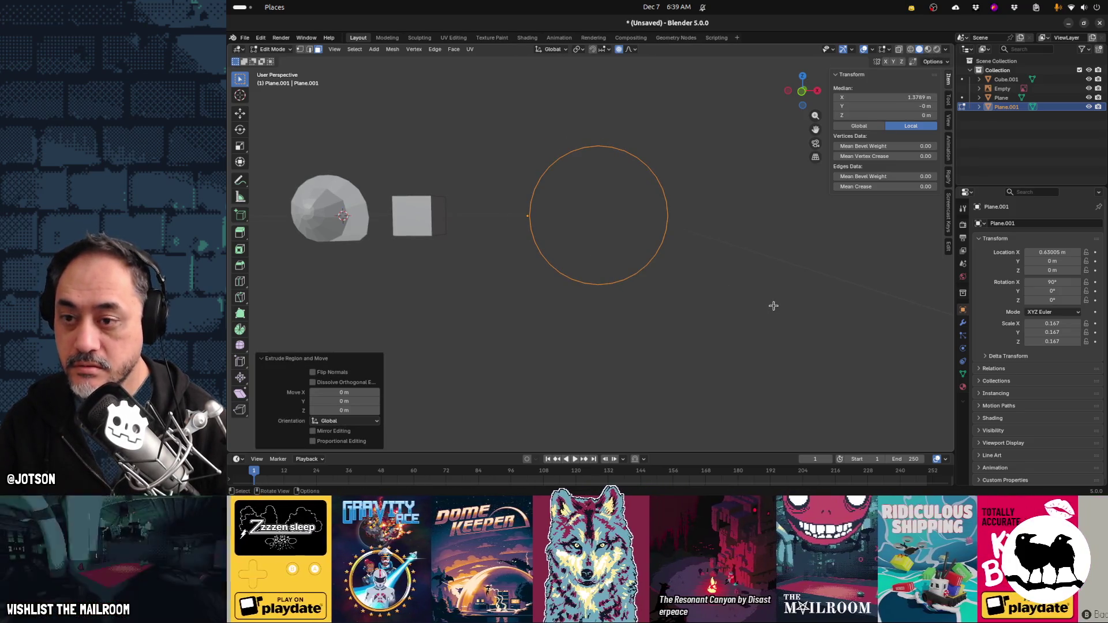
key("i")
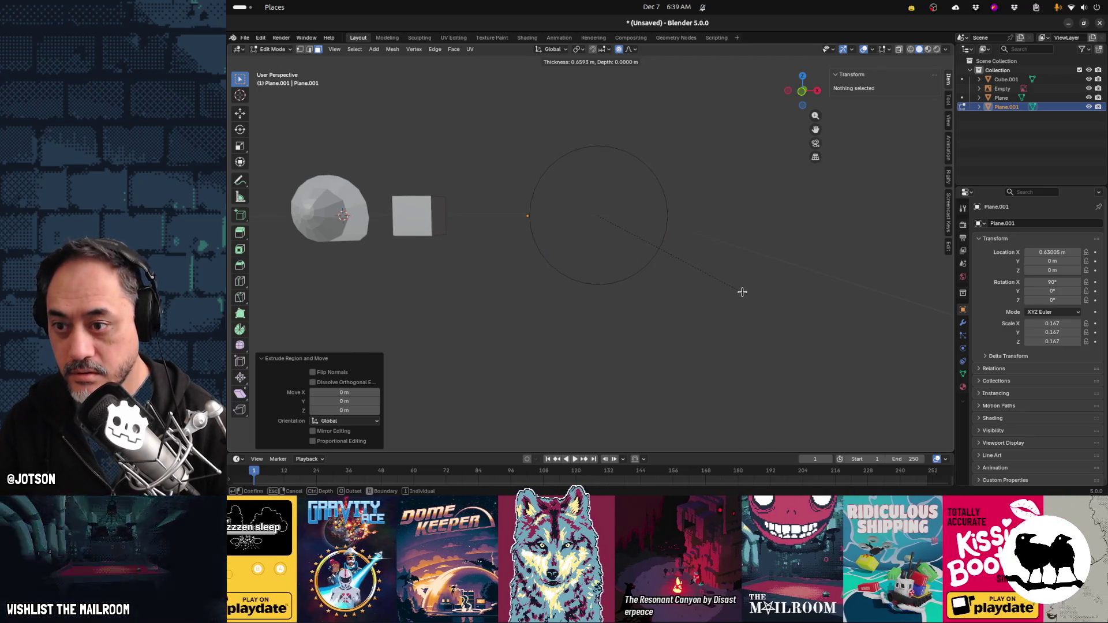
right_click(747, 293)
key("s")
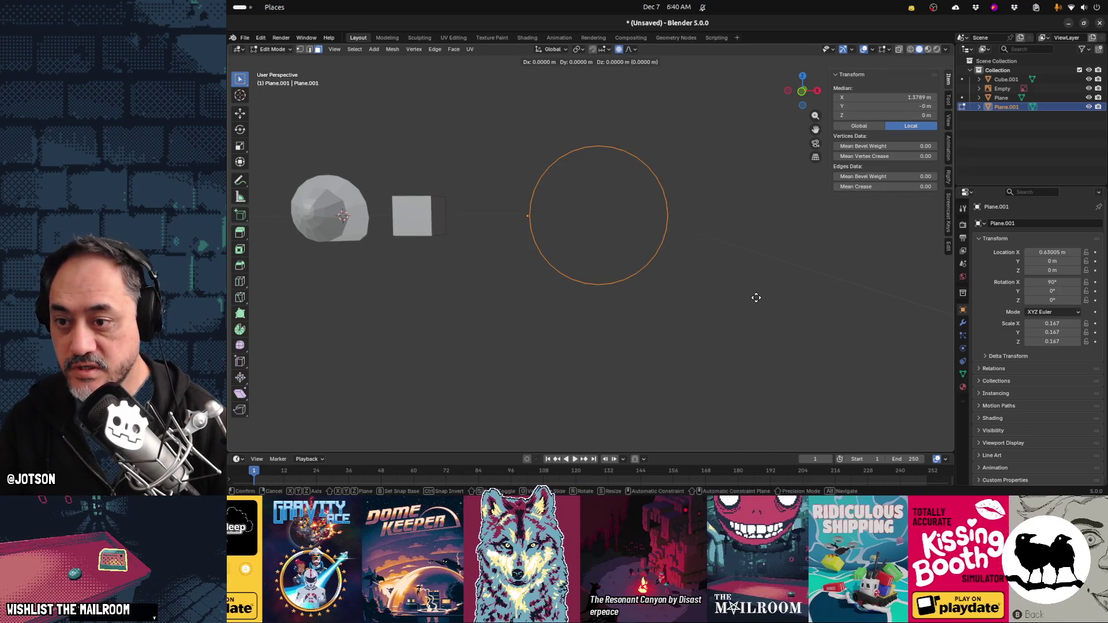
right_click(733, 287)
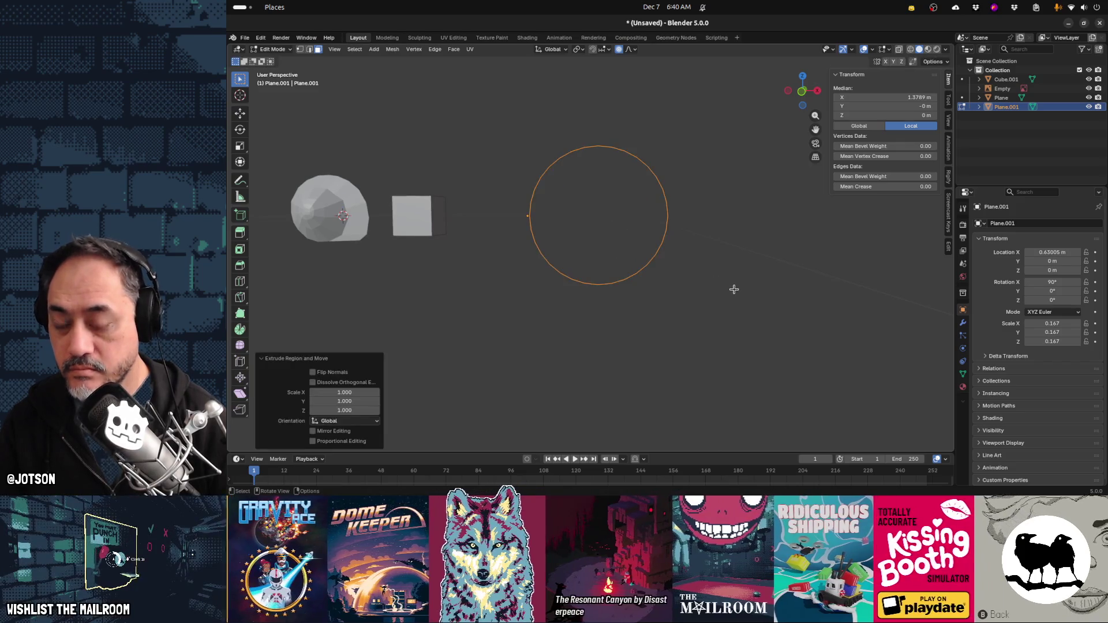
Fill the circle with a single face and inset it twice
key("f")
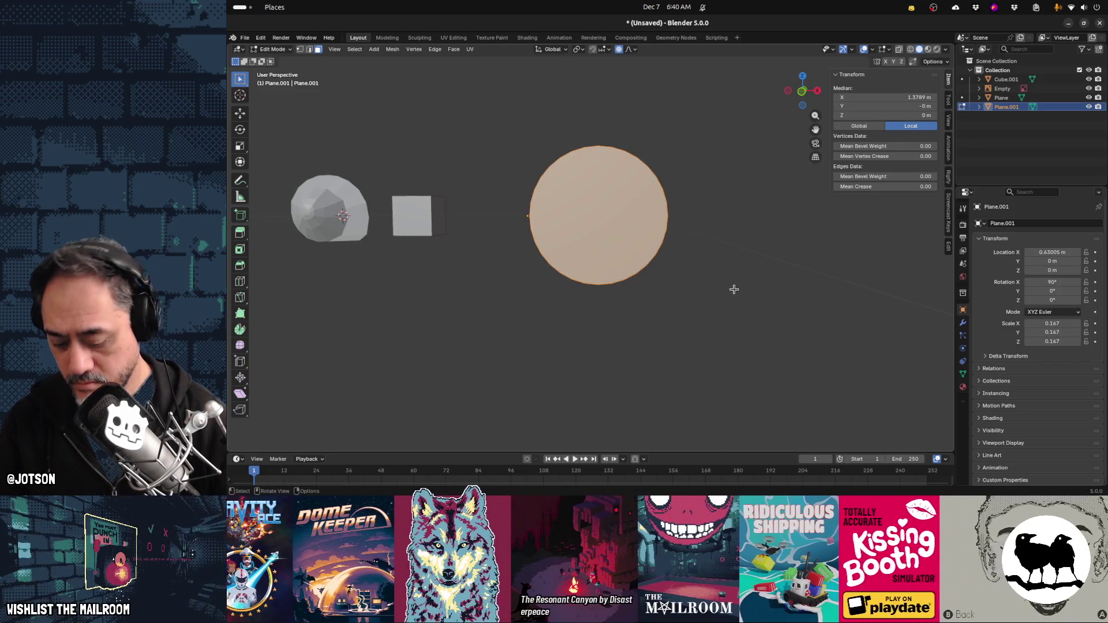
key("i")
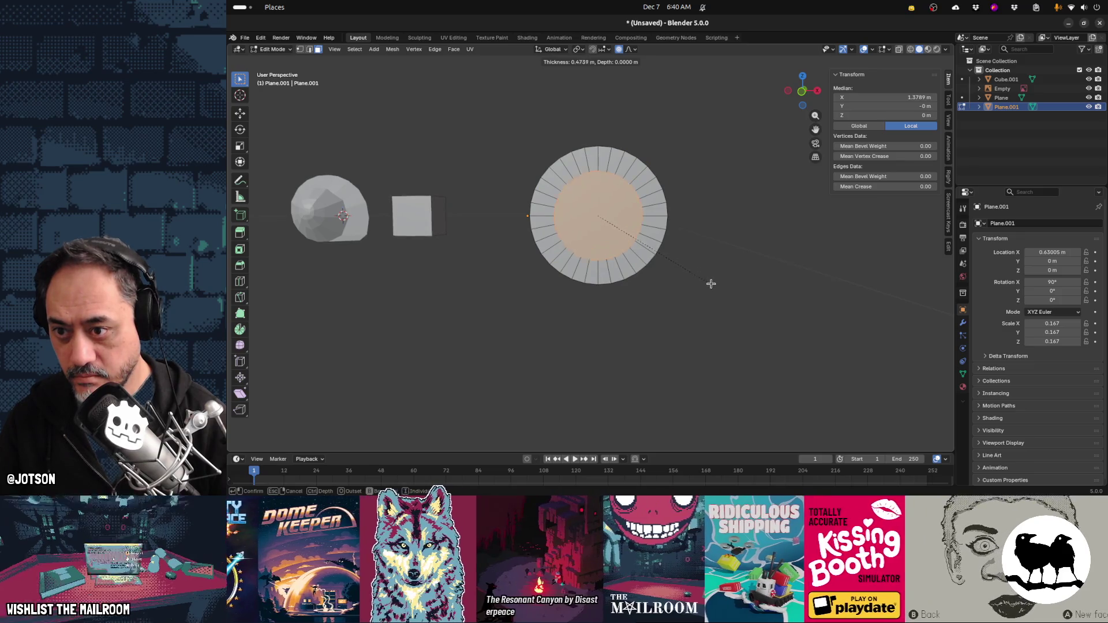
left_click(711, 283)
key("i")
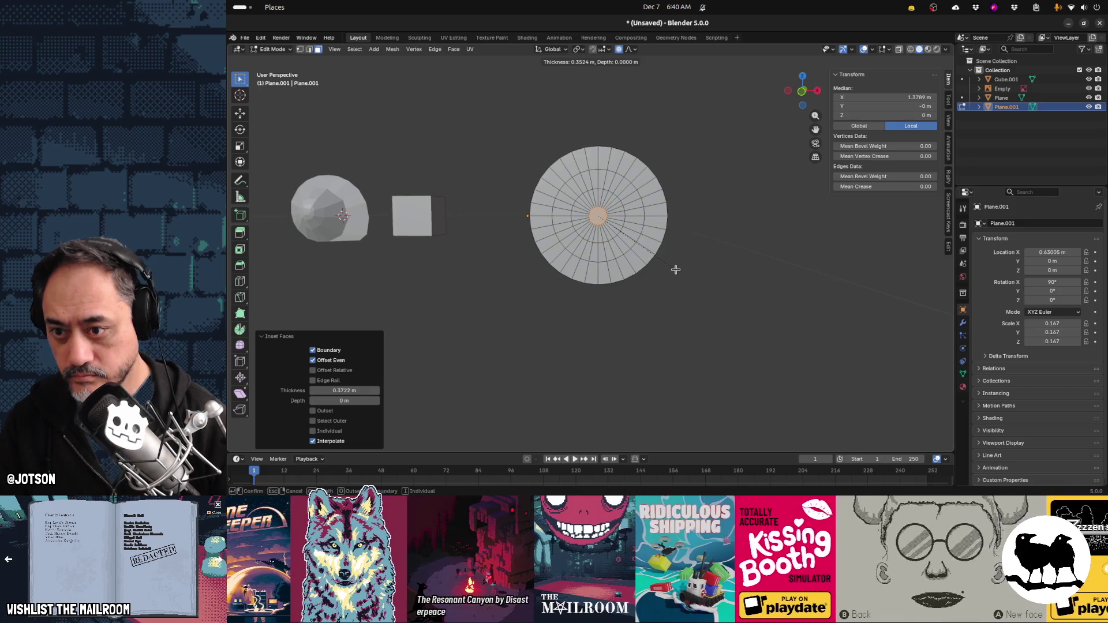
left_click(674, 269)
scroll(617, 252, "up", 2)
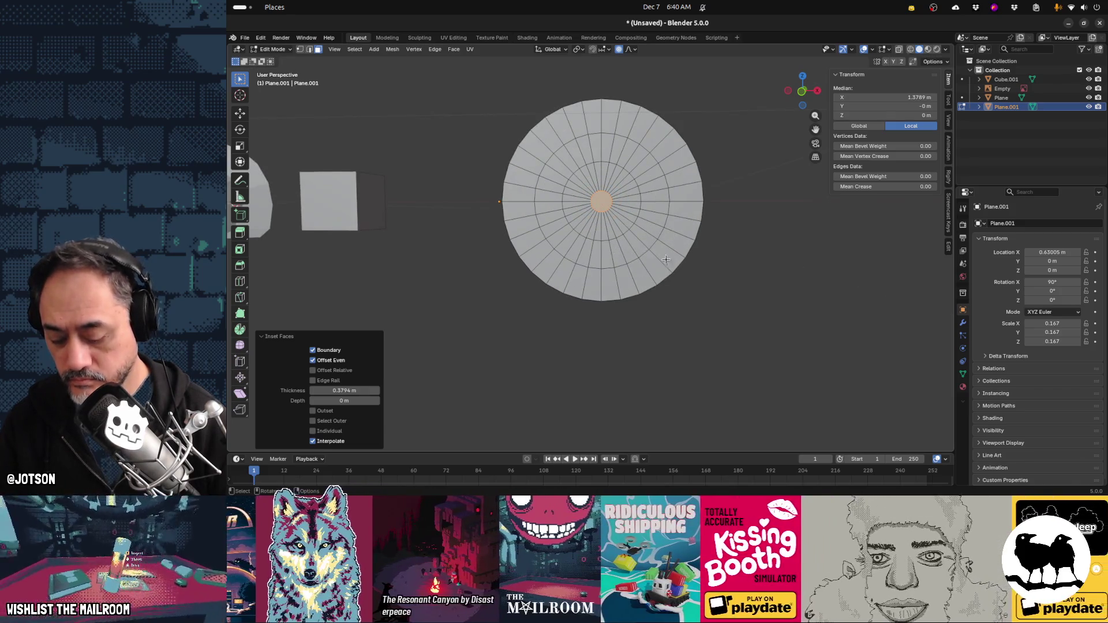
Cancel the Y twist and undo the insets and fill back to the edge ring
key("r")
key("y")
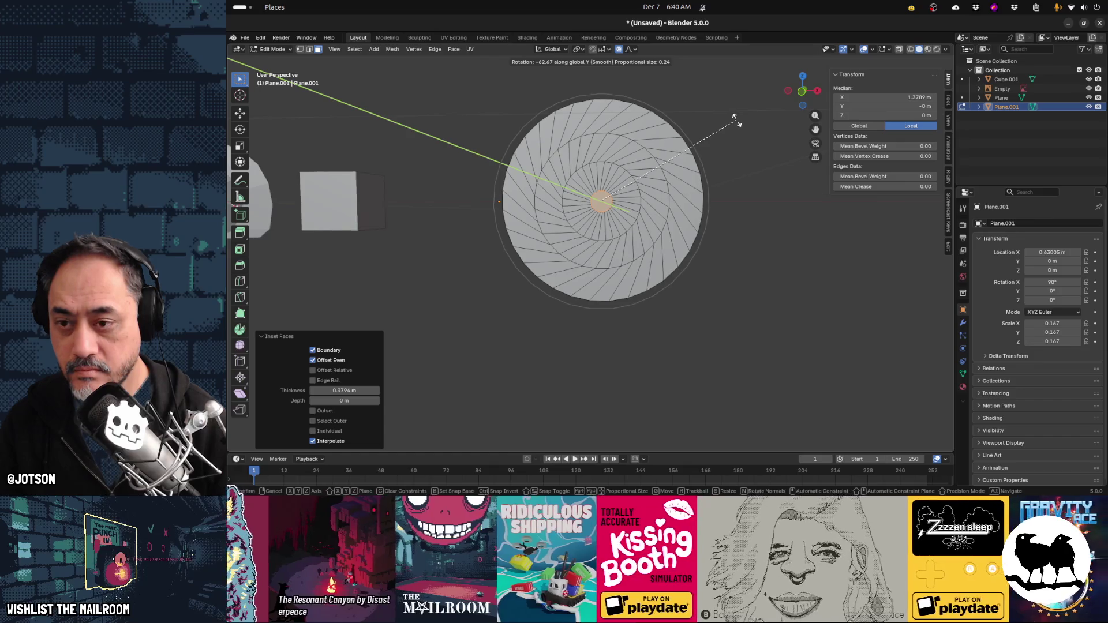
key("Escape")
key("ctrl+z")
key("ctrl+z")
key("ctrl+z")
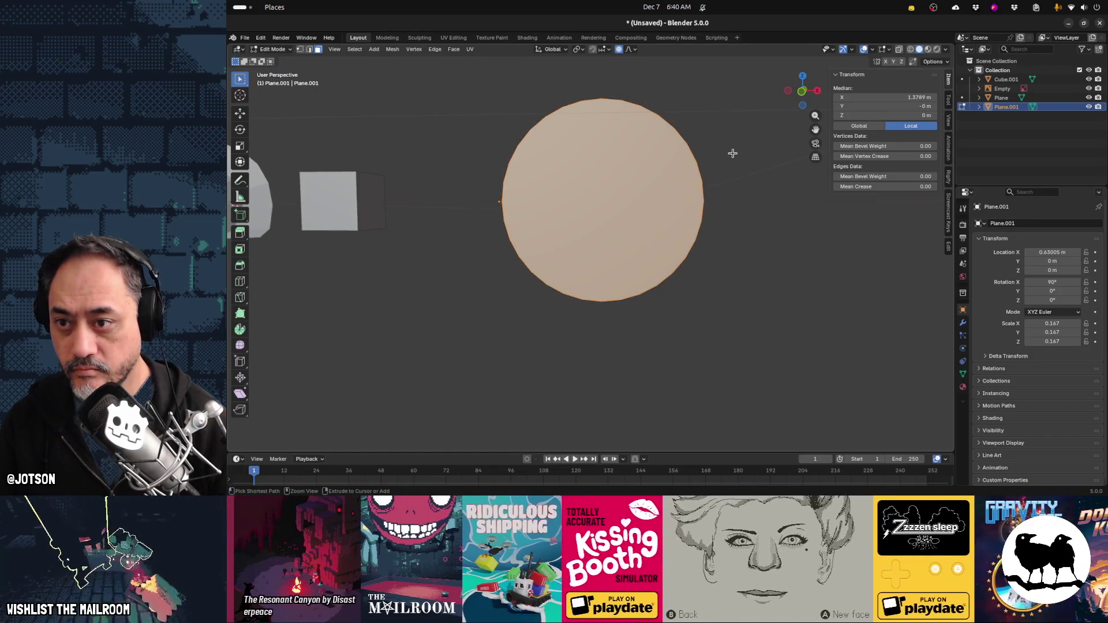
scroll(631, 277, "down", 1)
key("ctrl+z")
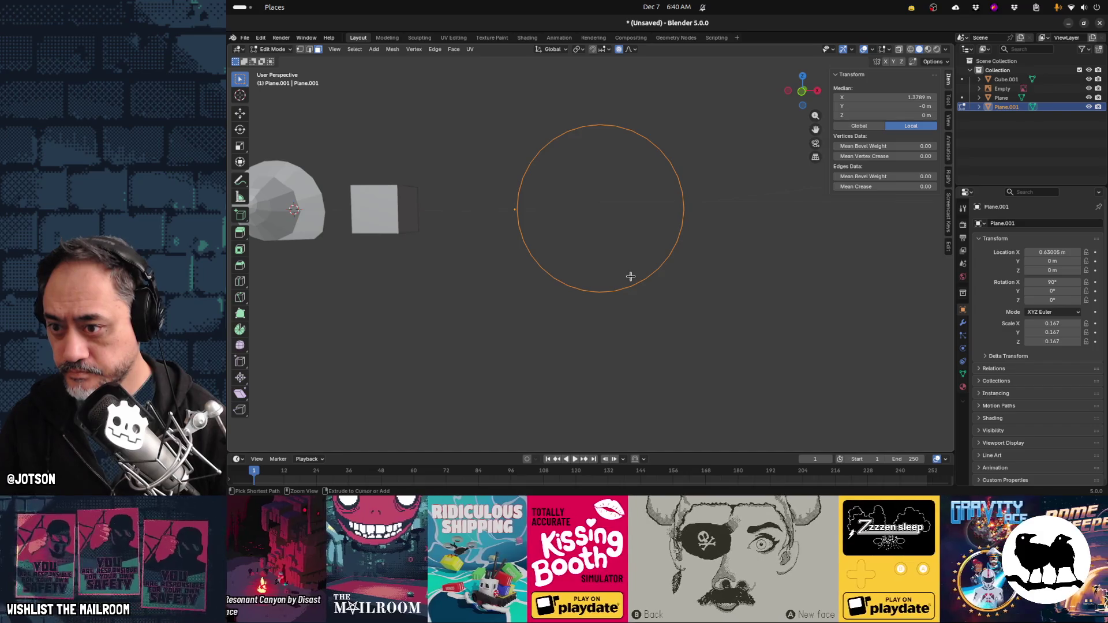
key("ctrl+z")
Delete the old circle, add a new one rotated 90° on X, then undo it
key("x")
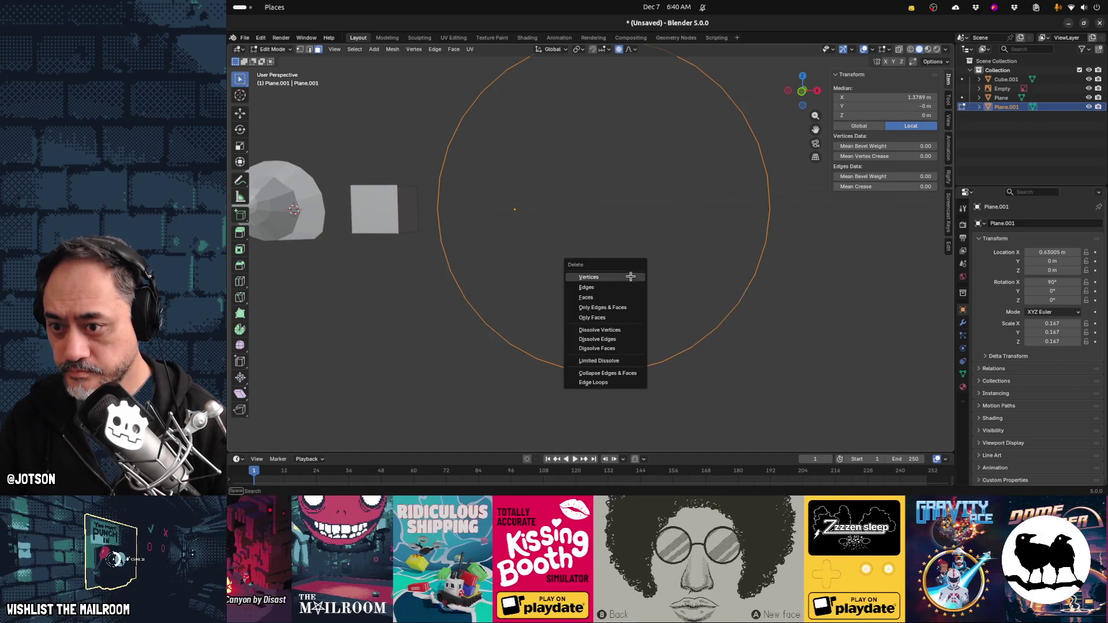
left_click(631, 278)
key("shift+a")
left_click(631, 278)
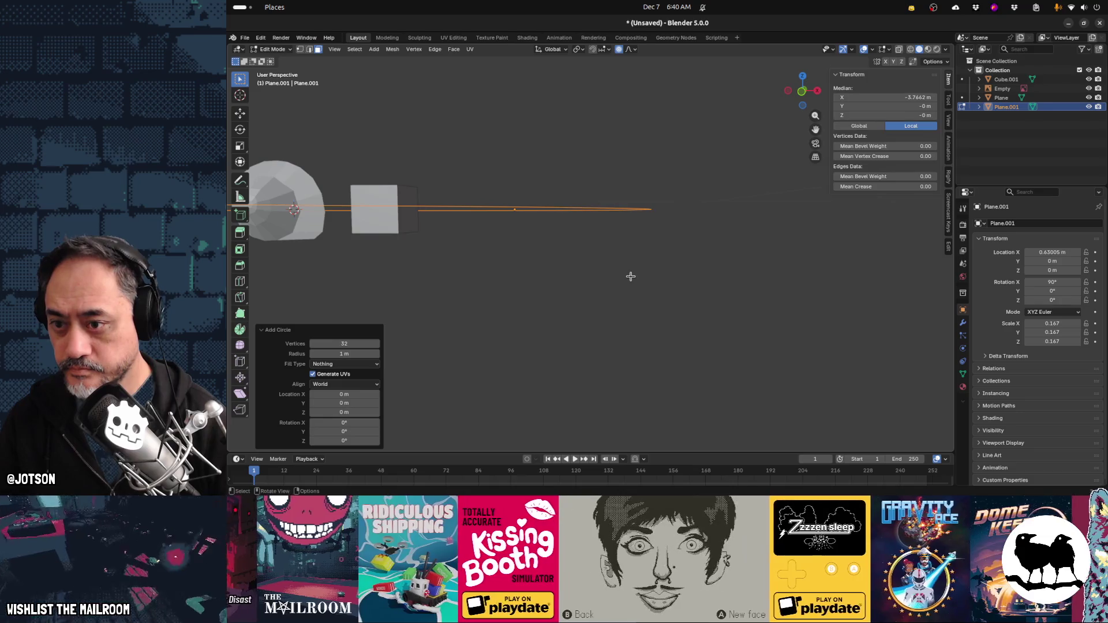
type("rx90")
key("Return")
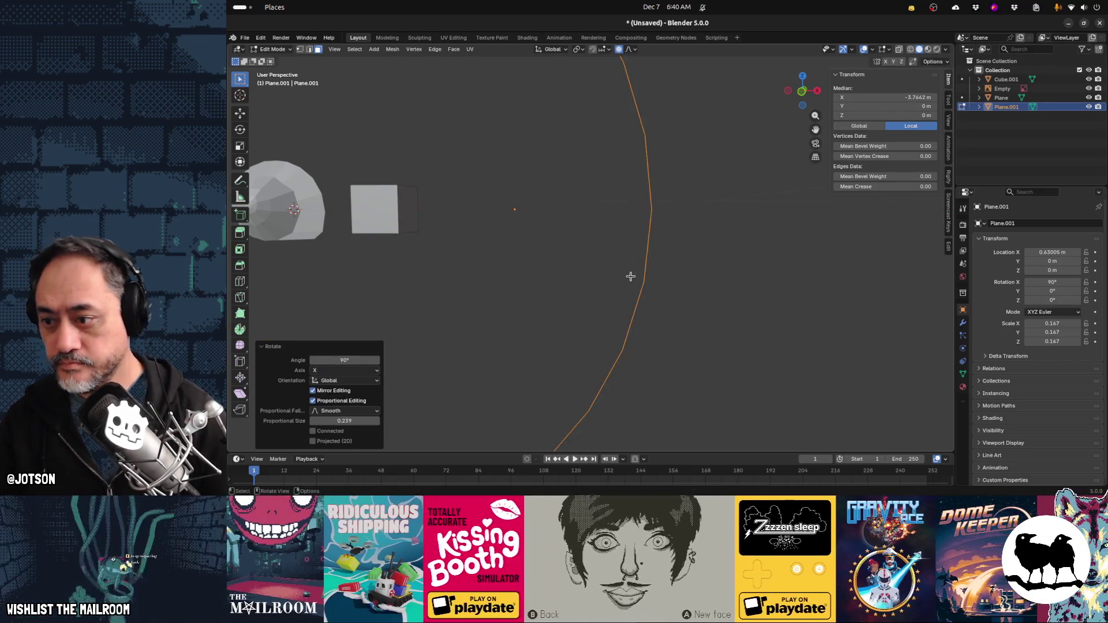
key("ctrl+z")
key("ctrl+z")
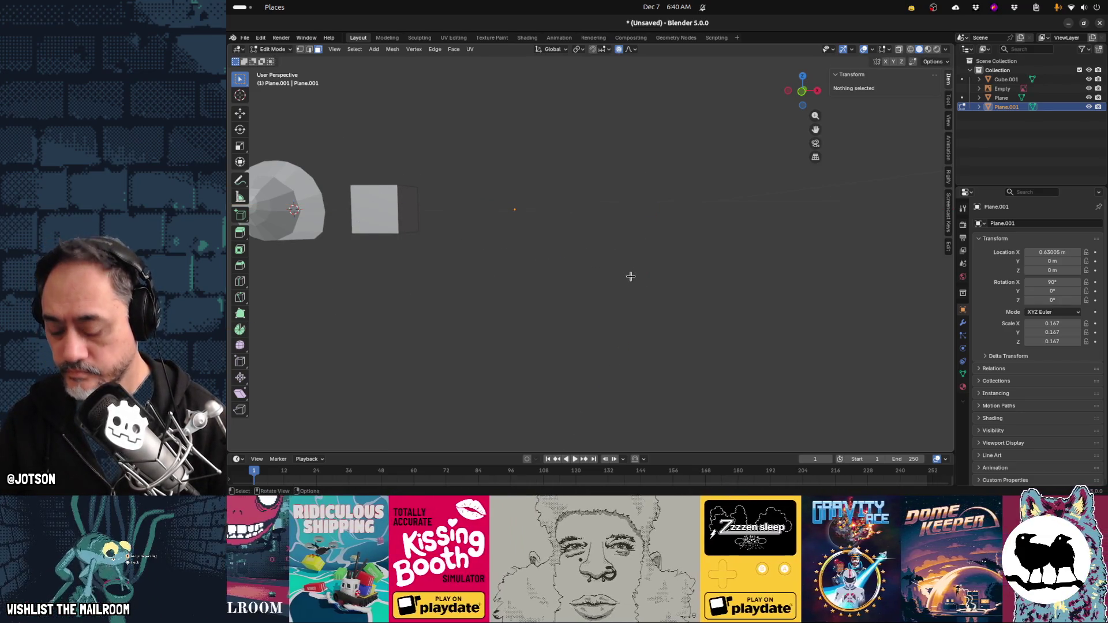
Add a 12-vertex circle and stand it upright with a 90° X rotation
key("shift+a")
left_click(631, 279)
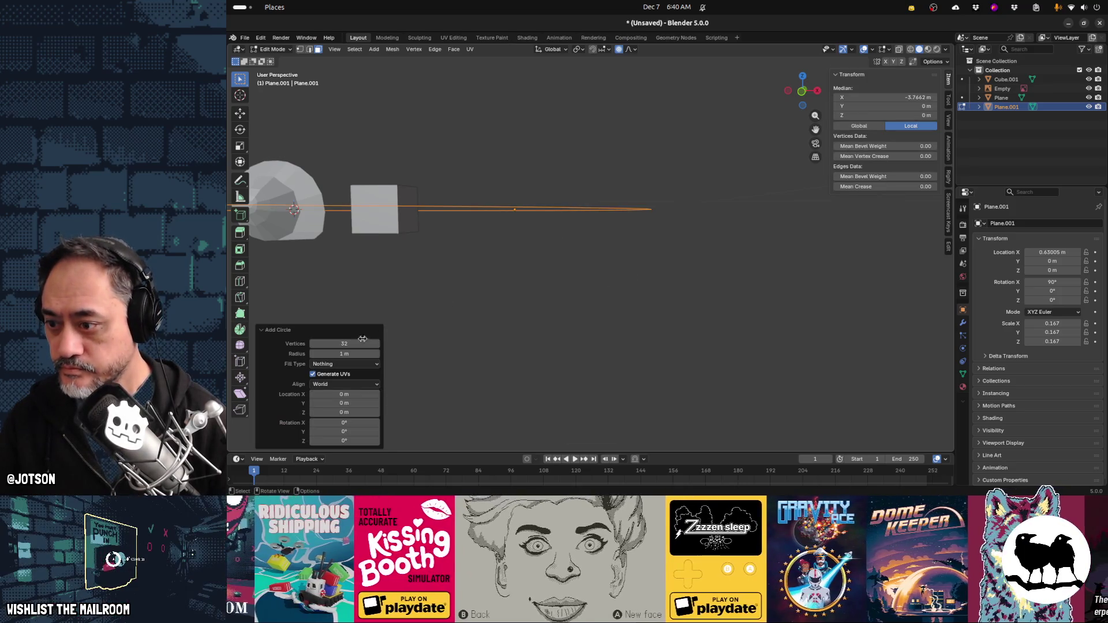
left_click_drag(316, 343, 314, 344)
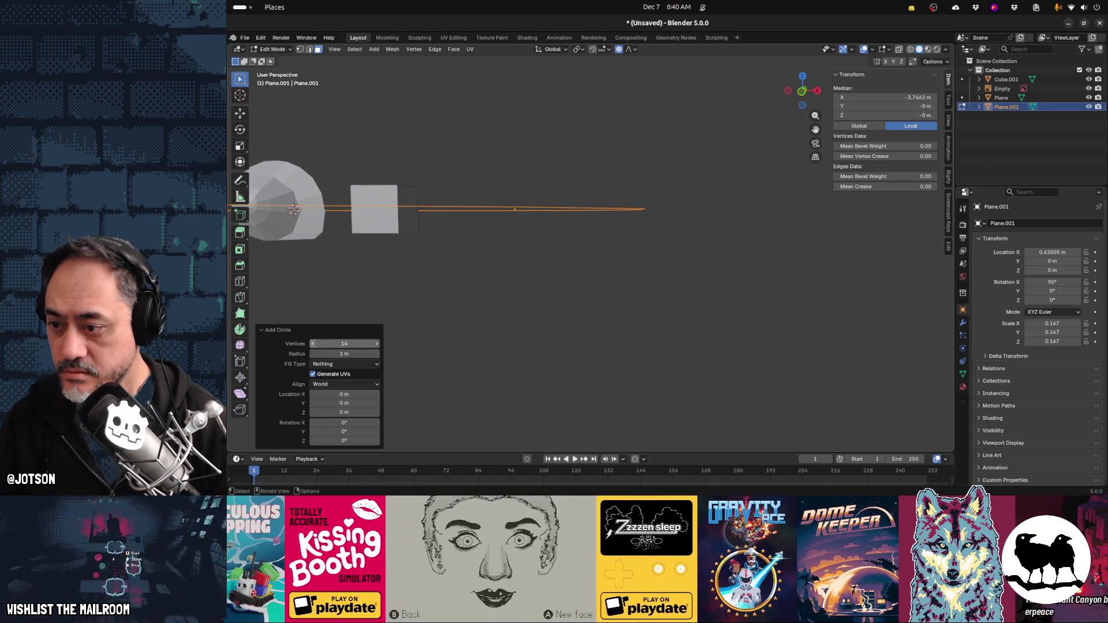
type("rx")
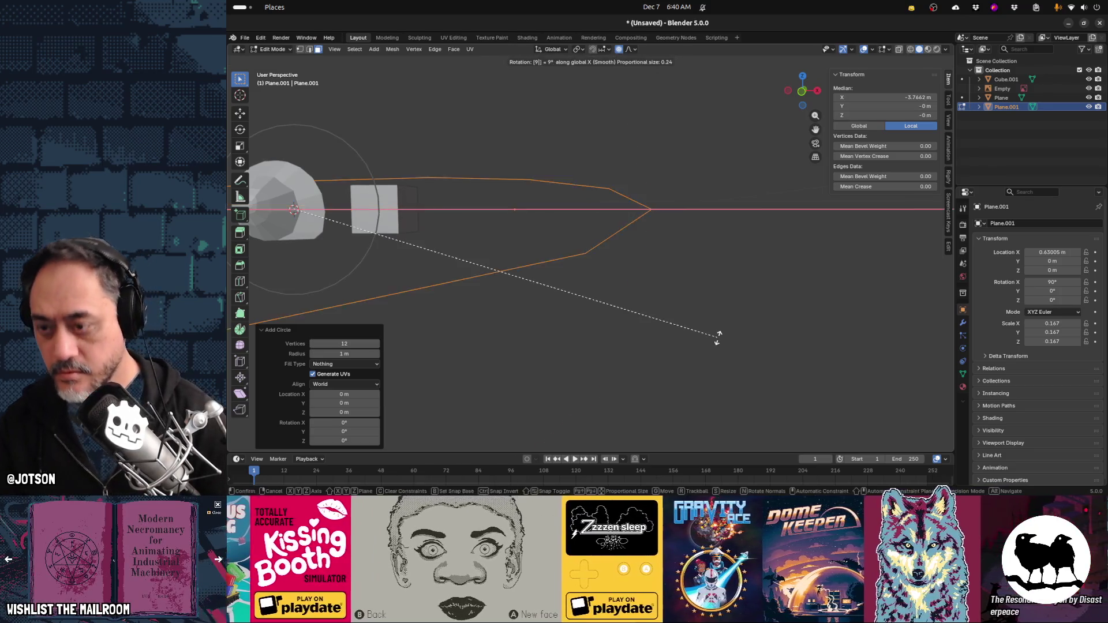
type("90")
key("Return")
Shrink the circle to 0.14, move it 0.93 m right along X, and exit Edit Mode
key("s")
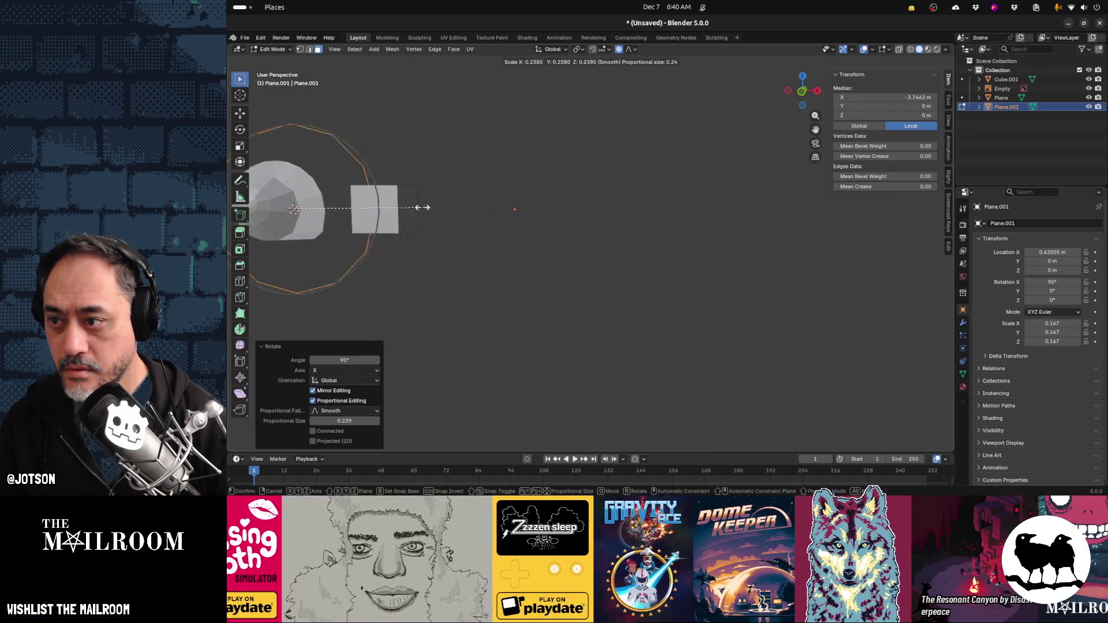
left_click(377, 198)
key("g")
key("x")
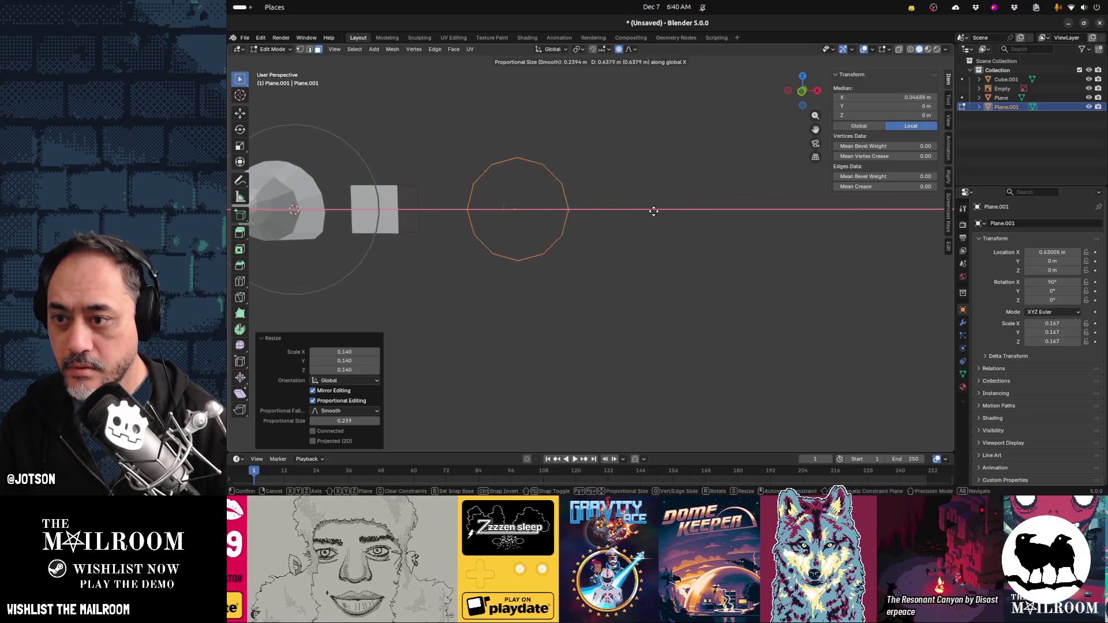
left_click(700, 213)
key("Tab")
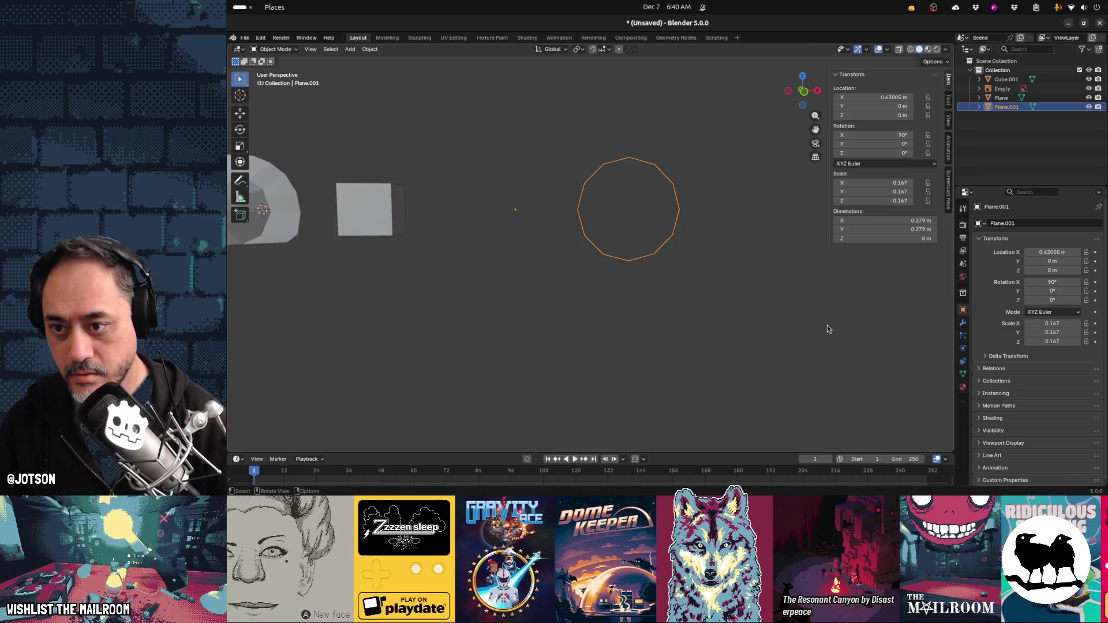
Fill the circle with a face and inset it, cancelling a trial extrude and scale
key("Tab")
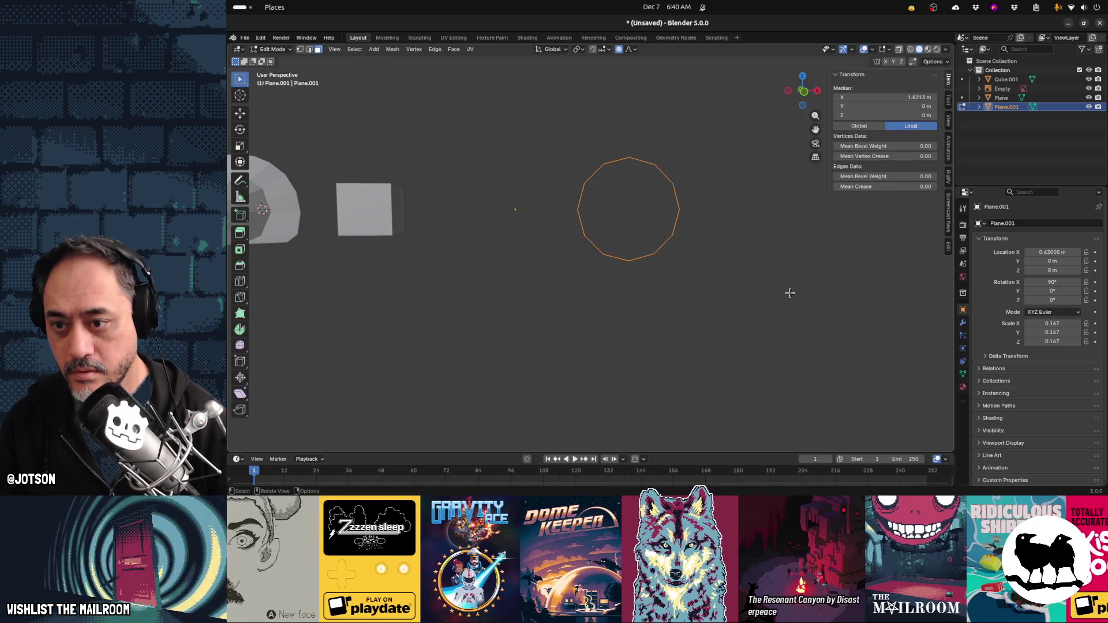
key("f")
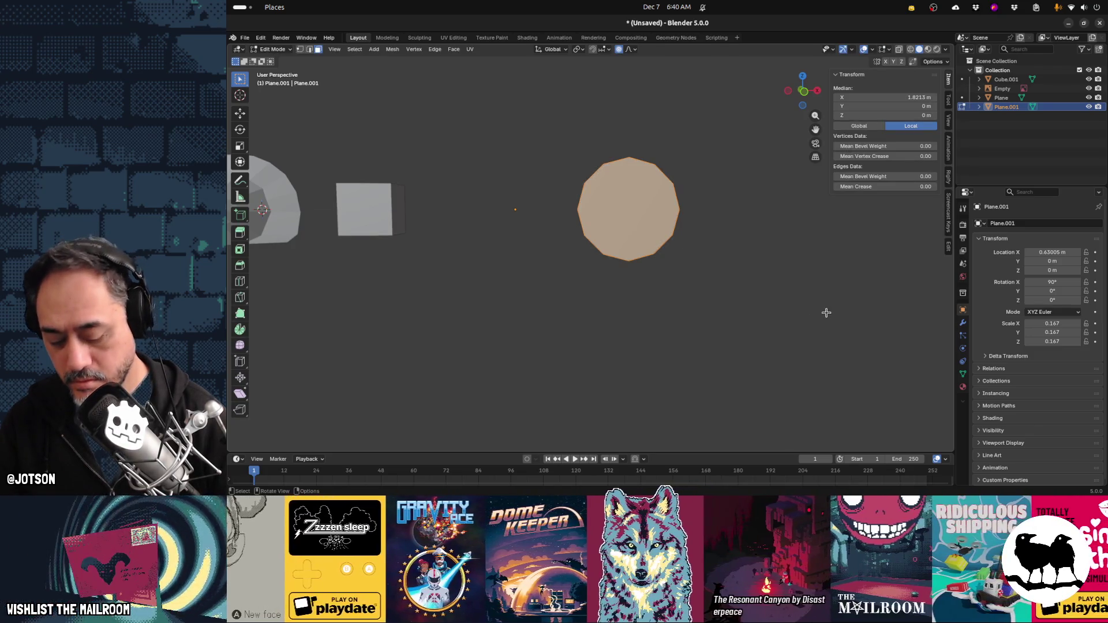
key("i")
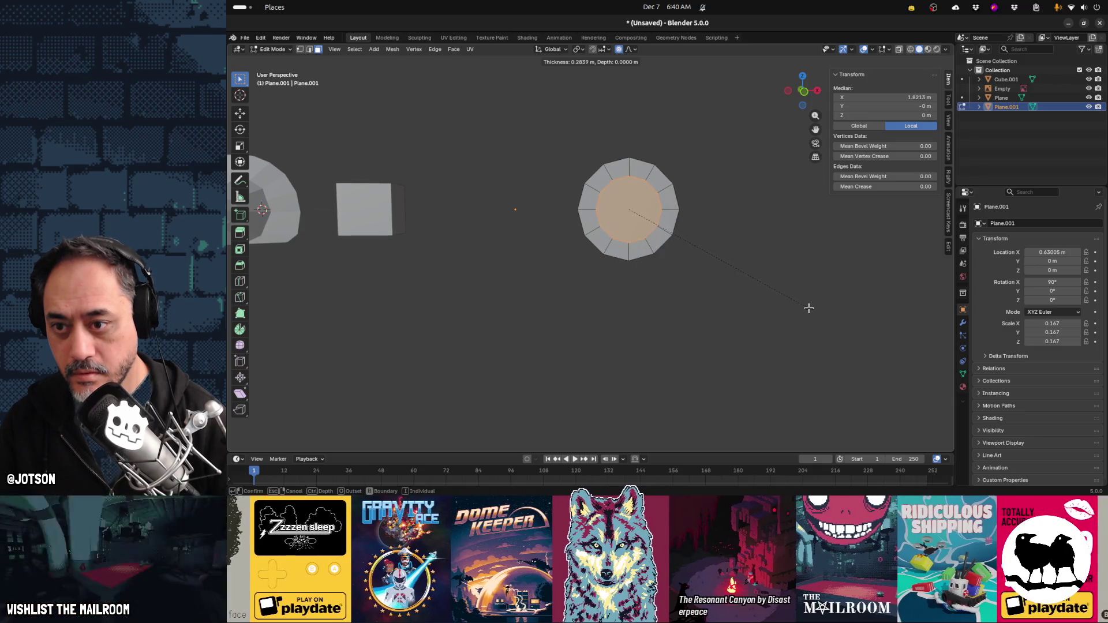
left_click(808, 308)
key("e")
right_click(799, 304)
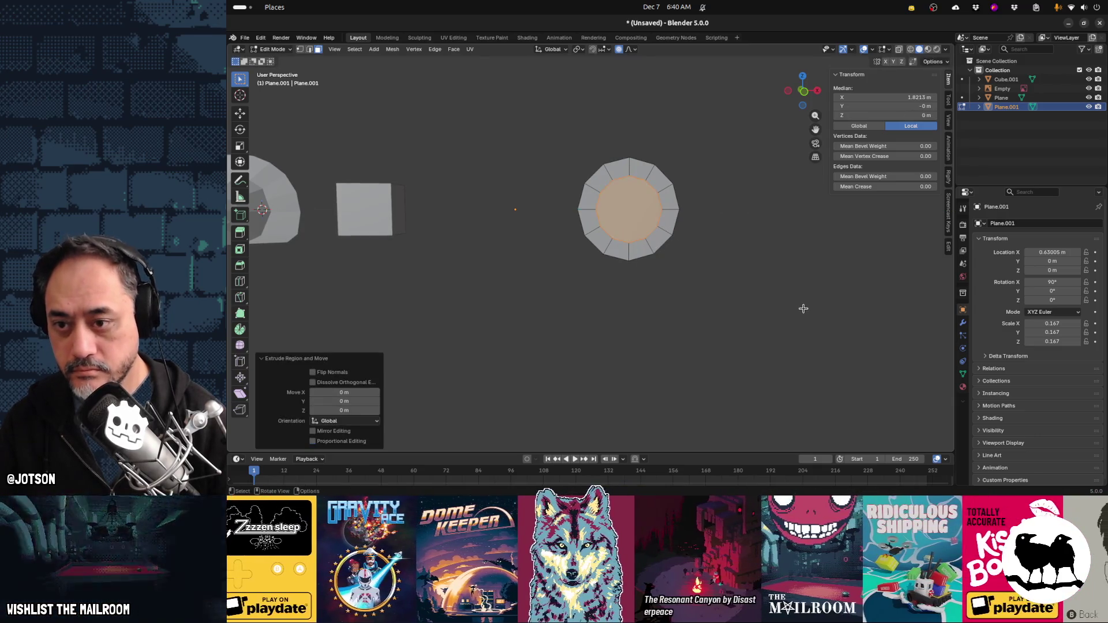
key("s")
right_click(788, 304)
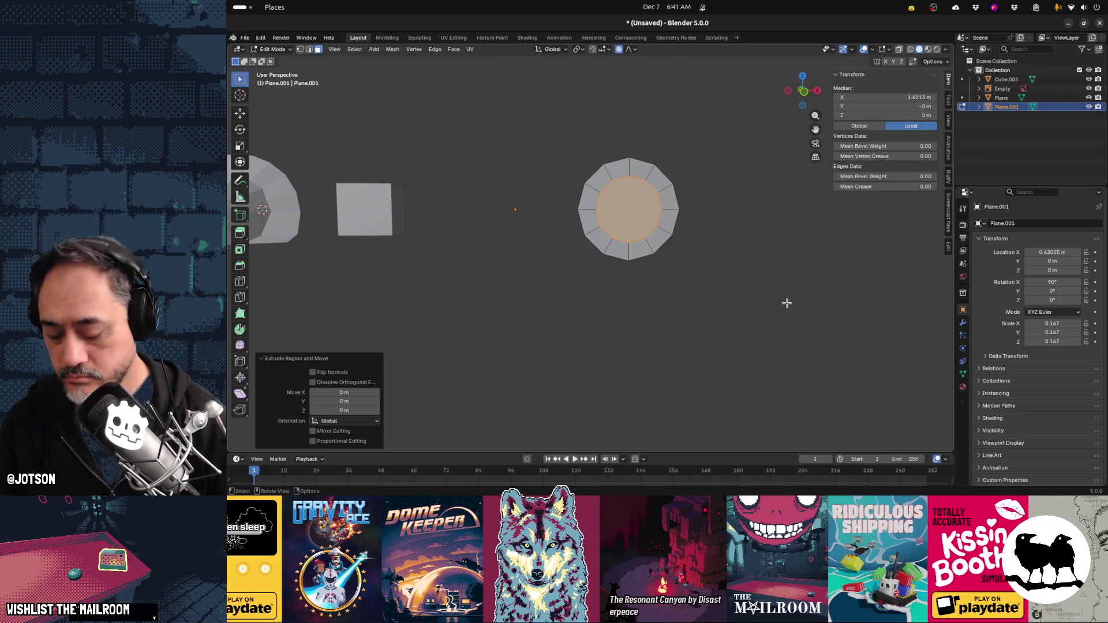
key("ctrl+z")
Inset the circle face into two concentric rings
key("i")
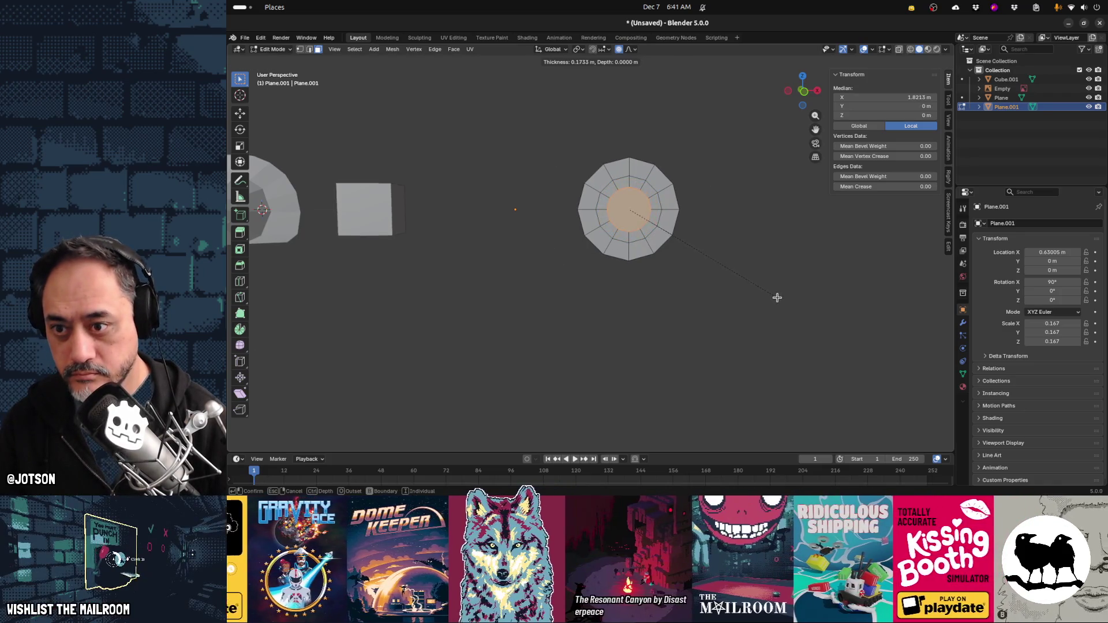
left_click(773, 295)
key("i")
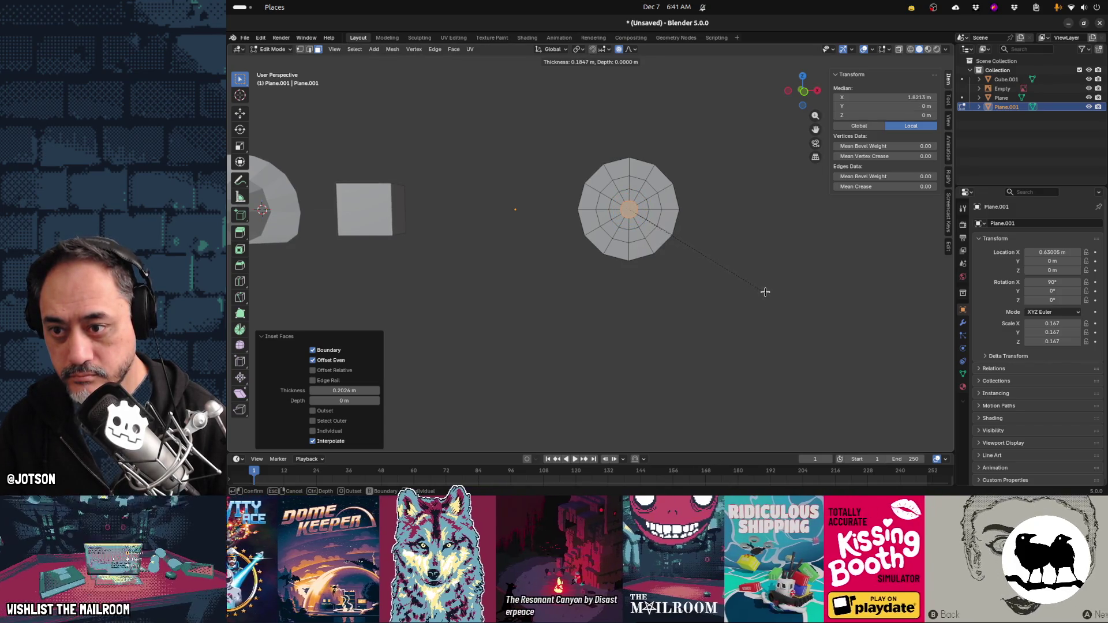
left_click(764, 290)
Swirl the centre vertices -133° around Y with proportional falloff 0.239
key("r")
key("x")
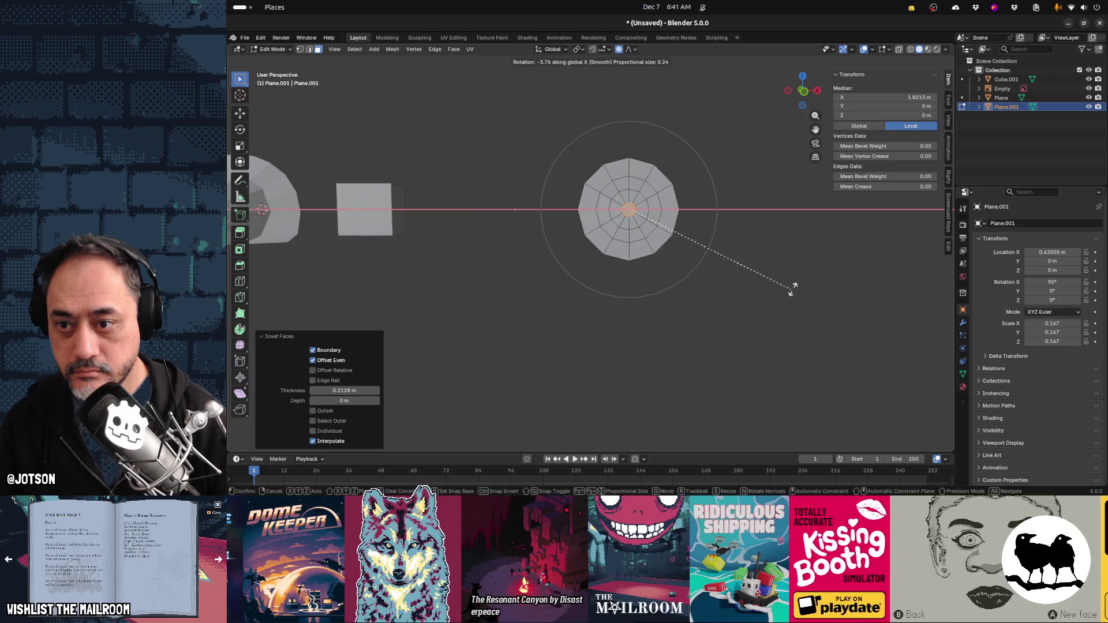
key("y")
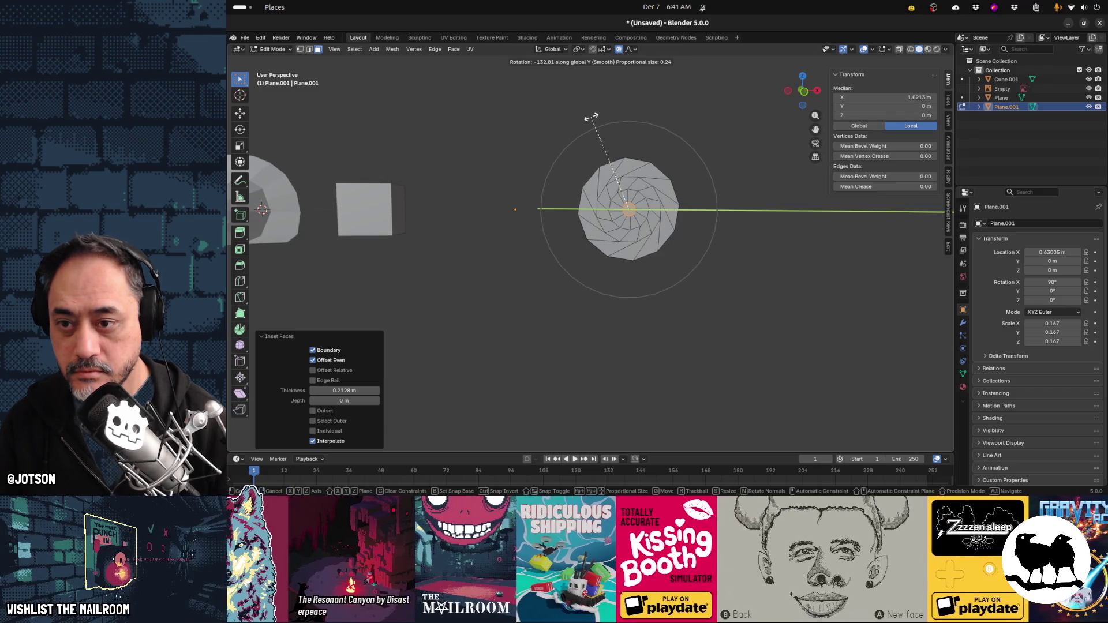
left_click(590, 117)
middle_click_drag(681, 237, 717, 248)
Push the disc centre -0.11 m along Y, bulging it into a 0.083 m-deep dome
key("g")
key("y")
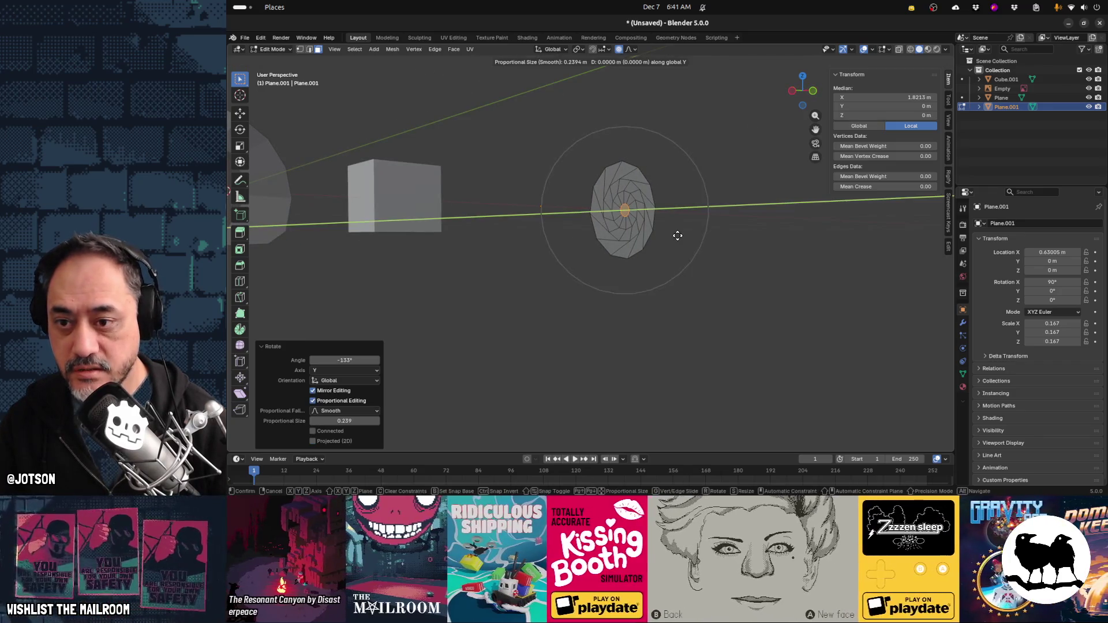
scroll(691, 240, "up", 1)
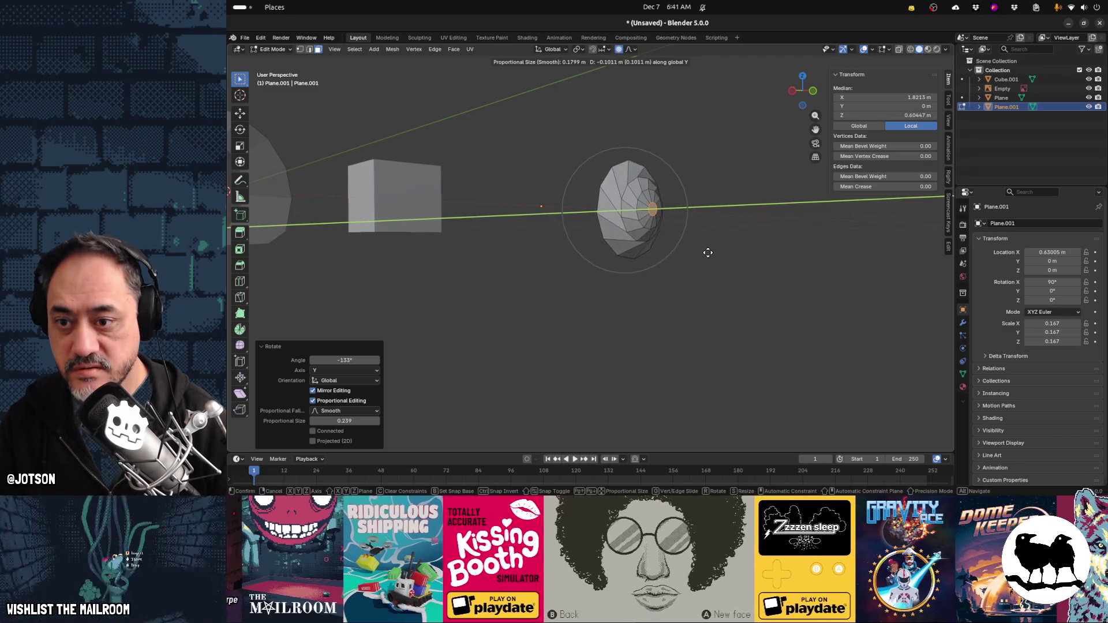
left_click(709, 253)
mouse_move(709, 253)
middle_mouse_down()
mouse_move(713, 234)
mouse_move(558, 249)
mouse_move(543, 231)
mouse_move(620, 238)
middle_mouse_up()
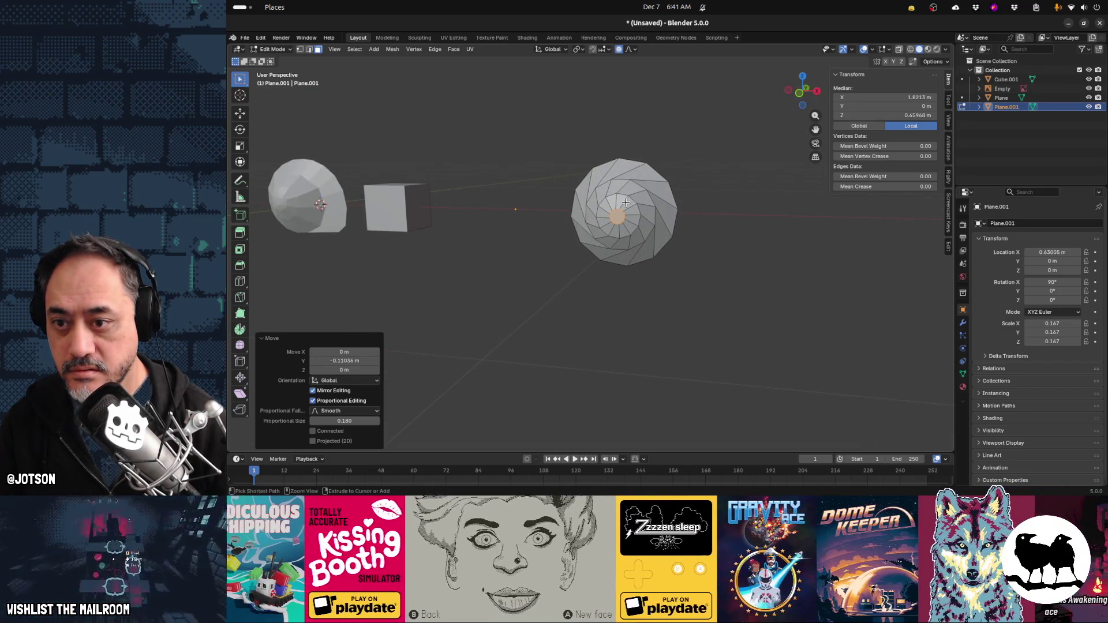
Inspect the dome from new angles and deselect all of the mesh
middle_click_drag(690, 216, 609, 210)
key("g")
key("x")
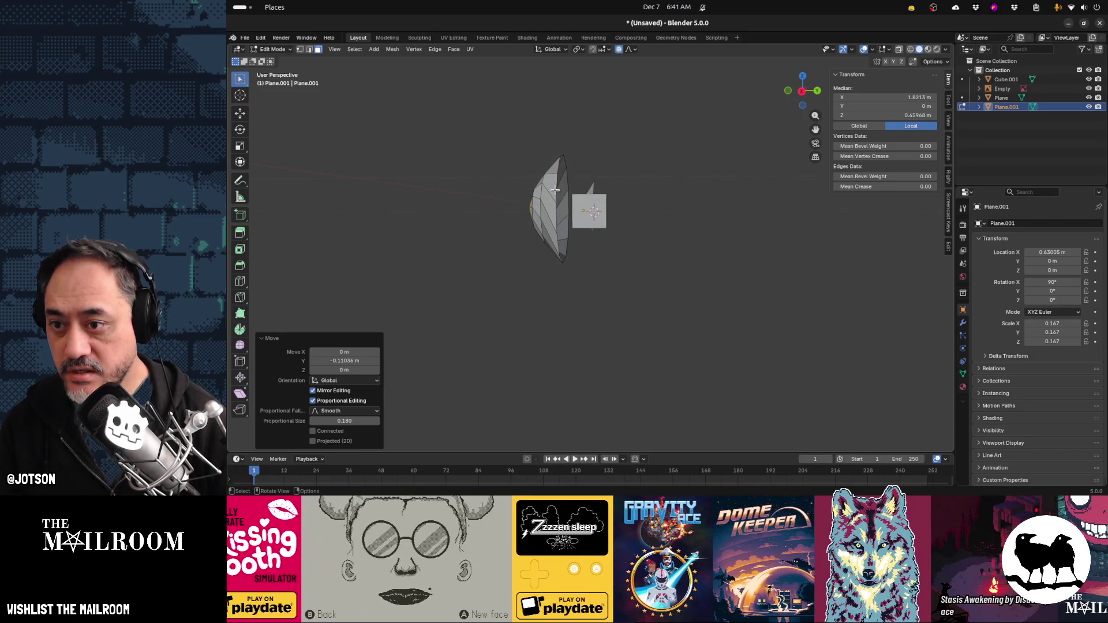
key("alt+a")
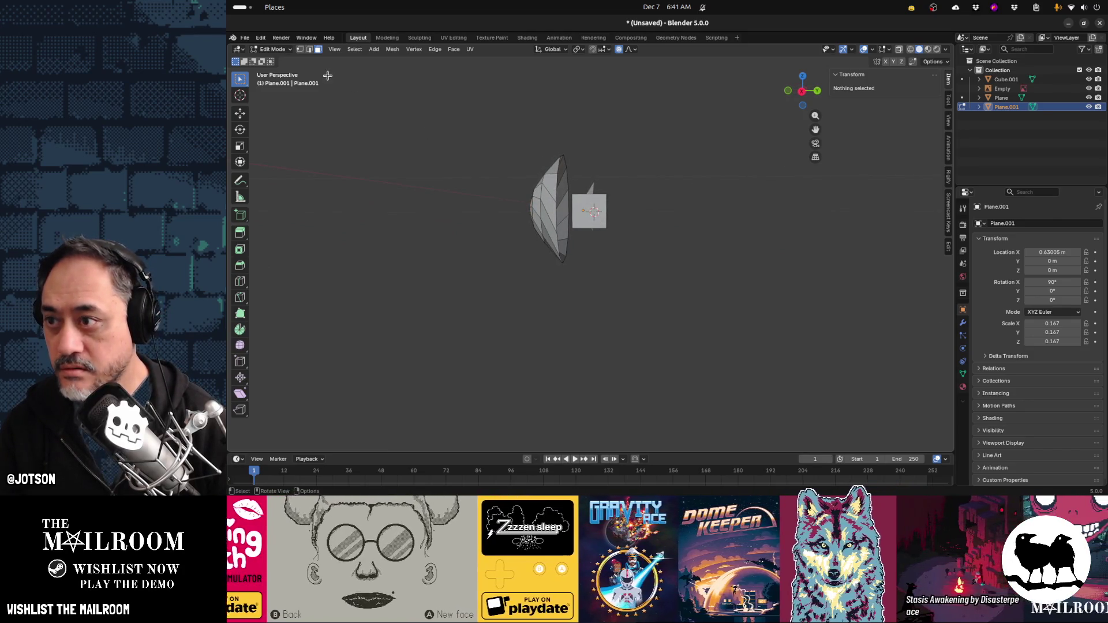
mouse_move(551, 179)
middle_mouse_down()
mouse_move(577, 211)
mouse_move(605, 213)
middle_mouse_up()
Add a Mirror modifier to Plane.001 in Object Mode
key("Tab")
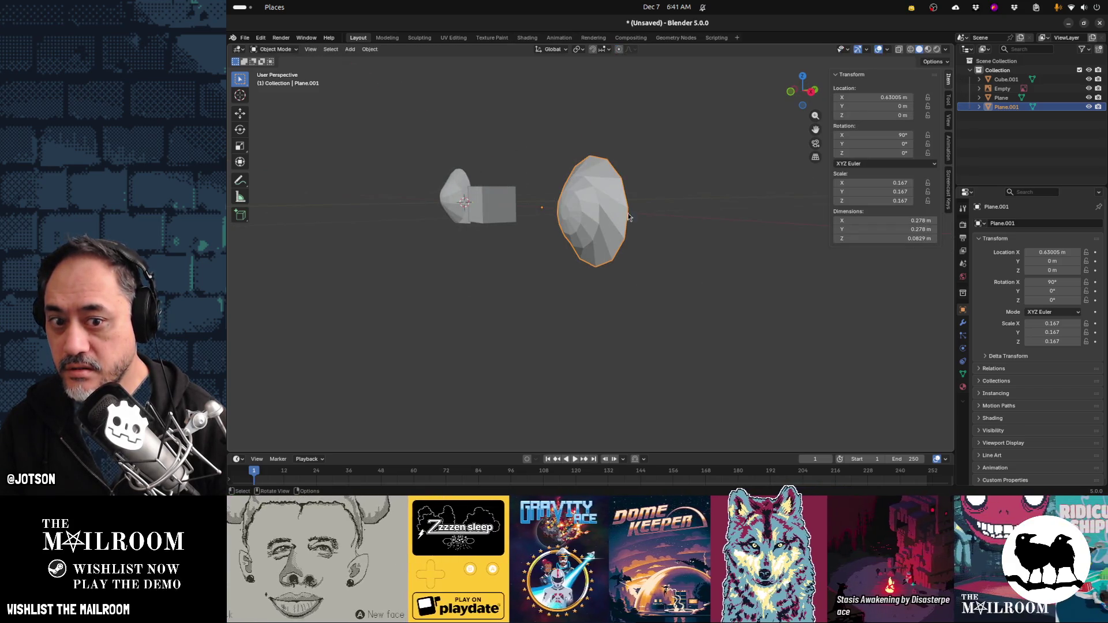
left_click(963, 325)
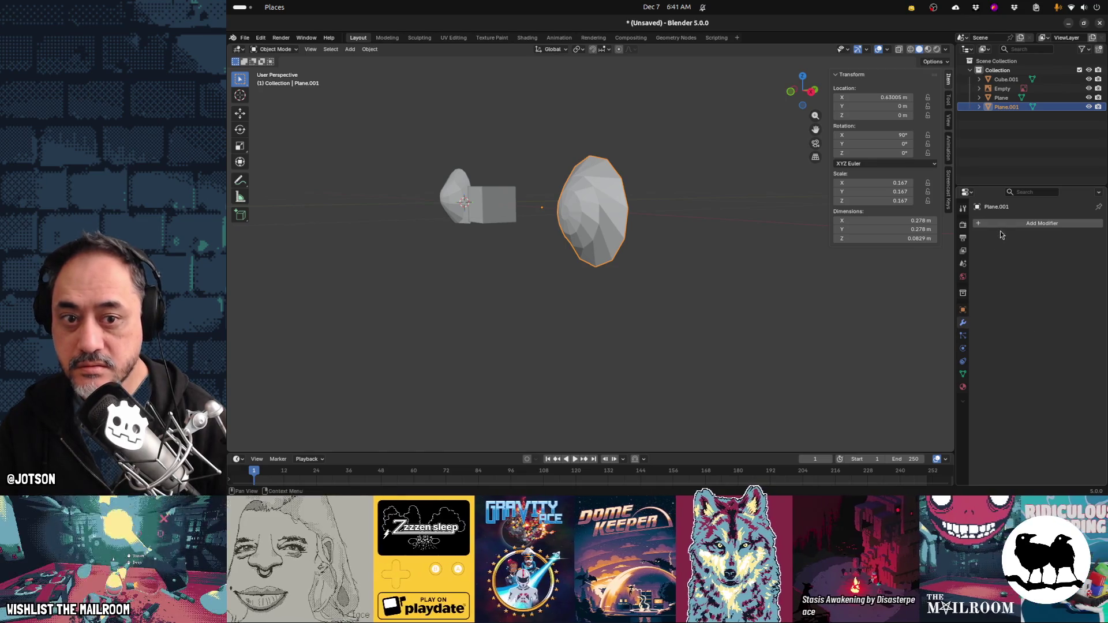
left_click(1002, 224)
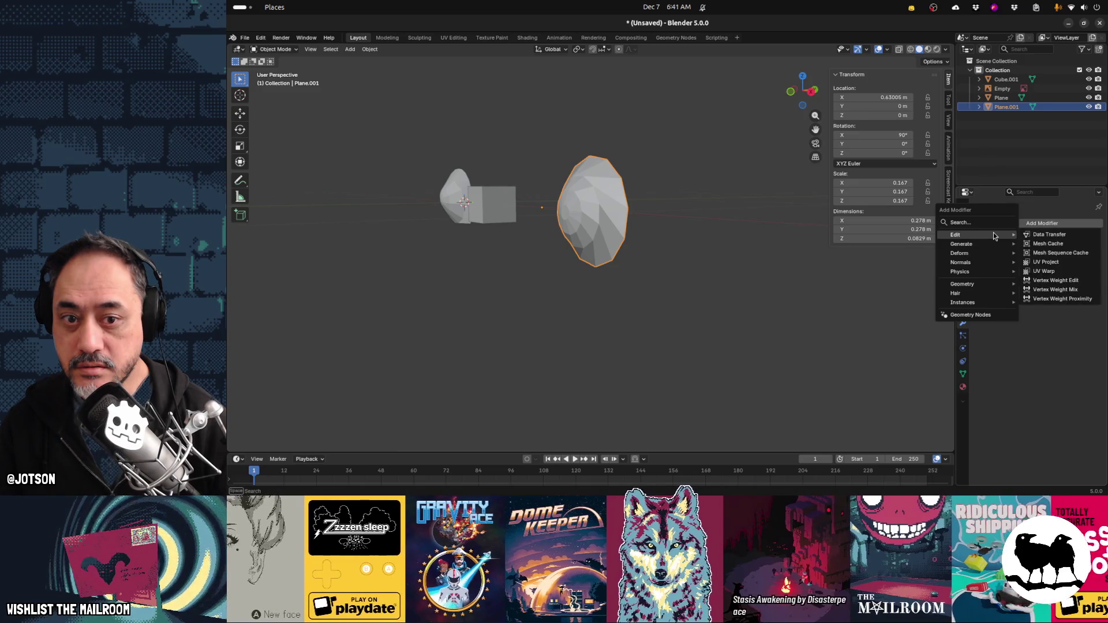
left_click(987, 223)
type("mirror")
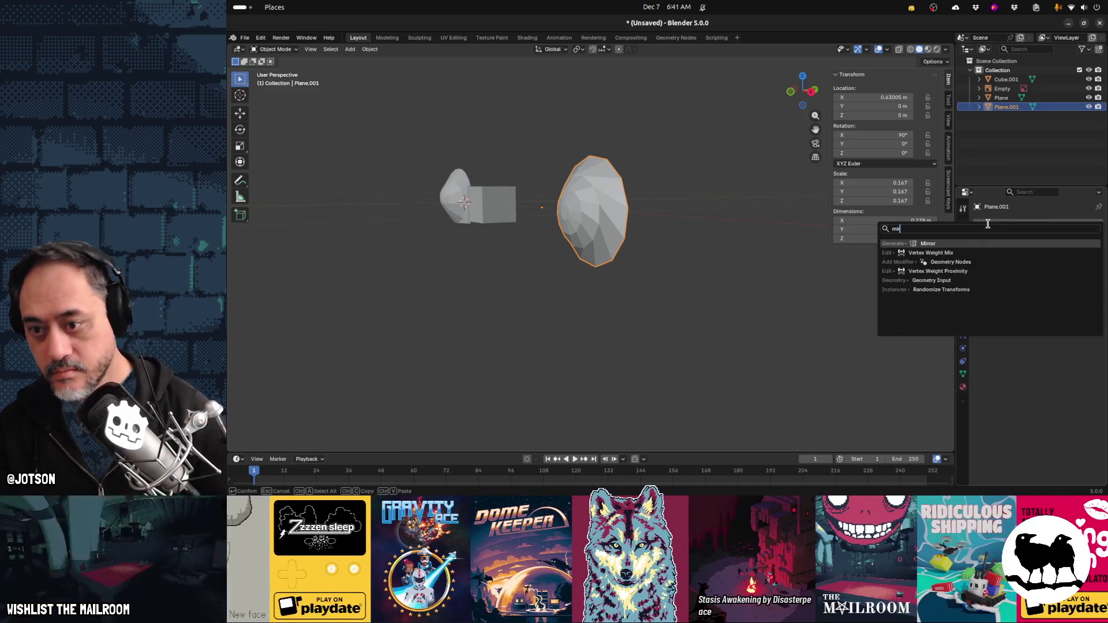
key("Return")
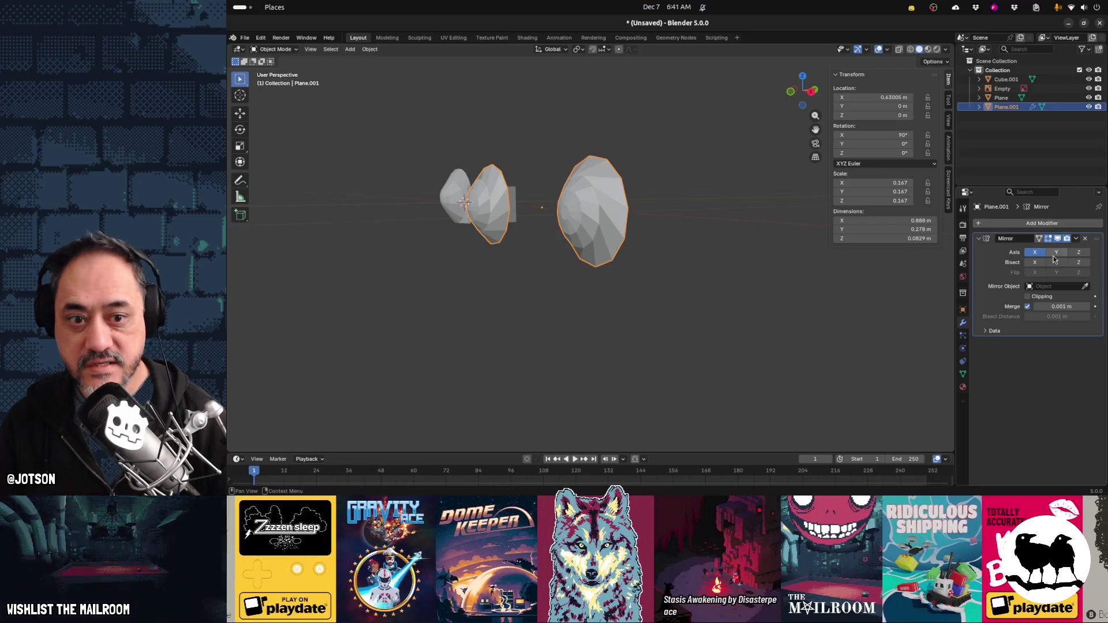
Restrict the Mirror modifier to the Y axis and begin choosing a mirror object
left_click(1034, 255)
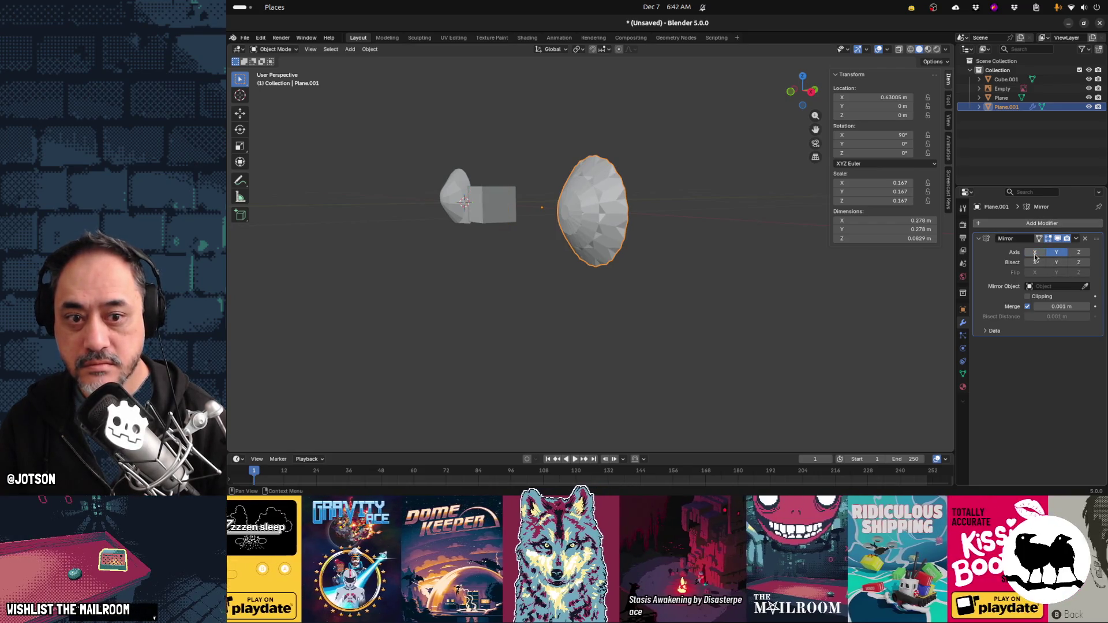
mouse_move(893, 288)
middle_mouse_down()
mouse_move(861, 300)
mouse_move(677, 285)
mouse_move(698, 298)
middle_mouse_up()
key("Tab")
key("Tab")
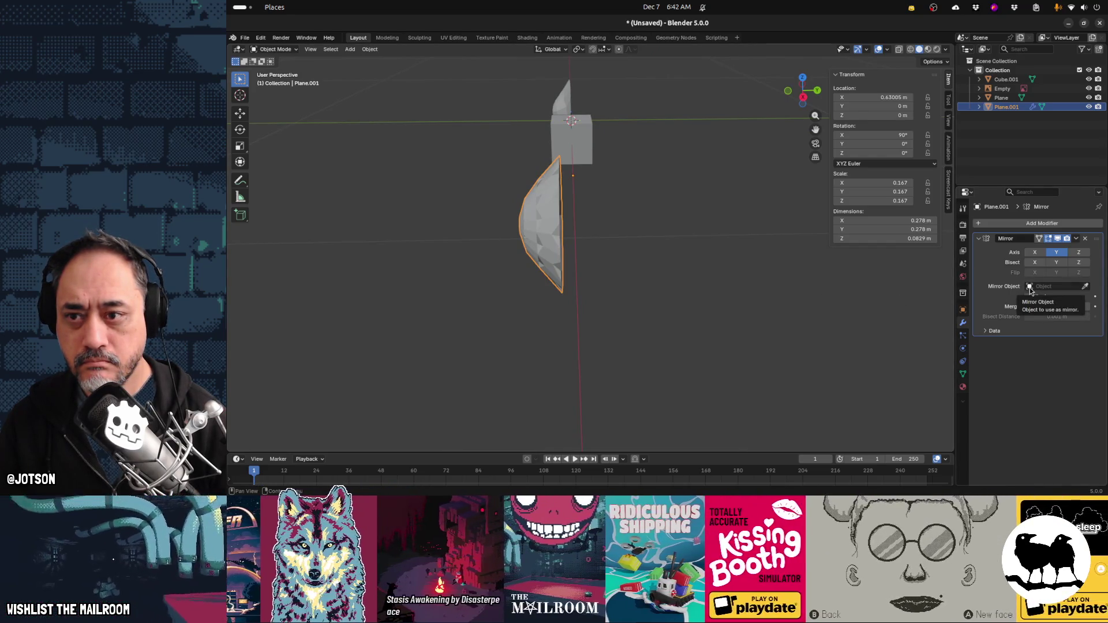
left_click(1086, 287)
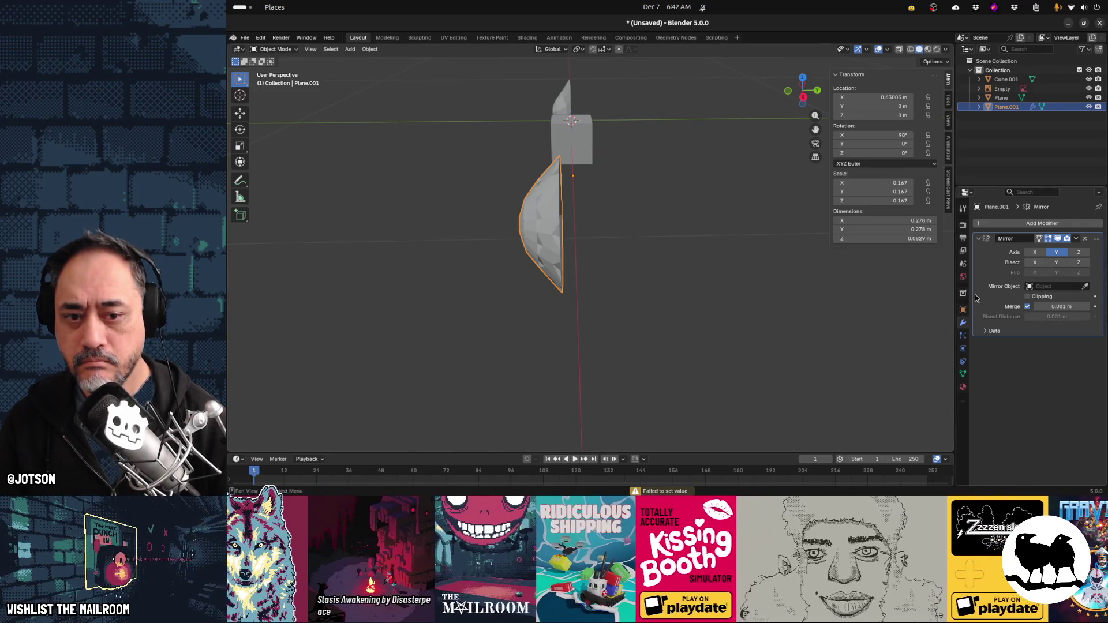
Set the Mirror modifier to axis Y with Cube.001 as mirror object and clipping on
left_click(1035, 254)
mouse_move(611, 276)
middle_mouse_down()
mouse_move(696, 271)
mouse_move(577, 271)
mouse_move(559, 259)
mouse_move(692, 265)
middle_mouse_up()
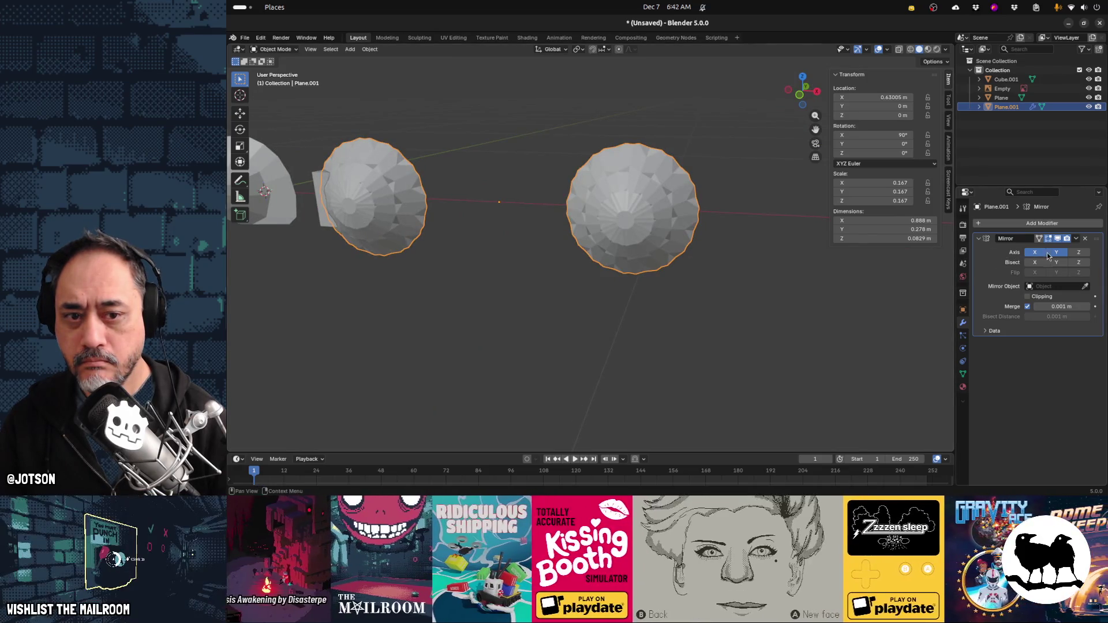
left_click(1056, 252)
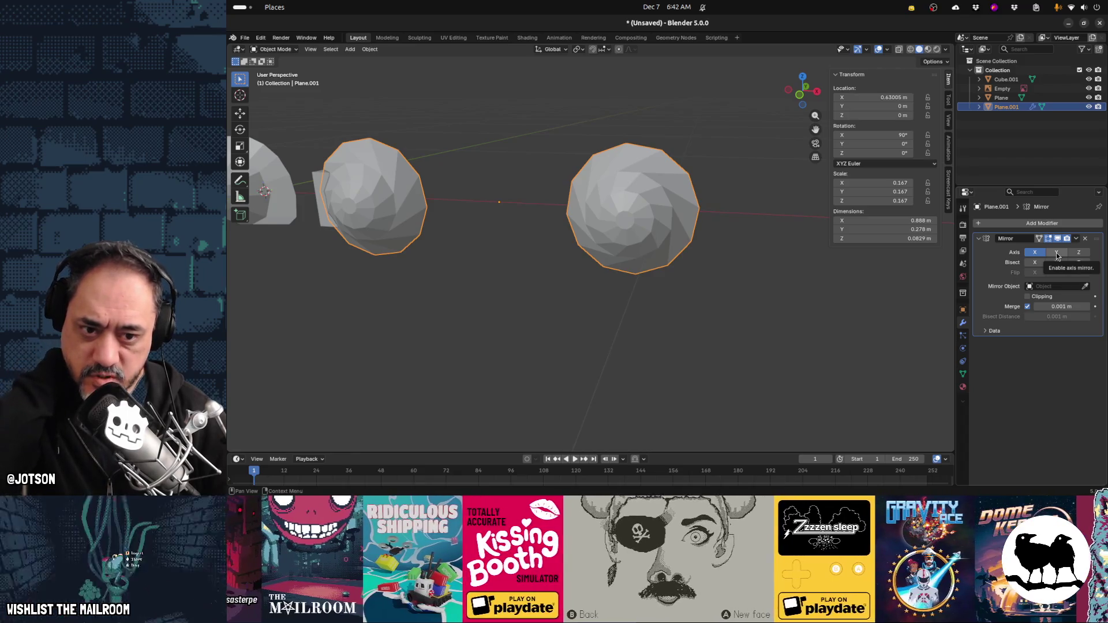
left_click(1027, 306)
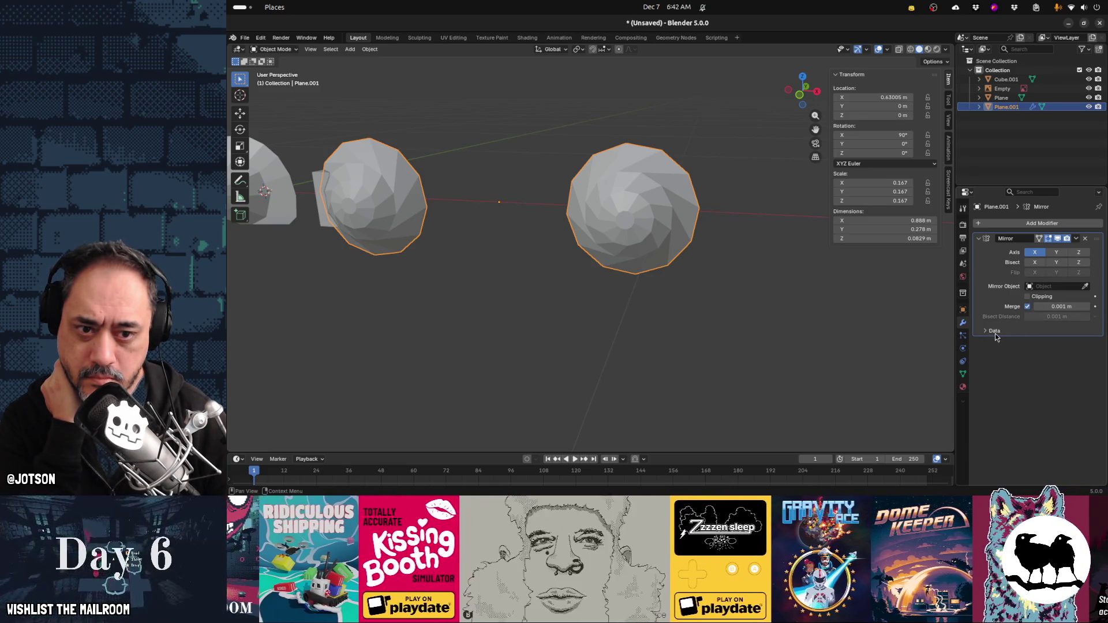
left_click(1085, 287)
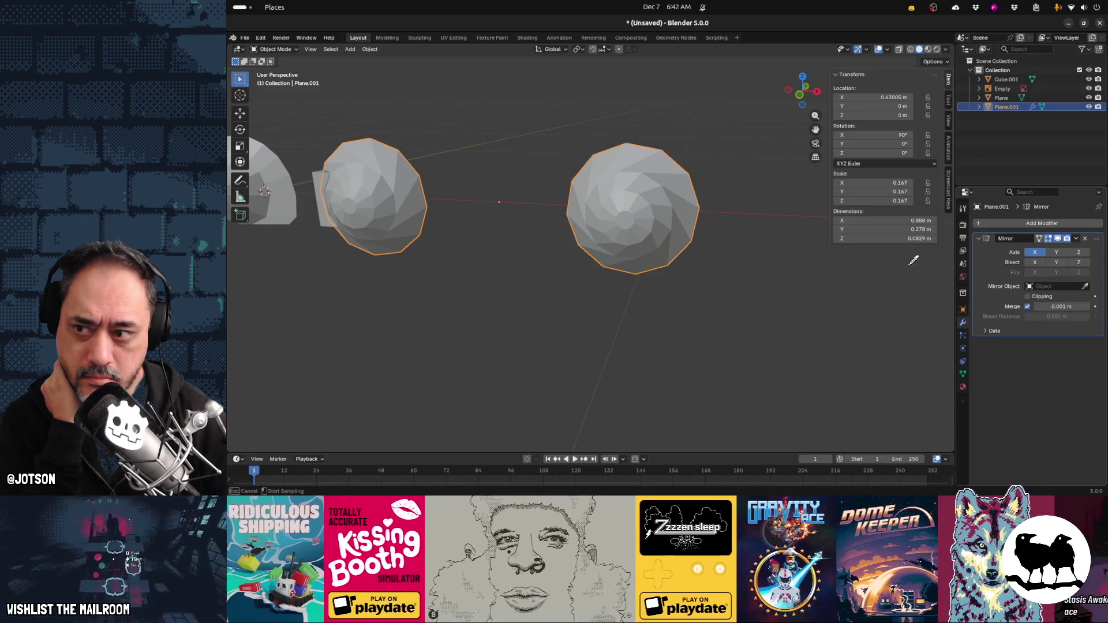
left_click(330, 216)
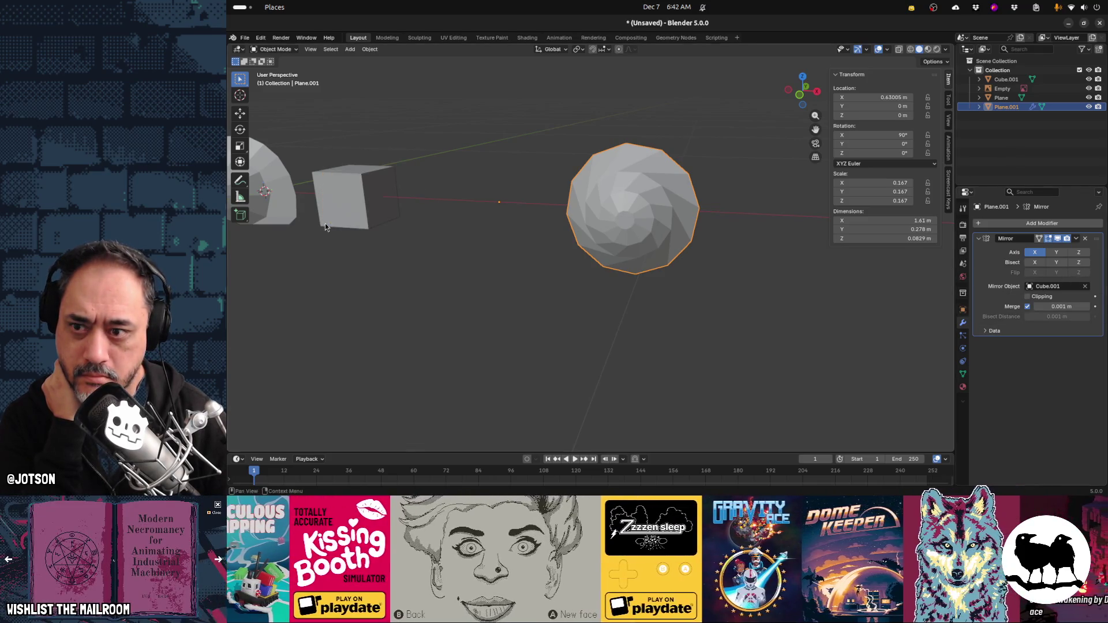
left_click(1035, 252)
left_click(1056, 252)
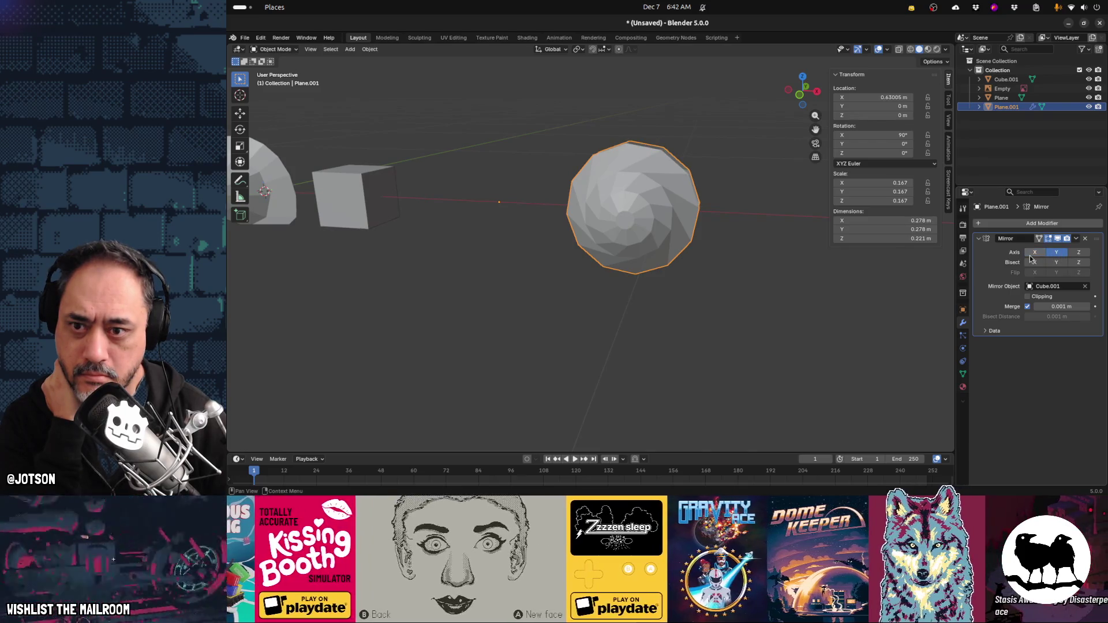
mouse_move(882, 324)
middle_mouse_down()
mouse_move(754, 332)
mouse_move(772, 325)
mouse_move(614, 284)
middle_mouse_up()
In Edit Mode, slide the inner seam edge loop along Y with proportional editing so the halves meet
key("Tab")
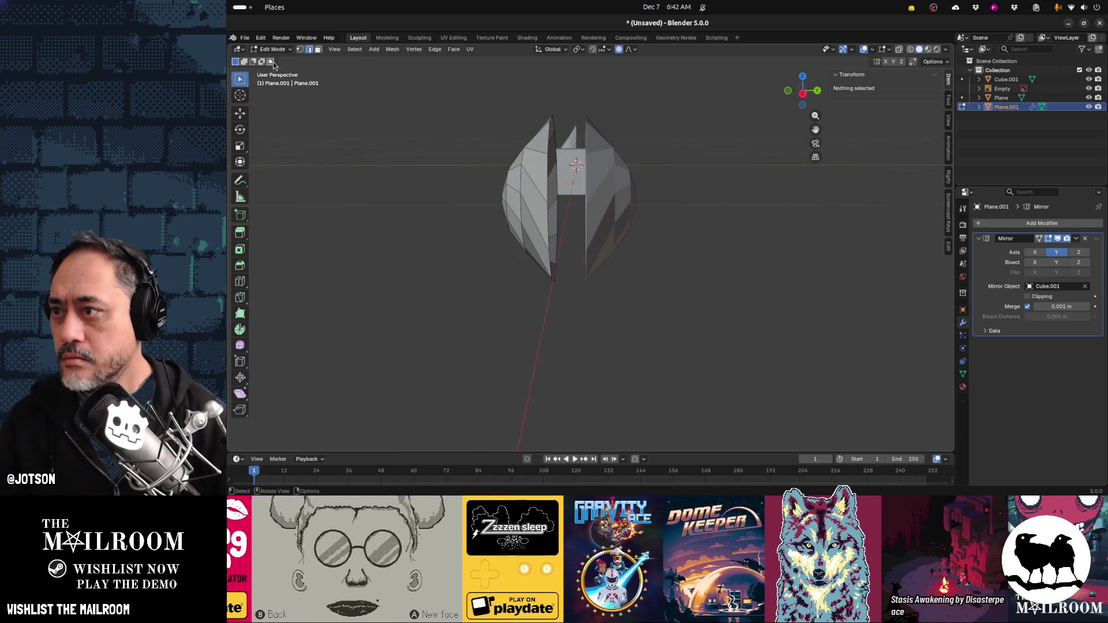
left_click(548, 178, "alt")
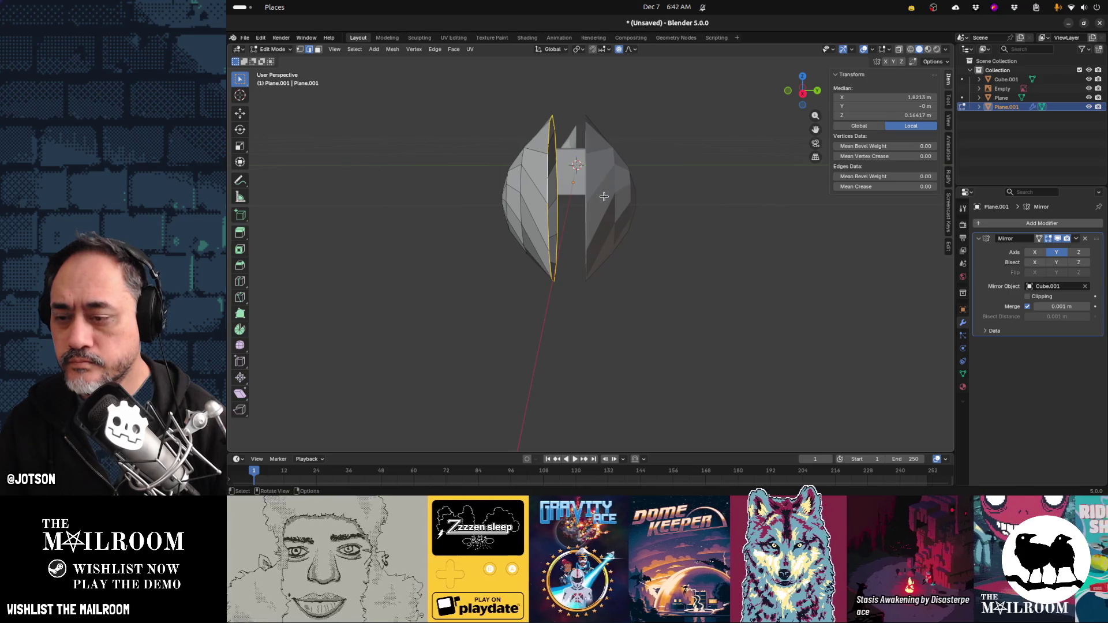
key("g")
key("y")
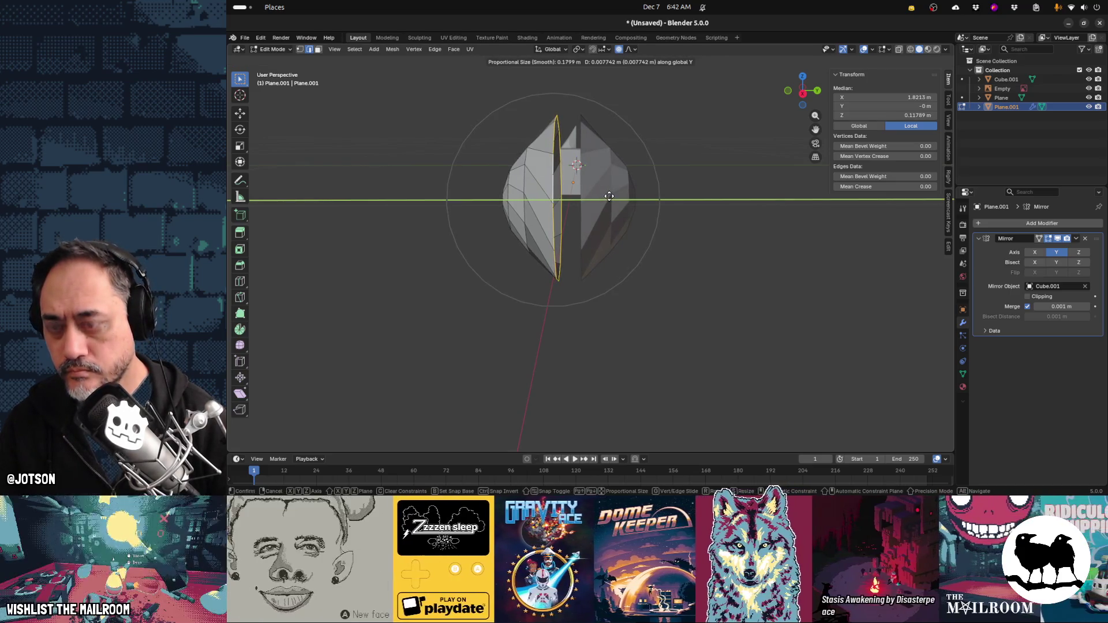
scroll(611, 196, "up", 4)
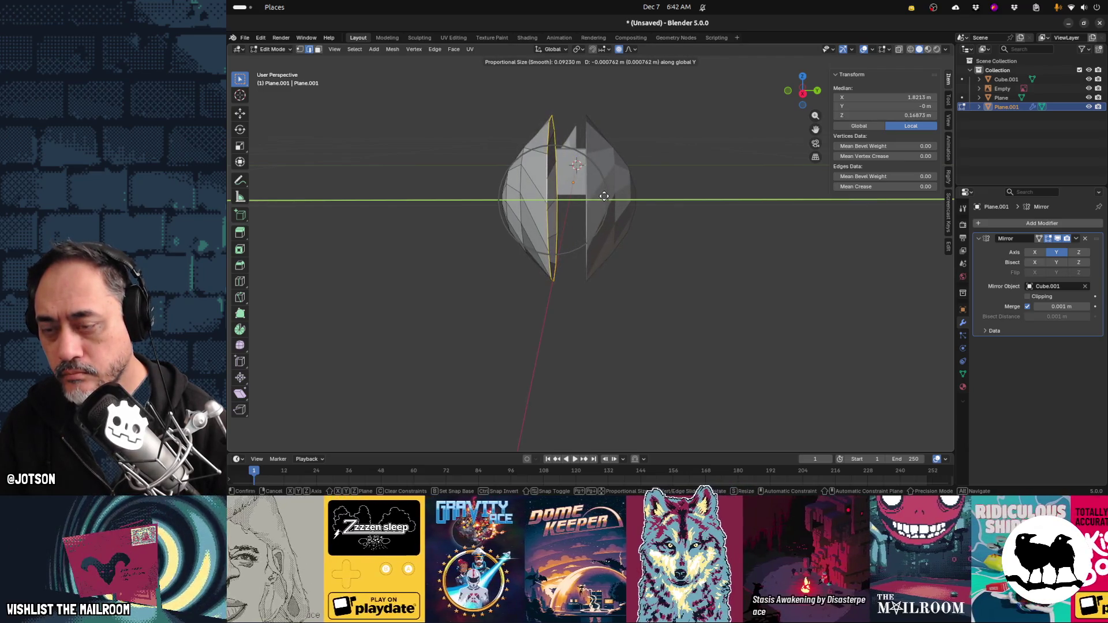
left_click(604, 196)
key("g")
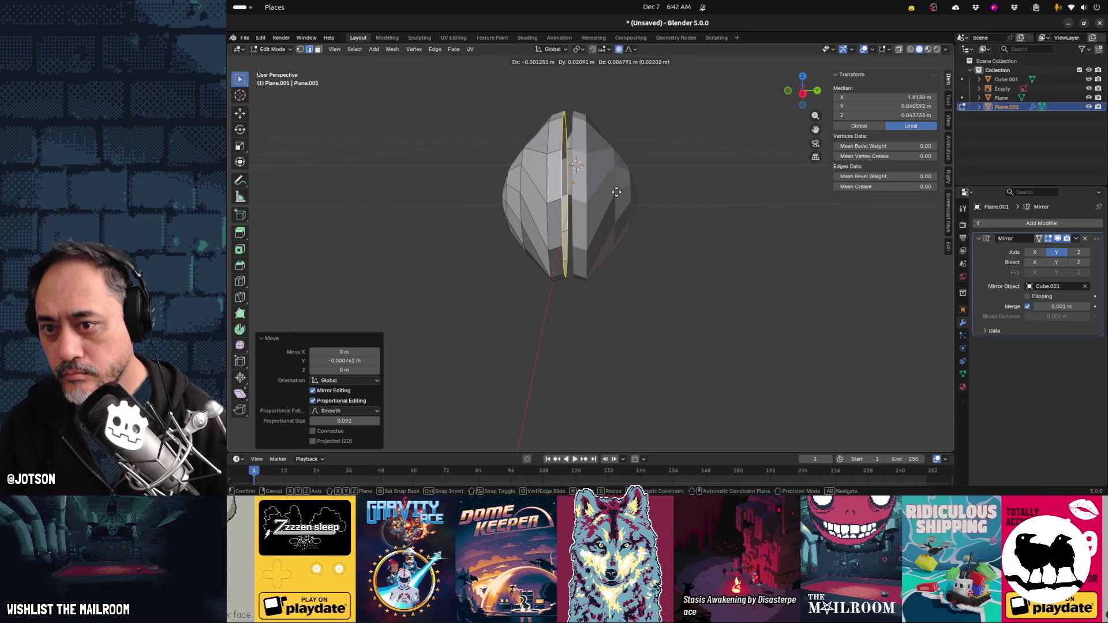
key("y")
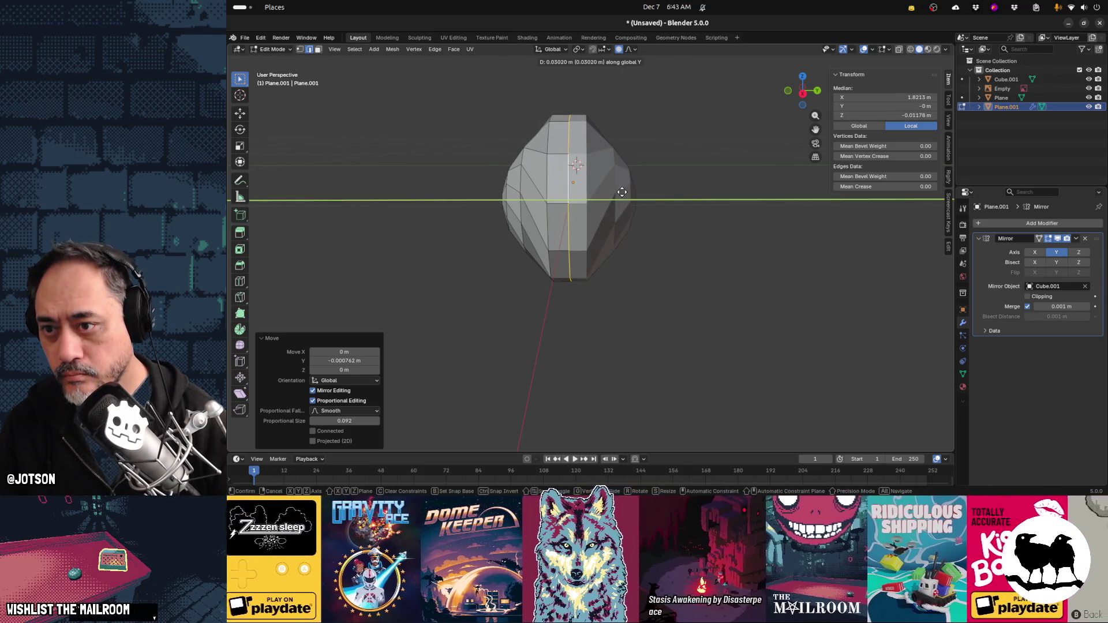
left_click(622, 192)
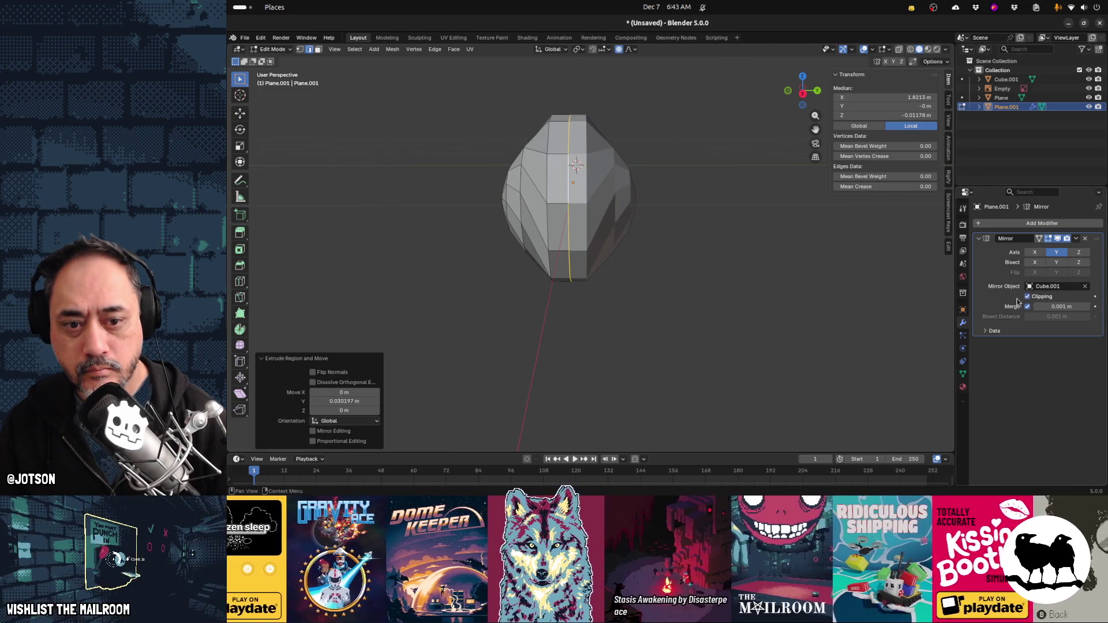
Shift the seam loop along Y again and scale it with soft falloff to round the shell
key("g")
key("y")
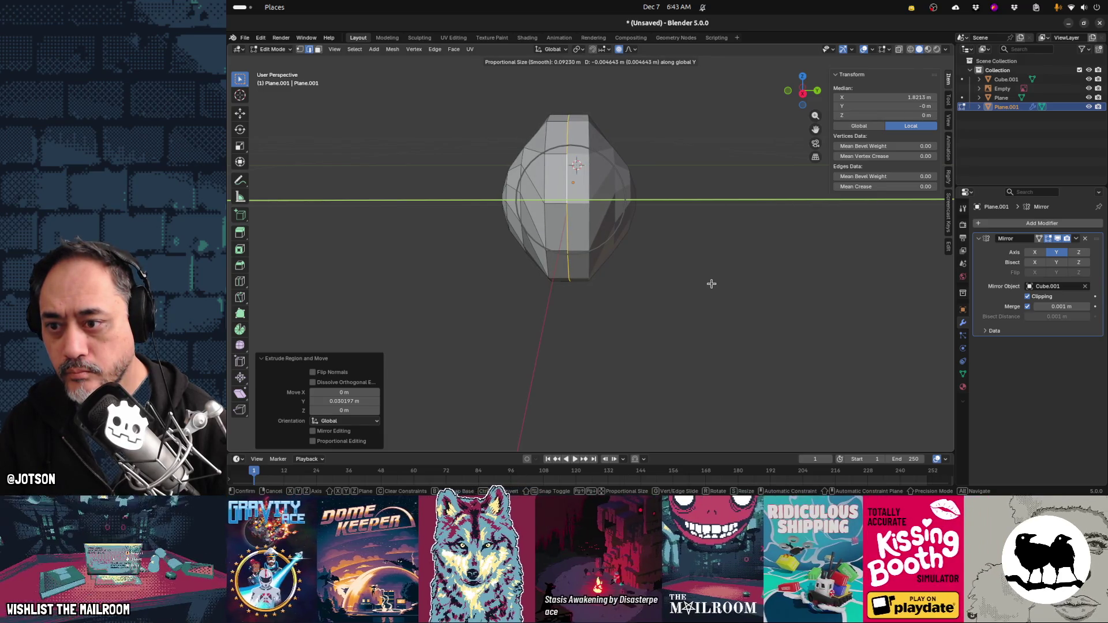
left_click(711, 283)
key("s")
scroll(715, 287, "up", 4)
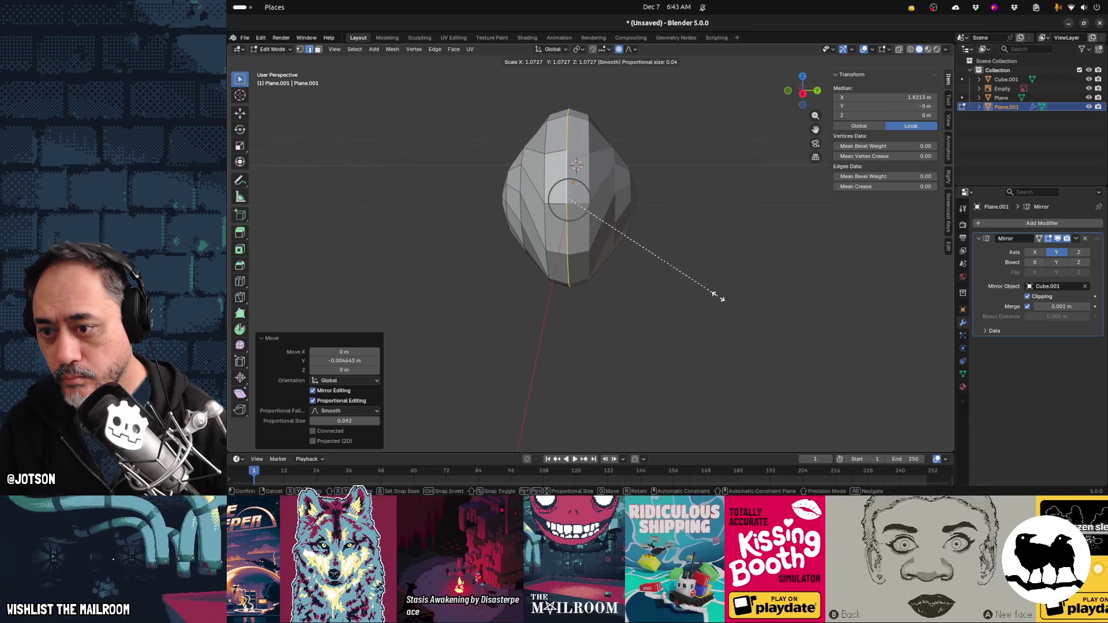
left_click(718, 296)
key("Tab")
mouse_move(669, 312)
middle_mouse_down()
mouse_move(634, 300)
mouse_move(775, 303)
mouse_move(645, 299)
middle_mouse_up()
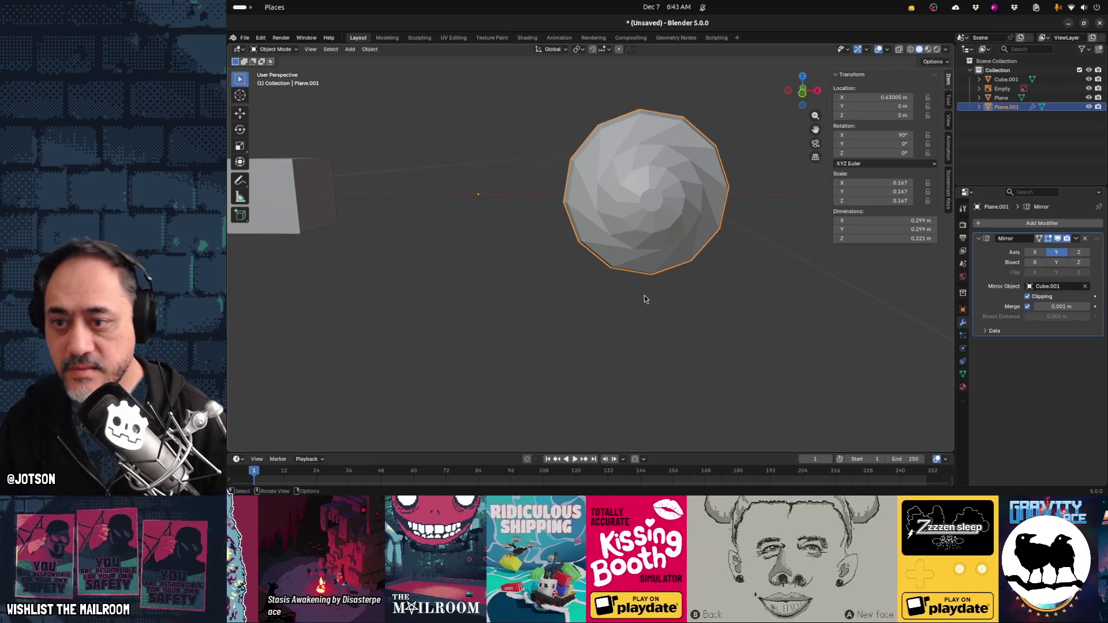
key("alt+Tab")
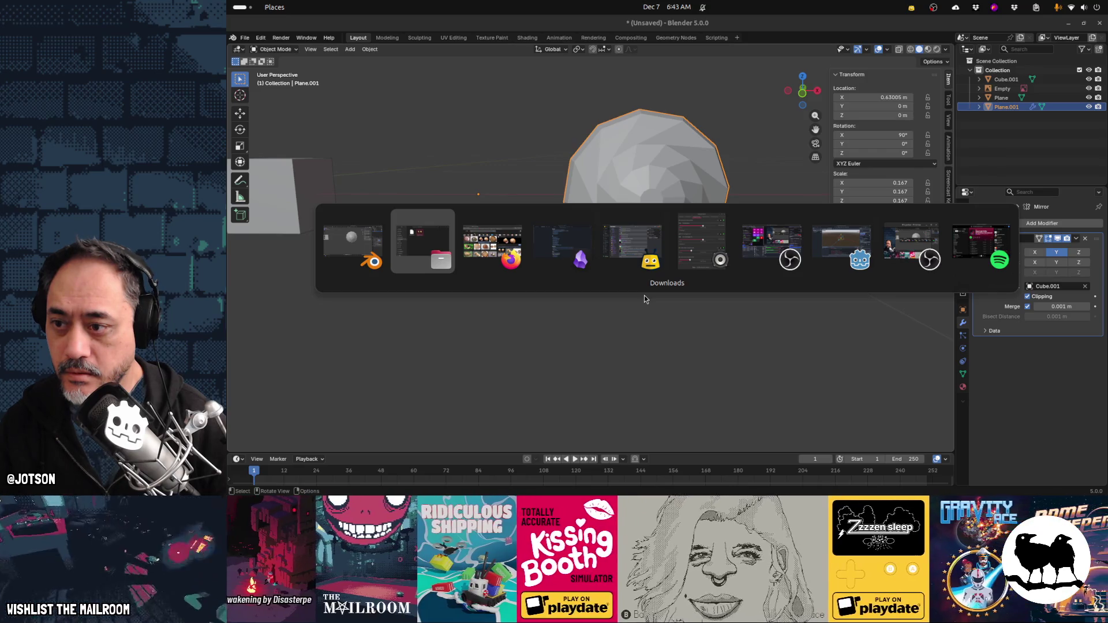
key("alt+Tab")
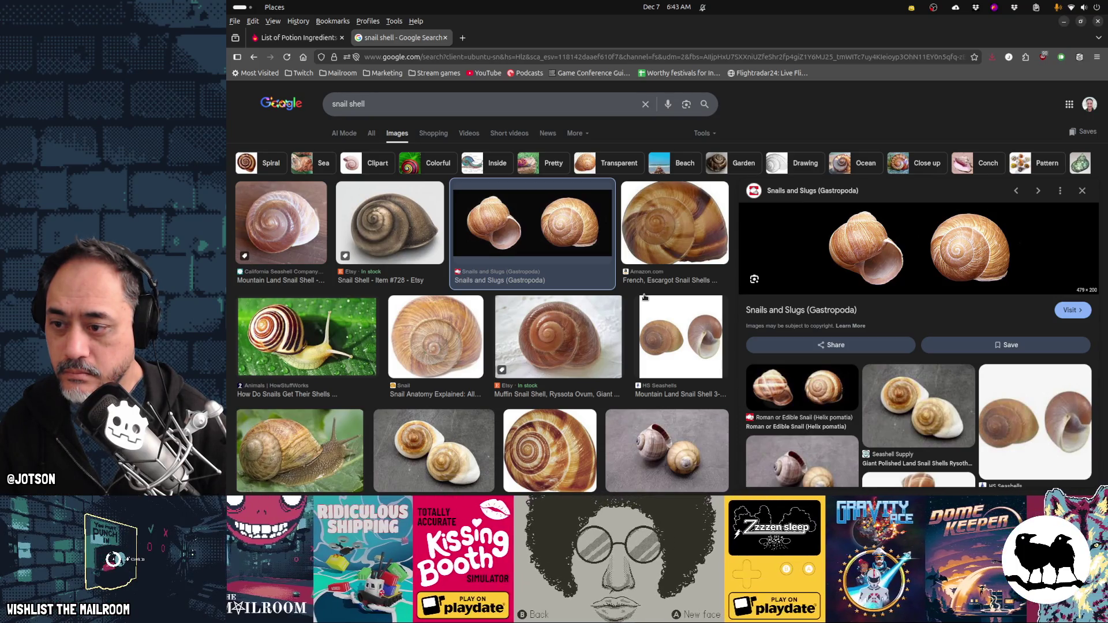
key("alt+Tab")
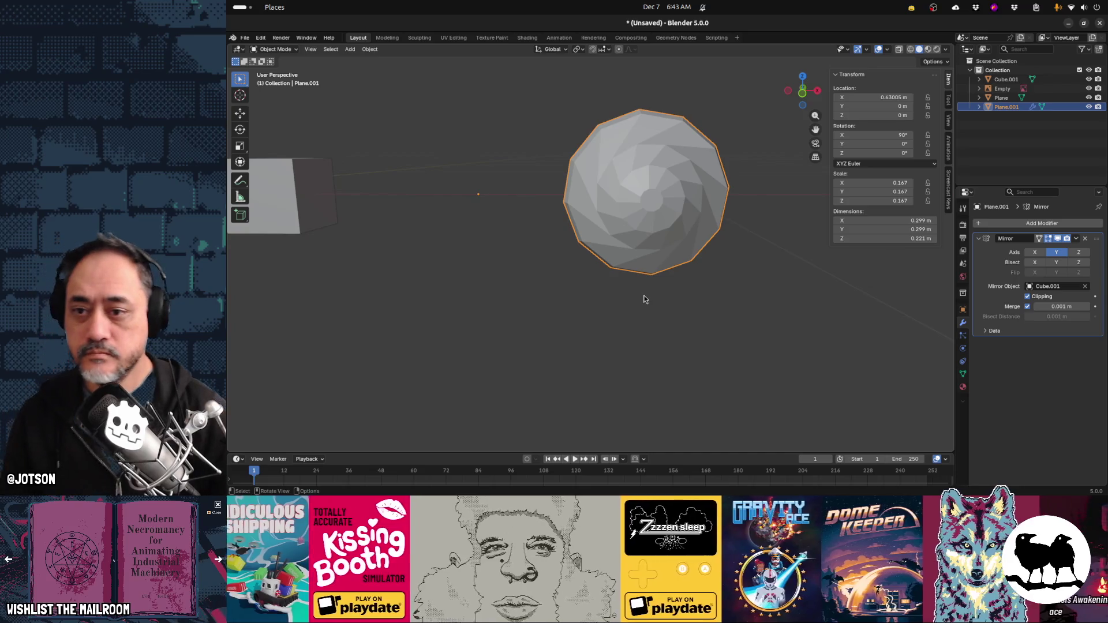
Twist the shell's centre face about 141.8° around Y with 0.15 proportional falloff
key("Tab")
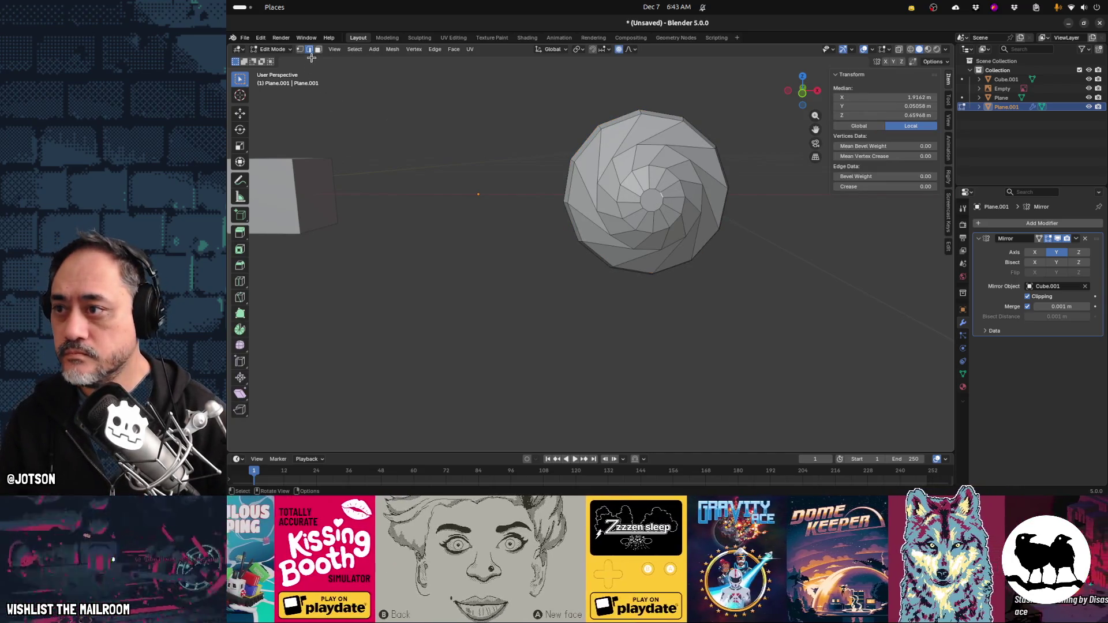
left_click(318, 50)
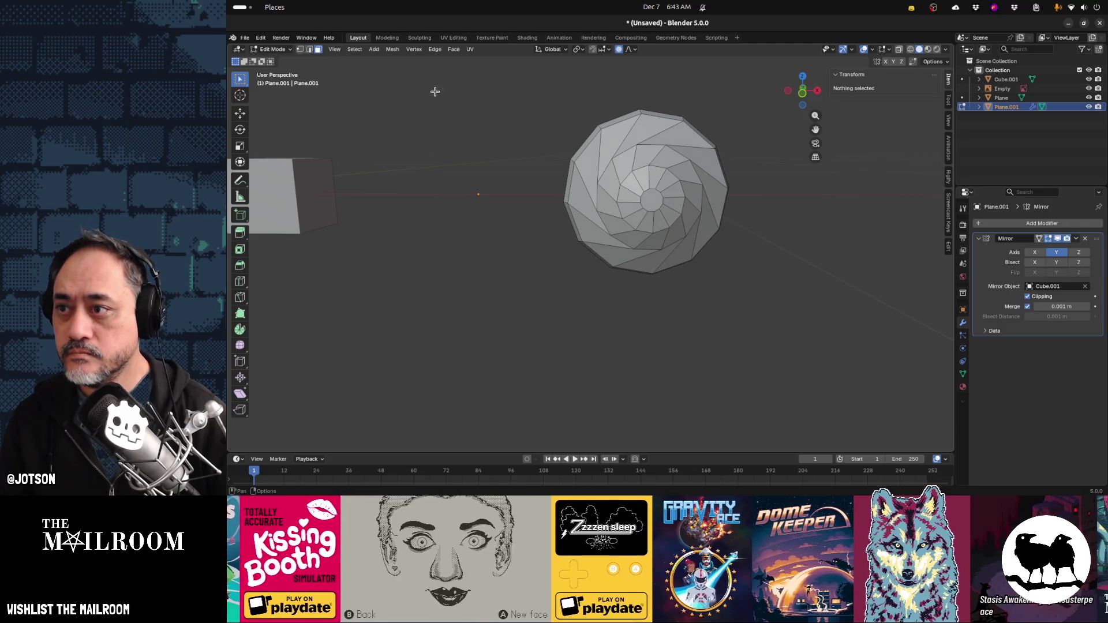
left_click(645, 197)
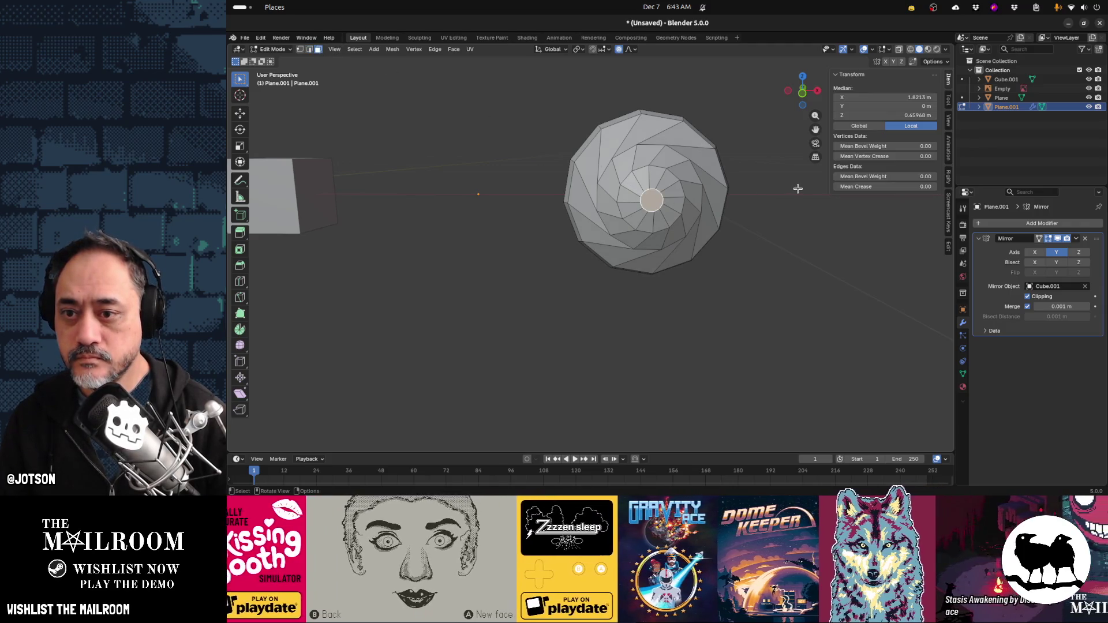
key("r")
key("y")
scroll(799, 188, "down", 11)
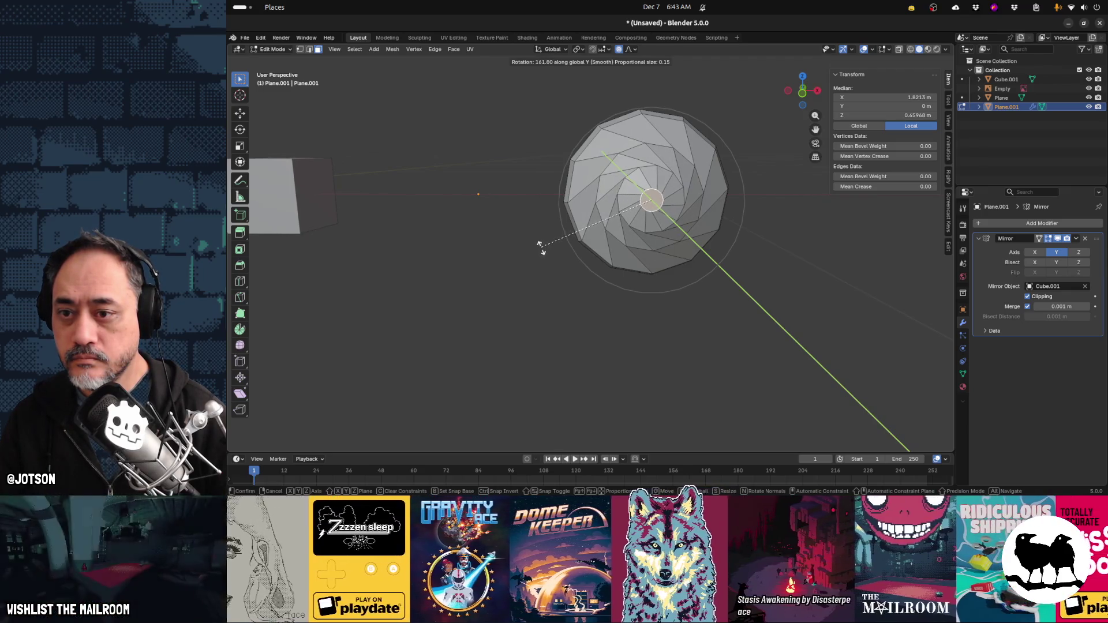
left_click(542, 242)
left_click(597, 306)
mouse_move(596, 306)
middle_mouse_down()
mouse_move(793, 304)
mouse_move(669, 312)
mouse_move(480, 292)
mouse_move(391, 299)
mouse_move(524, 300)
mouse_move(477, 285)
mouse_move(549, 287)
middle_mouse_up()
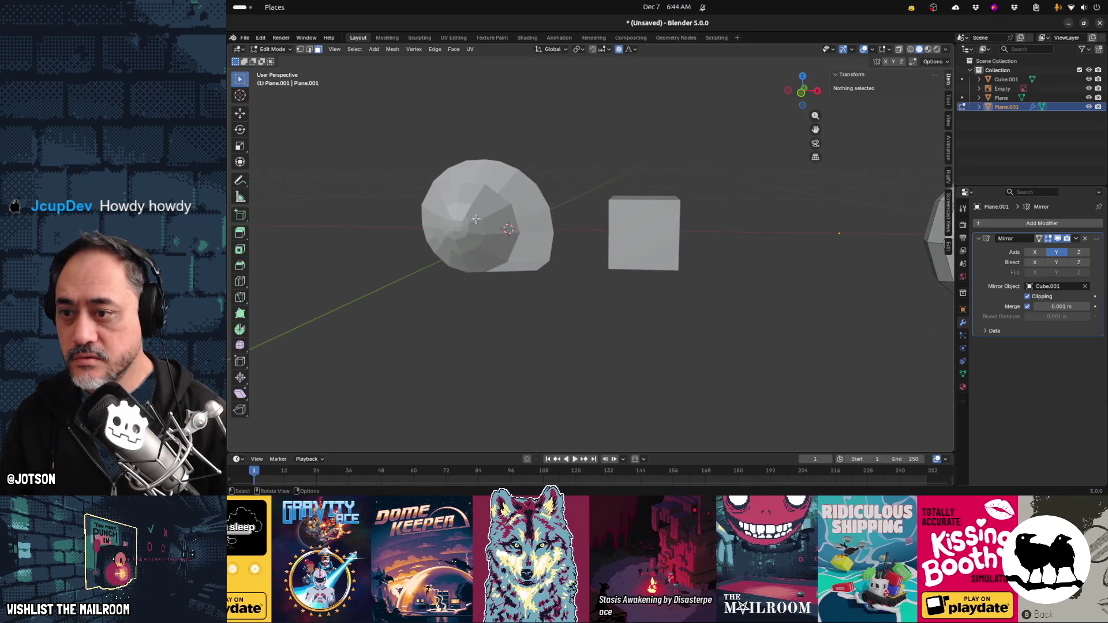
Delete the leftover sphere object
key("Tab")
left_click(485, 234)
key("x")
left_click(473, 231)
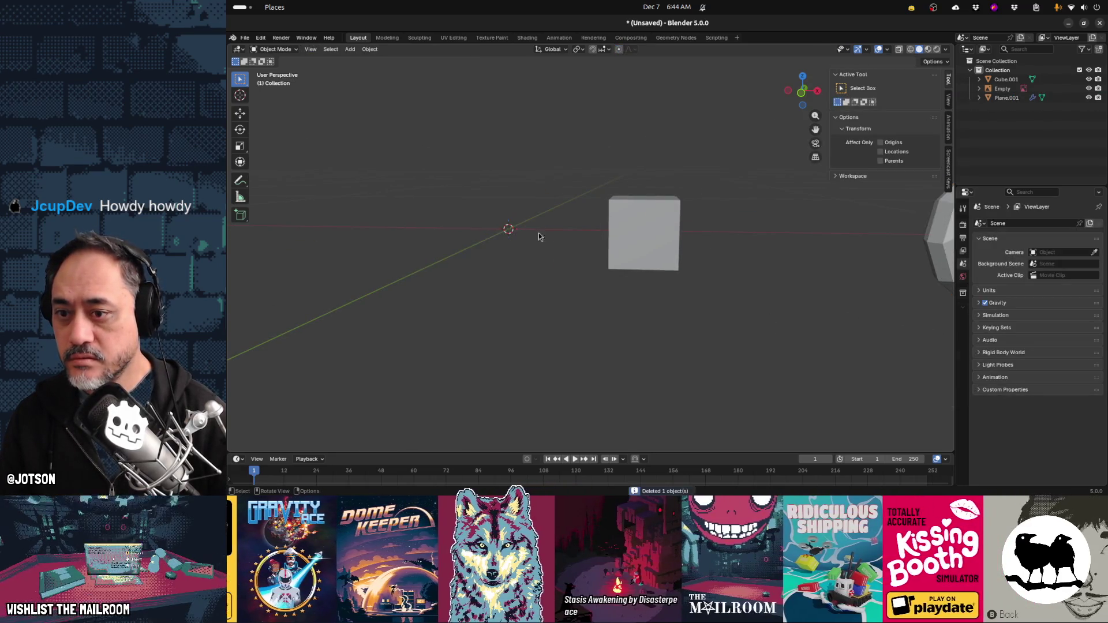
Remove the Mirror modifier from the shell Plane.001
left_click(617, 241)
key("x")
left_click(613, 236)
middle_click_drag(749, 264, 779, 254)
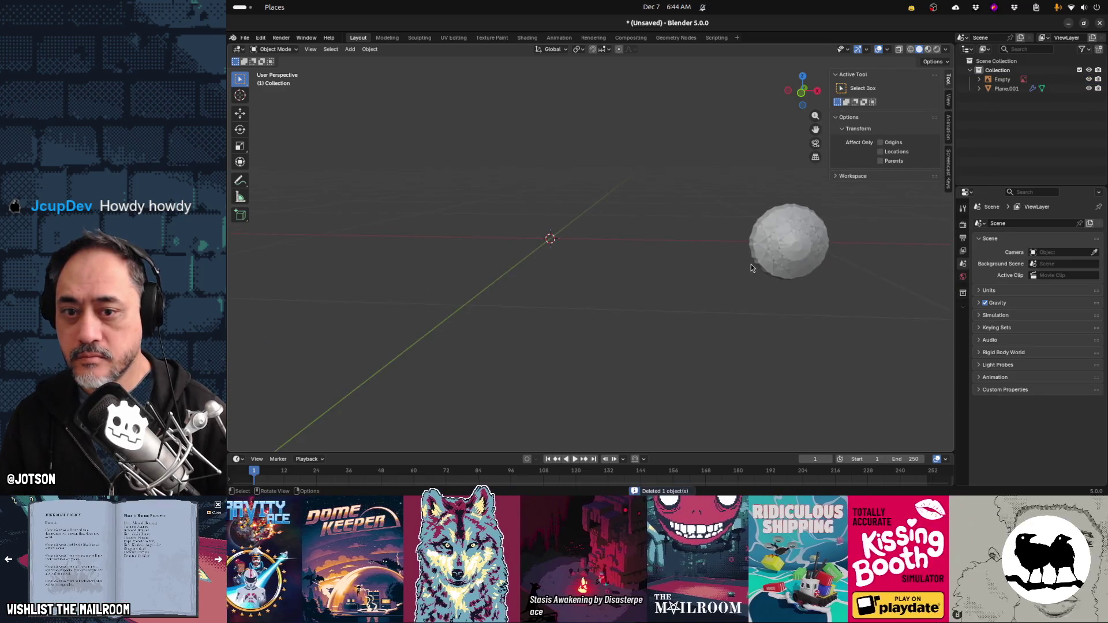
left_click(789, 247)
key("ctrl+z")
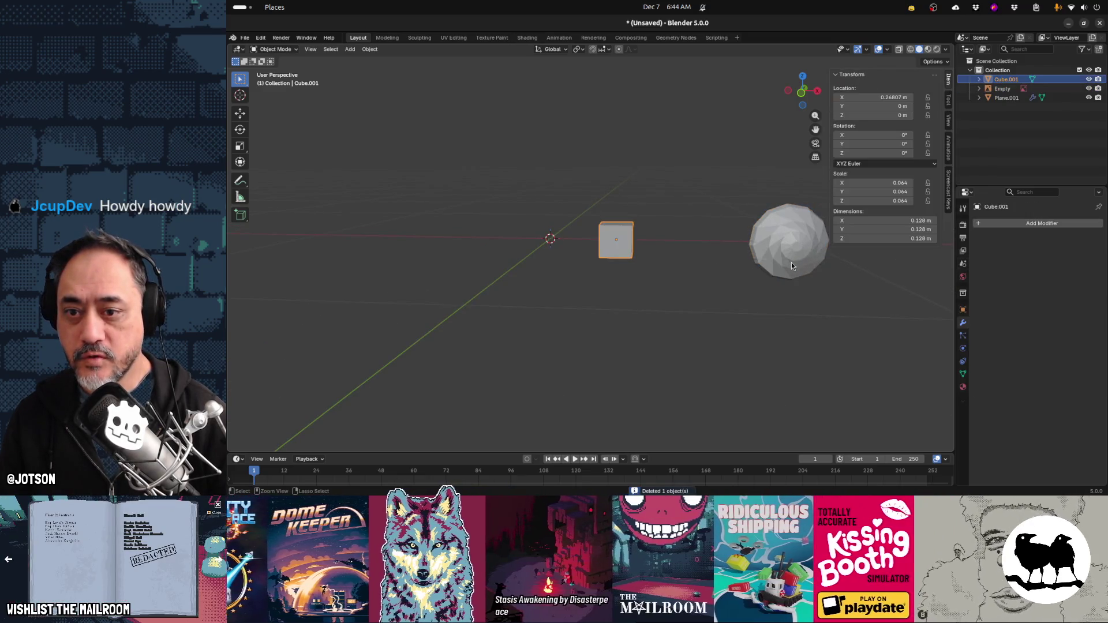
left_click(799, 263)
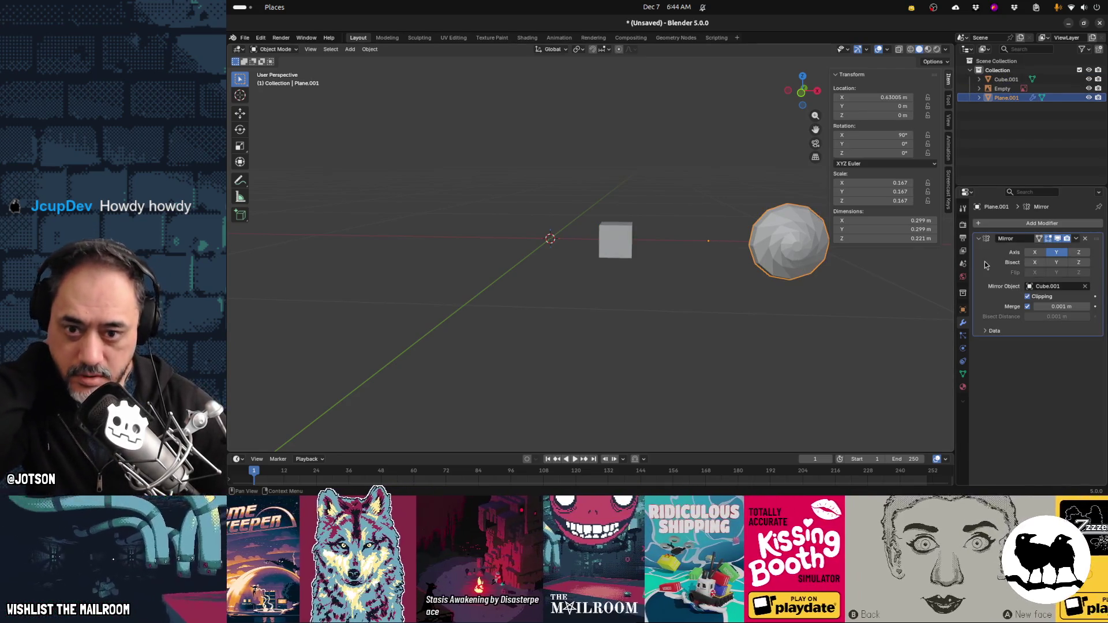
left_click(1085, 239)
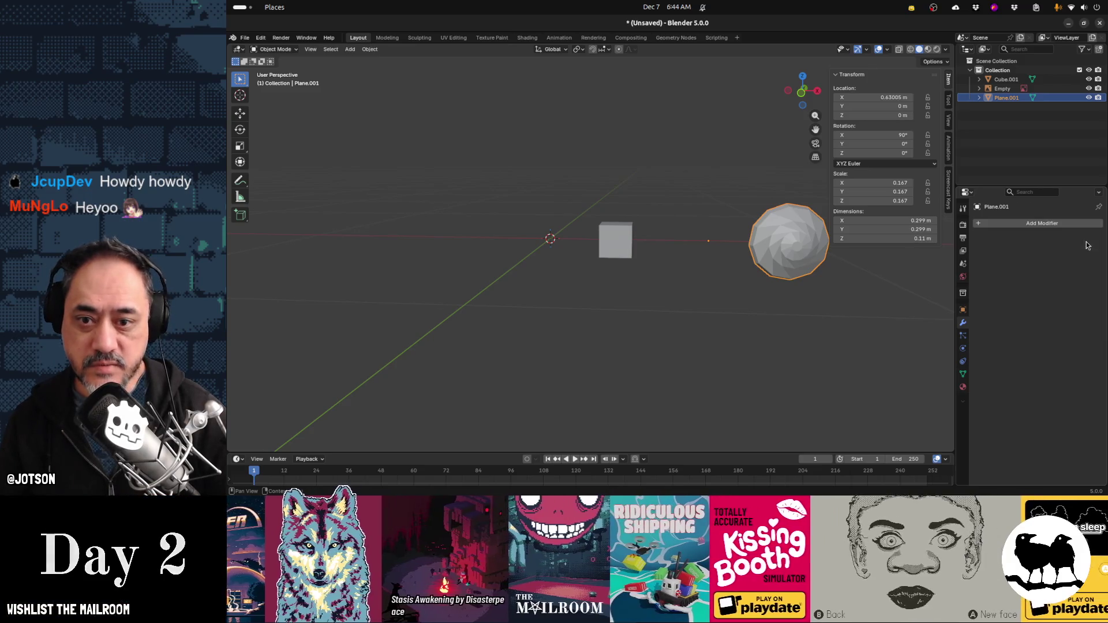
Delete Cube.001 and reselect the shell Plane.001
left_click(600, 246)
key("x")
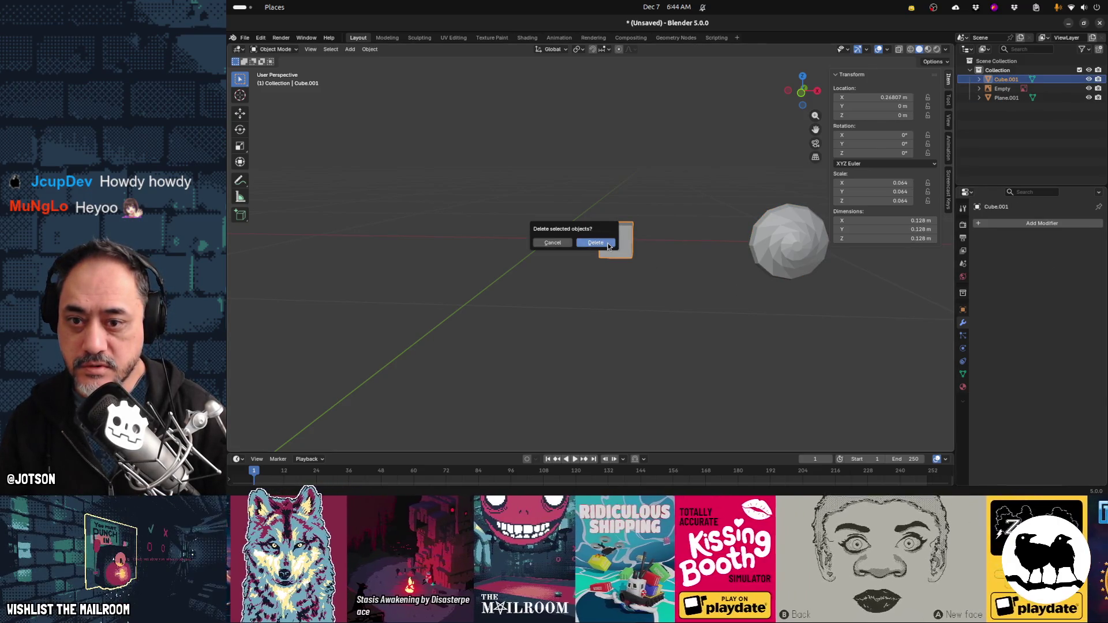
left_click(596, 242)
mouse_move(734, 324)
middle_mouse_down()
mouse_move(624, 317)
mouse_move(684, 329)
middle_mouse_up()
left_click(622, 317)
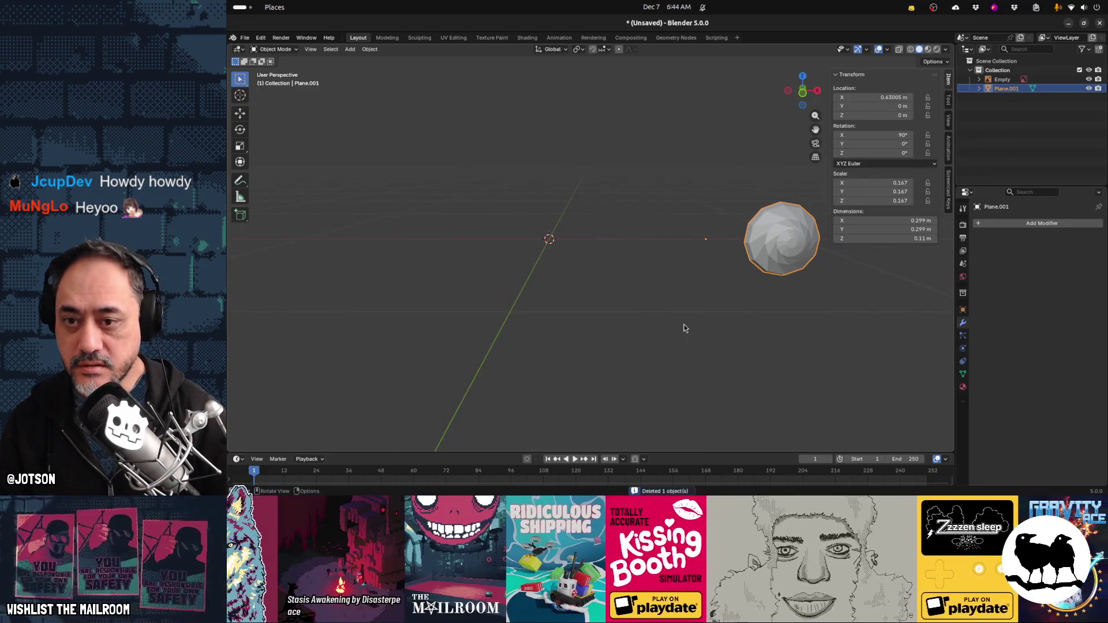
key("F3")
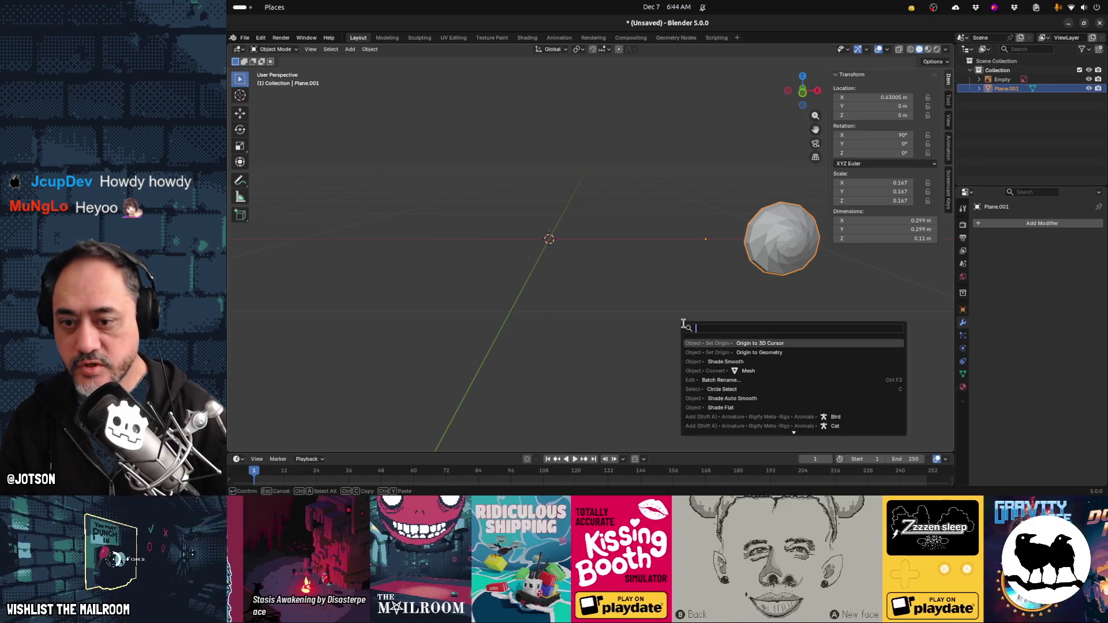
Set the shell's origin to its geometry and snap the shell onto the 3D cursor
left_click(736, 355)
mouse_move(804, 336)
middle_mouse_down()
mouse_move(698, 338)
mouse_move(717, 326)
mouse_move(769, 333)
middle_mouse_up()
key("shift+s")
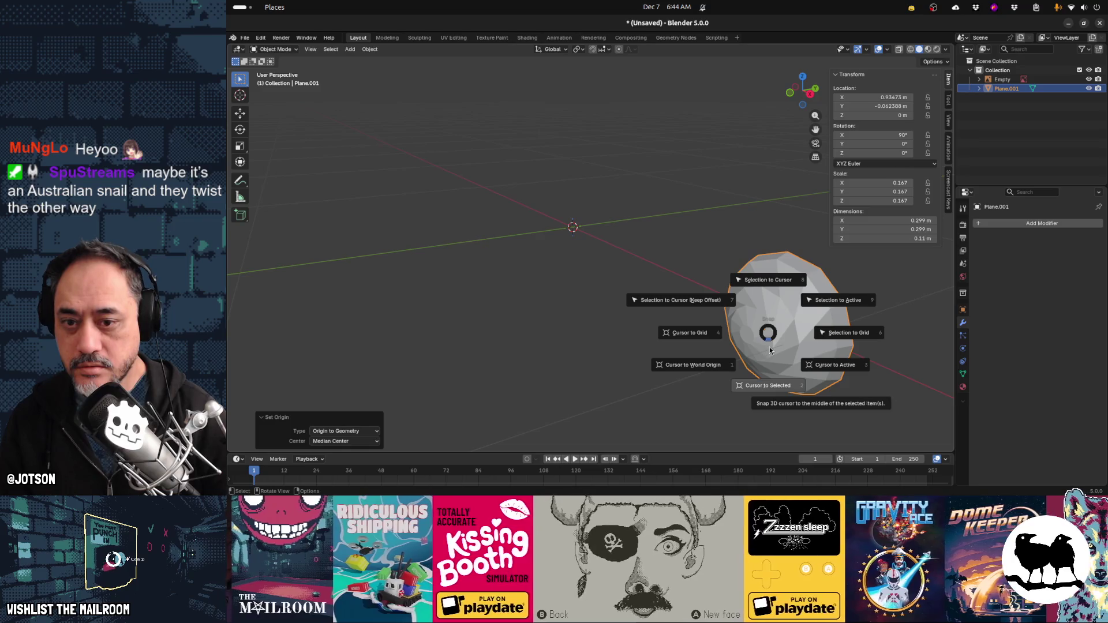
left_click(767, 283)
mouse_move(702, 314)
middle_mouse_down()
mouse_move(662, 312)
mouse_move(672, 306)
middle_mouse_up()
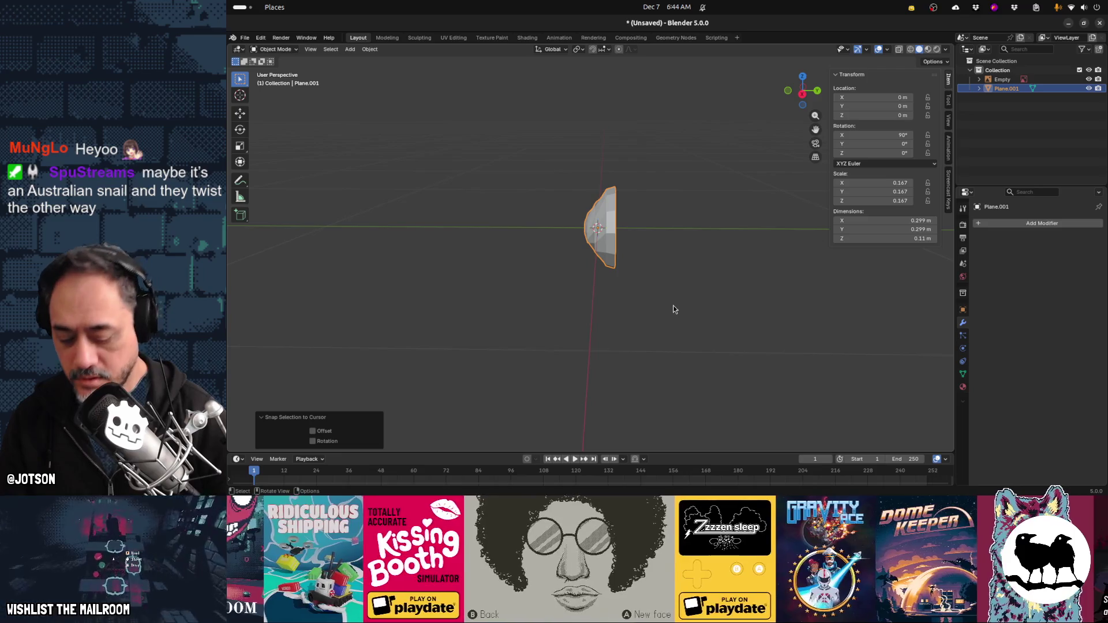
scroll(649, 307, "up", 2)
Slide the half-shell along Y until its flat edge meets the centre, then set origin to 3D cursor
key("KP_3")
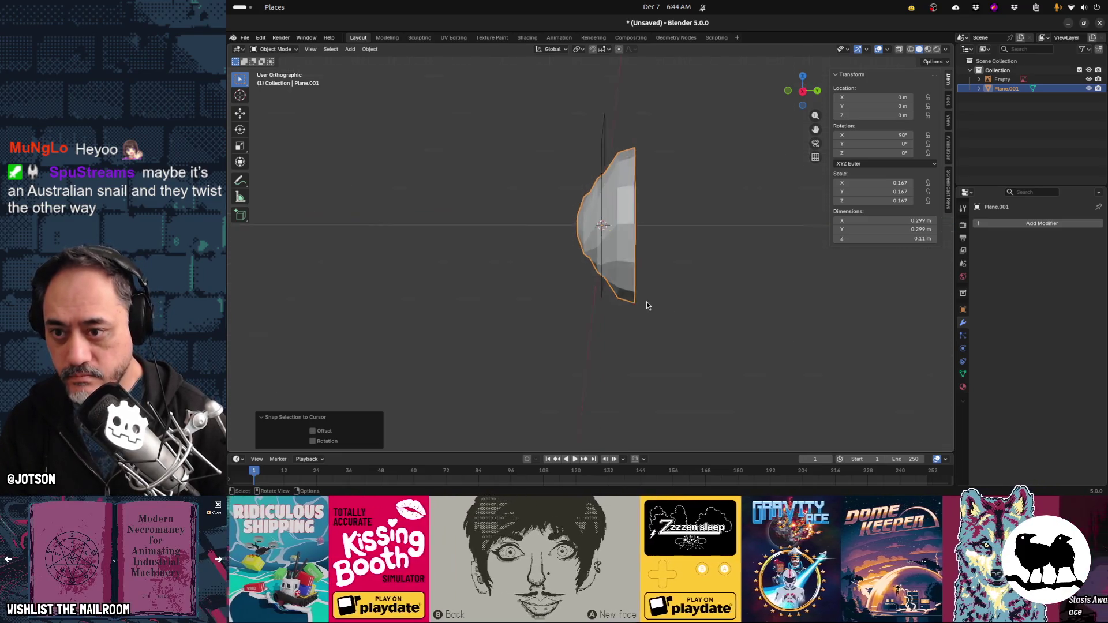
key("g")
key("y")
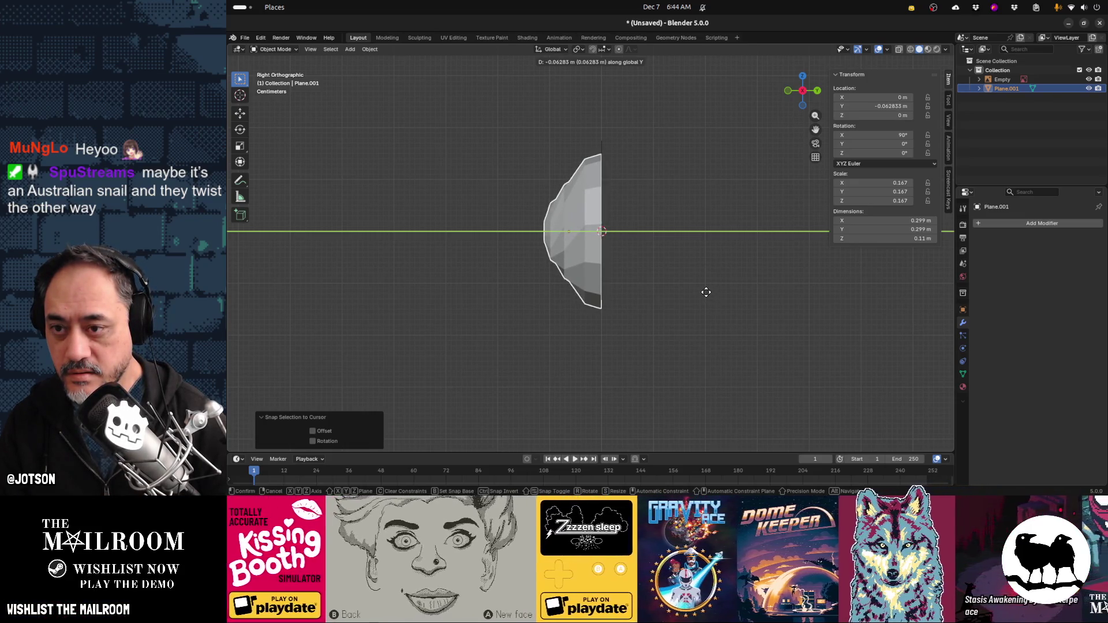
left_click(707, 296)
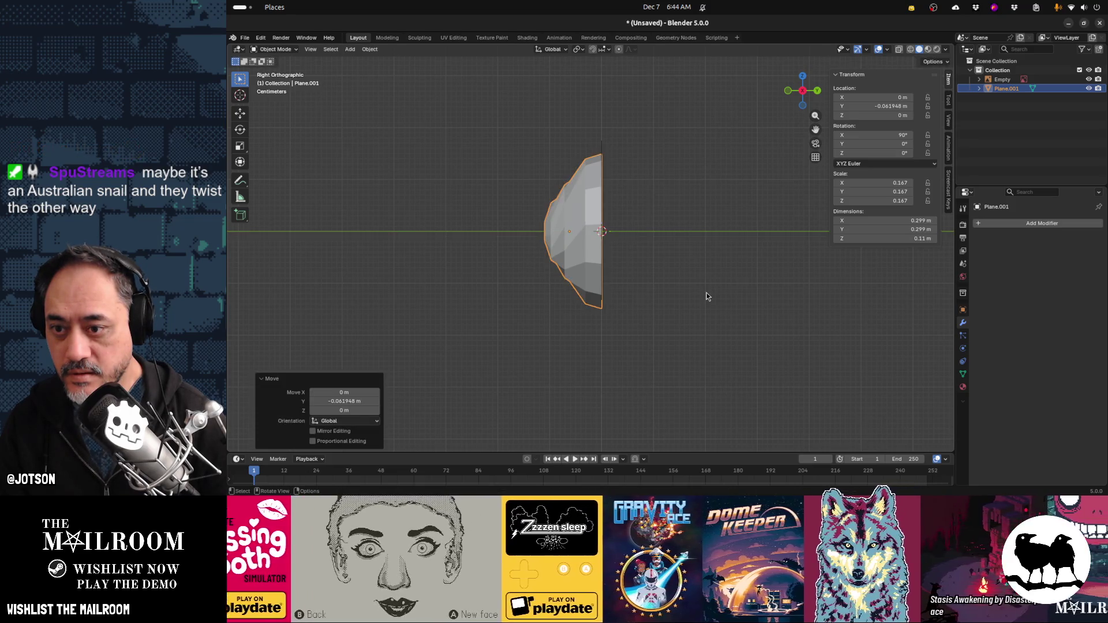
key("F3")
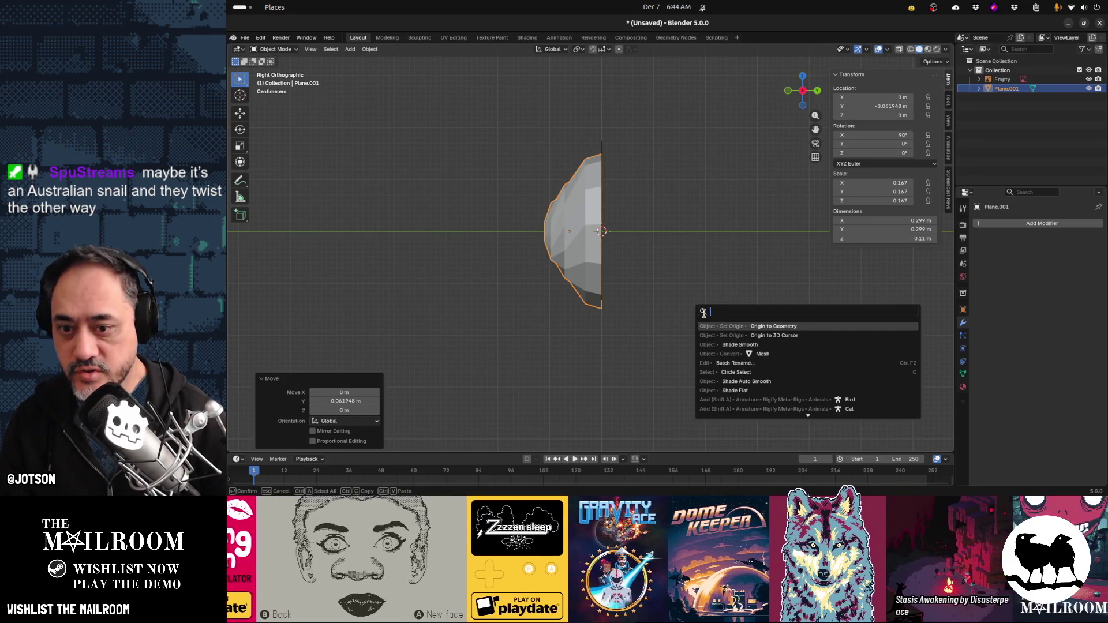
left_click(739, 335)
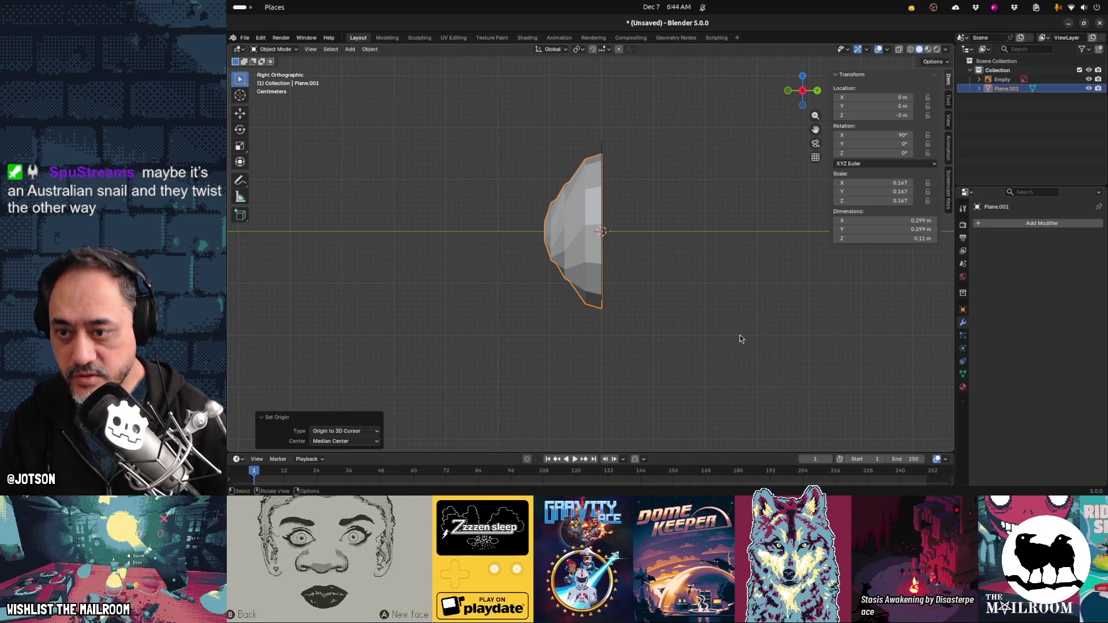
key("shift+a")
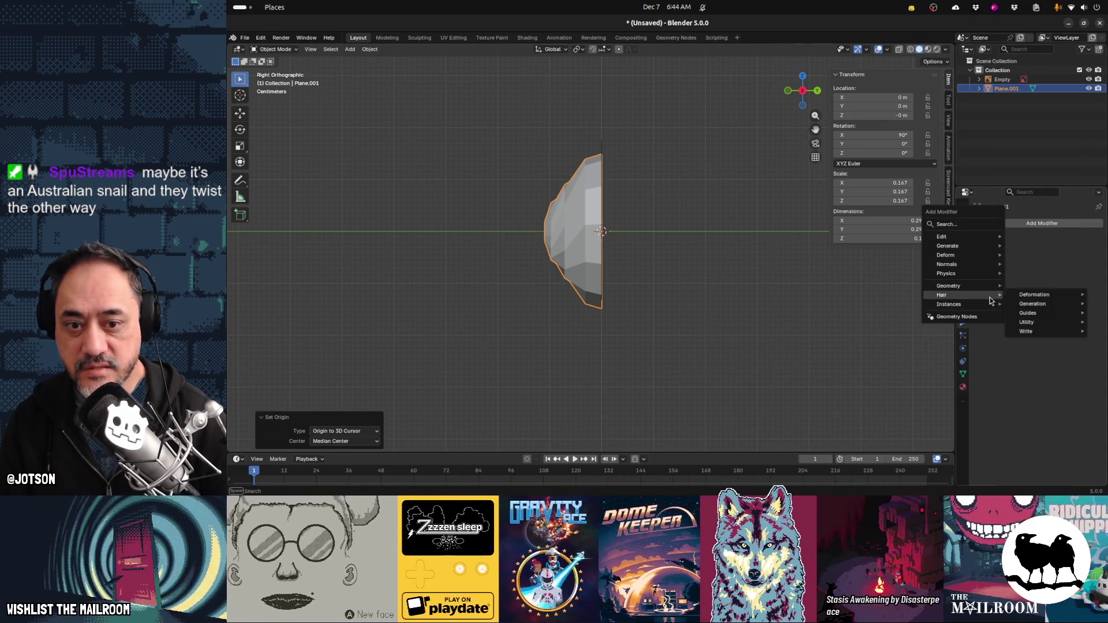
Add a Mirror modifier to the half-shell, mirroring along Y instead of X
left_click(969, 225)
type("mir")
key("Return")
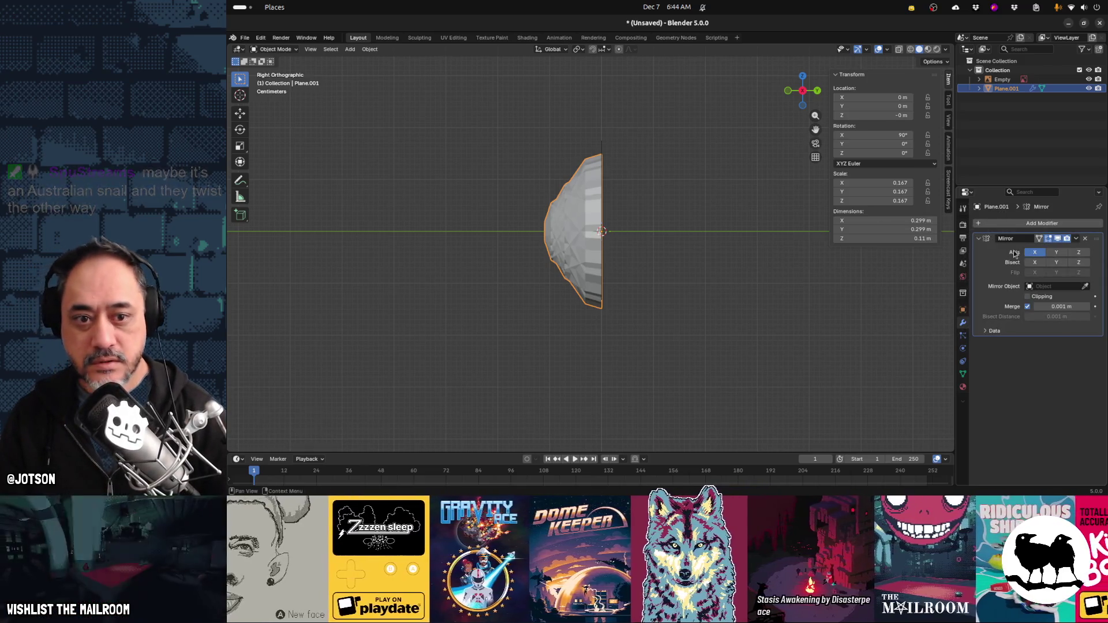
left_click(1056, 253)
left_click(1034, 252)
middle_click_drag(773, 260, 736, 261)
mouse_move(732, 266)
middle_mouse_down()
mouse_move(705, 307)
mouse_move(666, 307)
mouse_move(614, 171)
middle_mouse_up()
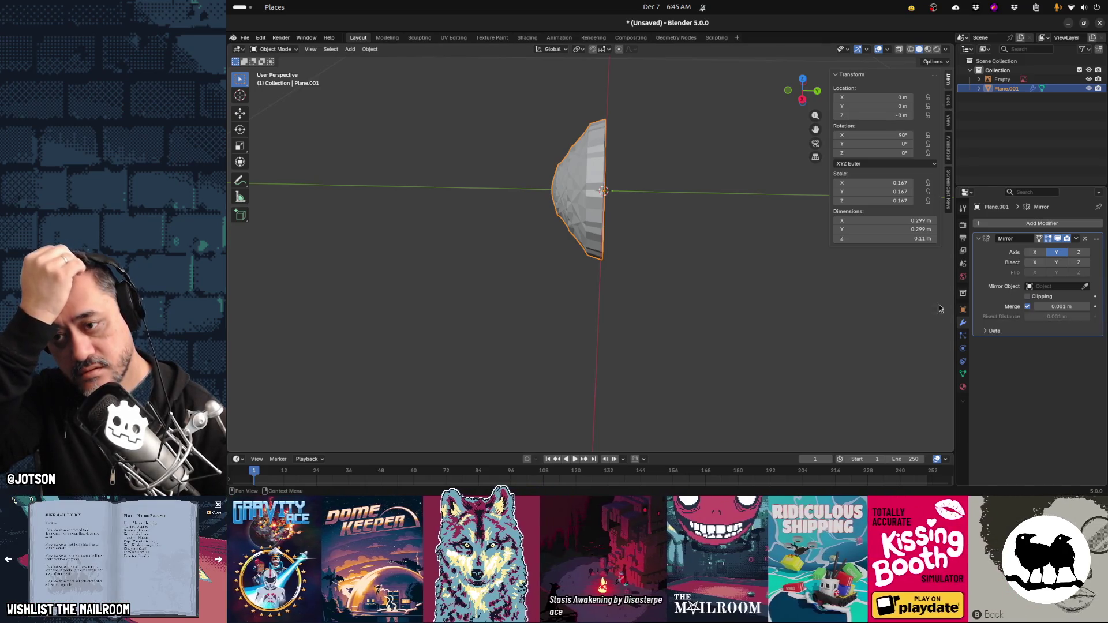
left_click(642, 293)
mouse_move(642, 293)
middle_mouse_down()
mouse_move(576, 287)
mouse_move(586, 296)
mouse_move(651, 267)
mouse_move(652, 284)
mouse_move(631, 286)
middle_mouse_up()
key("Tab")
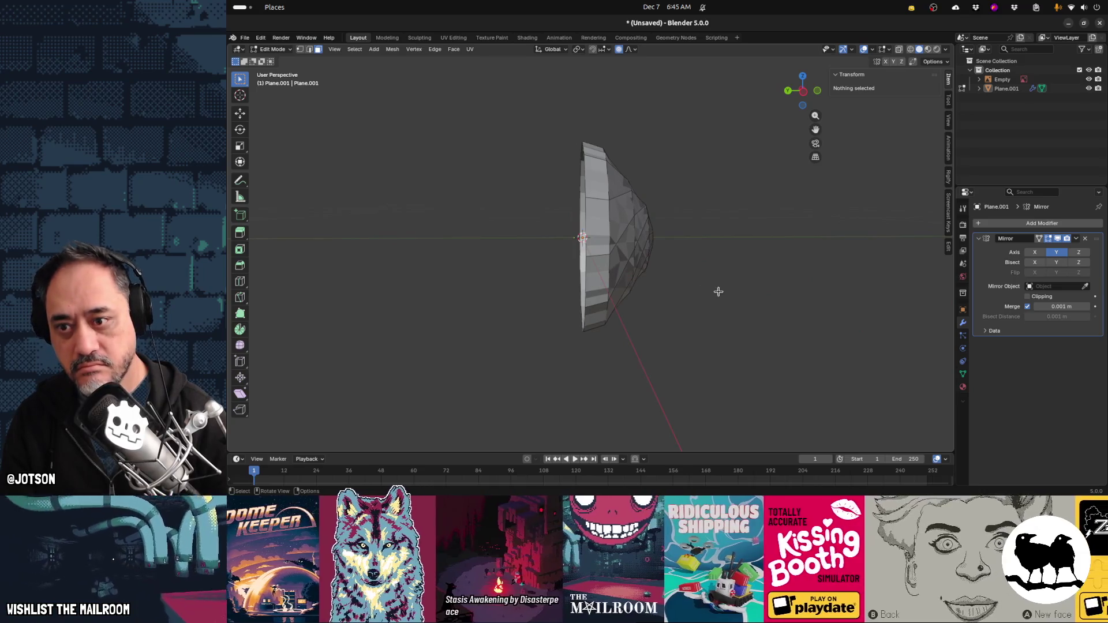
Select the whole mesh and shift it along Y so the mirrored halves meet
key("Tab")
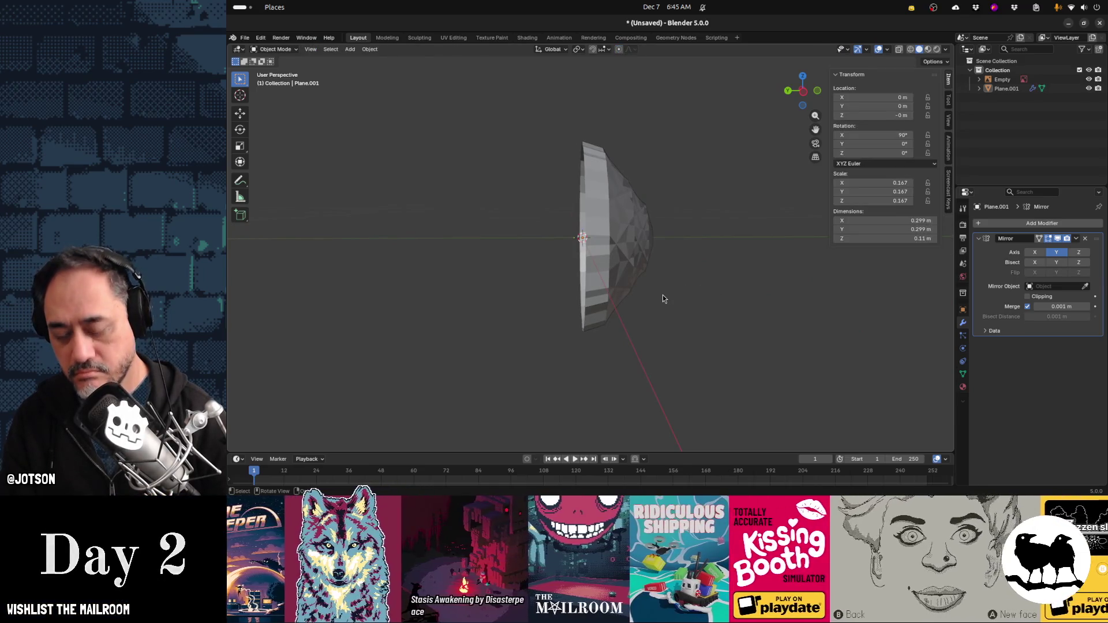
key("Tab")
key("a")
key("g")
key("y")
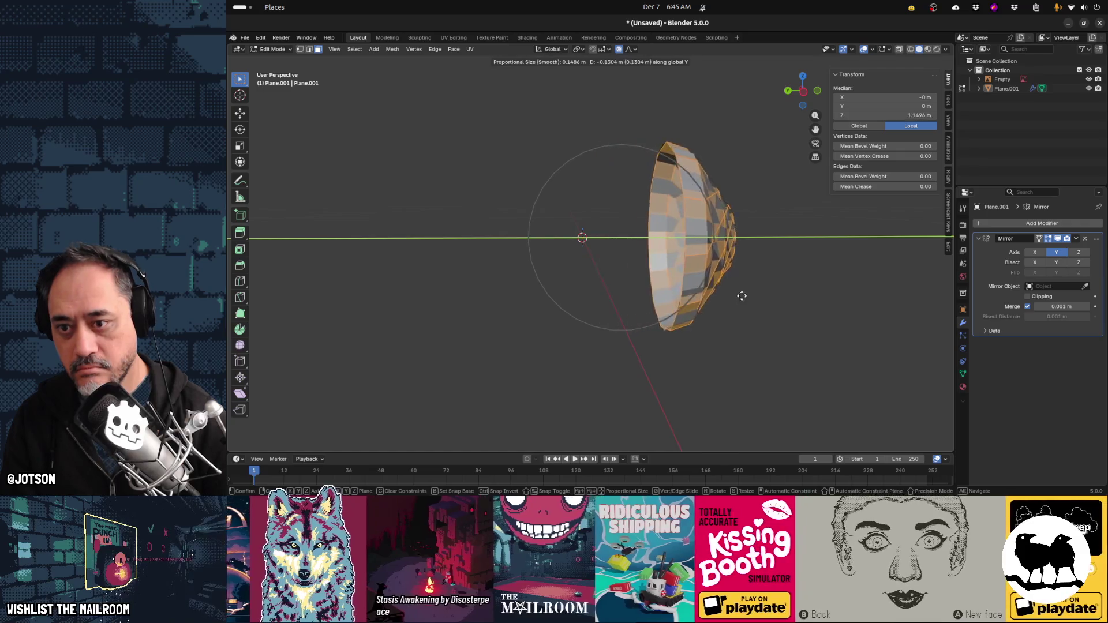
left_click(620, 292)
middle_click_drag(689, 299, 850, 291)
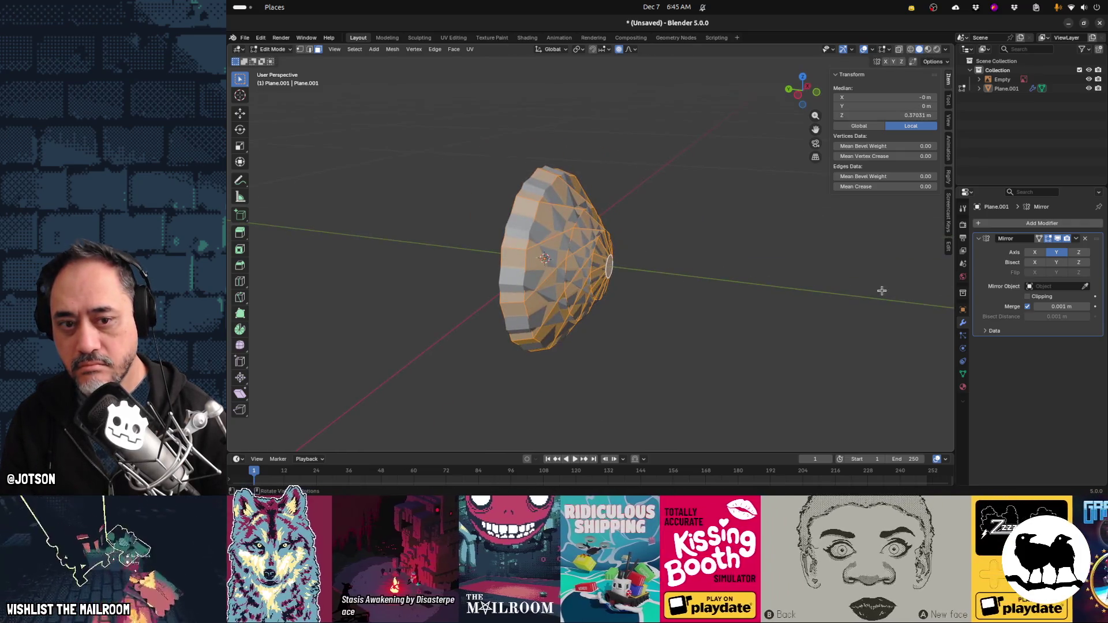
Briefly try Z as the mirror axis, then restore Y-only mirroring and return to Object Mode
left_click(1057, 252)
left_click(1079, 252)
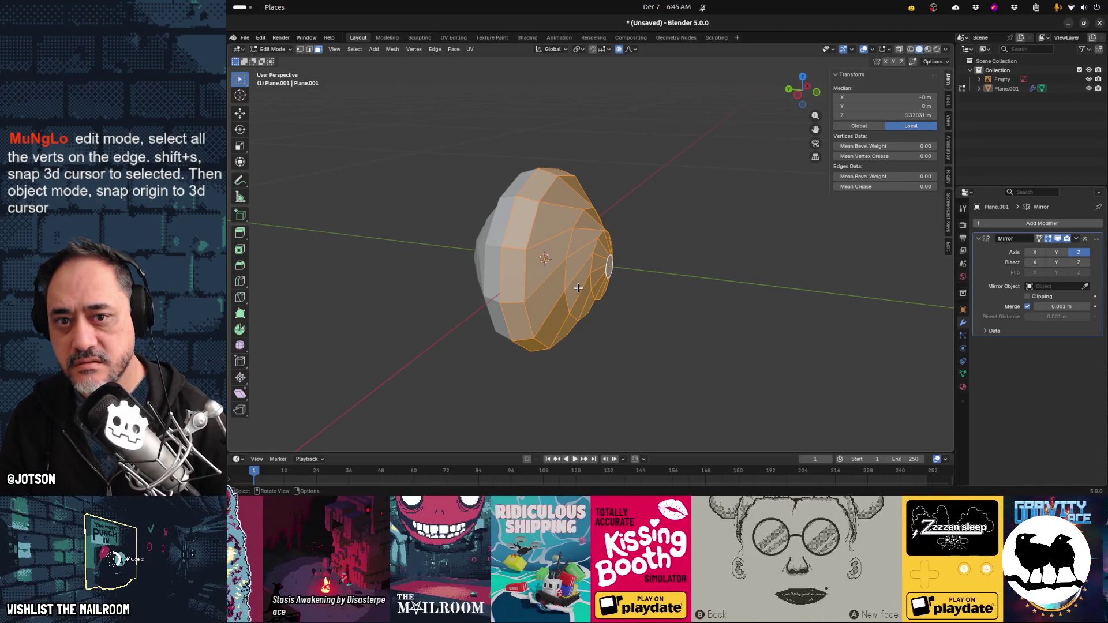
key("Tab")
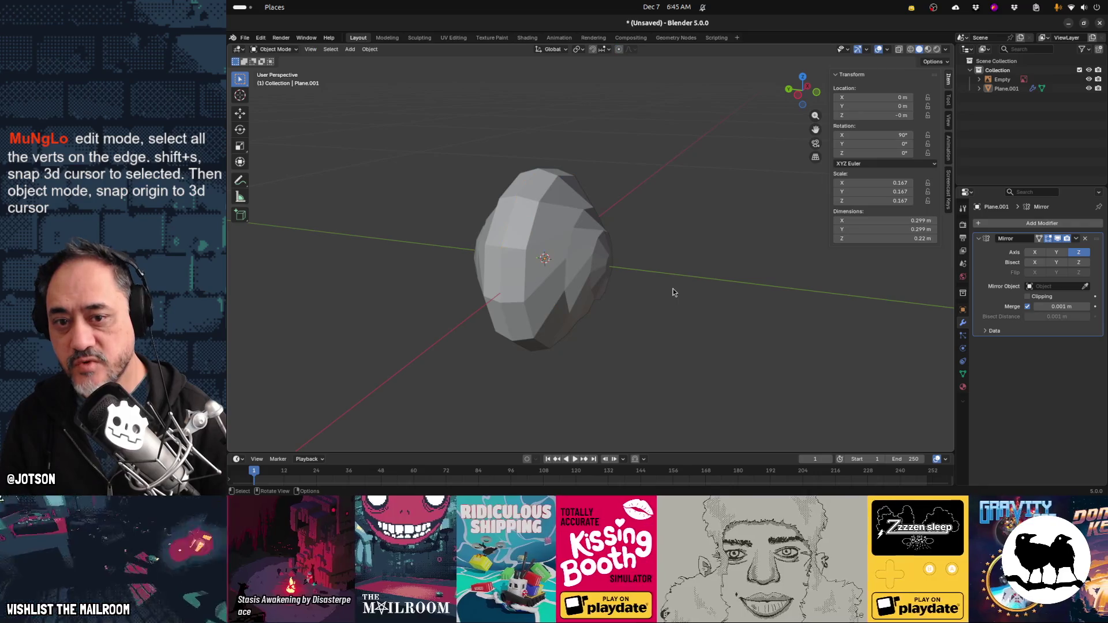
left_click(1055, 253)
left_click(1078, 253)
key("Tab")
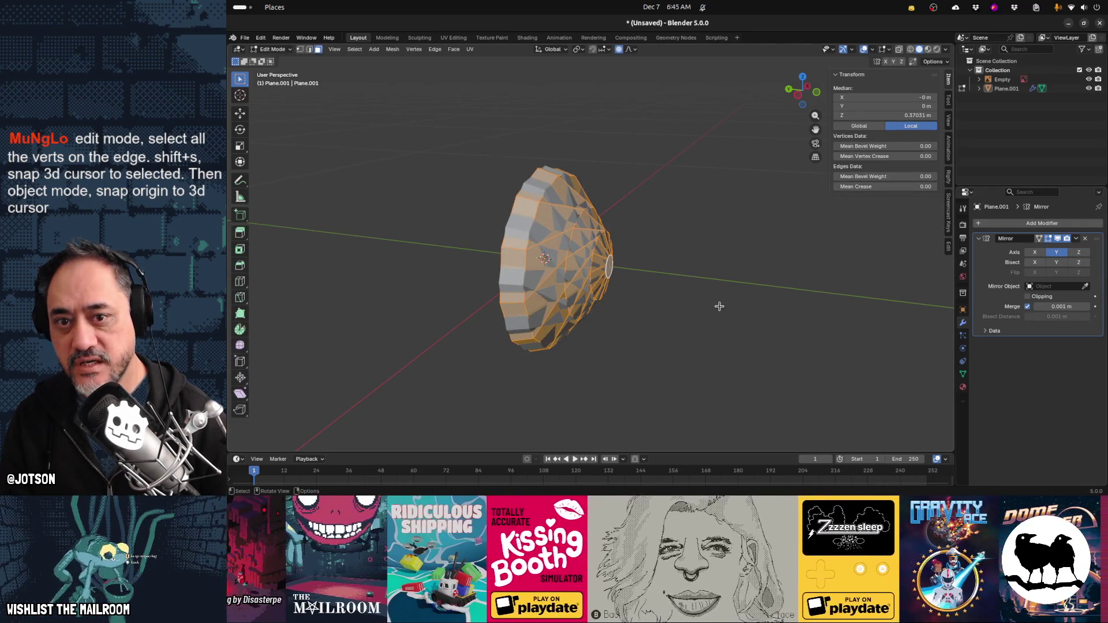
key("Tab")
Apply the shell's rotation and scale, leaving rotation 0° and scale 1.000
key("n")
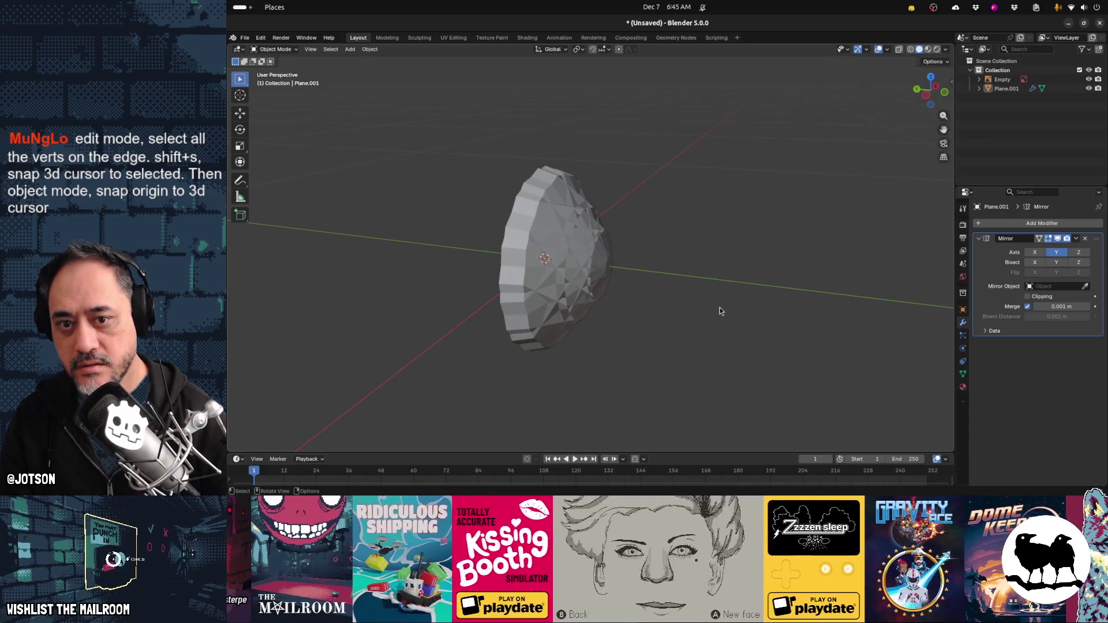
key("n")
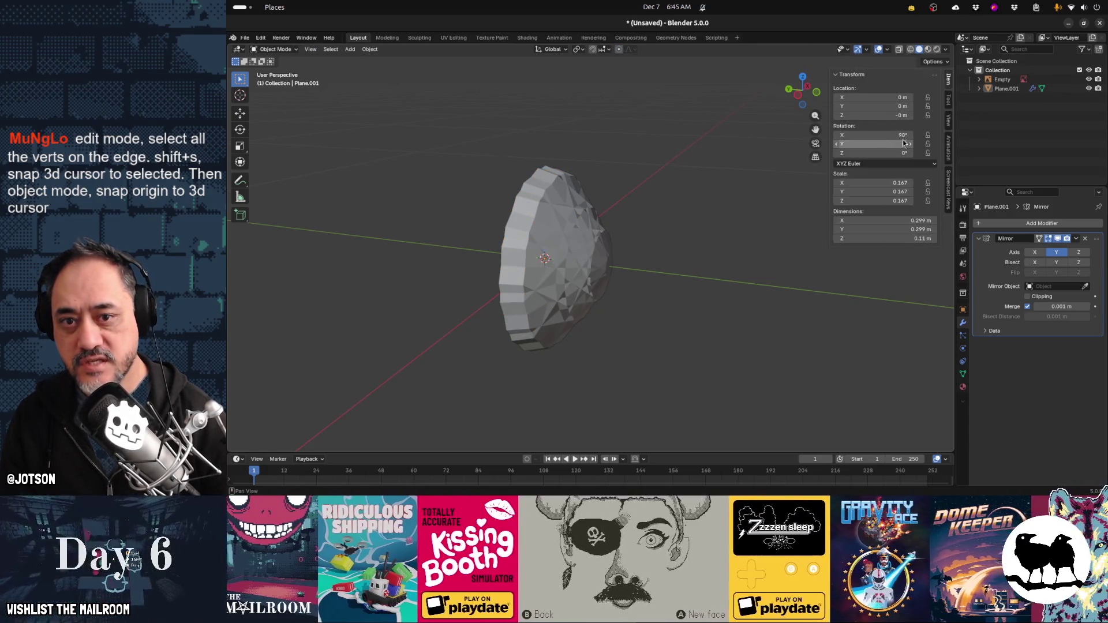
key("ctrl+a")
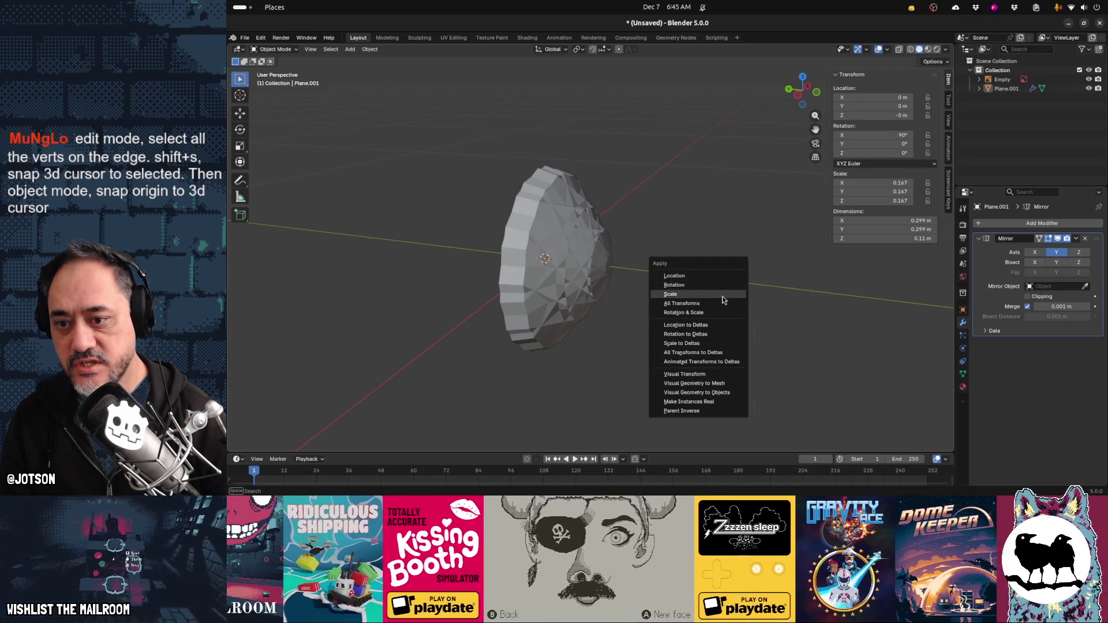
key("Escape")
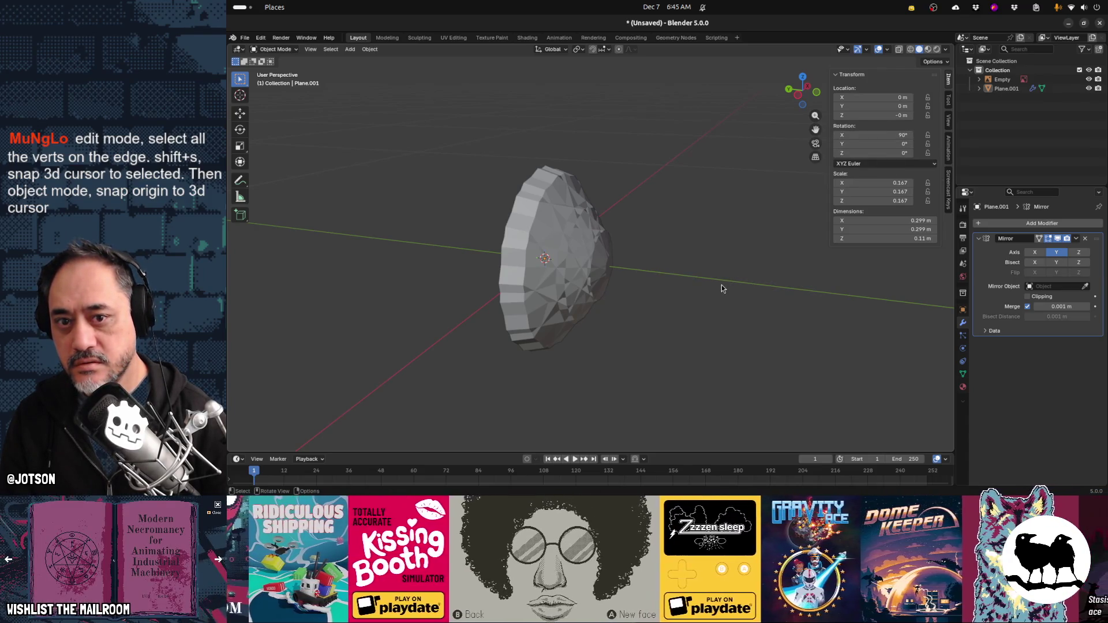
left_click(594, 284)
key("ctrl+a")
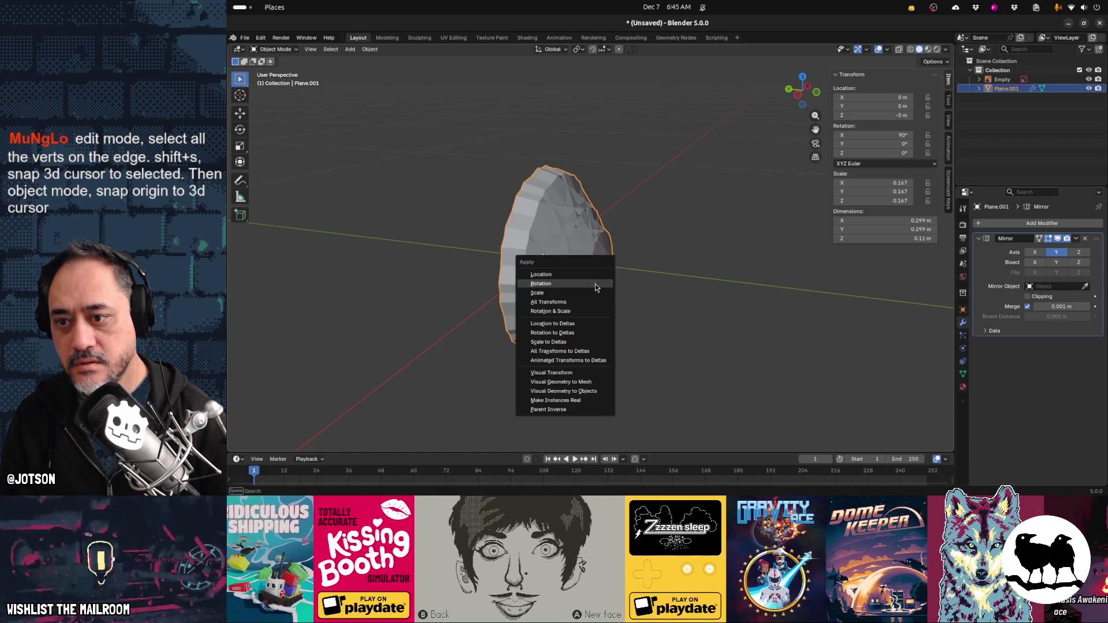
left_click(596, 283)
key("ctrl+a")
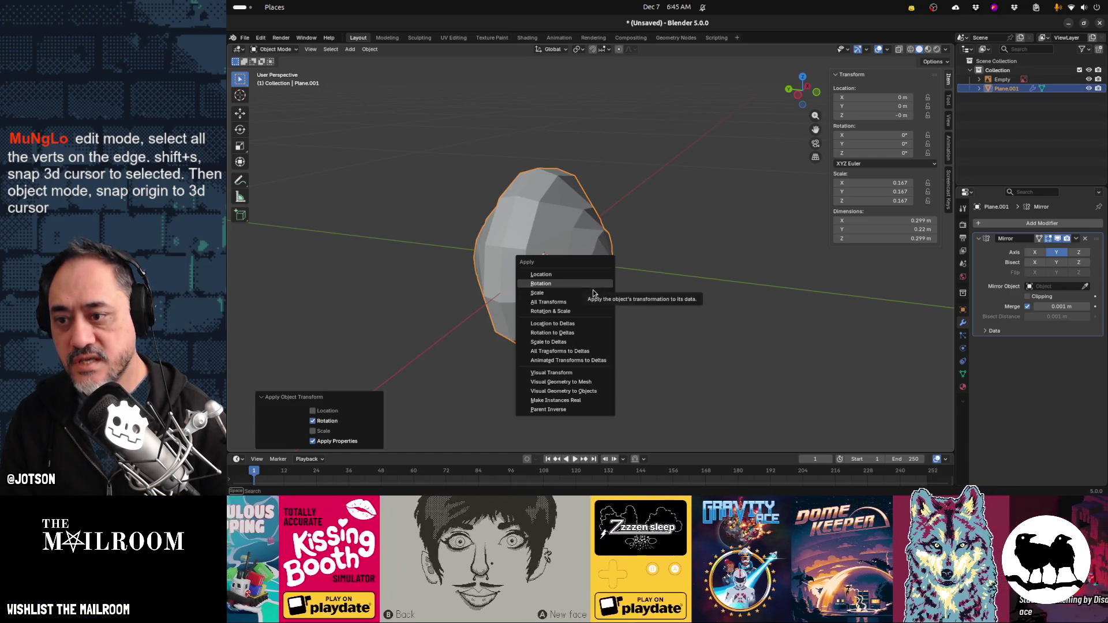
left_click(593, 293)
mouse_move(692, 314)
middle_mouse_down()
mouse_move(658, 341)
mouse_move(479, 339)
mouse_move(492, 311)
mouse_move(618, 319)
mouse_move(540, 335)
middle_mouse_up()
Try Shade Smooth on the shell, undo back to flat shading, and enter Edit Mode
key("Tab")
key("Tab")
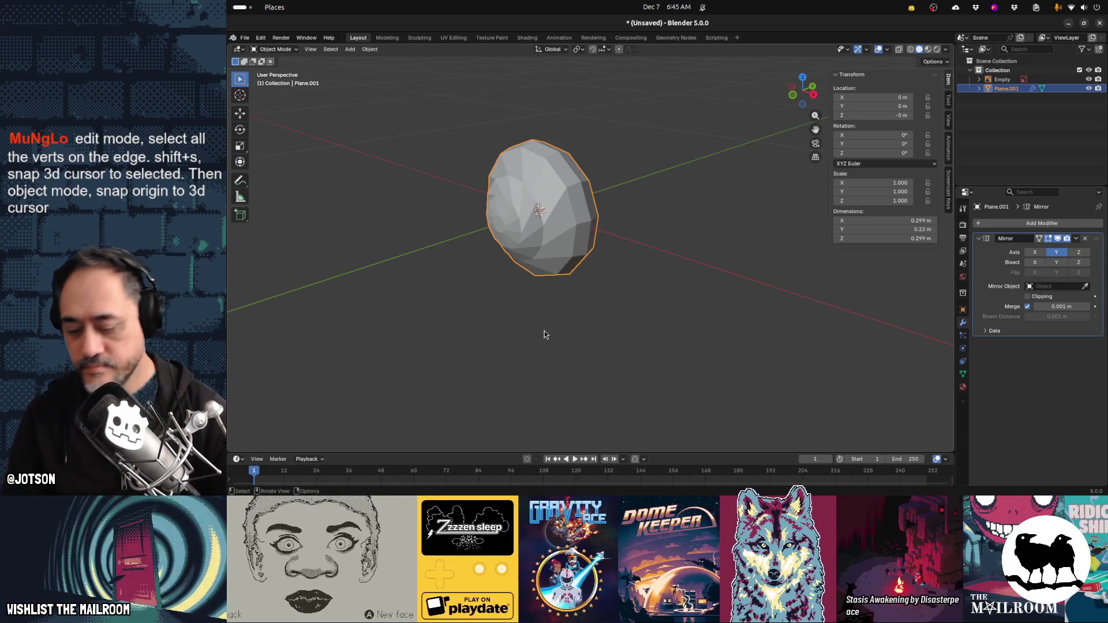
key("F3")
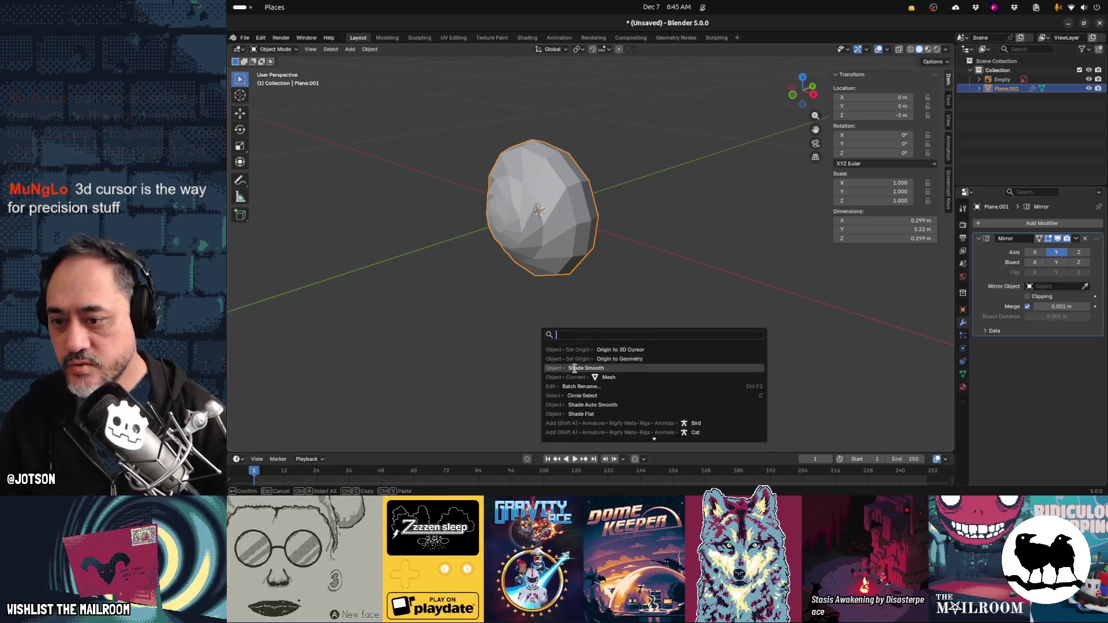
left_click(572, 368)
mouse_move(552, 330)
middle_mouse_down()
mouse_move(618, 324)
mouse_move(527, 332)
mouse_move(673, 329)
mouse_move(611, 339)
mouse_move(478, 319)
mouse_move(420, 326)
mouse_move(458, 347)
mouse_move(531, 344)
mouse_move(492, 327)
mouse_move(610, 310)
mouse_move(522, 321)
middle_mouse_up()
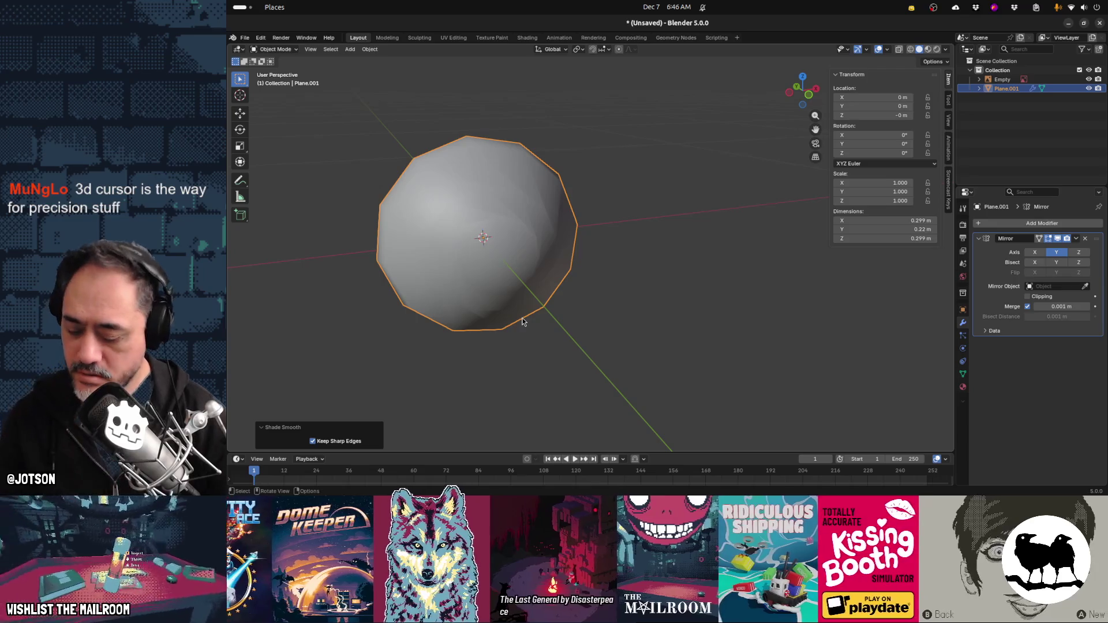
key("ctrl+z")
mouse_move(570, 320)
middle_mouse_down()
mouse_move(493, 310)
mouse_move(468, 292)
mouse_move(556, 327)
middle_mouse_up()
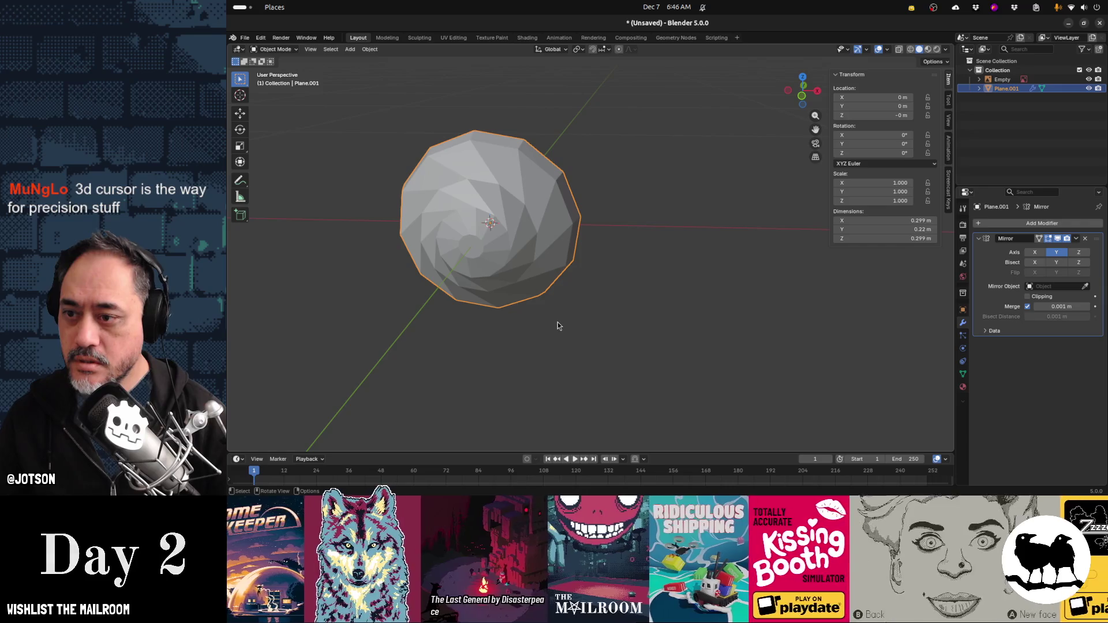
scroll(554, 322, "down", 2)
key("Tab")
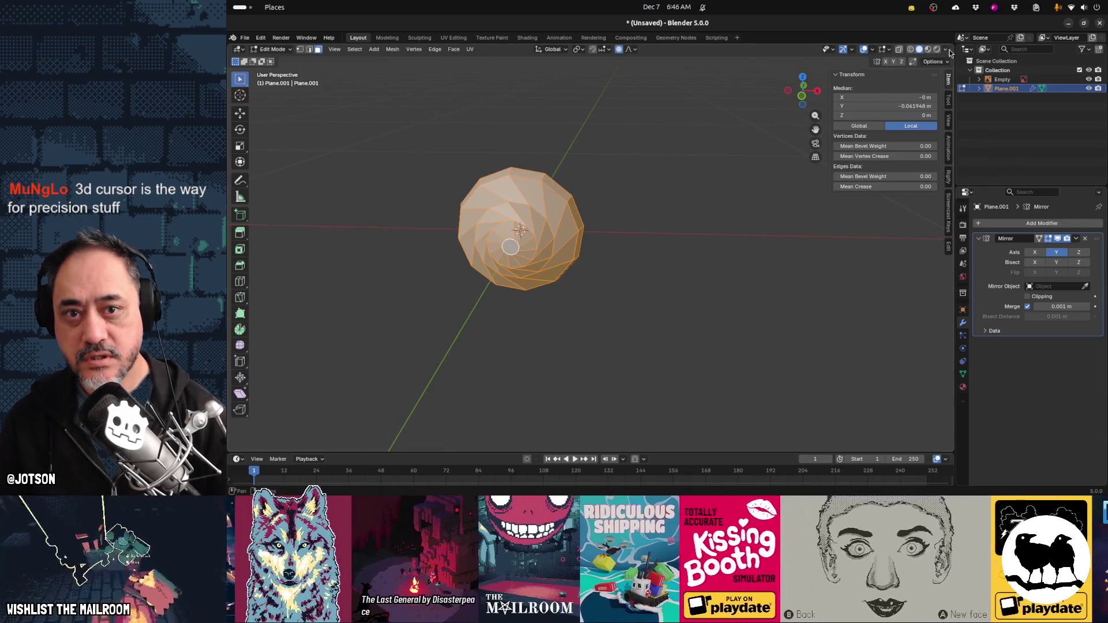
Split the viewport and turn the new area into a UV Editor
mouse_move(951, 44)
left_mouse_down()
mouse_move(880, 75)
mouse_move(705, 95)
left_mouse_up()
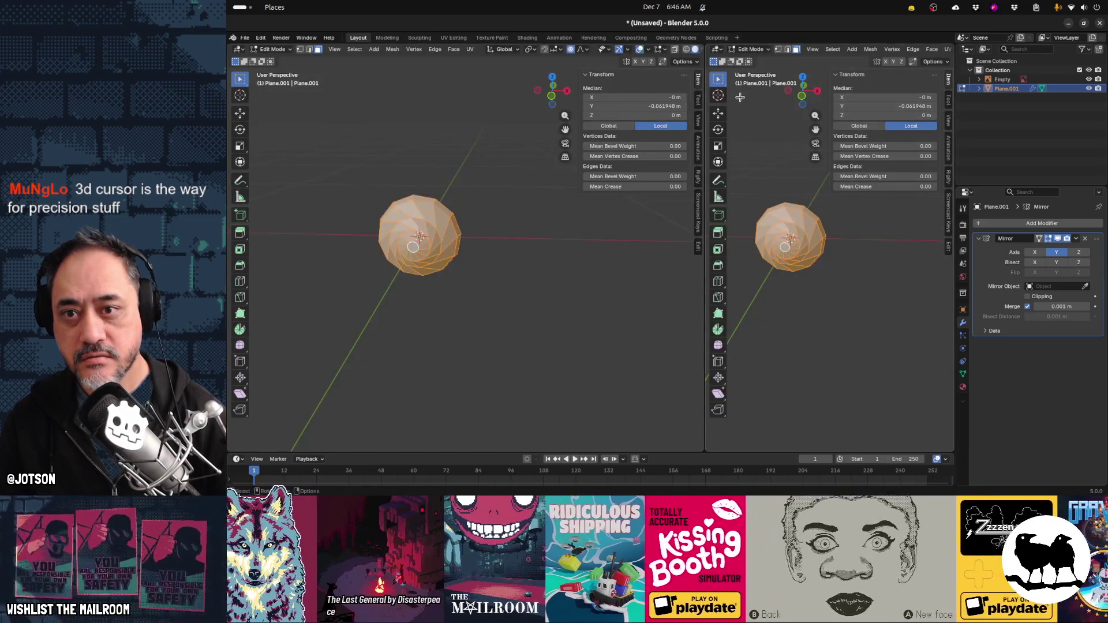
left_click(721, 51)
left_click(739, 92)
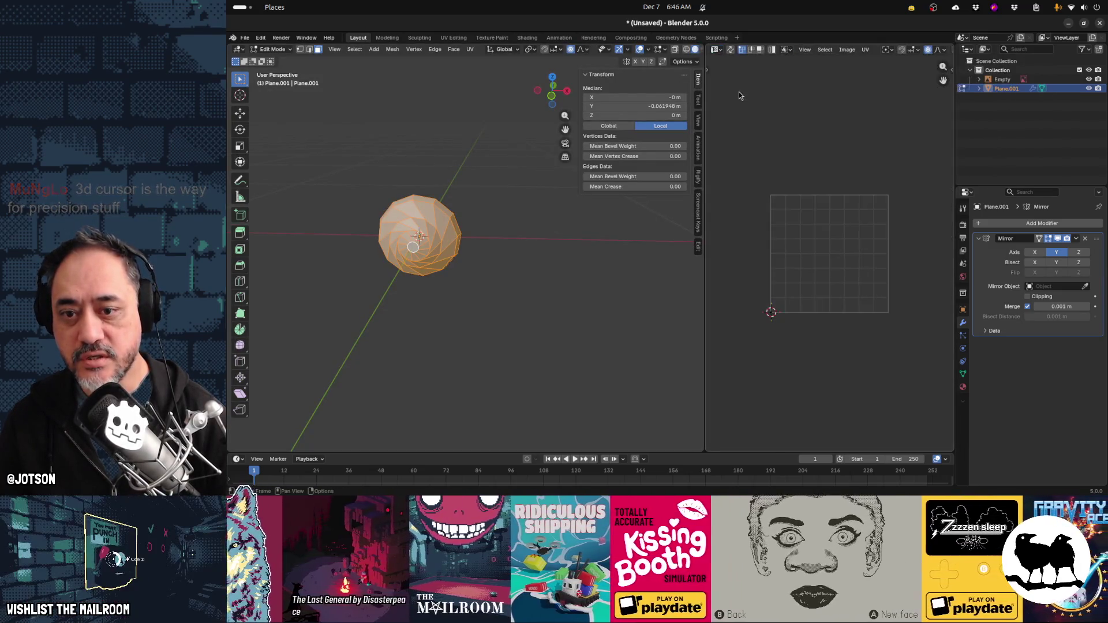
key("Tab")
key("Tab")
key("Tab")
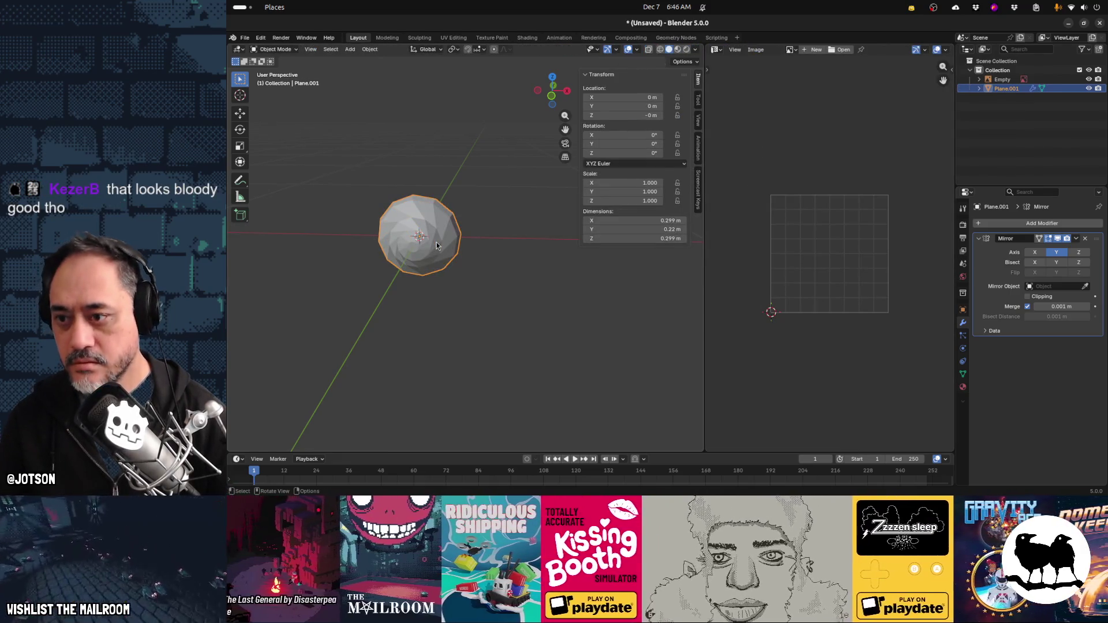
Smart UV Project the shell mesh, then re-unwrap it with the Conformal method
key("Tab")
key("u")
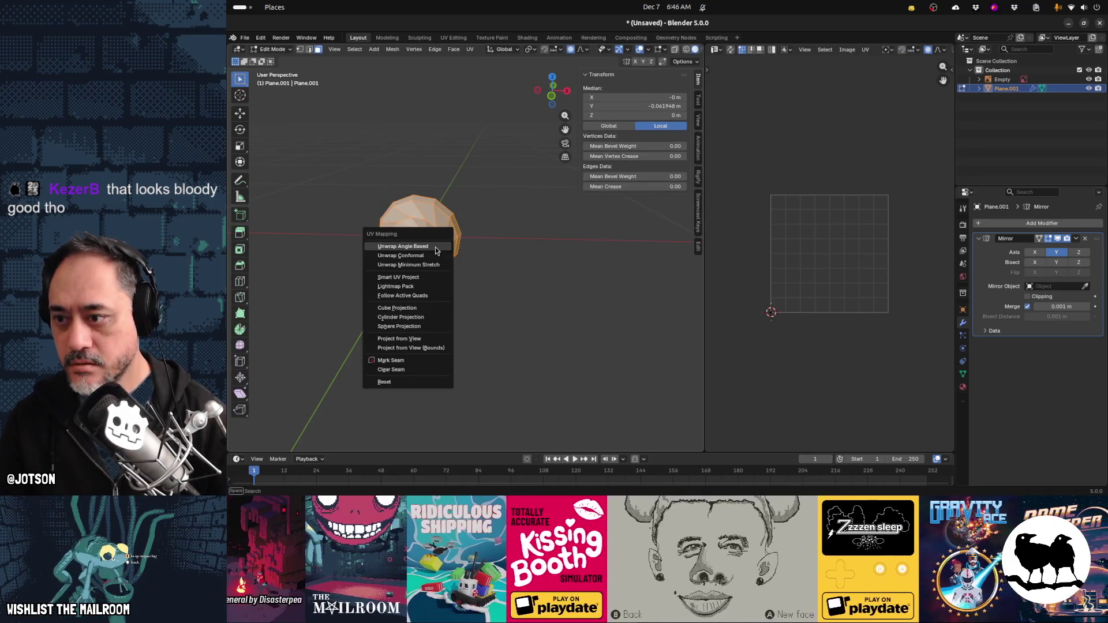
left_click(433, 275)
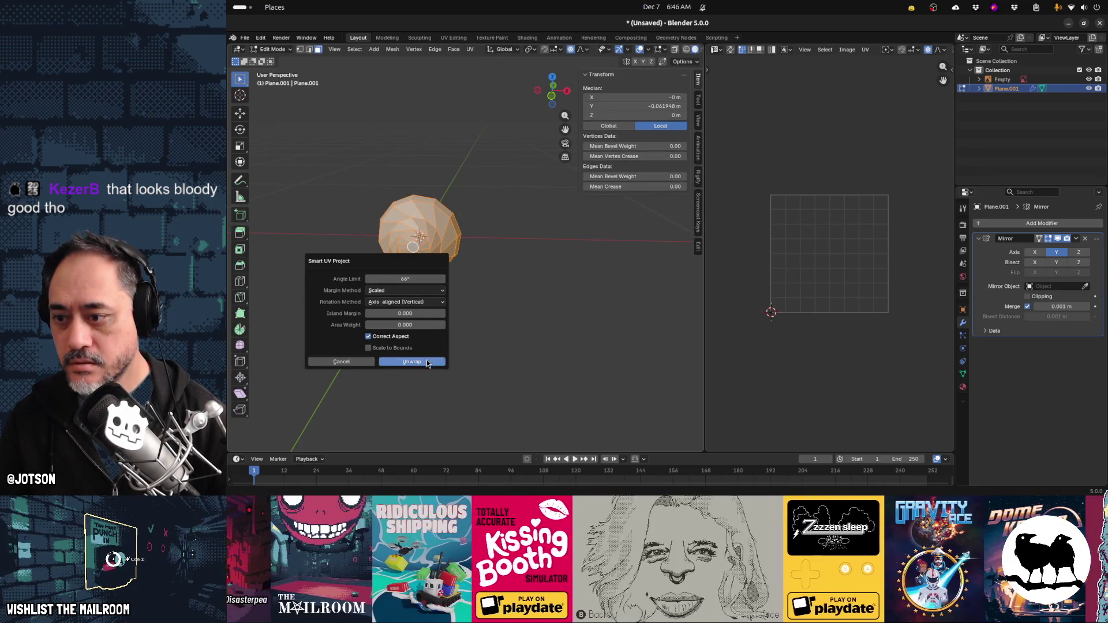
left_click(426, 359)
key("u")
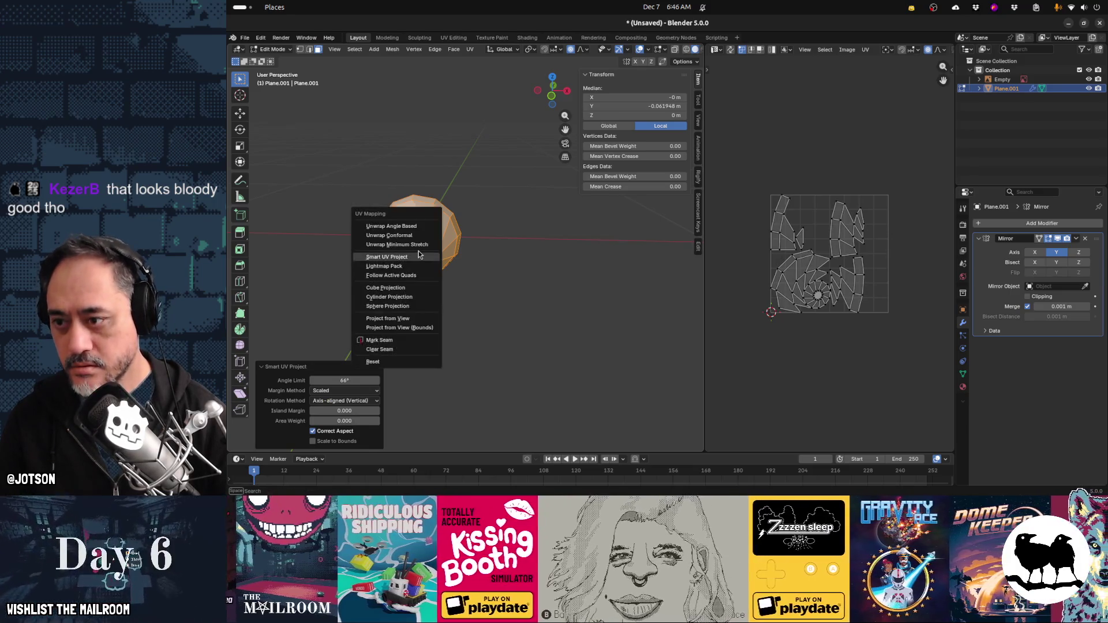
left_click(416, 239)
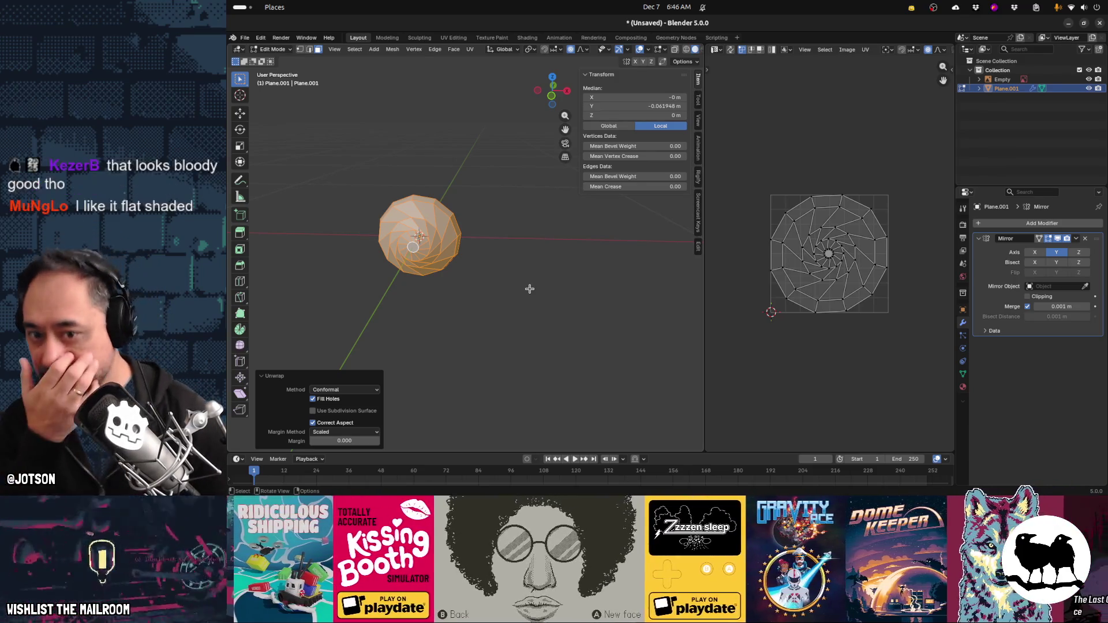
mouse_move(558, 304)
middle_mouse_down()
mouse_move(504, 321)
mouse_move(456, 300)
mouse_move(586, 297)
middle_mouse_up()
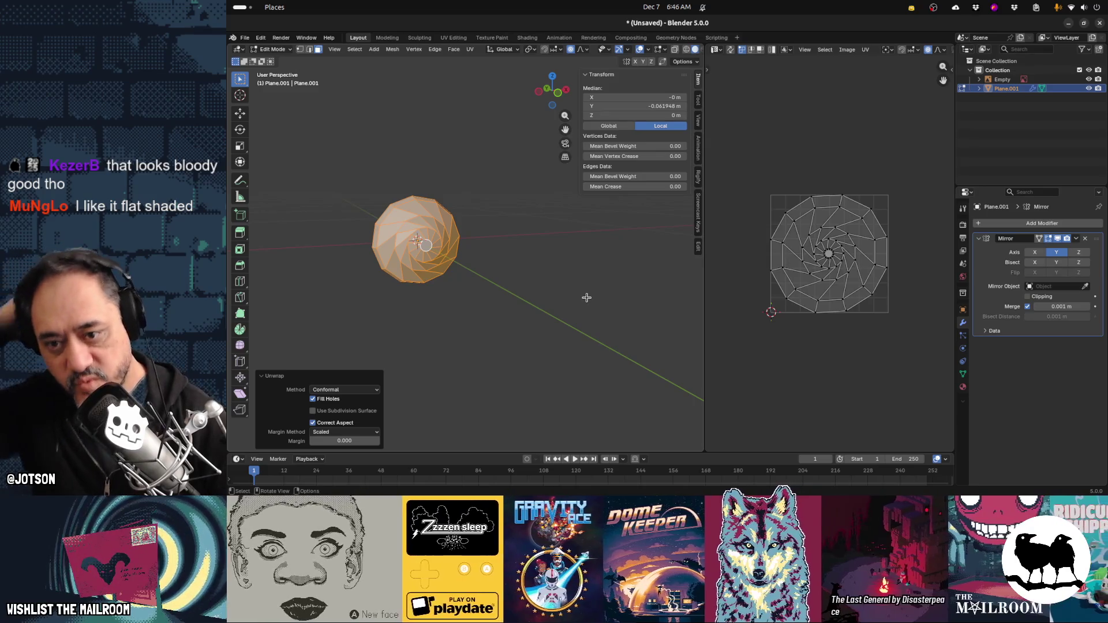
mouse_move(502, 317)
middle_mouse_down()
mouse_move(460, 314)
mouse_move(517, 310)
mouse_move(480, 292)
mouse_move(496, 294)
mouse_move(358, 300)
mouse_move(324, 265)
mouse_move(325, 297)
mouse_move(353, 305)
mouse_move(475, 242)
mouse_move(449, 255)
middle_mouse_up()
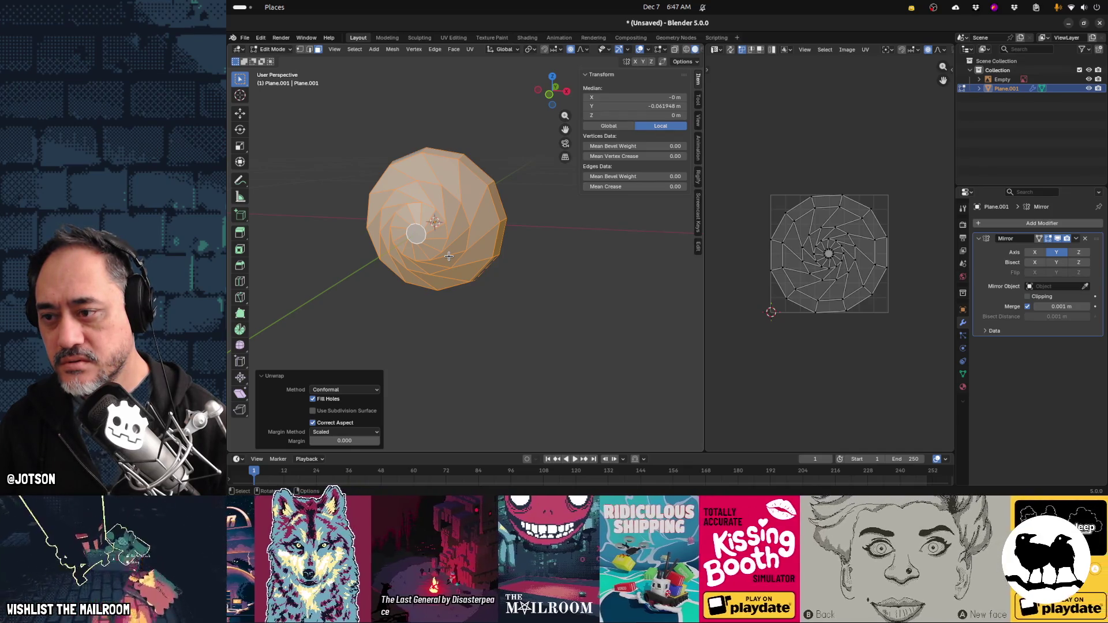
Bevel the shell's spiral edge loops into narrow double ridges
key("Tab")
key("Tab")
key("ctrl+r")
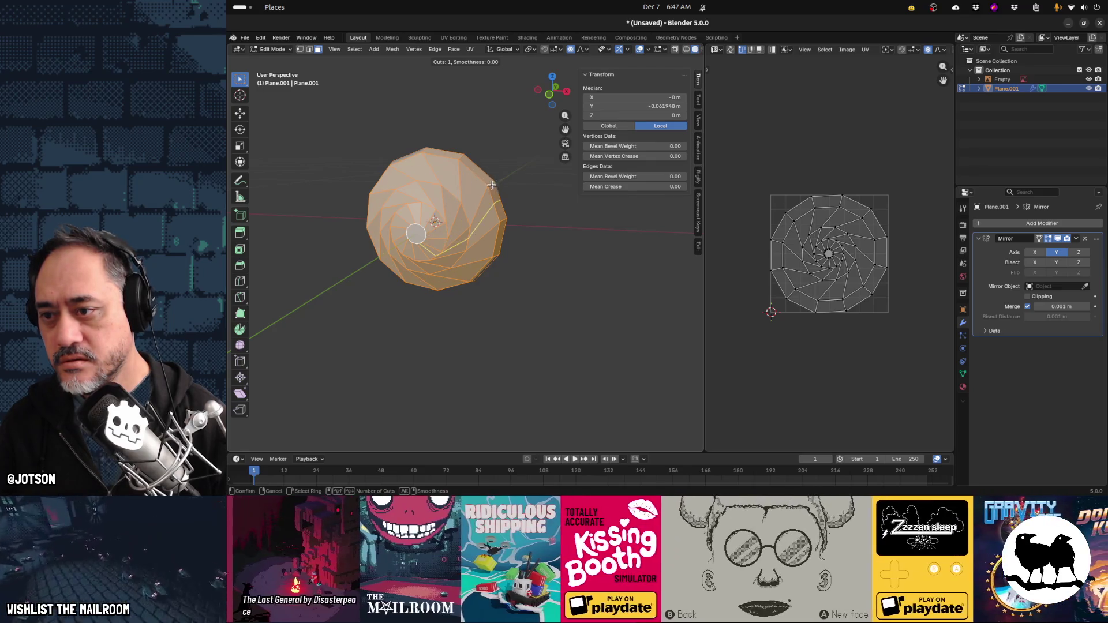
key("Escape")
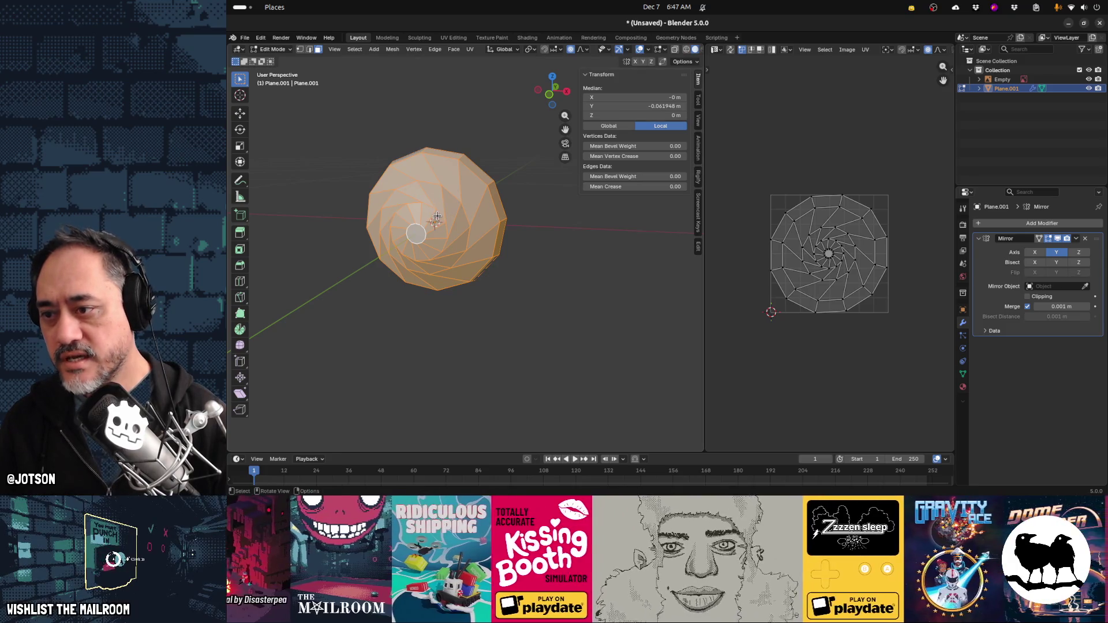
left_click(439, 217, "alt")
middle_click_drag(438, 217, 392, 173)
key("2")
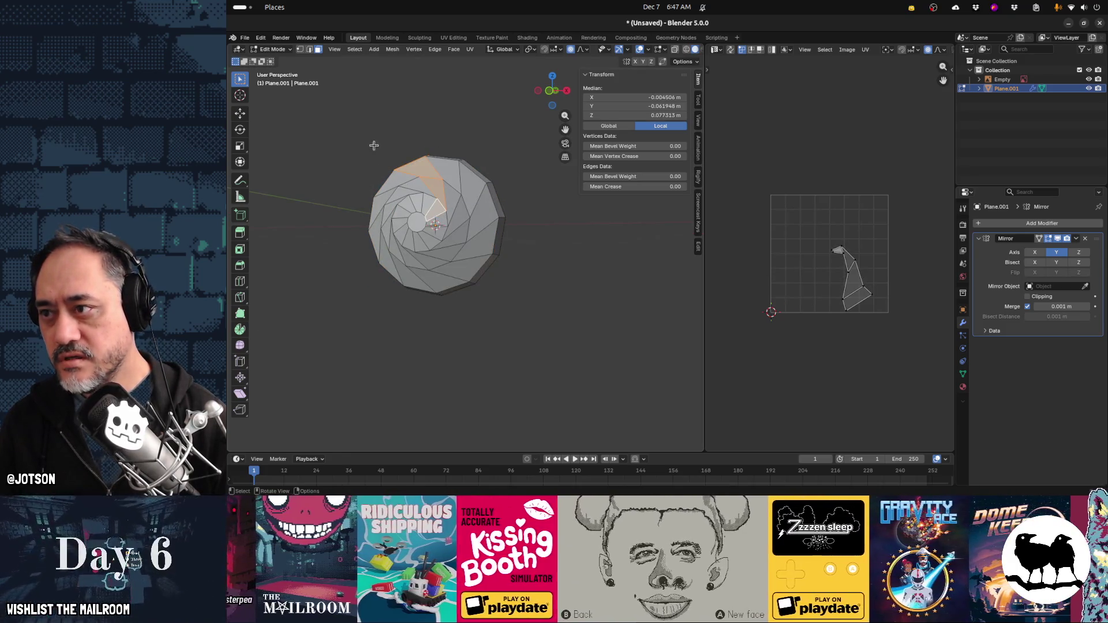
left_click(453, 199, "alt")
left_click(455, 185, "alt")
left_click(411, 213, "alt")
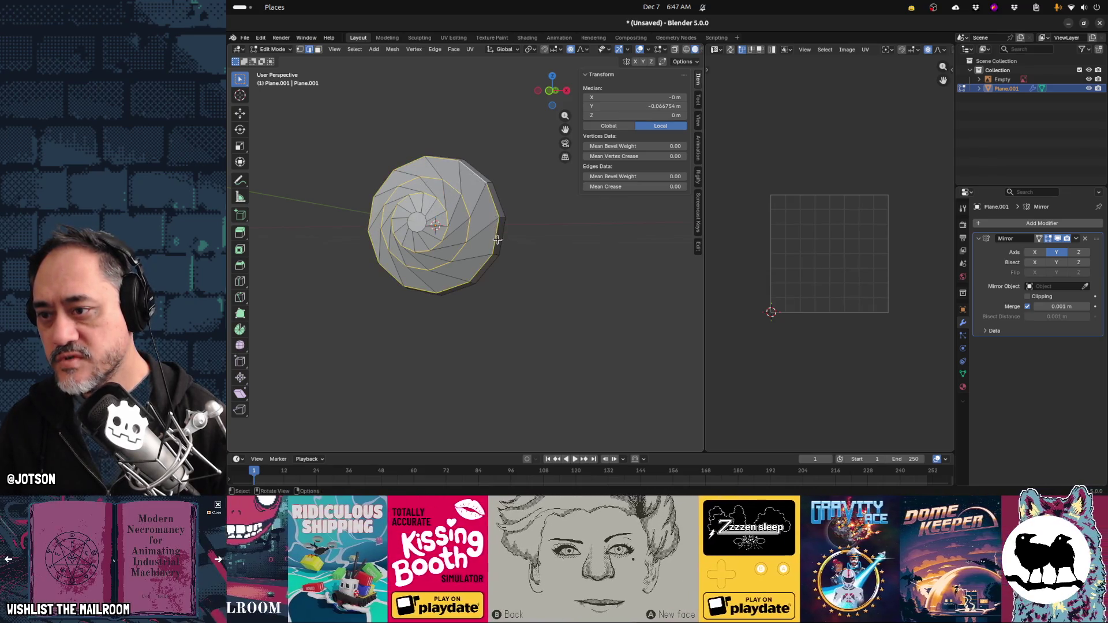
middle_click_drag(416, 215, 412, 213)
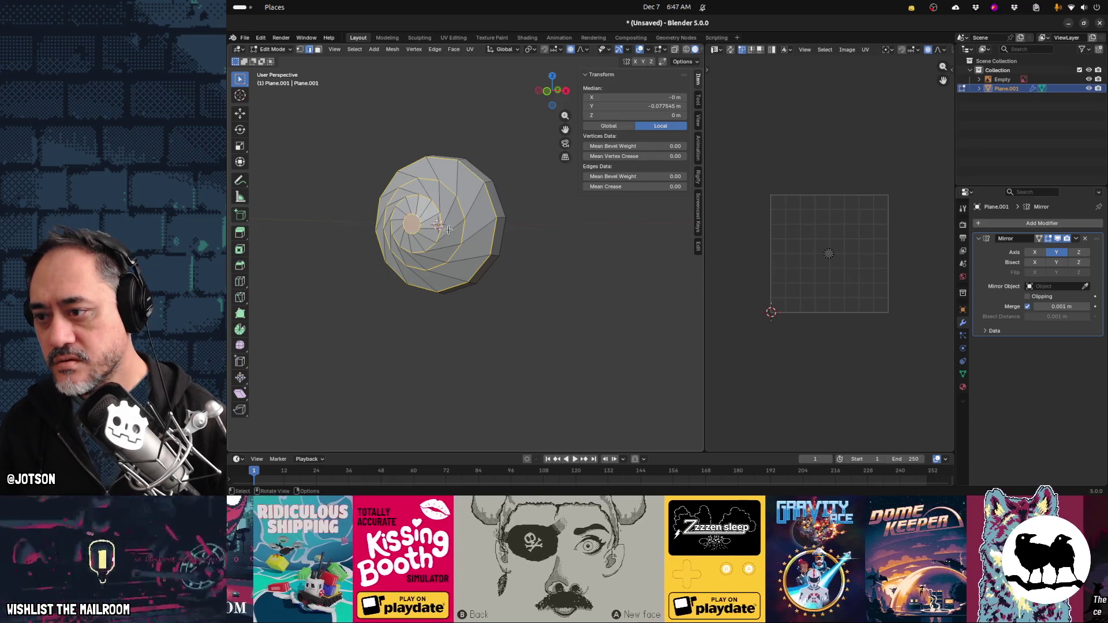
key("ctrl+b")
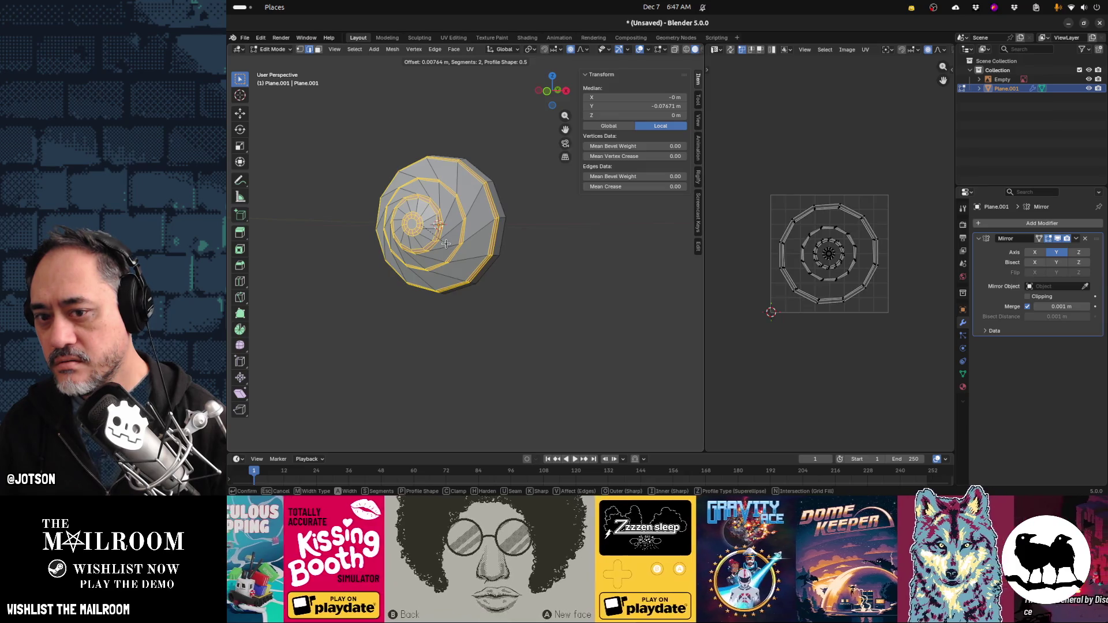
left_click(446, 245)
Scale the inner, middle and outer ring loops slightly inward, then return to Object Mode
scroll(427, 251, "up", 5)
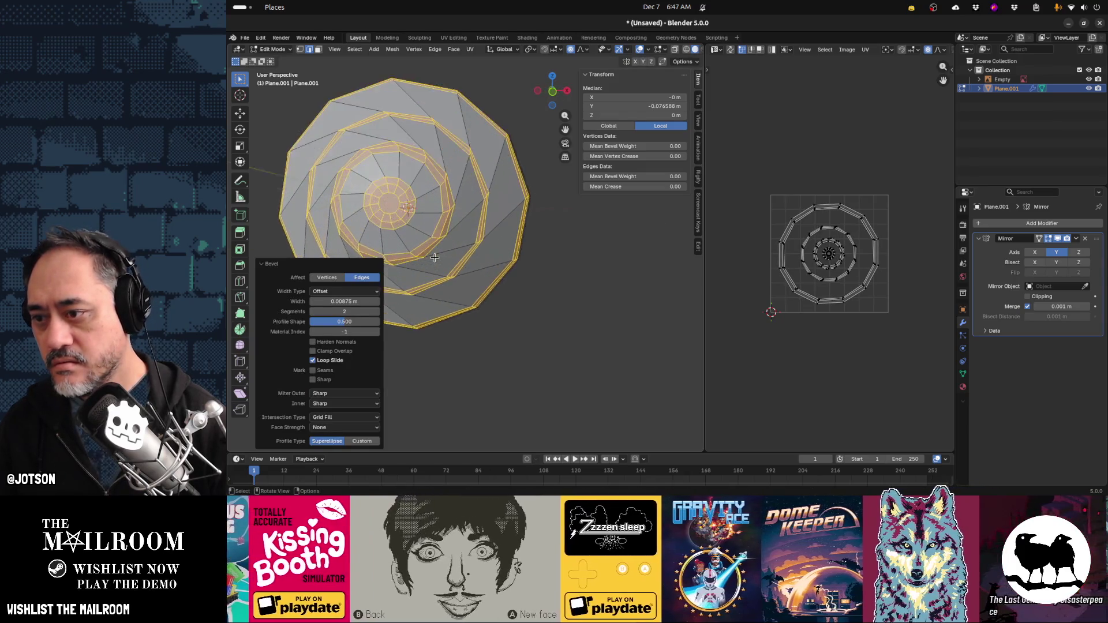
left_click(419, 247)
left_click(419, 246, "alt")
left_click(483, 232, "alt+shift")
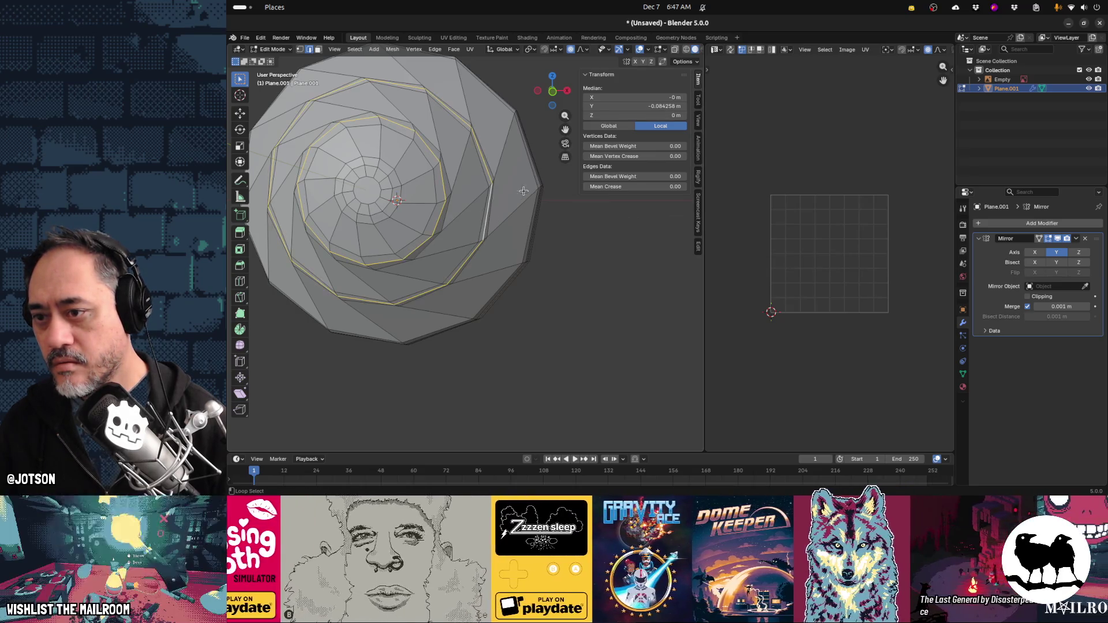
left_click(535, 180, "alt+shift")
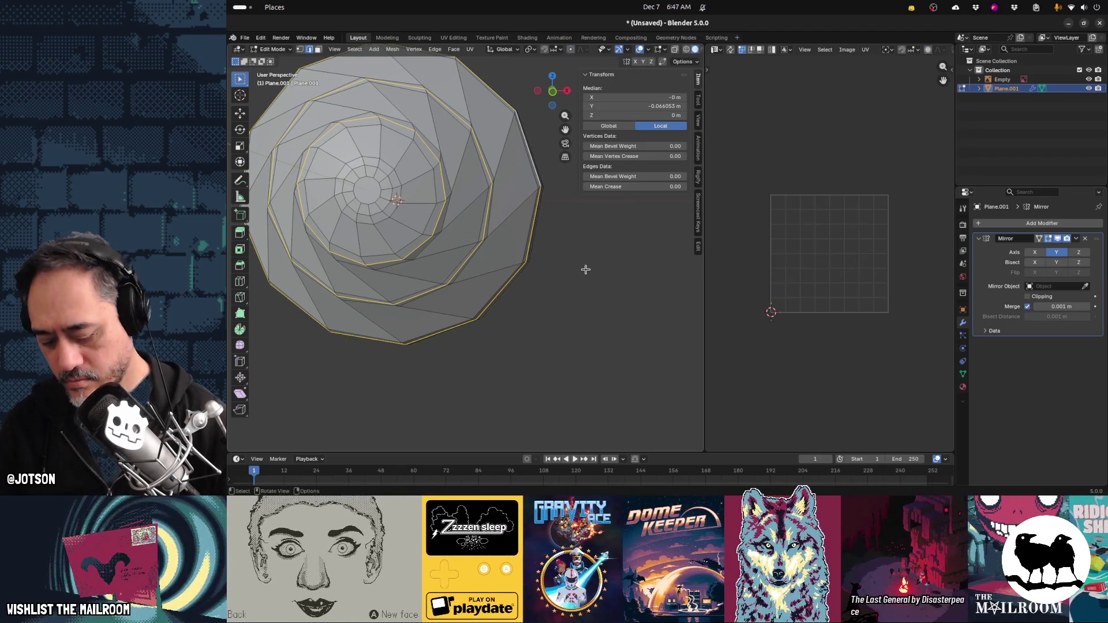
key("s")
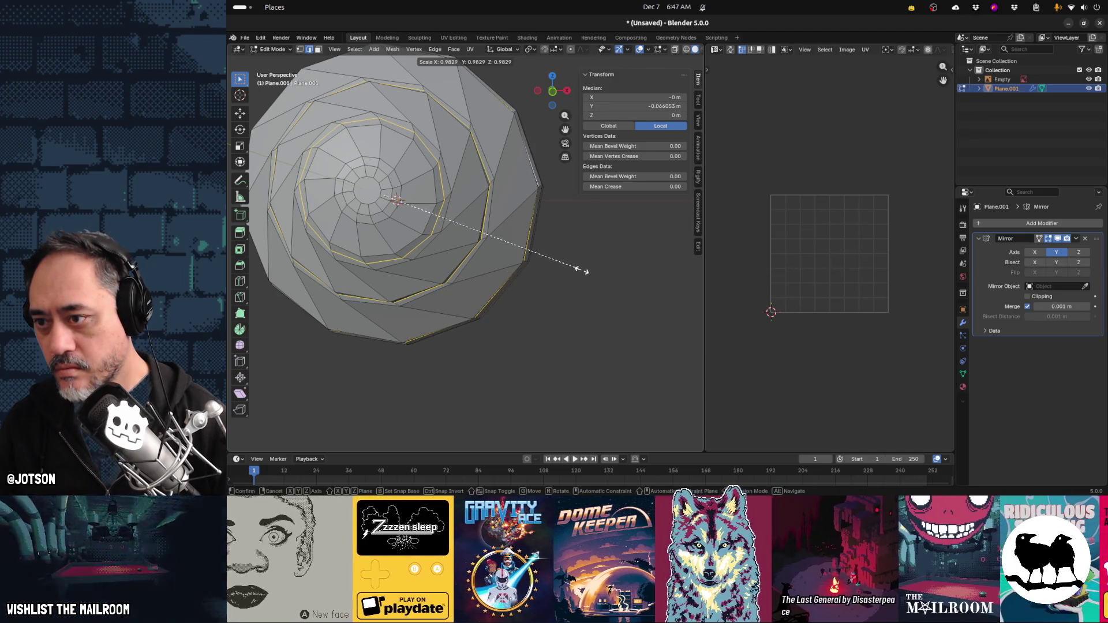
left_click(579, 266)
key("Tab")
scroll(508, 299, "down", 3)
mouse_move(500, 299)
middle_mouse_down()
mouse_move(553, 311)
mouse_move(541, 329)
mouse_move(502, 339)
mouse_move(446, 312)
mouse_move(456, 298)
middle_mouse_up()
mouse_move(365, 323)
middle_mouse_down()
mouse_move(469, 321)
mouse_move(424, 322)
middle_mouse_up()
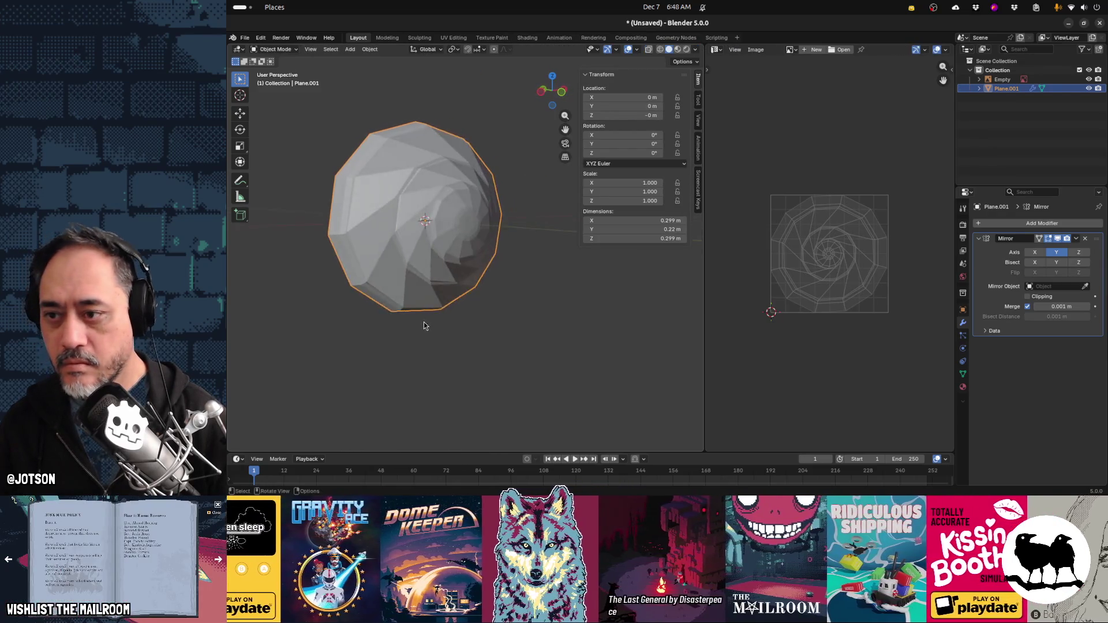
Shift the shell's outer spiral edge loops a few millimetres along Y
key("Tab")
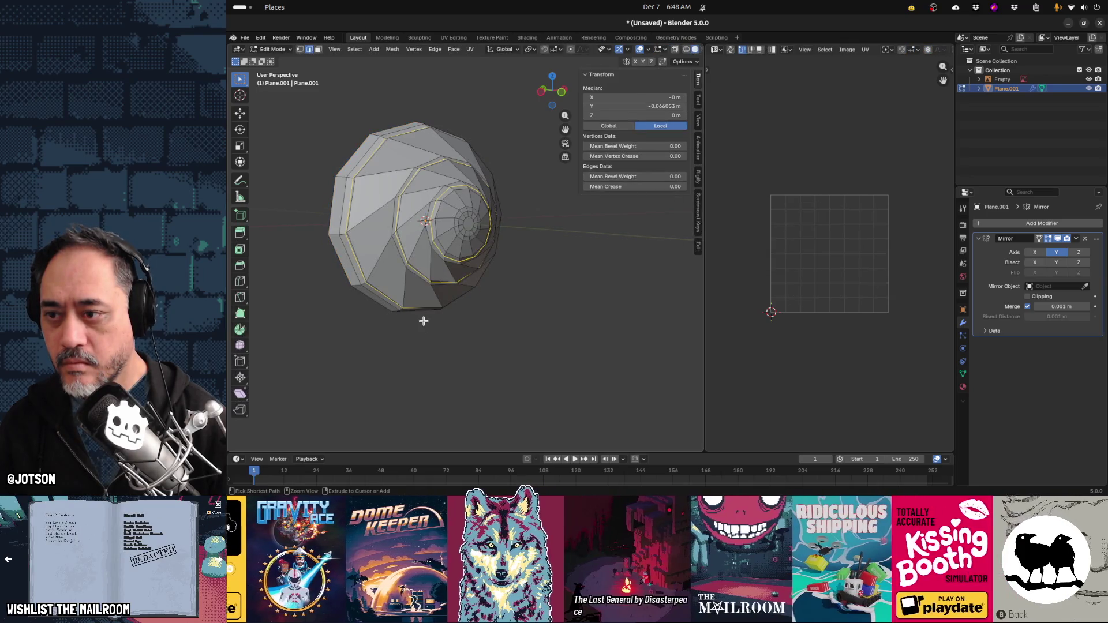
left_click(462, 219, "alt+shift")
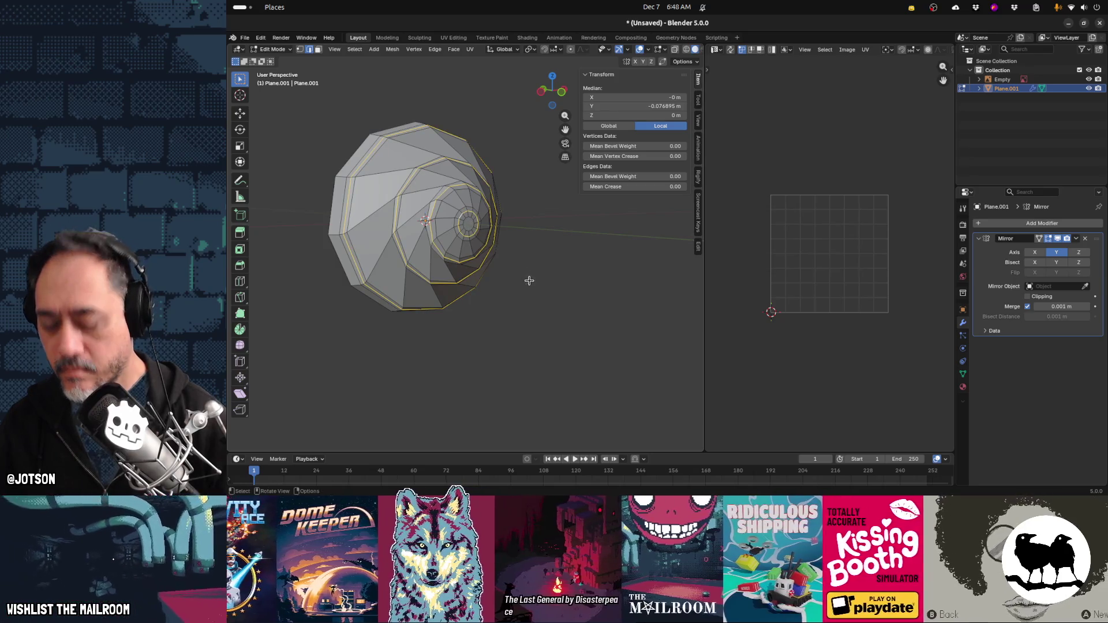
key("g")
key("y")
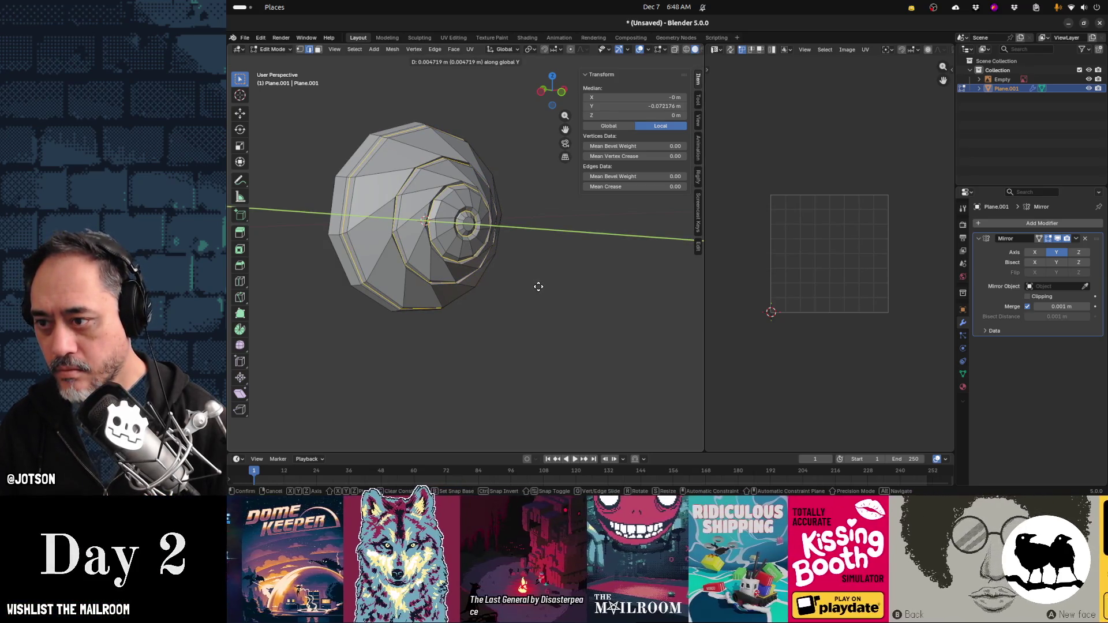
left_click(538, 286)
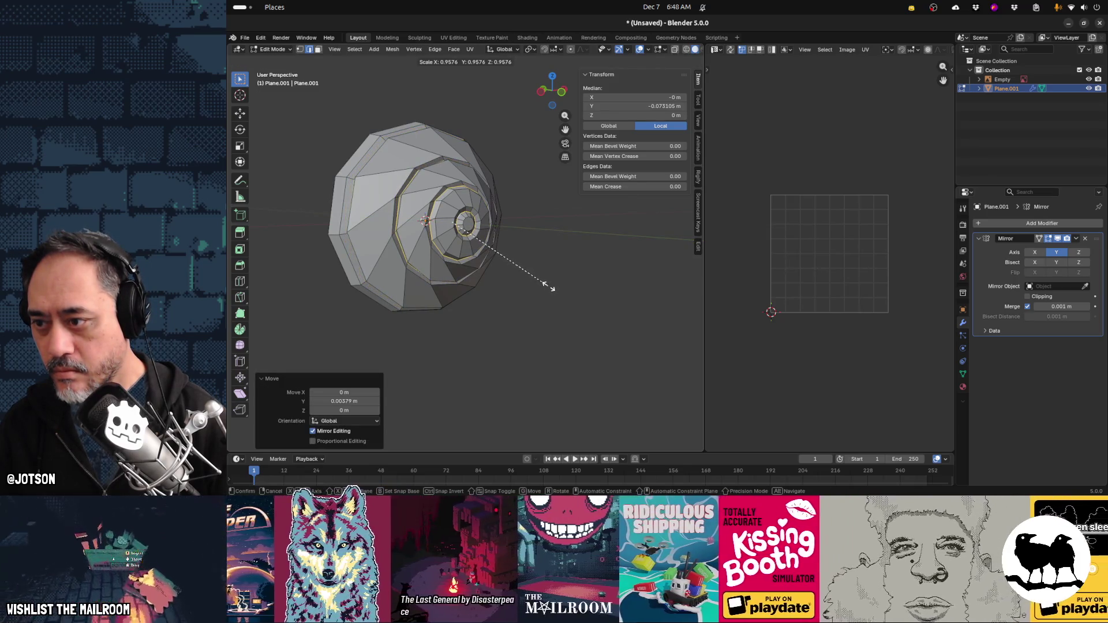
key("Escape")
key("Tab")
Orbit to the shell's side profile and compare it with the browser reference images
mouse_move(549, 294)
middle_mouse_down()
mouse_move(488, 321)
mouse_move(411, 281)
mouse_move(456, 278)
mouse_move(476, 300)
mouse_move(517, 297)
mouse_move(473, 314)
mouse_move(393, 298)
mouse_move(341, 319)
mouse_move(430, 332)
mouse_move(472, 310)
mouse_move(379, 314)
middle_mouse_up()
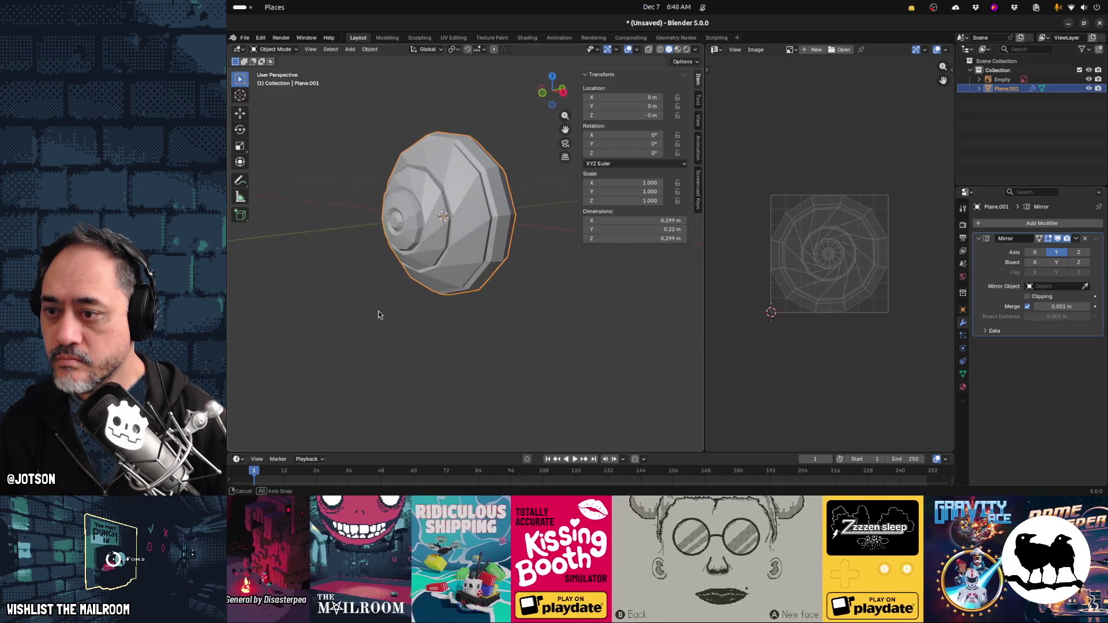
mouse_move(483, 322)
middle_mouse_down()
mouse_move(449, 307)
mouse_move(497, 302)
mouse_move(473, 300)
mouse_move(476, 285)
mouse_move(483, 299)
middle_mouse_up()
key("alt+Tab")
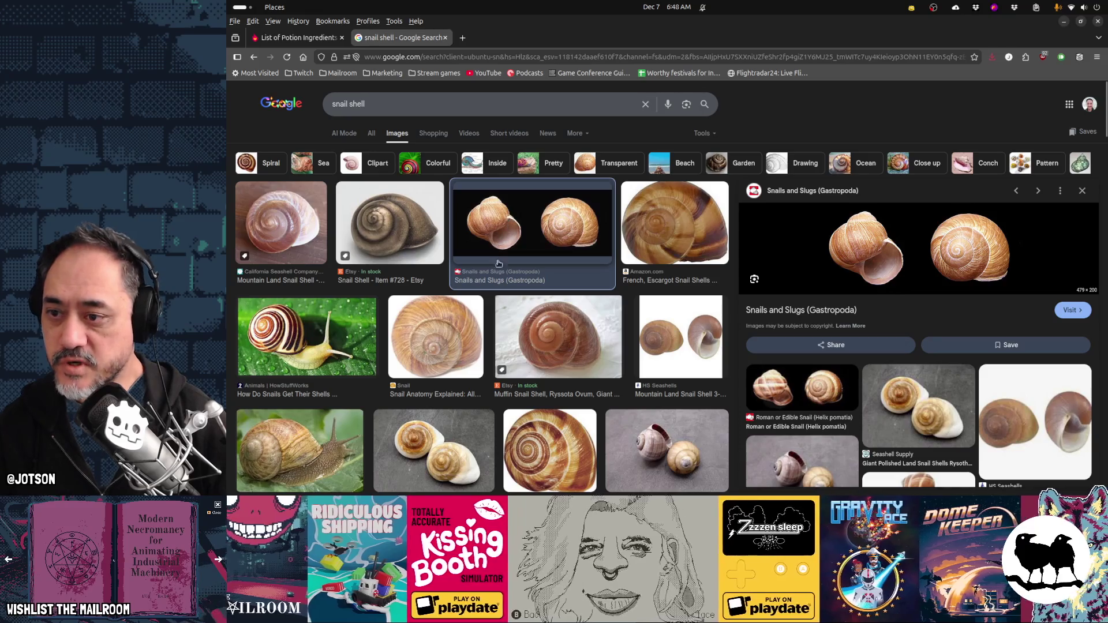
key("alt+Tab")
middle_click_drag(494, 296, 472, 299)
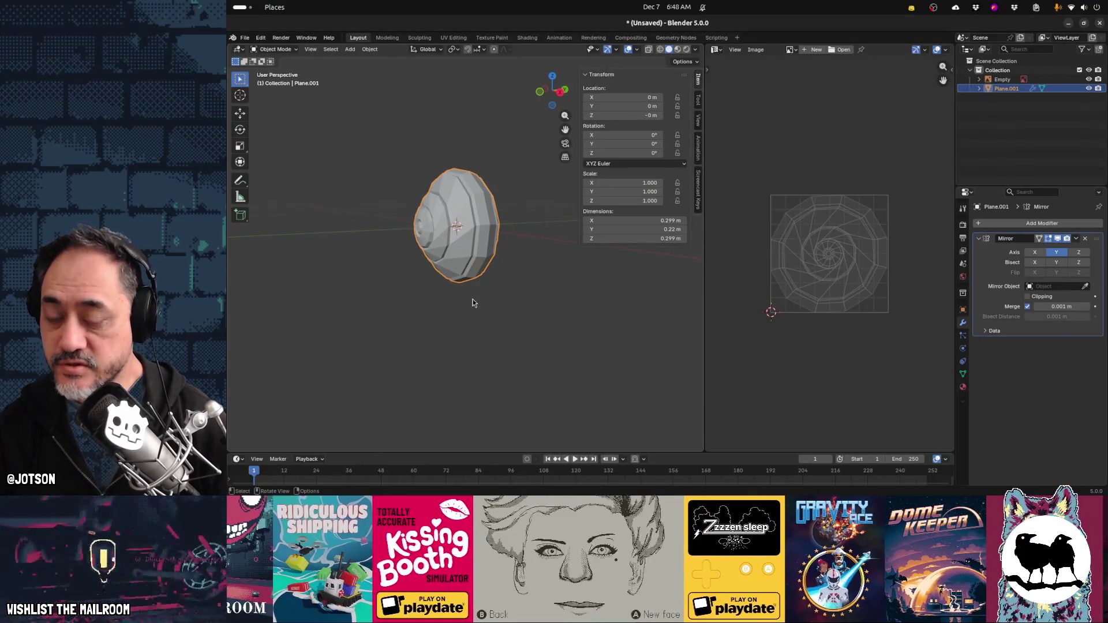
Add a shrunken cylinder, rotate it 31.4° and move it onto the shell's lower right
key("shift+a")
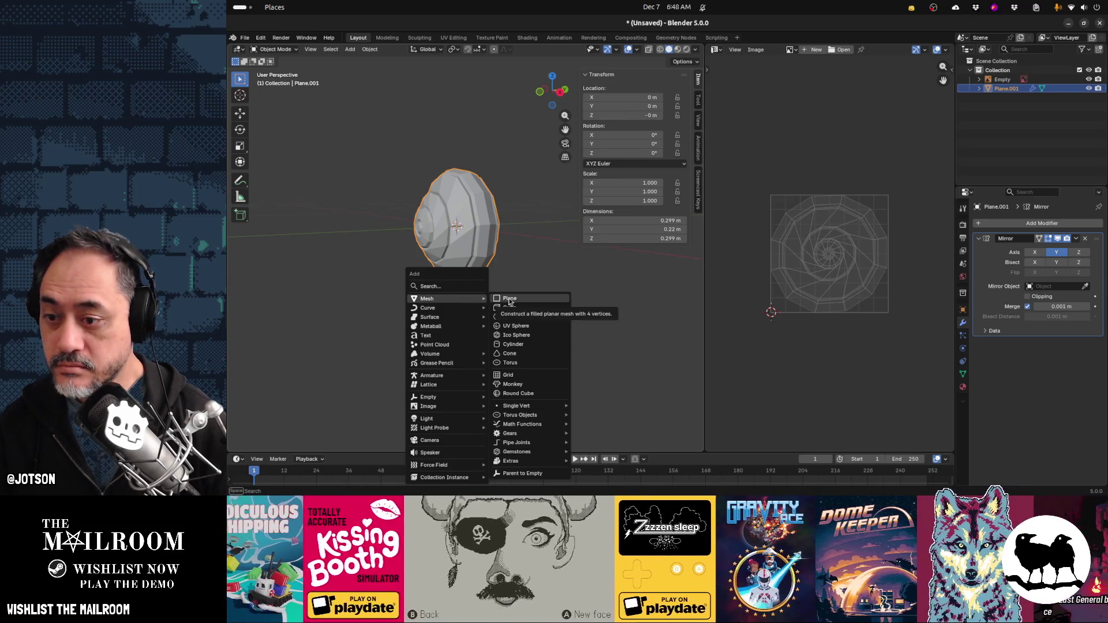
left_click(518, 343)
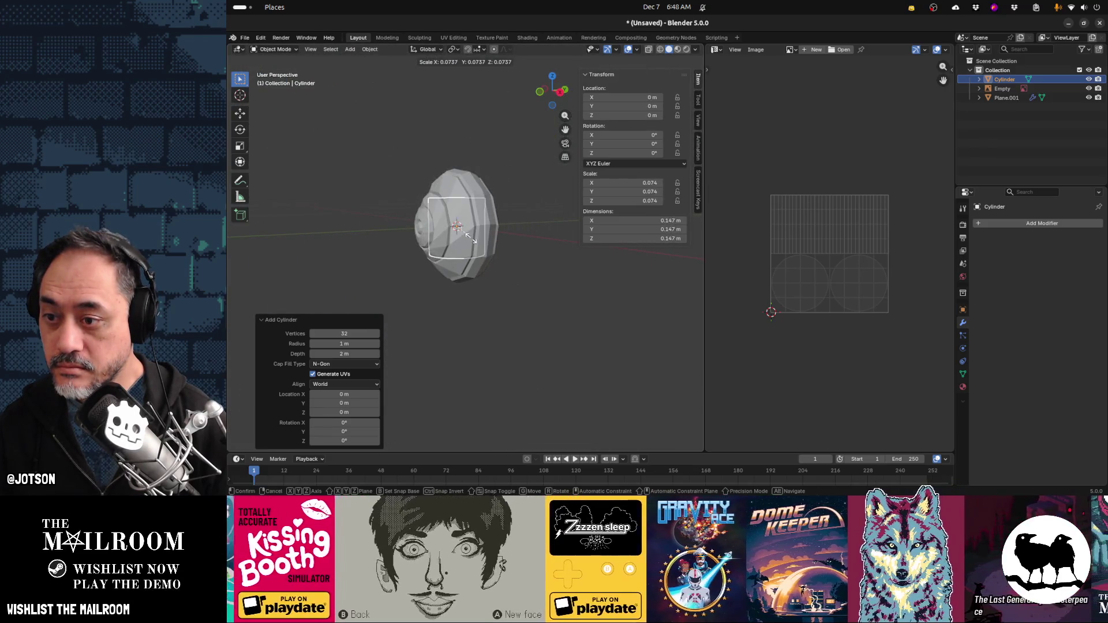
left_click(472, 238)
key("KP_1")
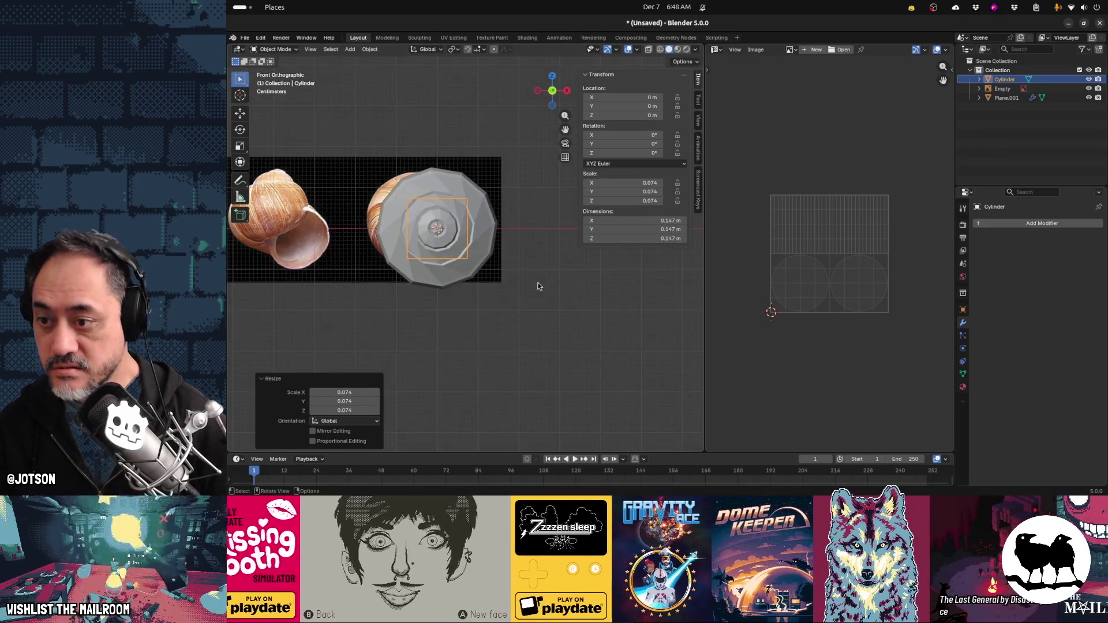
key("r")
left_click(584, 252)
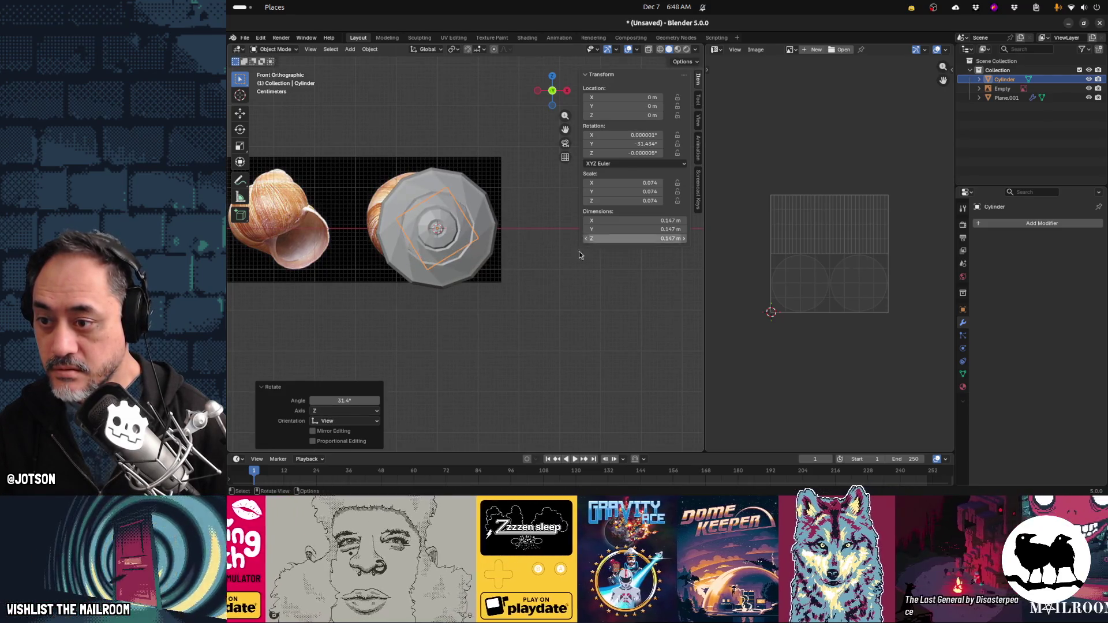
key("g")
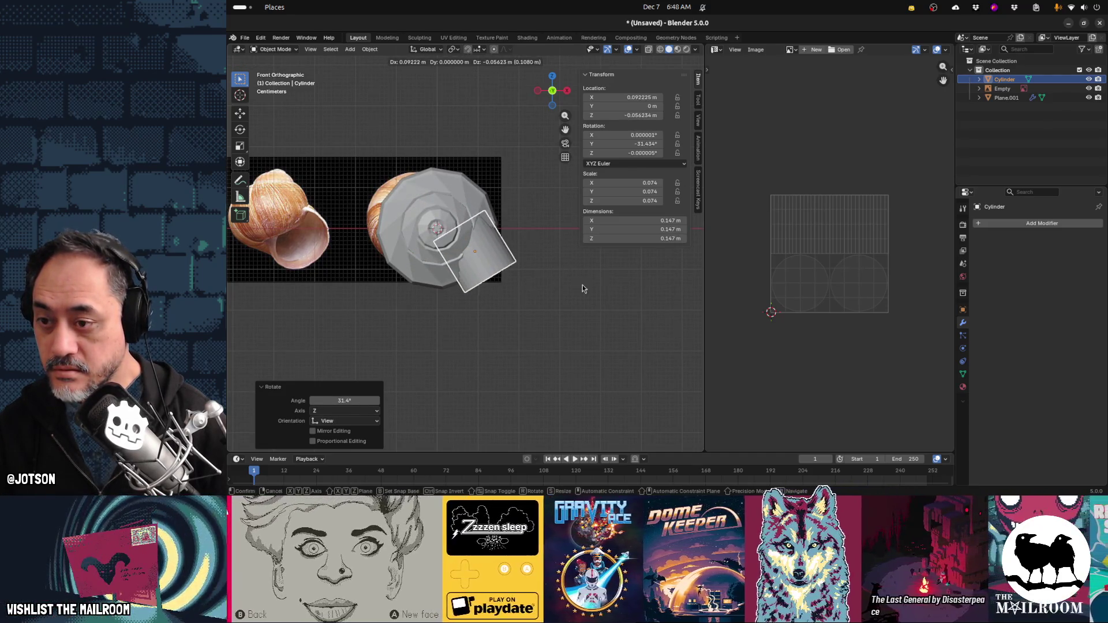
left_click(583, 286)
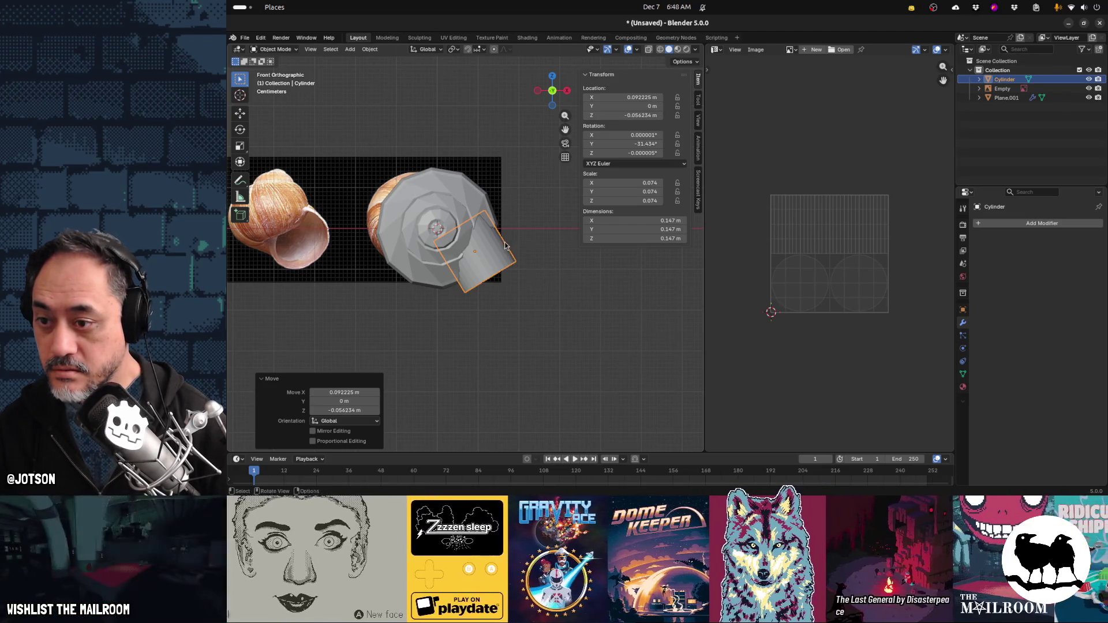
left_click(494, 256)
Add a centred edge loop and tilt and move the cylinder's end loop to bend it
key("Tab")
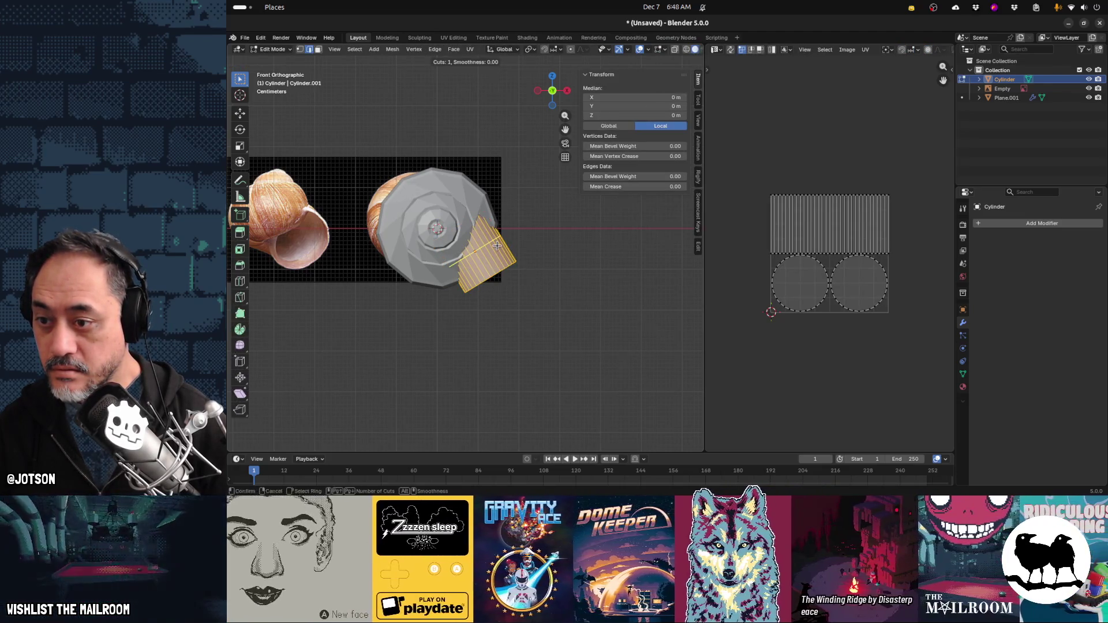
key("s")
right_click(503, 262)
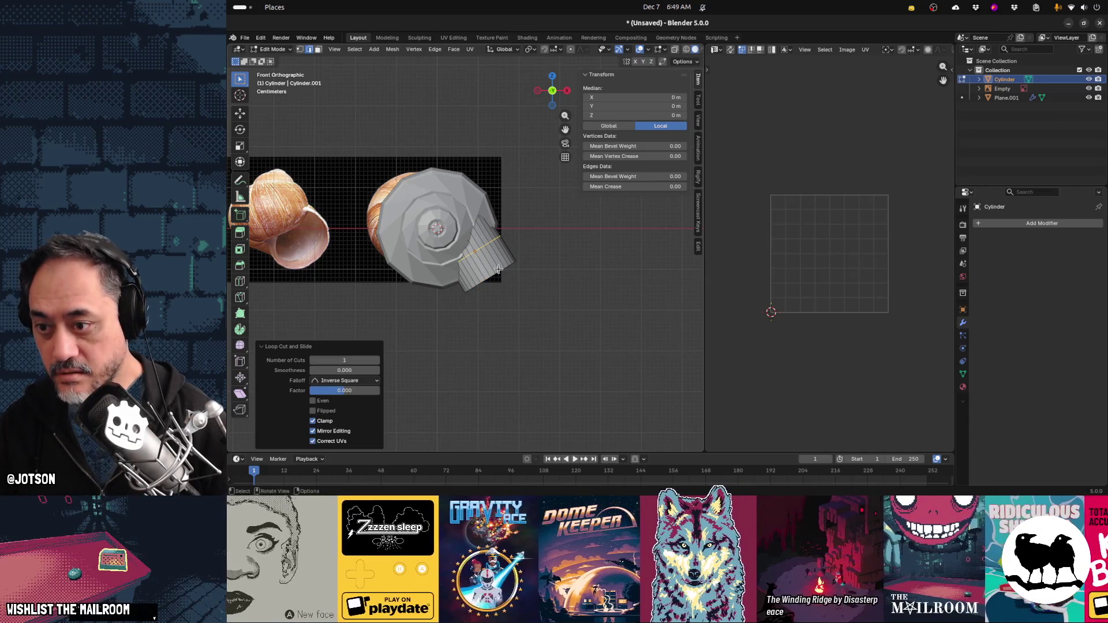
left_click(496, 272, "alt")
key("r")
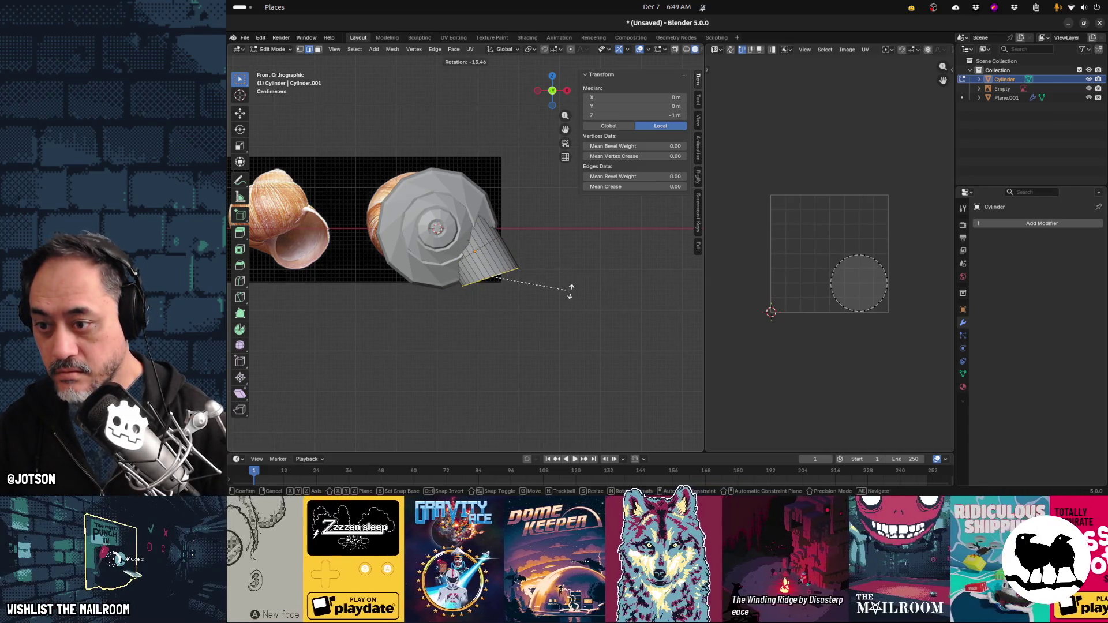
left_click(570, 291)
key("g")
left_click(573, 293)
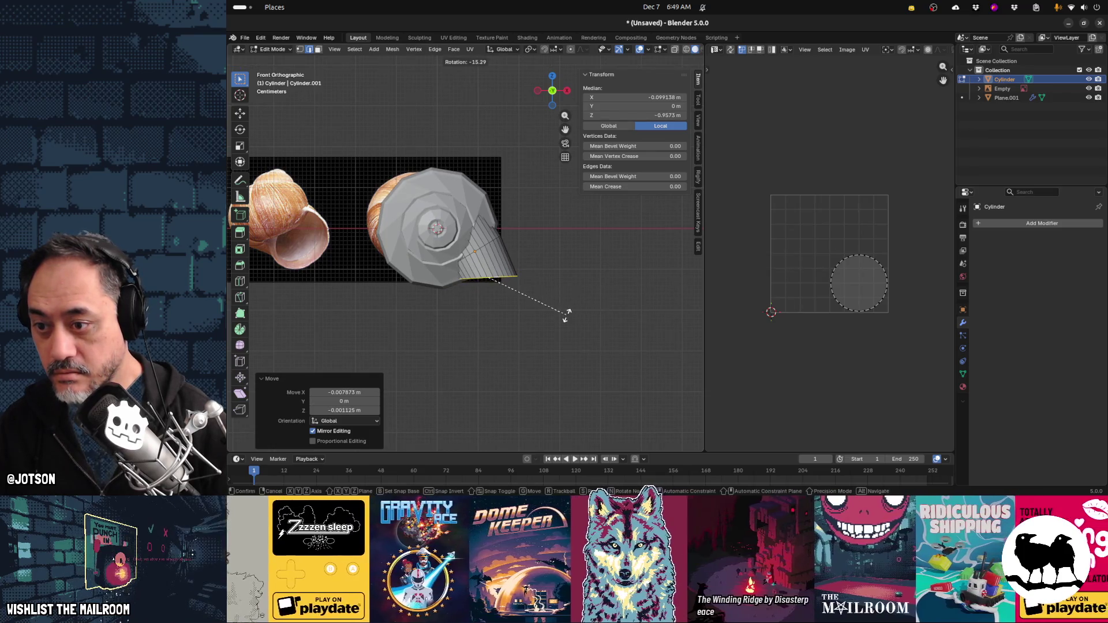
left_click(568, 317)
key("g")
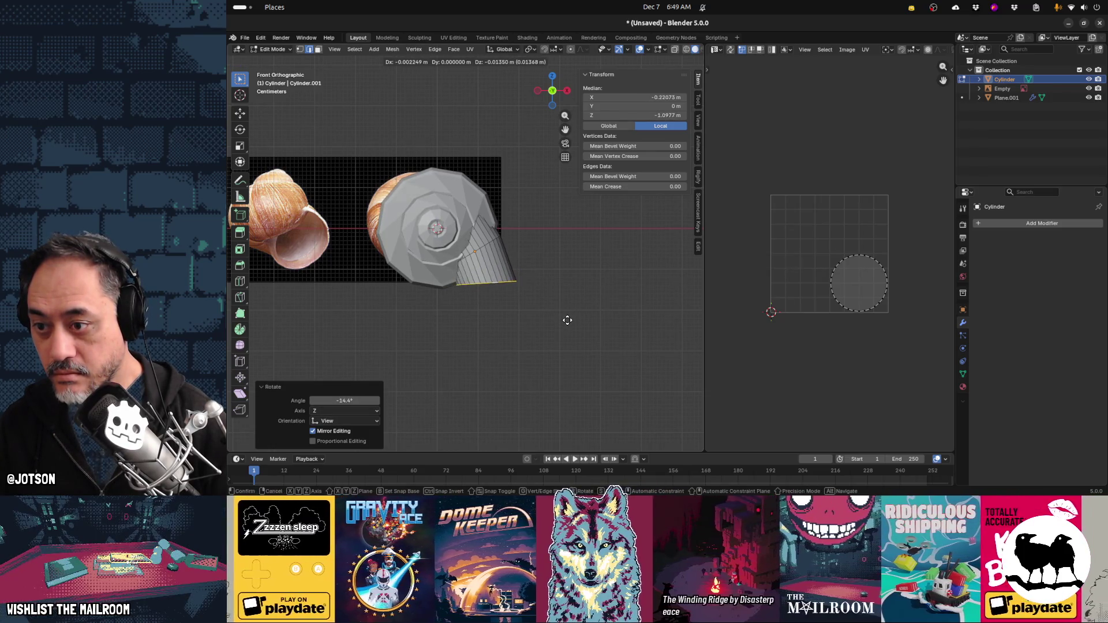
left_click(567, 320)
mouse_move(534, 287)
middle_mouse_down()
mouse_move(509, 299)
mouse_move(467, 227)
middle_mouse_up()
With X-ray on, taper the body by scaling rings to 0.596 and 0.763
key("alt+z")
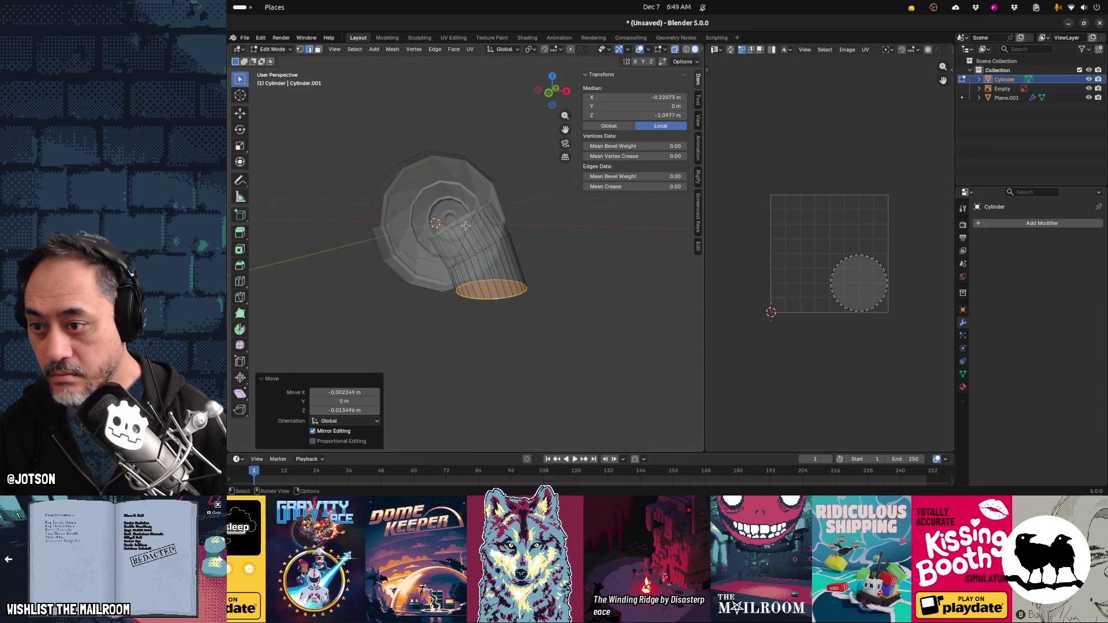
left_click(459, 217, "alt")
key("s")
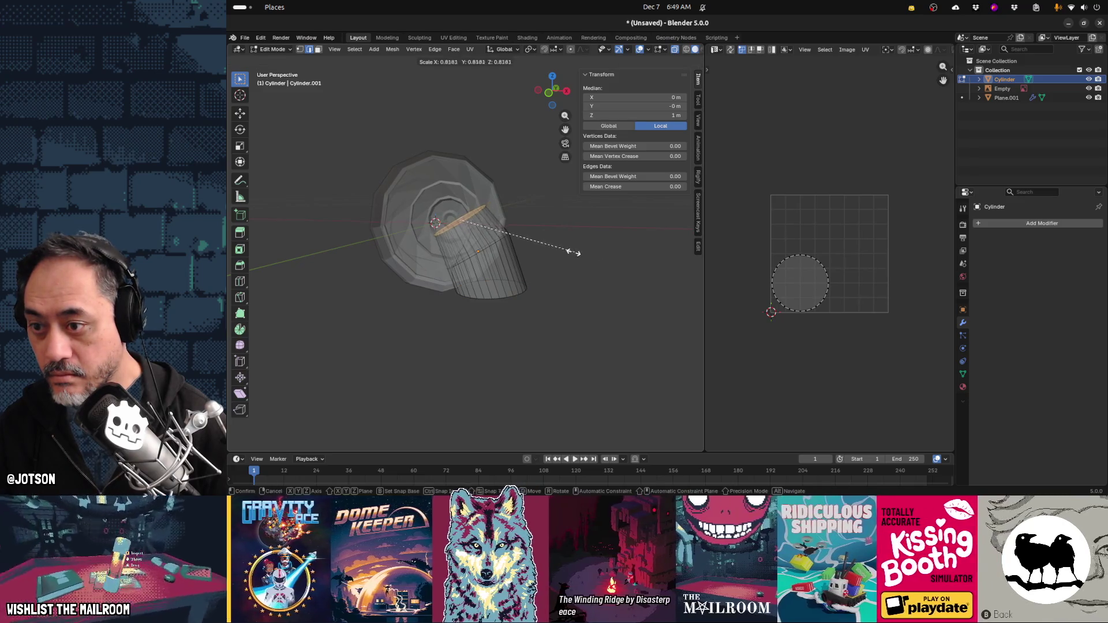
left_click(543, 247)
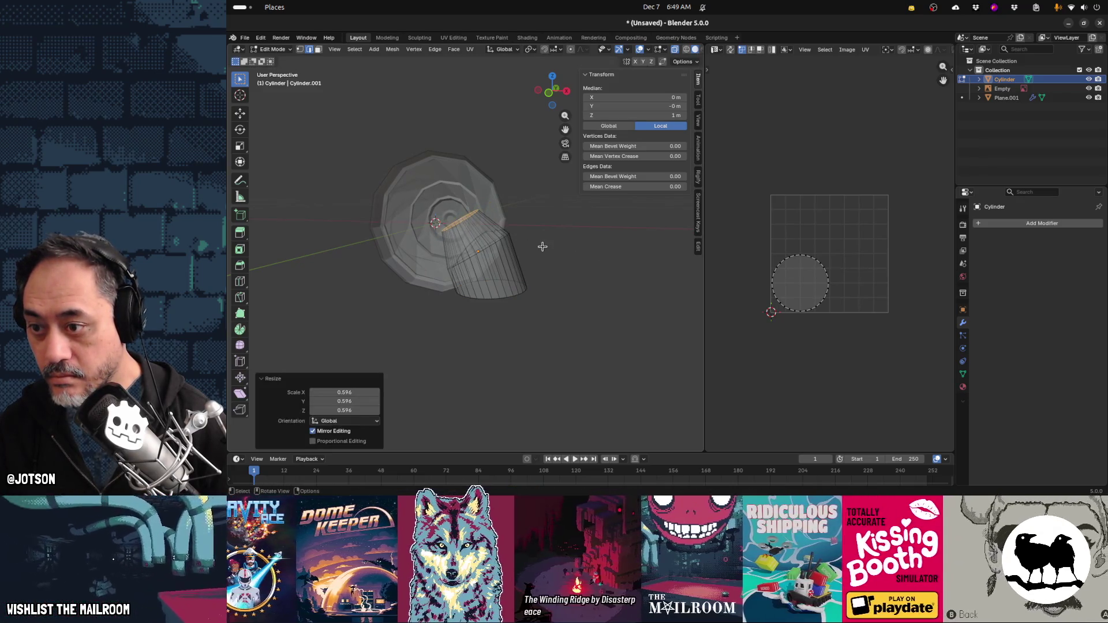
left_click(558, 264)
key("s")
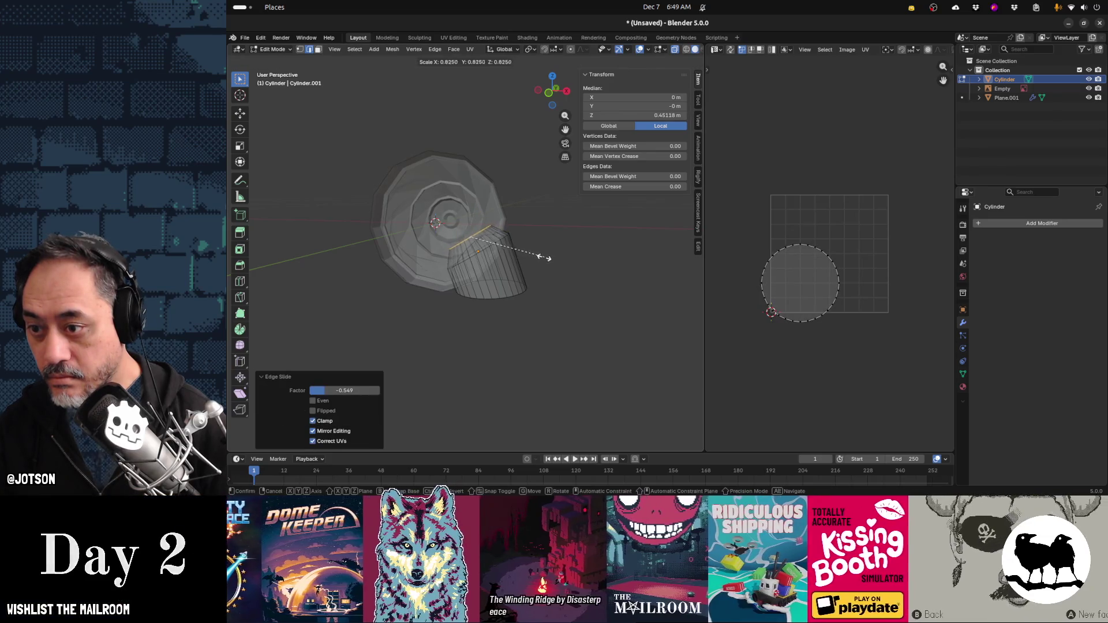
left_click(522, 256)
left_click(488, 248, "alt")
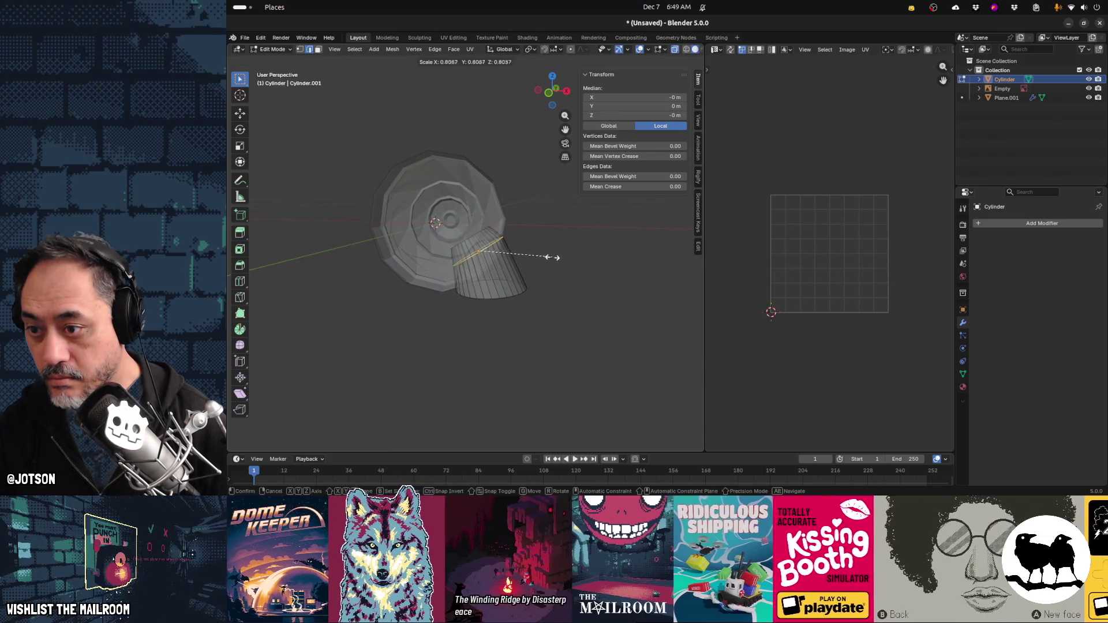
left_click(551, 256)
mouse_move(551, 256)
middle_mouse_down()
mouse_move(488, 306)
mouse_move(598, 298)
mouse_move(427, 308)
mouse_move(496, 284)
middle_mouse_up()
key("Tab")
key("Tab")
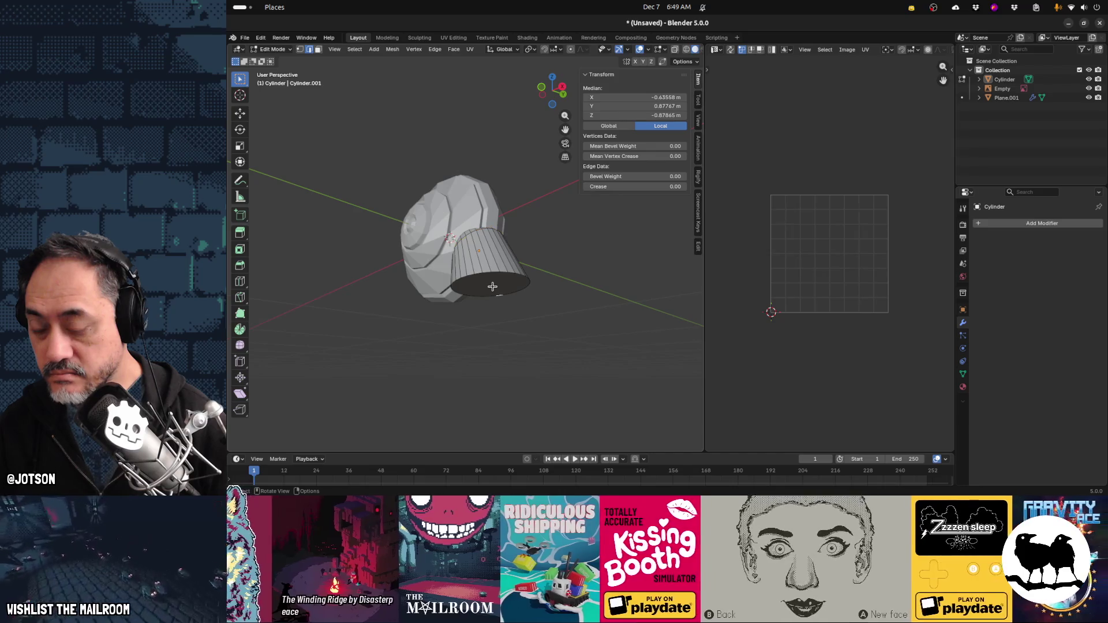
Delete the old body vertices and add a new 12-vertex cylinder
key("a")
key("x")
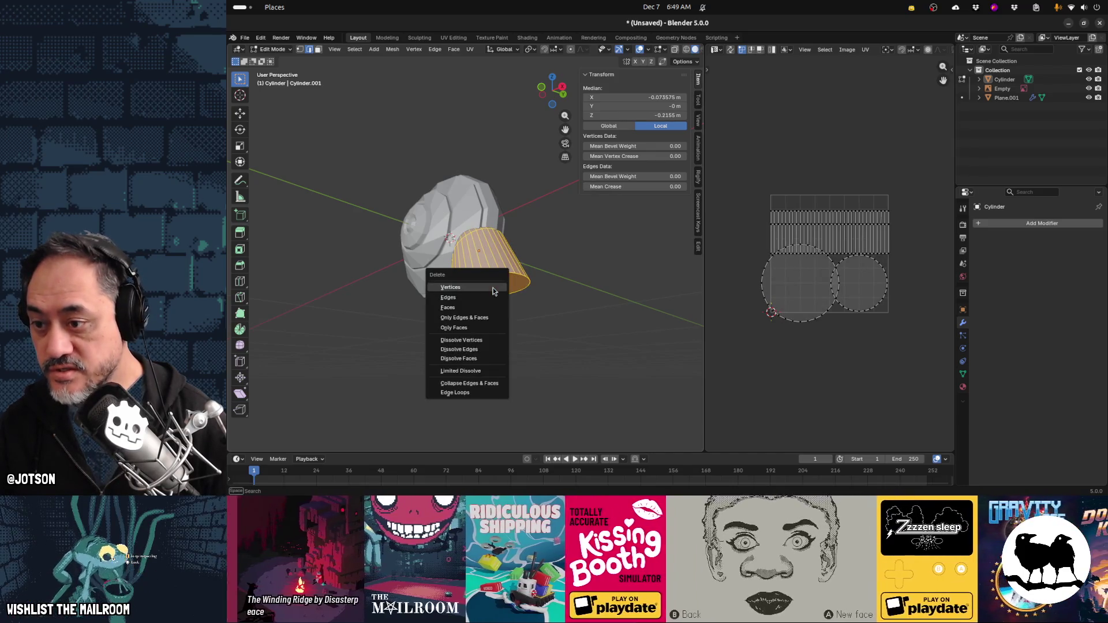
left_click(492, 288)
key("shift+a")
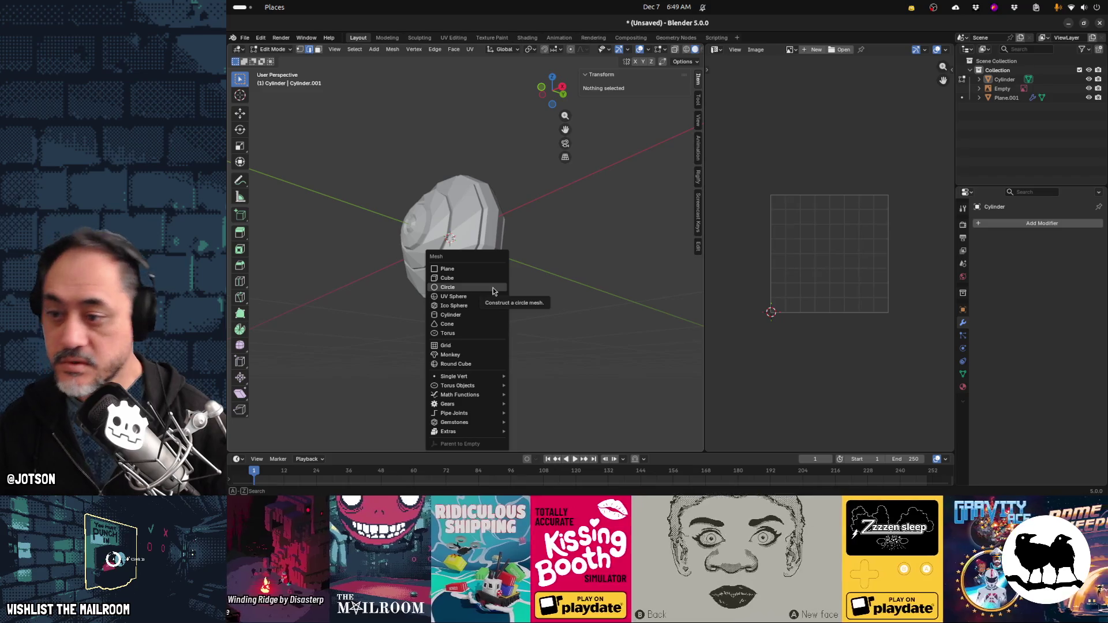
left_click(490, 315)
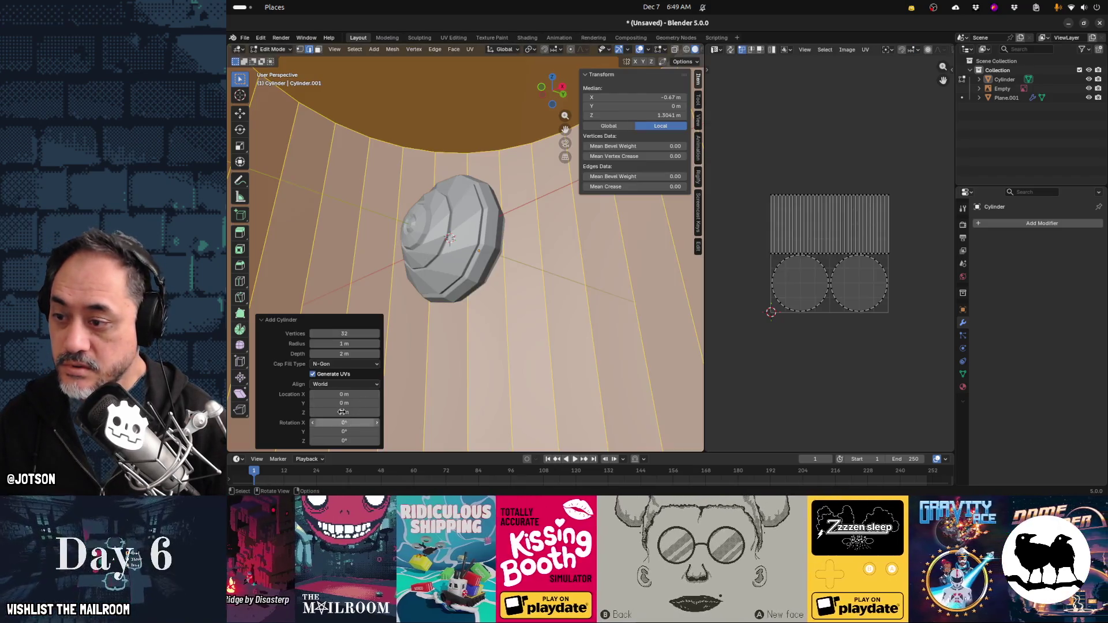
left_click_drag(314, 339, 286, 339)
left_click(314, 336)
left_click(314, 336)
left_click(314, 336)
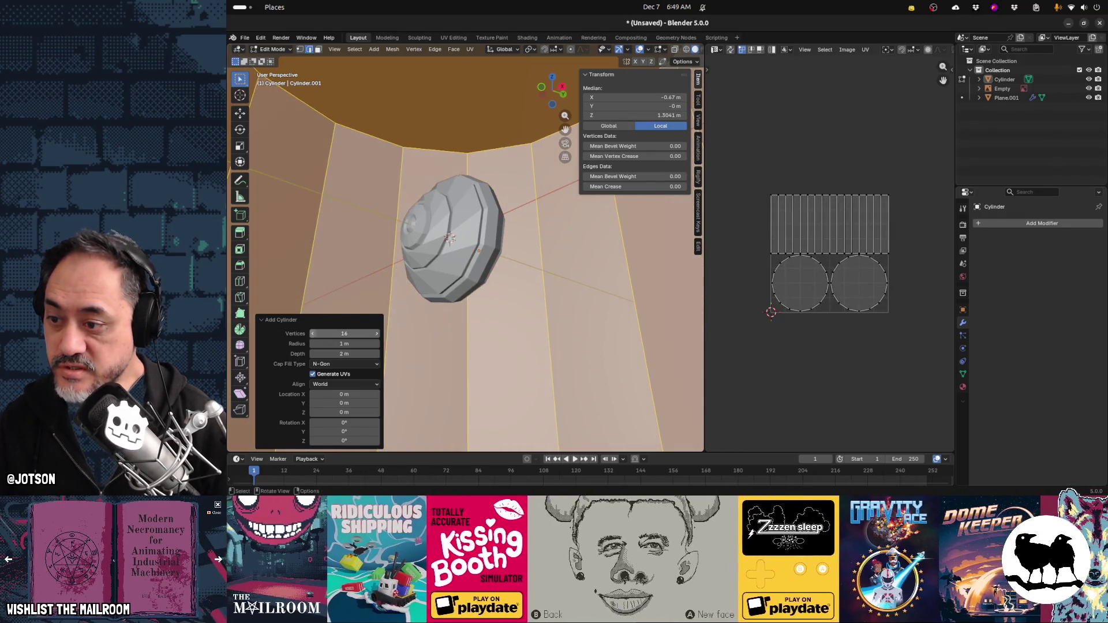
left_click(314, 336)
left_click(314, 336)
left_click(314, 336)
left_click(314, 336)
left_click(314, 336)
middle_click_drag(483, 334, 520, 357)
Scale the new cylinder to 0.073 and switch to the front view
key("s")
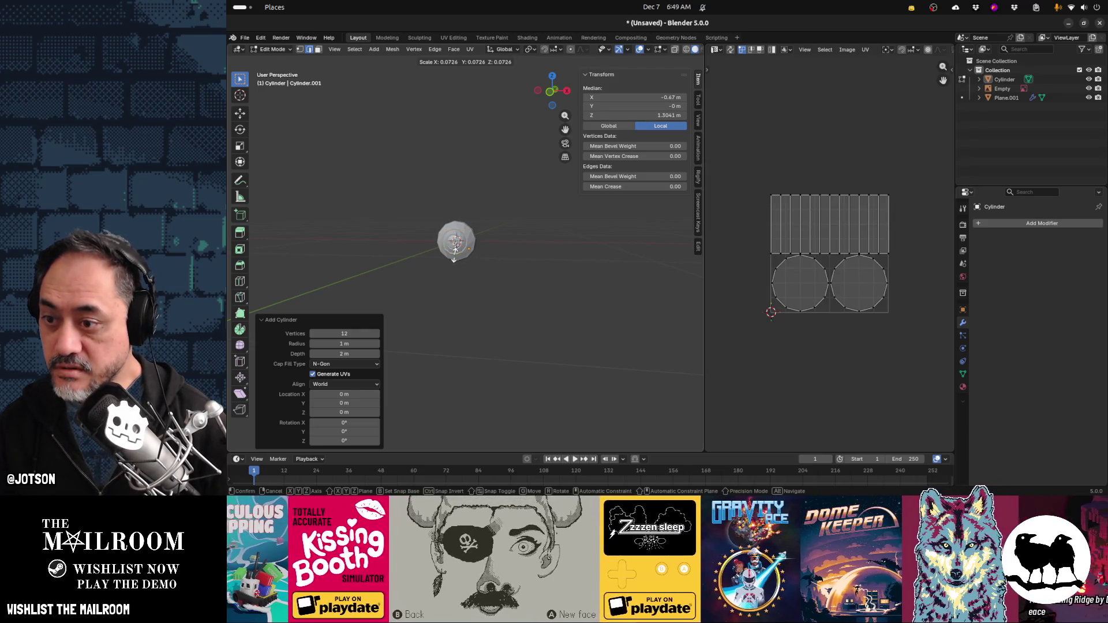
left_click(454, 259)
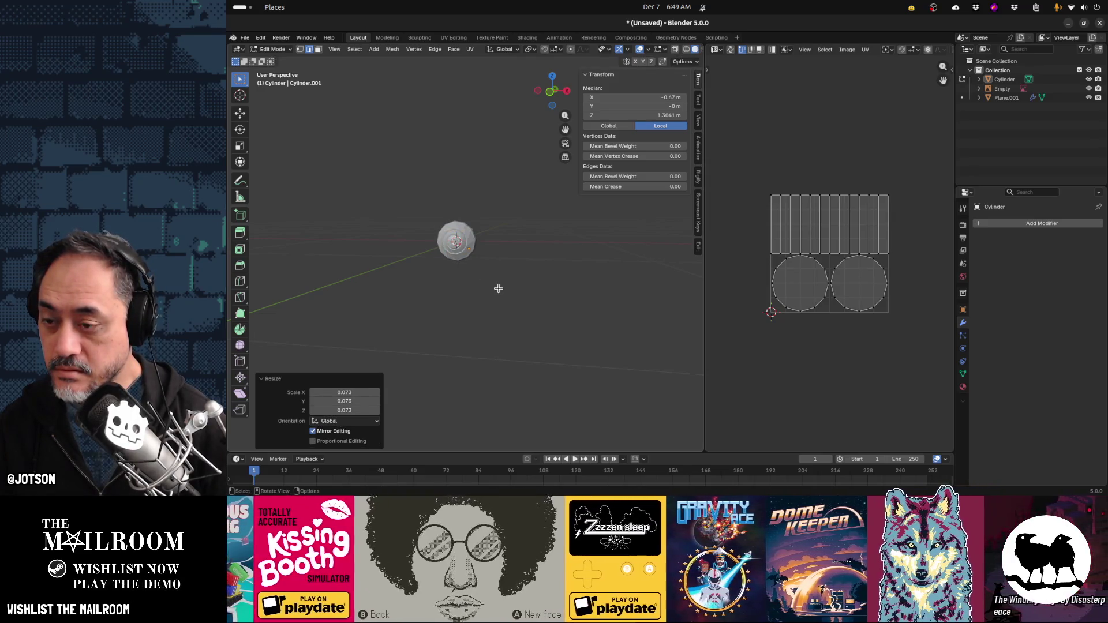
scroll(499, 289, "up", 3)
scroll(499, 289, "up", 2)
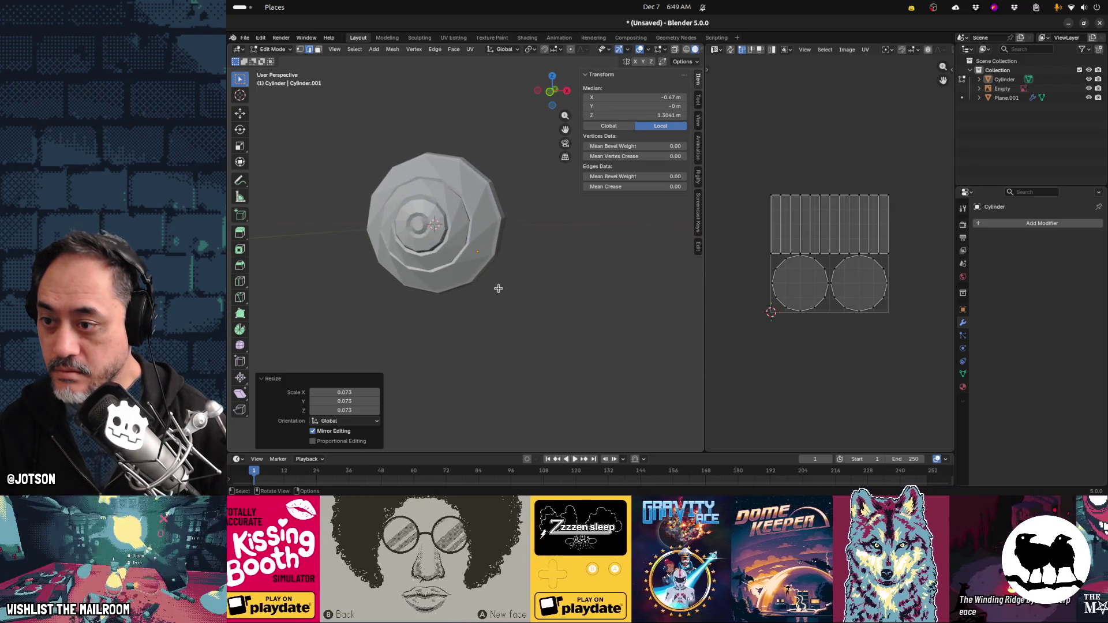
key("KP_1")
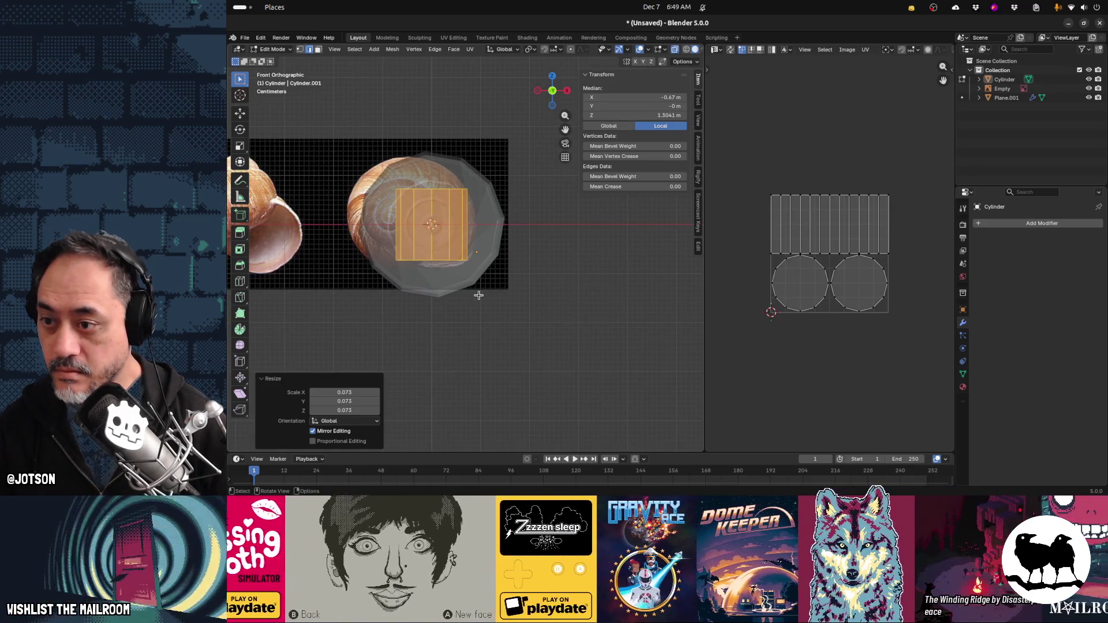
Tilt the new cylinder's faces 37.1° and move them down-right
key("r")
left_click(541, 262)
key("g")
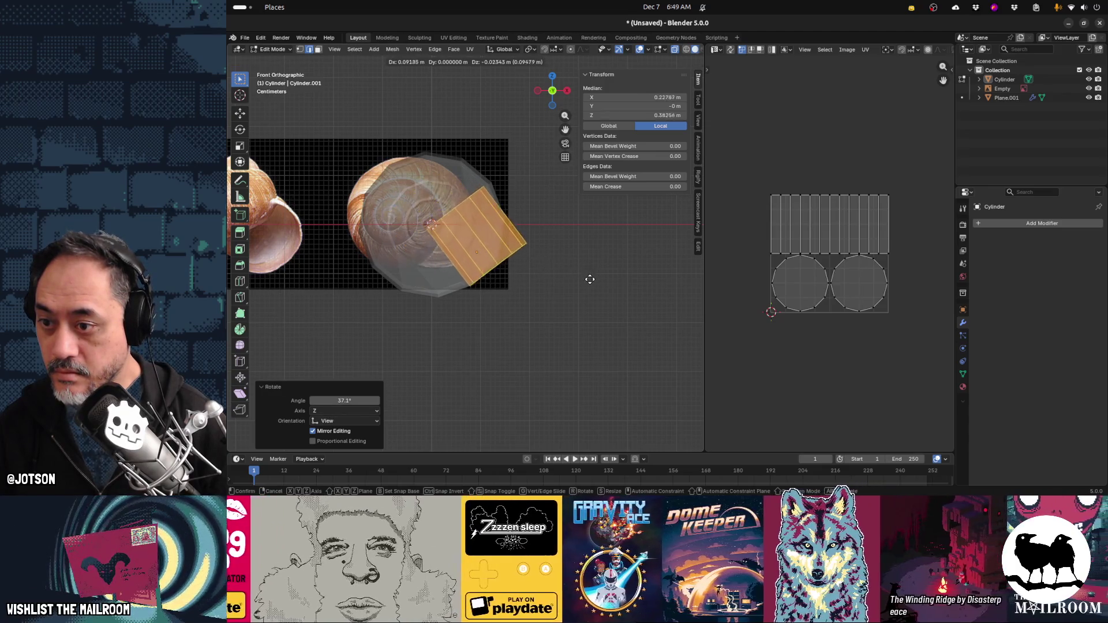
key("Escape")
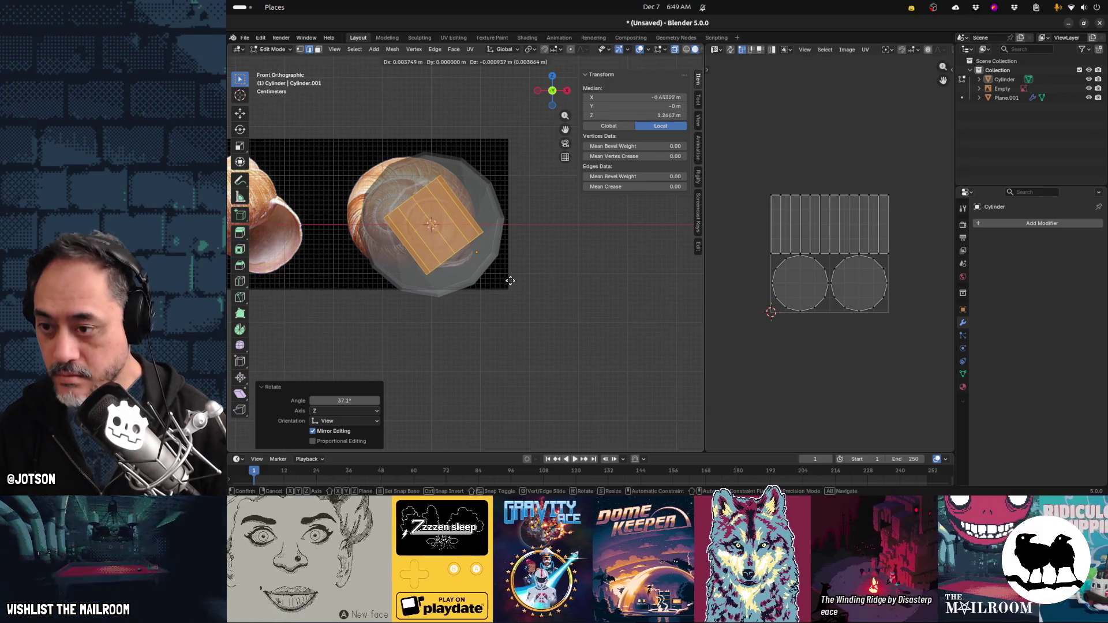
key("g")
left_click(561, 333)
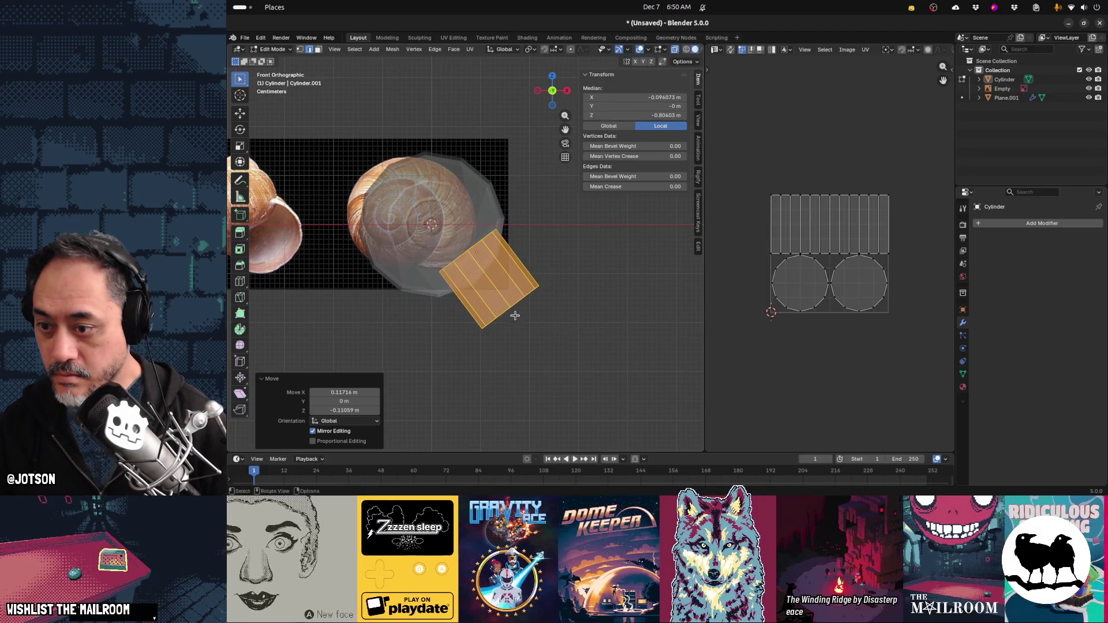
Level the cylinder's bottom end edge and move it up-left
left_click(506, 312, "alt")
key("r")
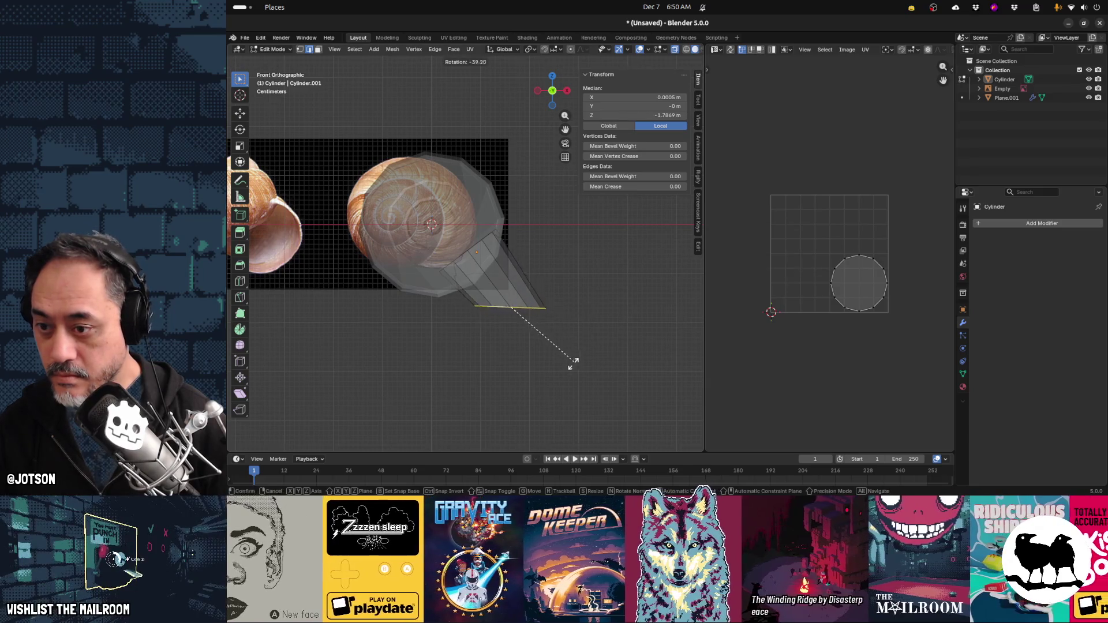
left_click(578, 364)
key("g")
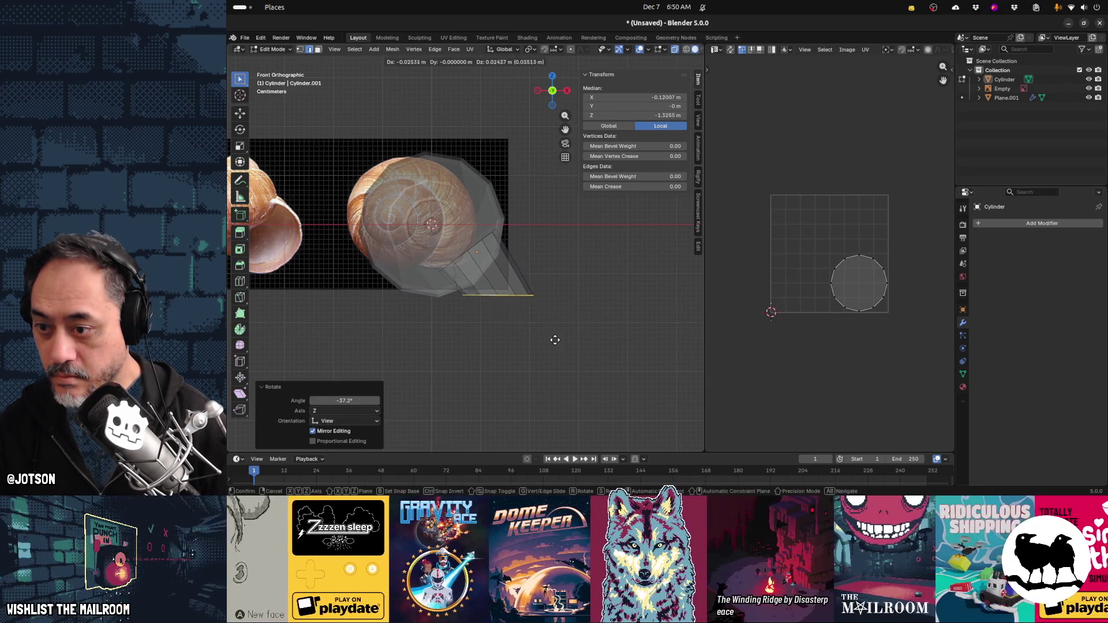
left_click(551, 345)
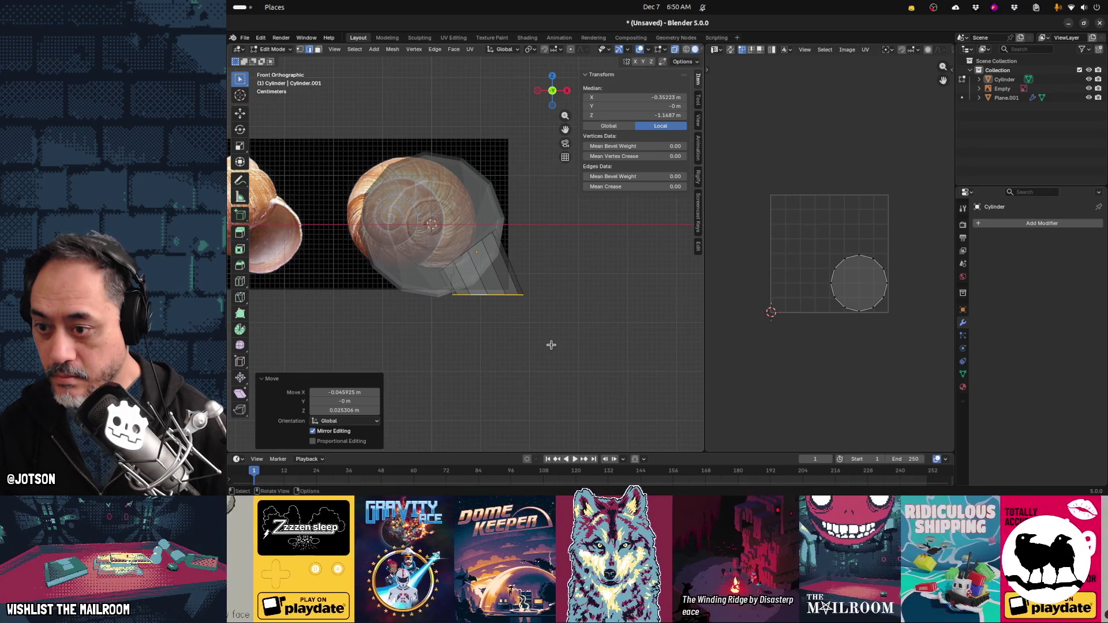
Add an edge loop across the body and shift it along the bend
left_click(500, 258)
key("g")
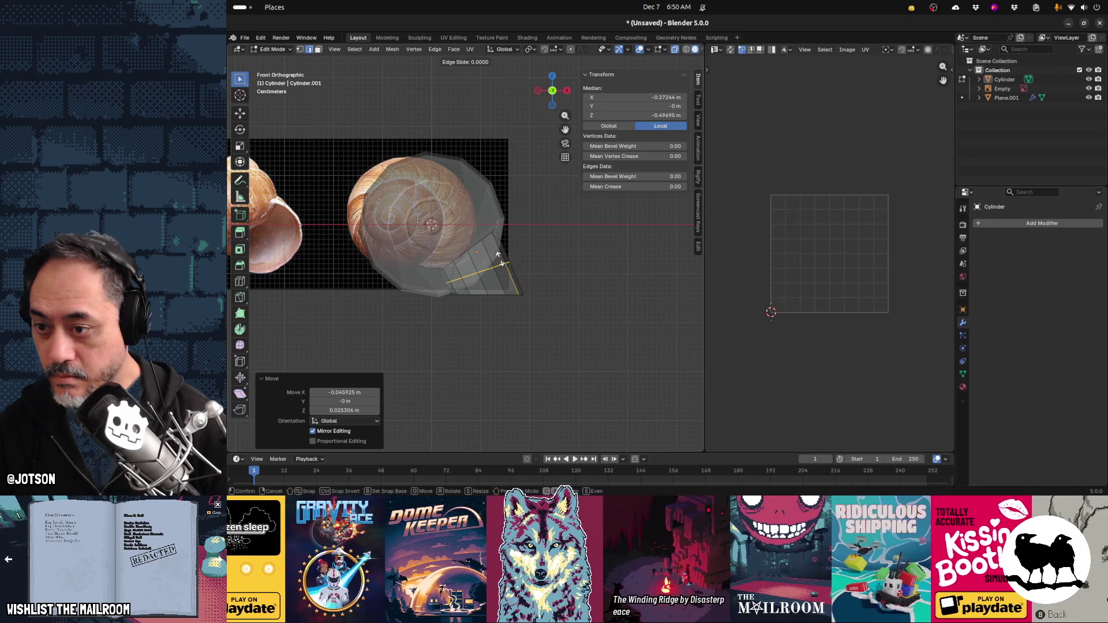
left_click(500, 258)
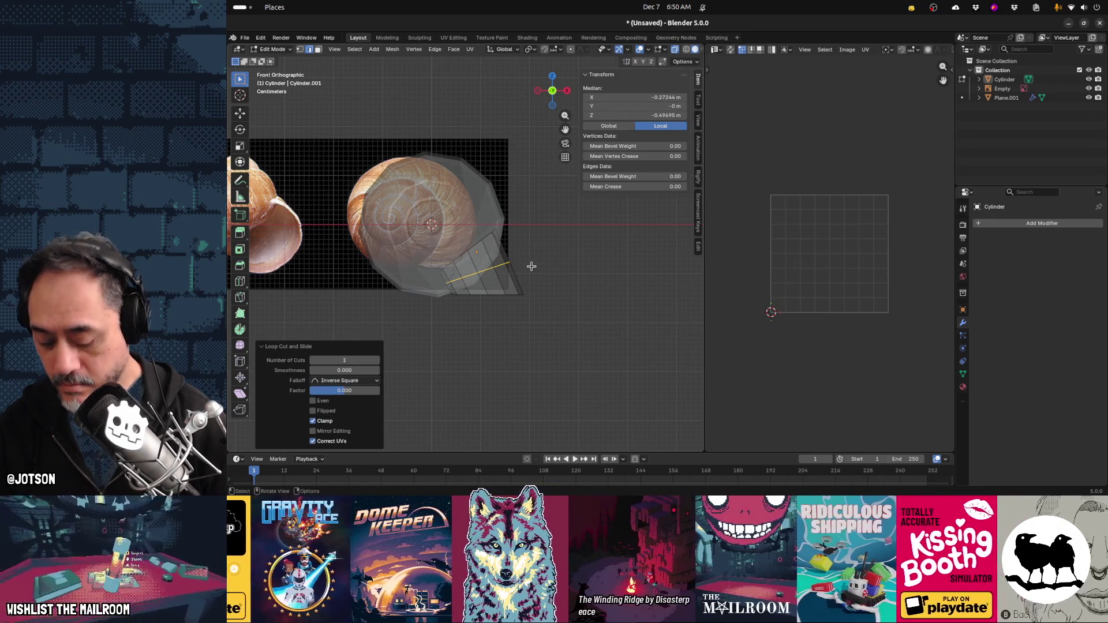
key("g")
left_click(534, 264)
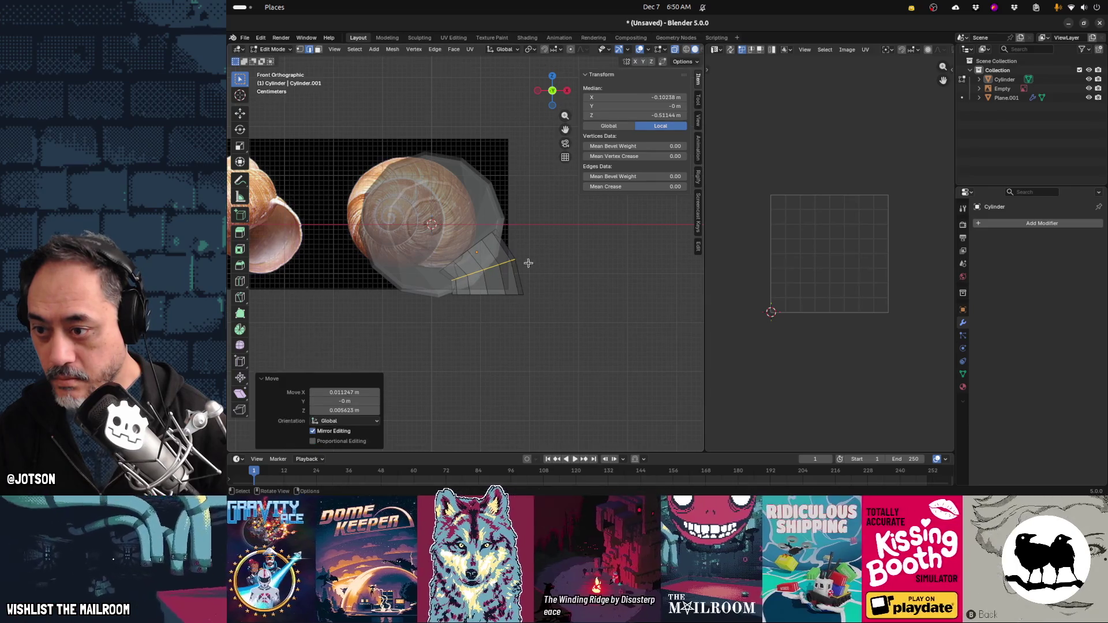
Shrink another bend loop and bevel it into extra segments, then return to Object Mode
left_click(472, 246, "alt")
key("s")
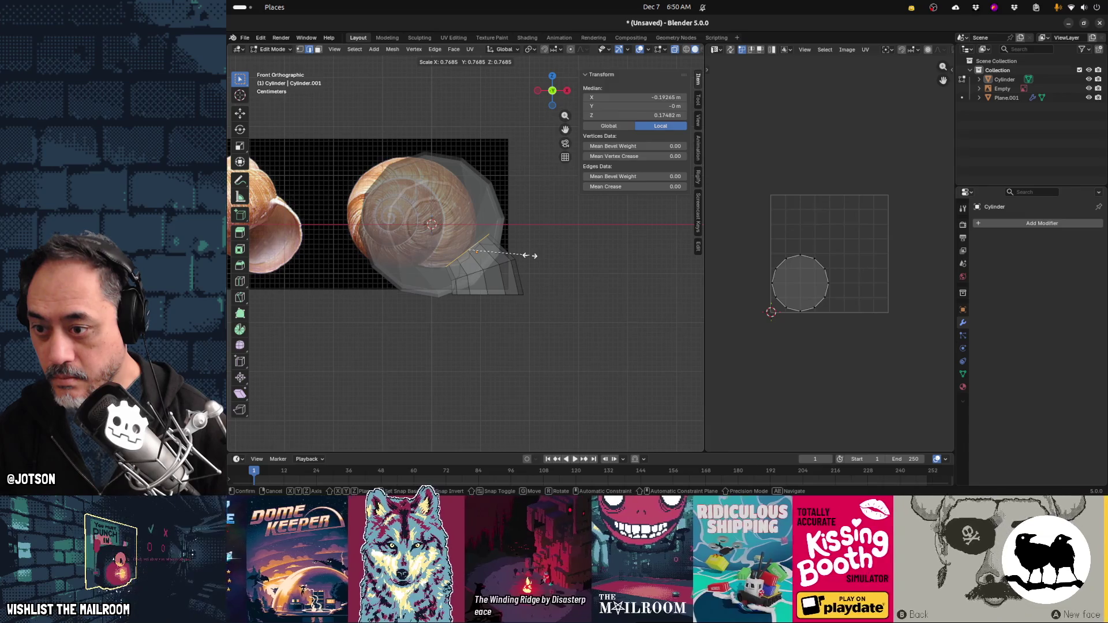
left_click(530, 255)
key("ctrl+b")
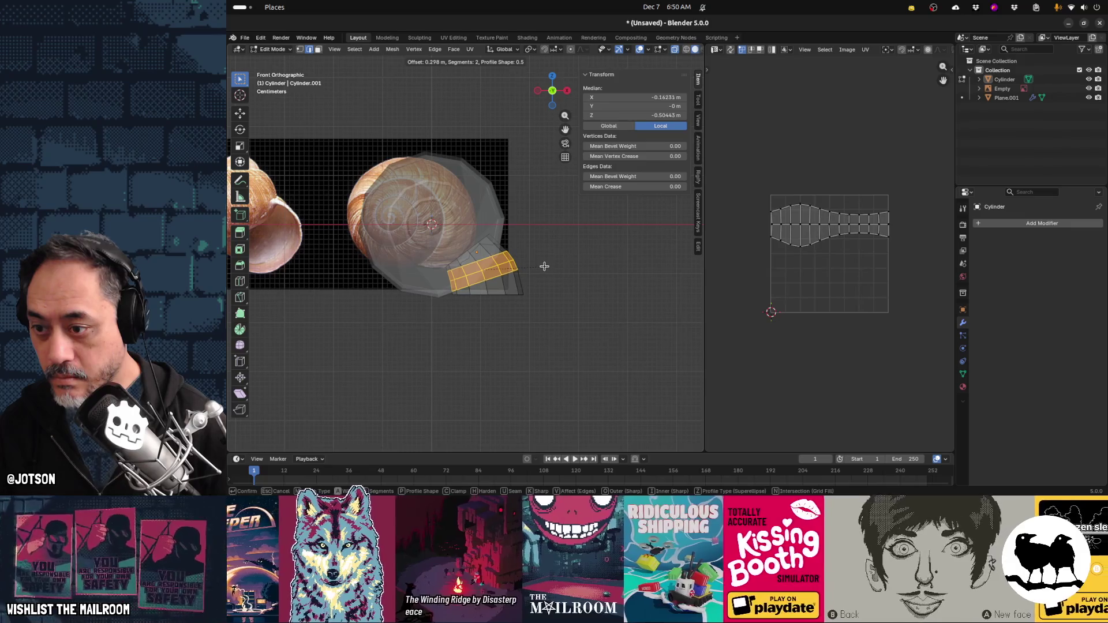
left_click(543, 265)
key("Tab")
mouse_move(576, 303)
middle_mouse_down()
mouse_move(536, 320)
mouse_move(580, 324)
mouse_move(515, 322)
mouse_move(407, 289)
mouse_move(423, 262)
mouse_move(452, 259)
middle_mouse_up()
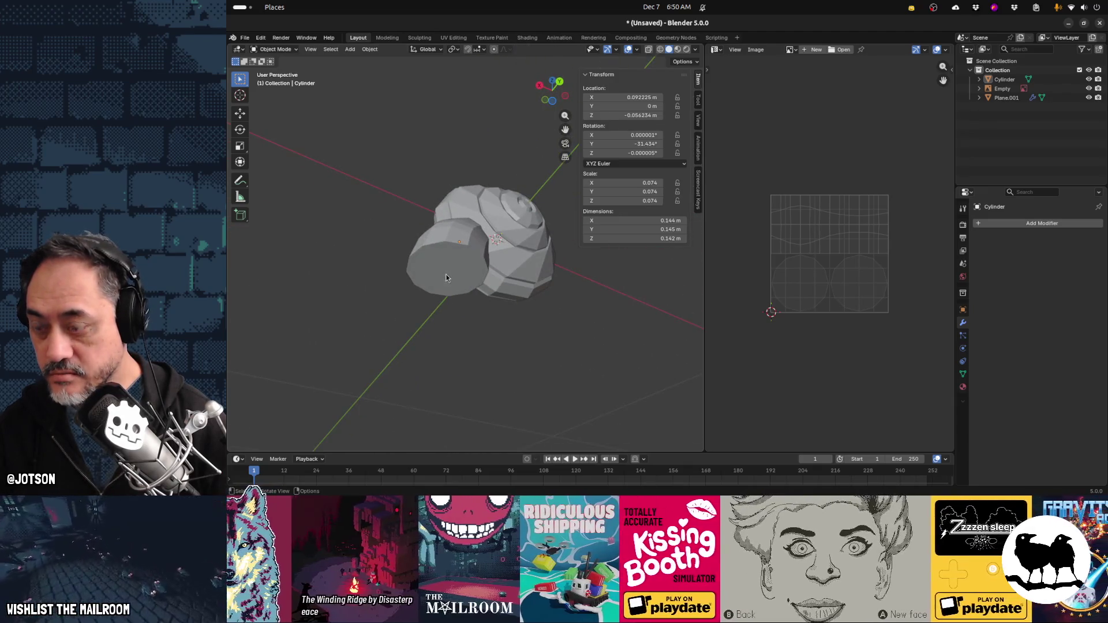
Inset the cylinder's end-cap face, recess it along Z and scale it to 0.816
key("Tab")
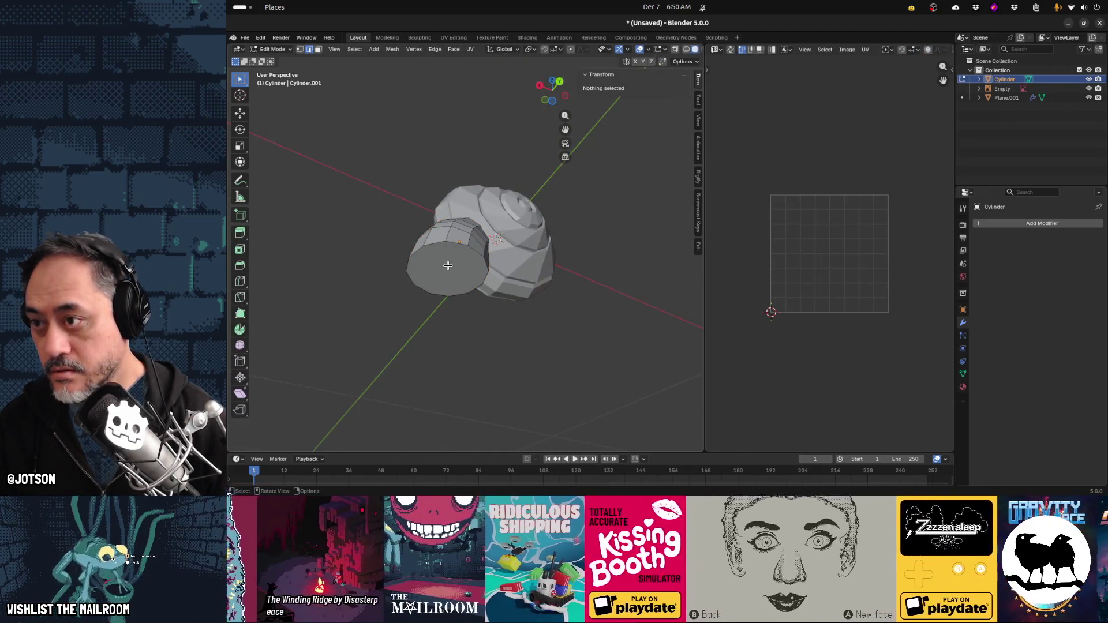
left_click(446, 262)
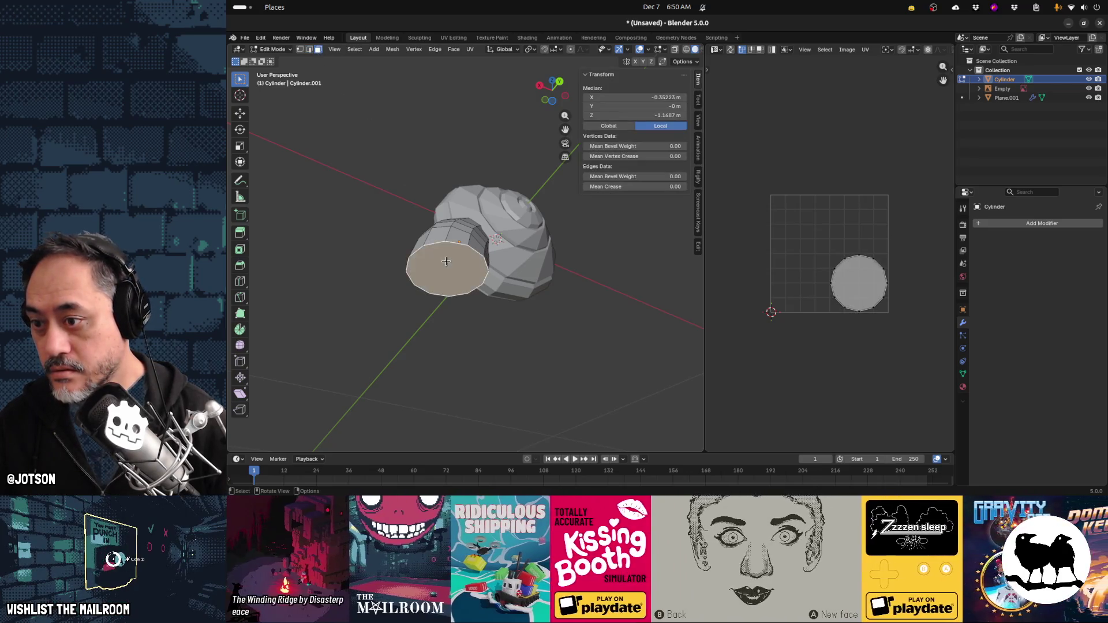
key("x")
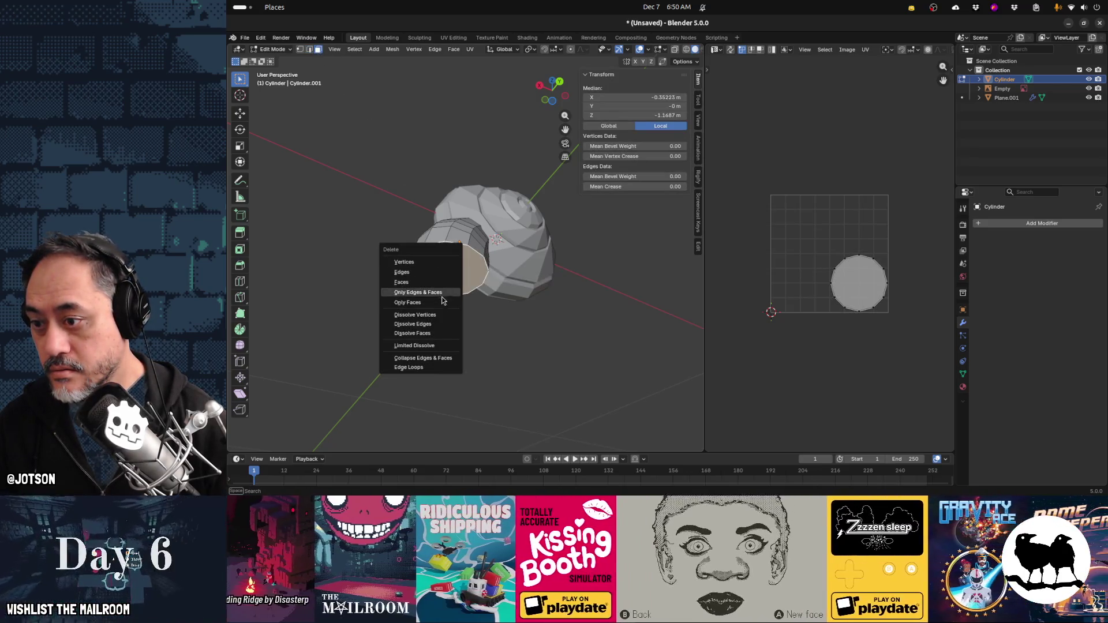
left_click(624, 327)
key("g")
key("z")
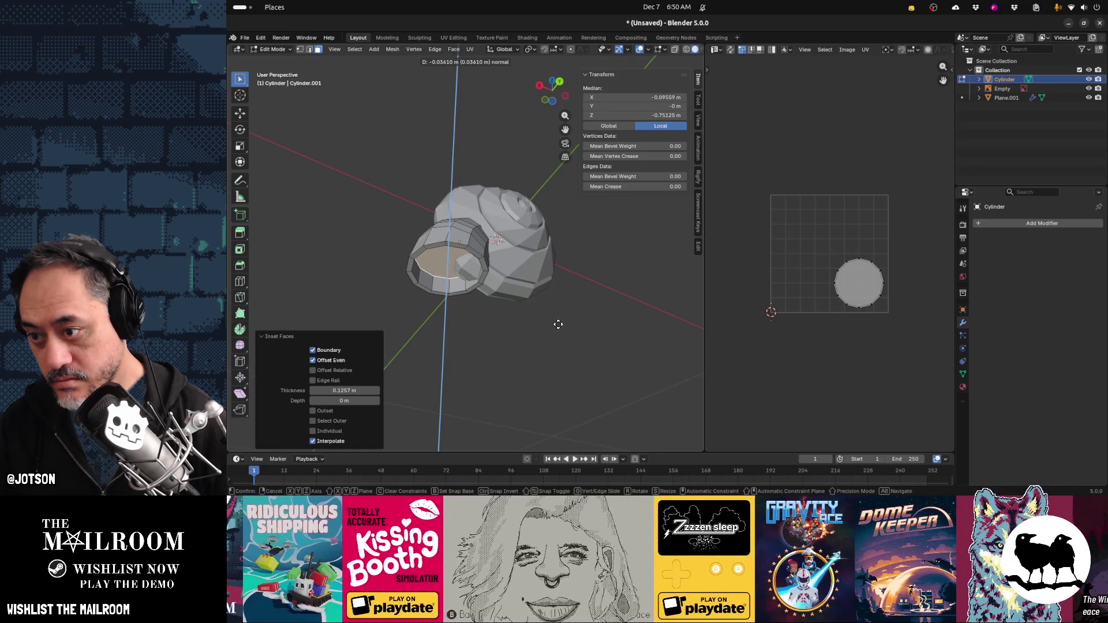
left_click(558, 324)
key("s")
left_click(533, 316)
mouse_move(520, 317)
middle_mouse_down()
mouse_move(635, 334)
mouse_move(633, 348)
mouse_move(586, 364)
mouse_move(505, 369)
mouse_move(596, 353)
mouse_move(550, 343)
middle_mouse_up()
key("Tab")
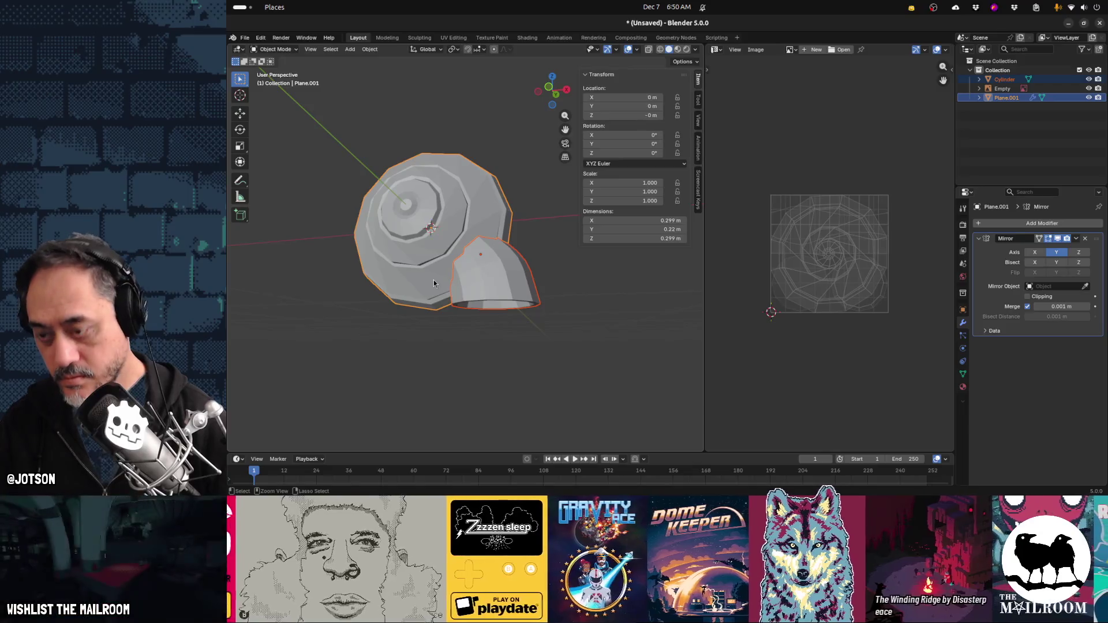
Join the body into the shell object and apply Shade Smooth to the snail
key("ctrl+j")
key("Tab")
key("Tab")
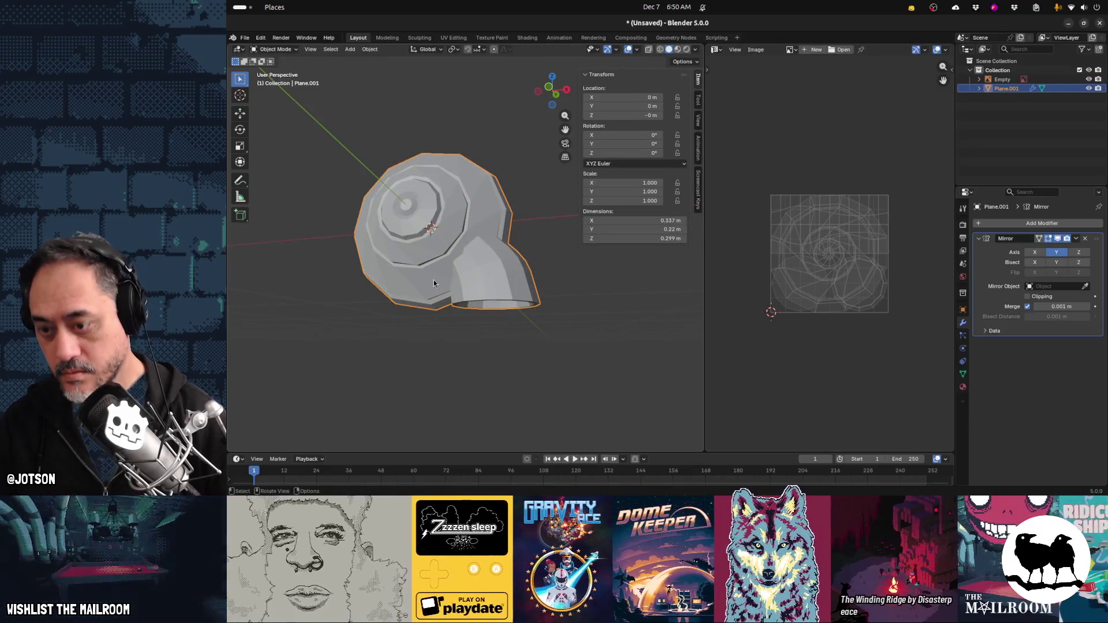
key("F3")
left_click(496, 299)
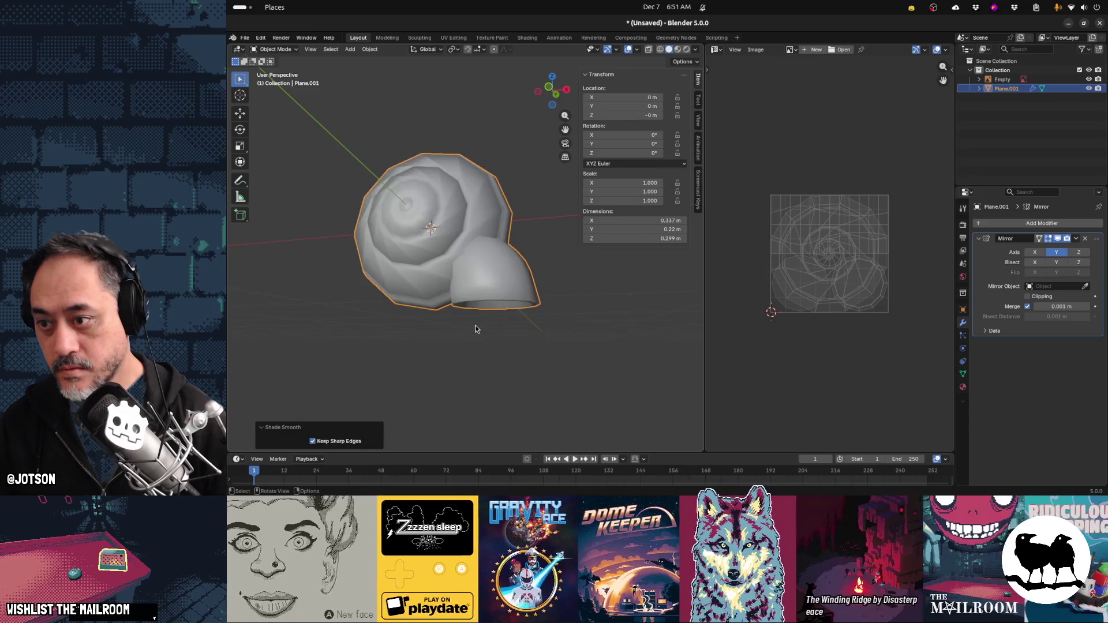
left_click(406, 331)
mouse_move(407, 331)
middle_mouse_down()
mouse_move(387, 309)
mouse_move(510, 326)
mouse_move(496, 344)
mouse_move(384, 344)
mouse_move(302, 309)
mouse_move(462, 321)
mouse_move(443, 297)
mouse_move(473, 273)
mouse_move(388, 357)
mouse_move(562, 365)
mouse_move(477, 338)
mouse_move(460, 319)
mouse_move(486, 275)
middle_mouse_up()
In Edit Mode, select the entire dome-shaped body part in front orthographic view
left_click(487, 276)
key("Tab")
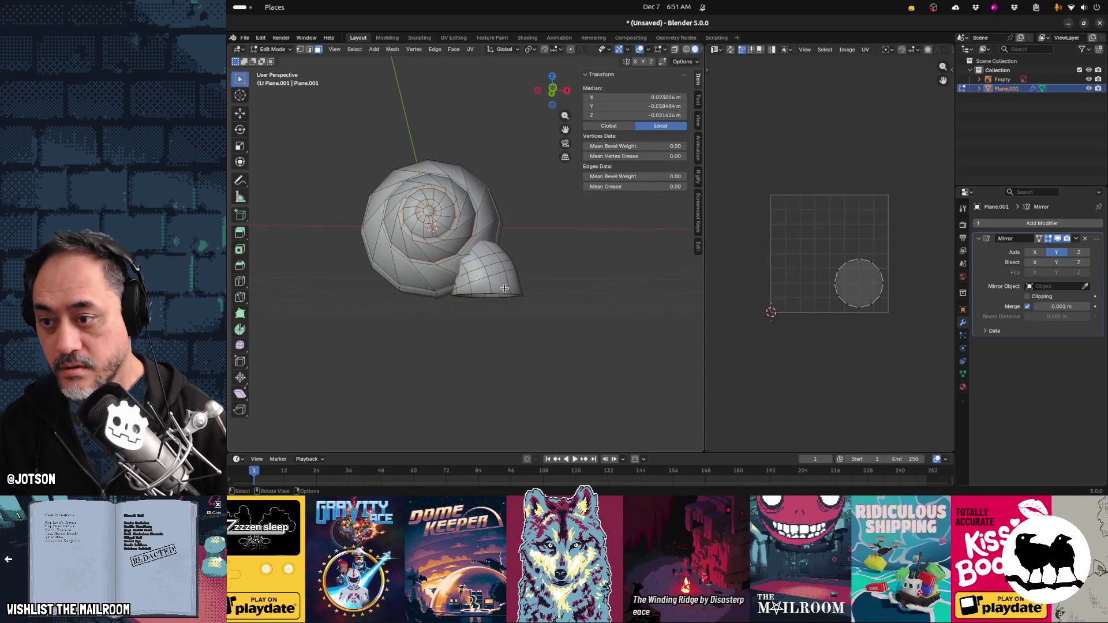
key("l")
key("KP_1")
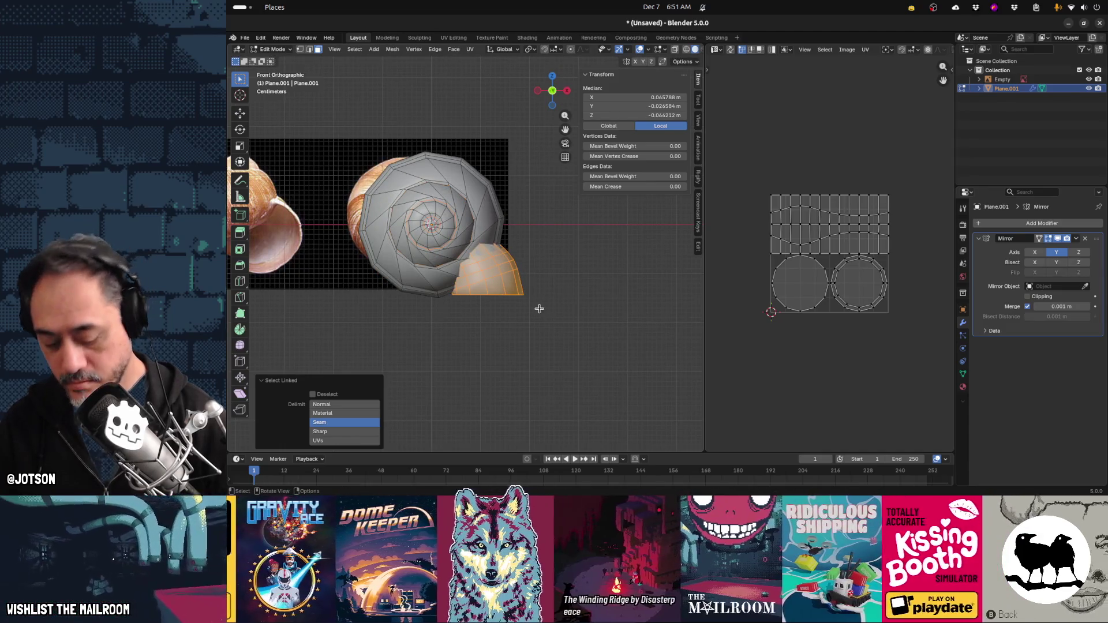
key("o")
left_click(498, 283)
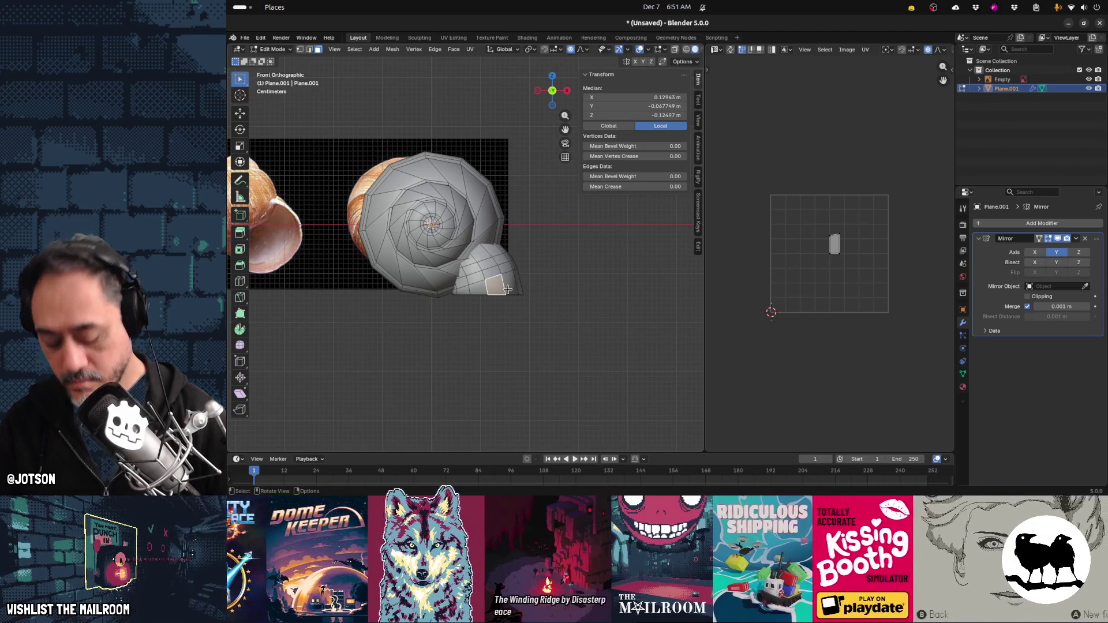
key("ctrl+l")
key("o")
Tilt the body part about 9.17° and nudge it against the shell, then return to Object Mode
key("r")
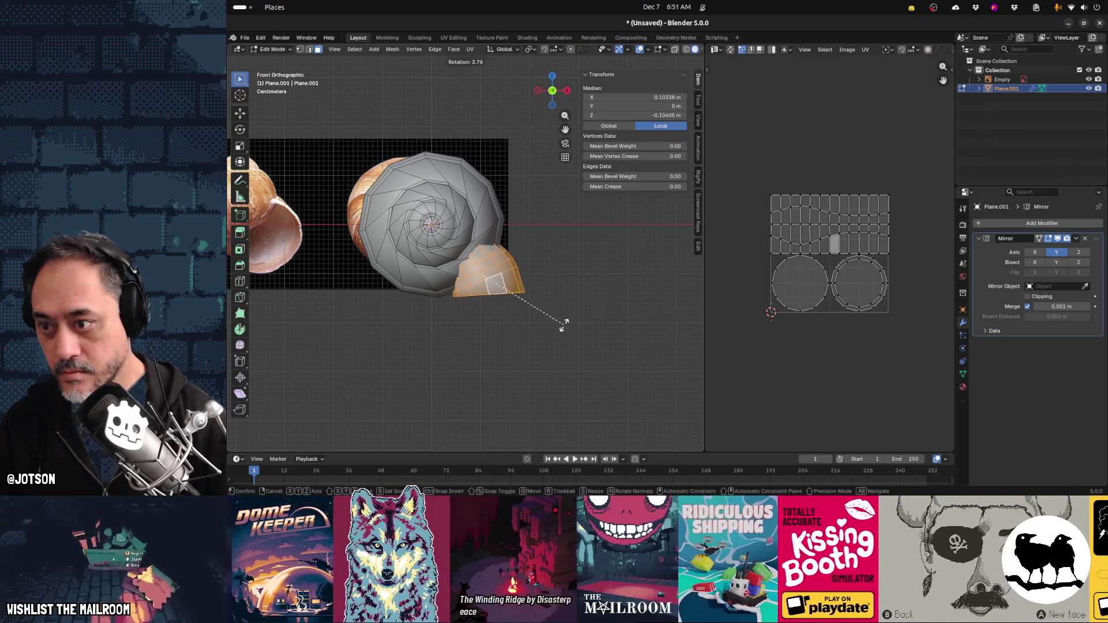
left_click(573, 319)
key("g")
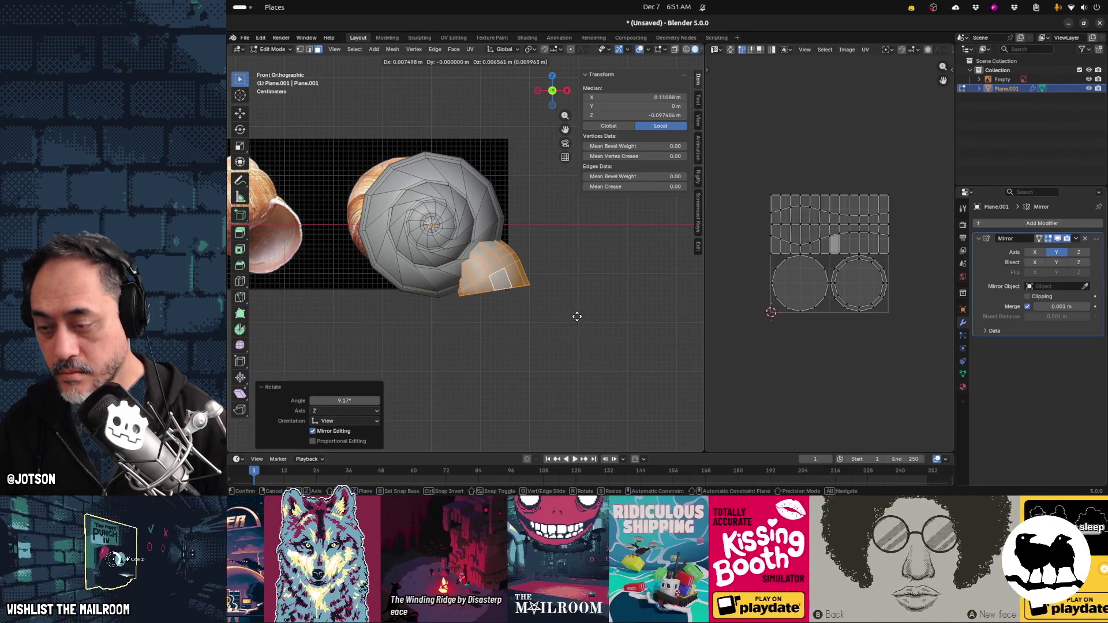
left_click(577, 316)
key("Tab")
Orbit around the finished snail and check its transform properties
mouse_move(579, 330)
middle_mouse_down()
mouse_move(483, 344)
mouse_move(357, 322)
mouse_move(338, 287)
mouse_move(432, 272)
mouse_move(474, 297)
mouse_move(554, 304)
mouse_move(598, 326)
middle_mouse_up()
mouse_move(462, 315)
middle_mouse_down()
mouse_move(535, 347)
mouse_move(454, 327)
mouse_move(535, 334)
mouse_move(479, 323)
mouse_move(532, 304)
mouse_move(507, 321)
mouse_move(371, 300)
mouse_move(402, 283)
mouse_move(534, 289)
mouse_move(435, 304)
mouse_move(514, 307)
mouse_move(342, 309)
mouse_move(410, 272)
mouse_move(420, 233)
mouse_move(399, 269)
middle_mouse_up()
key("n")
mouse_move(363, 300)
middle_mouse_down()
mouse_move(435, 322)
mouse_move(425, 305)
middle_mouse_up()
scroll(403, 314, "down", 3)
key("n")
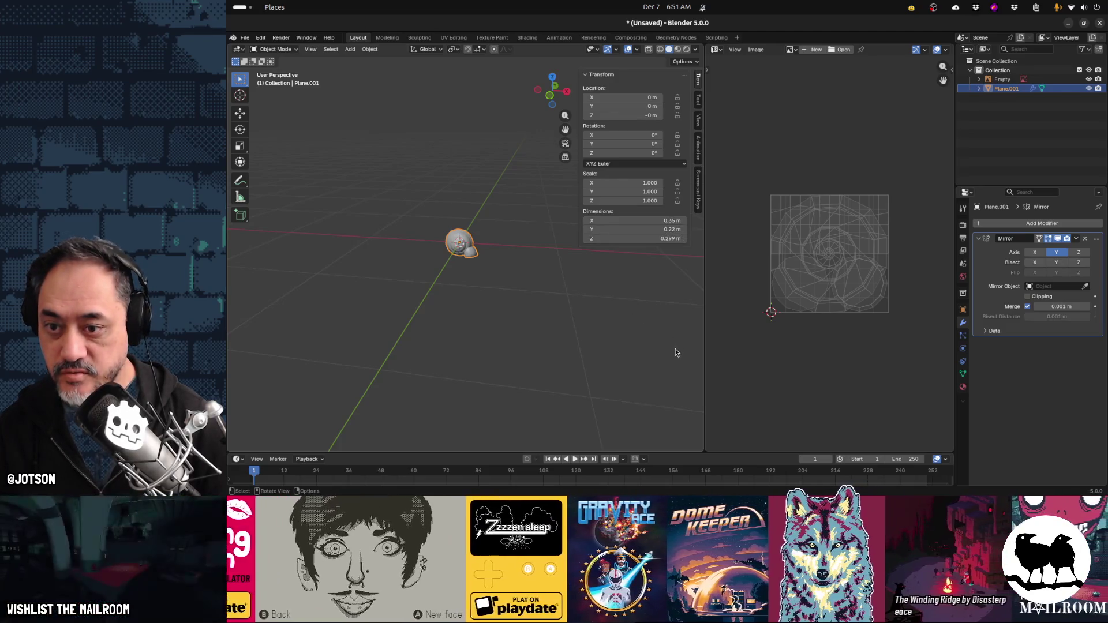
Scale the snail to 0.342 and apply the scale so it reads 1.000
key("s")
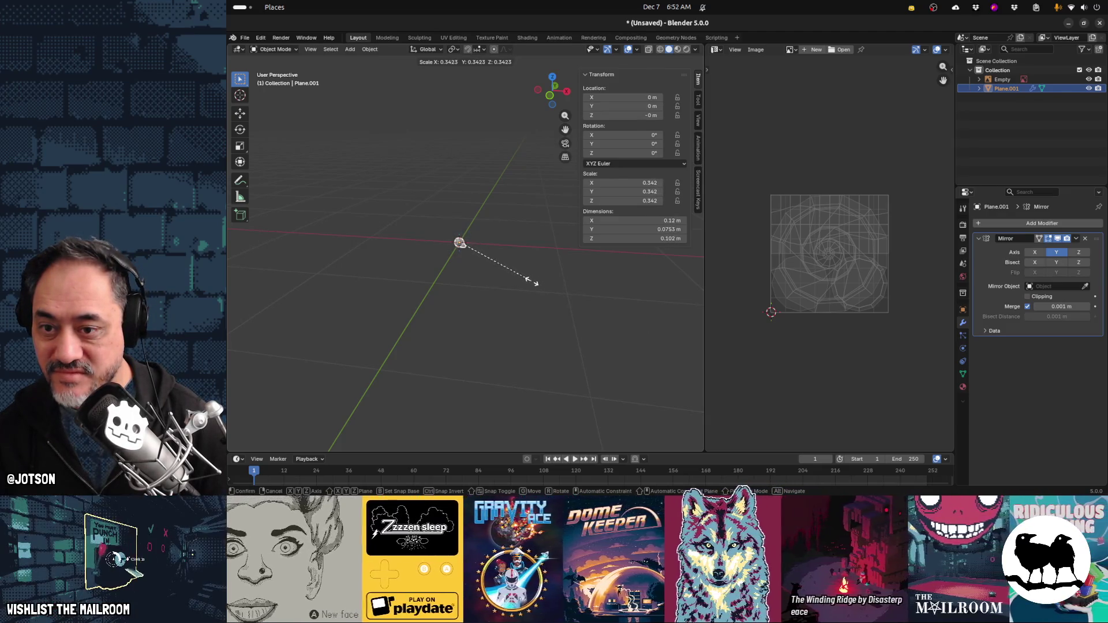
left_click(531, 284)
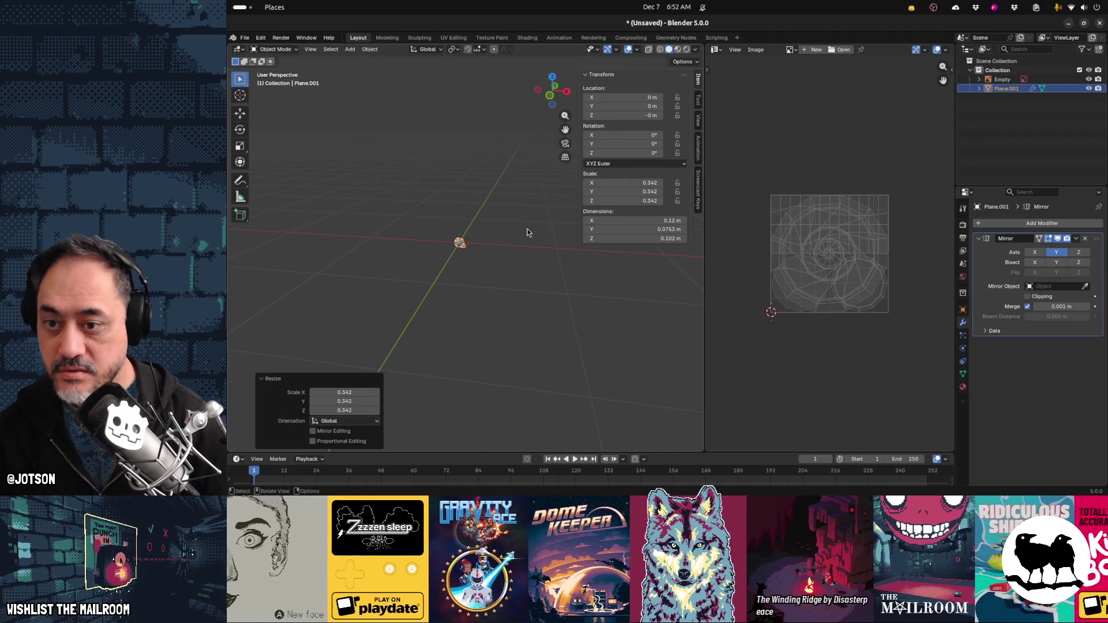
scroll(489, 247, "up", 2)
key("ctrl+a")
left_click(489, 248)
mouse_move(490, 248)
middle_mouse_down()
mouse_move(435, 272)
mouse_move(519, 247)
mouse_move(457, 271)
mouse_move(379, 269)
mouse_move(521, 264)
middle_mouse_up()
scroll(486, 256, "up", 5)
Try rotating the snail -90° about X, undo it, and bring up the save dialog
key("r")
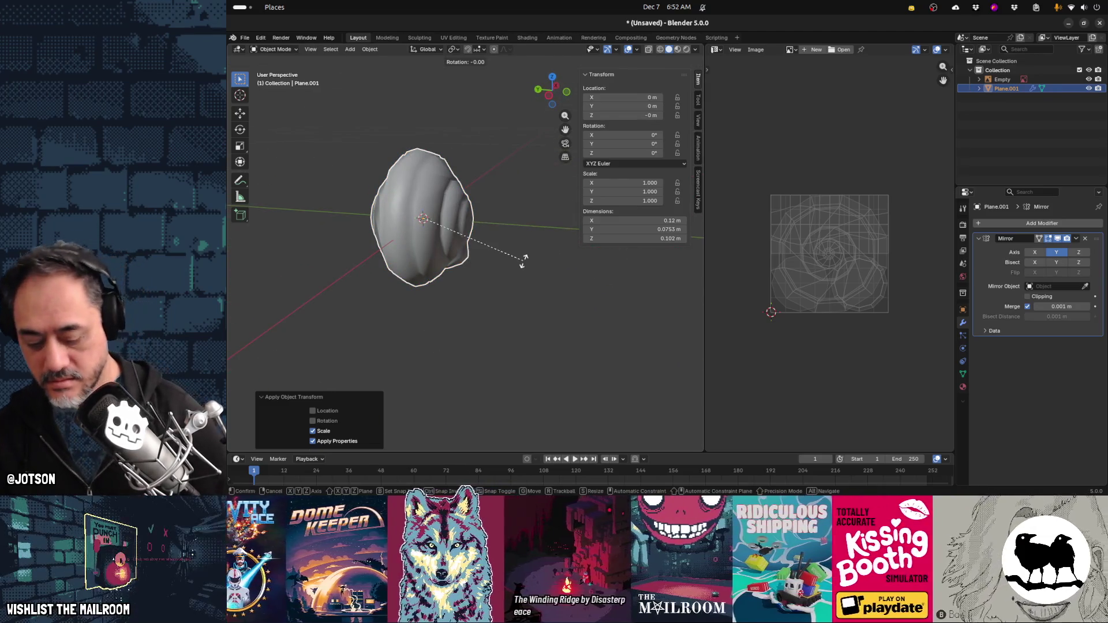
type("x-90")
key("Return")
mouse_move(524, 262)
middle_mouse_down()
mouse_move(458, 333)
mouse_move(411, 310)
mouse_move(537, 333)
mouse_move(520, 340)
mouse_move(431, 286)
mouse_move(464, 294)
middle_mouse_up()
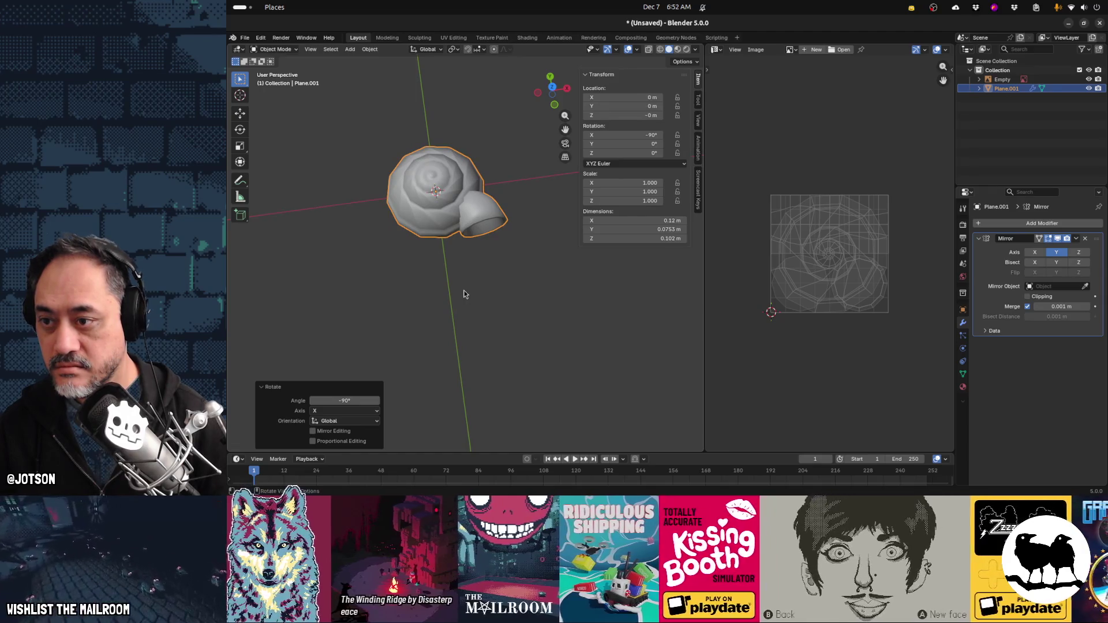
key("ctrl+z")
mouse_move(461, 292)
middle_mouse_down()
mouse_move(519, 240)
mouse_move(508, 251)
middle_mouse_up()
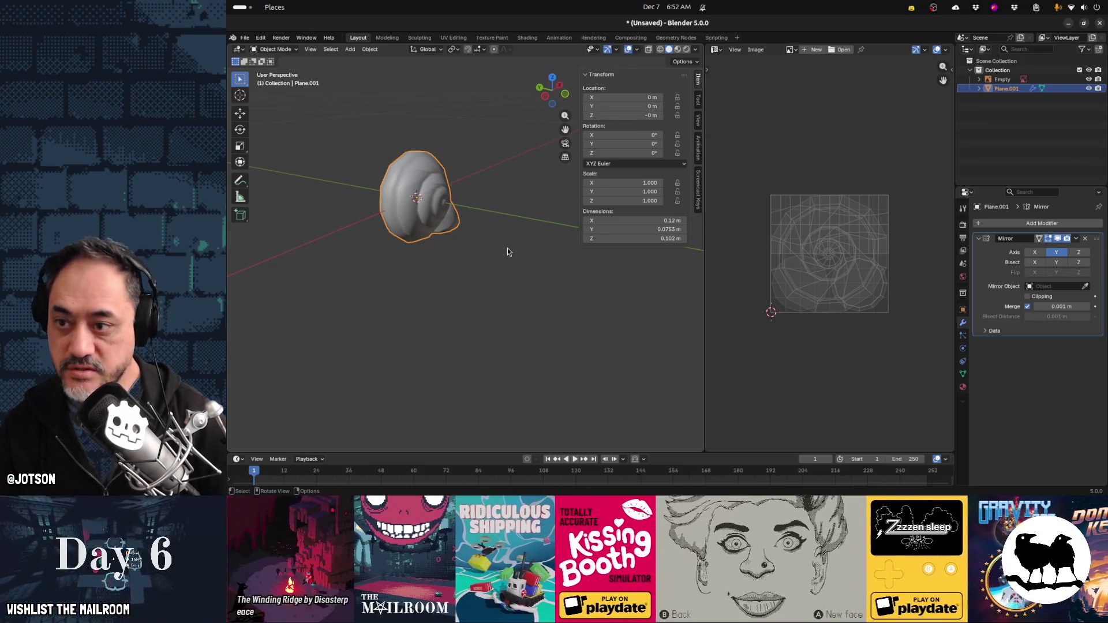
key("ctrl+s")
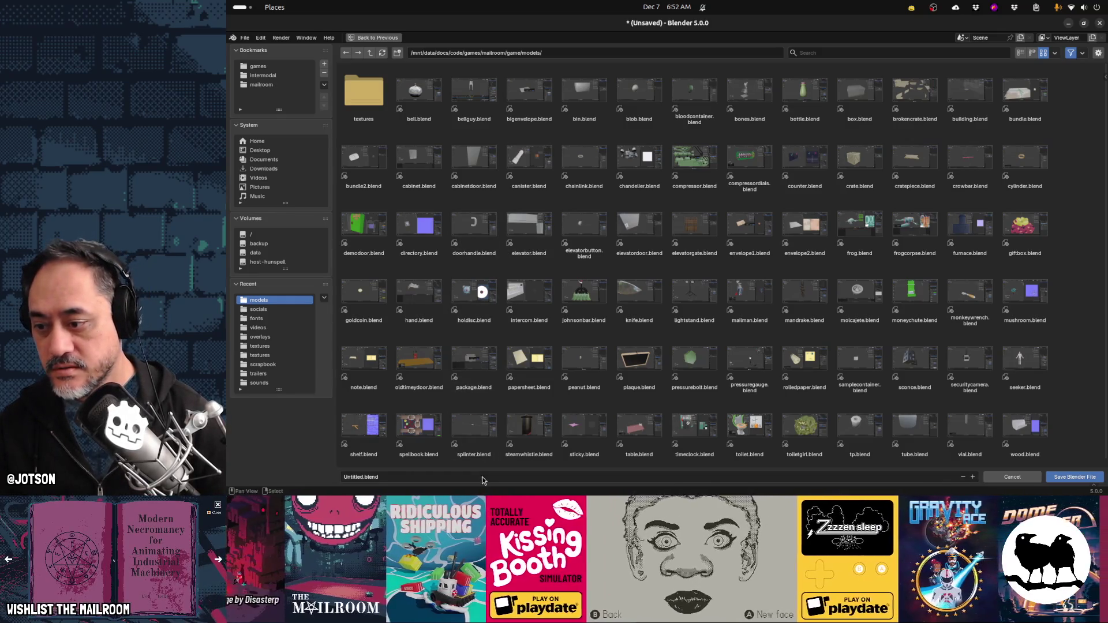
Save the model as snailshell.blend in the game's models folder
type("snailshell")
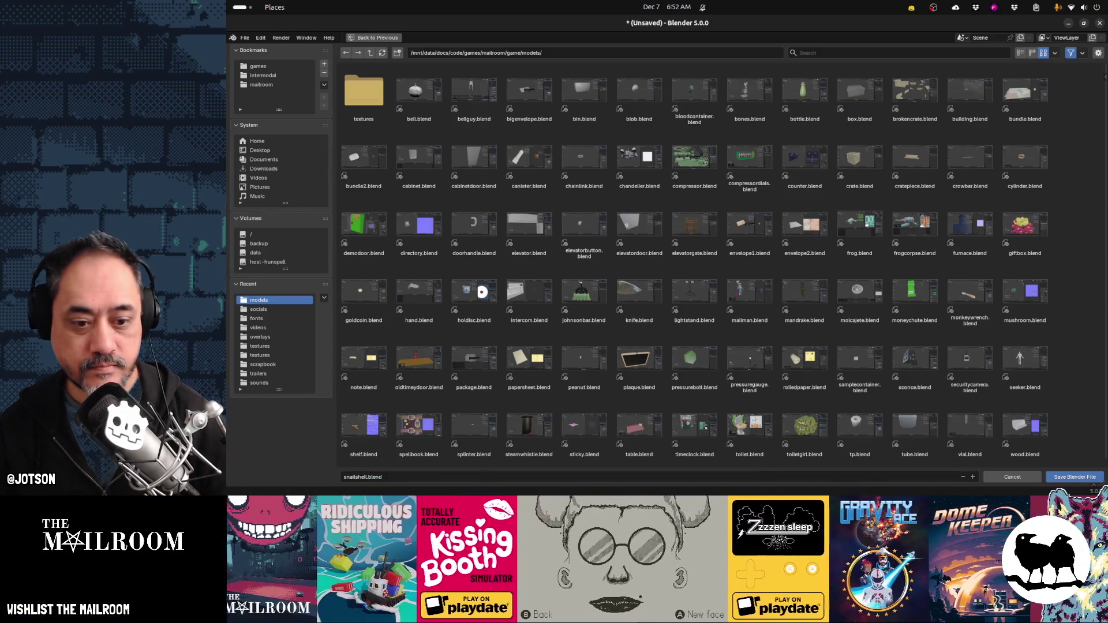
left_click(1064, 474)
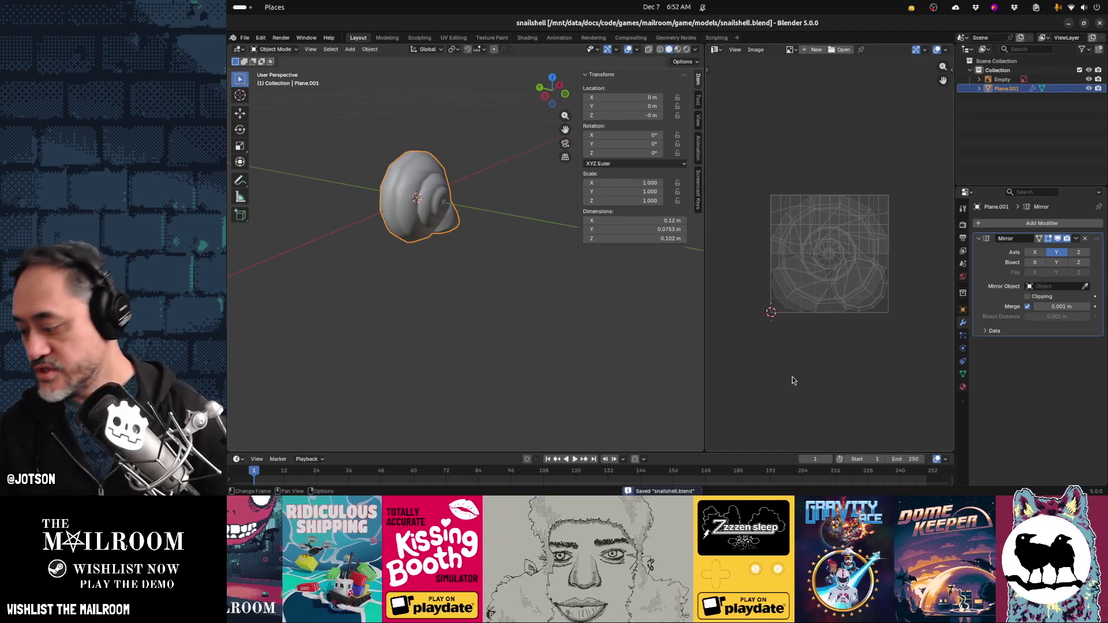
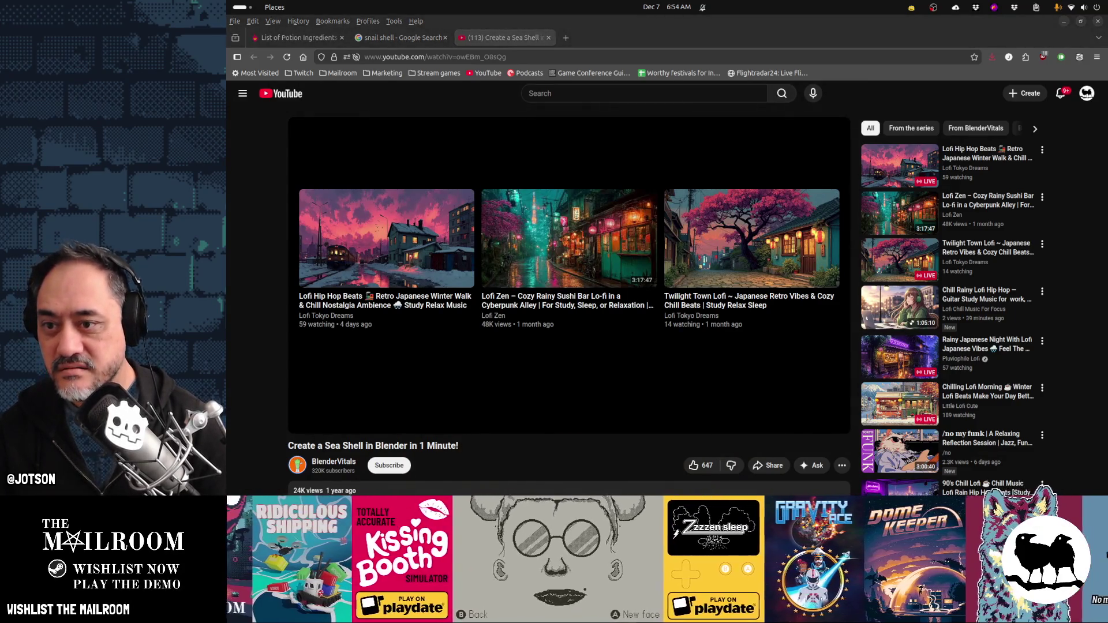
Return from Firefox to snailshell.blend and orbit around the snail model
key("alt+Tab")
mouse_move(600, 337)
middle_mouse_down()
mouse_move(572, 343)
mouse_move(527, 312)
mouse_move(467, 329)
mouse_move(456, 309)
mouse_move(468, 315)
mouse_move(508, 232)
middle_mouse_up()
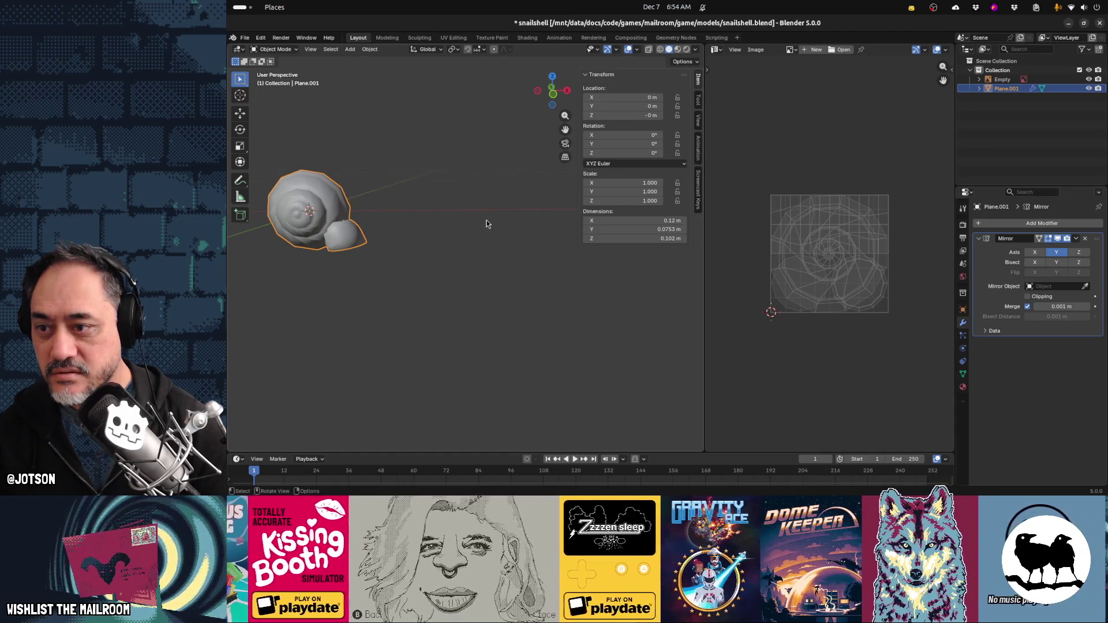
Switch to front orthographic view and snap the 3D cursor to the selection
left_click(512, 220)
key("KP_1")
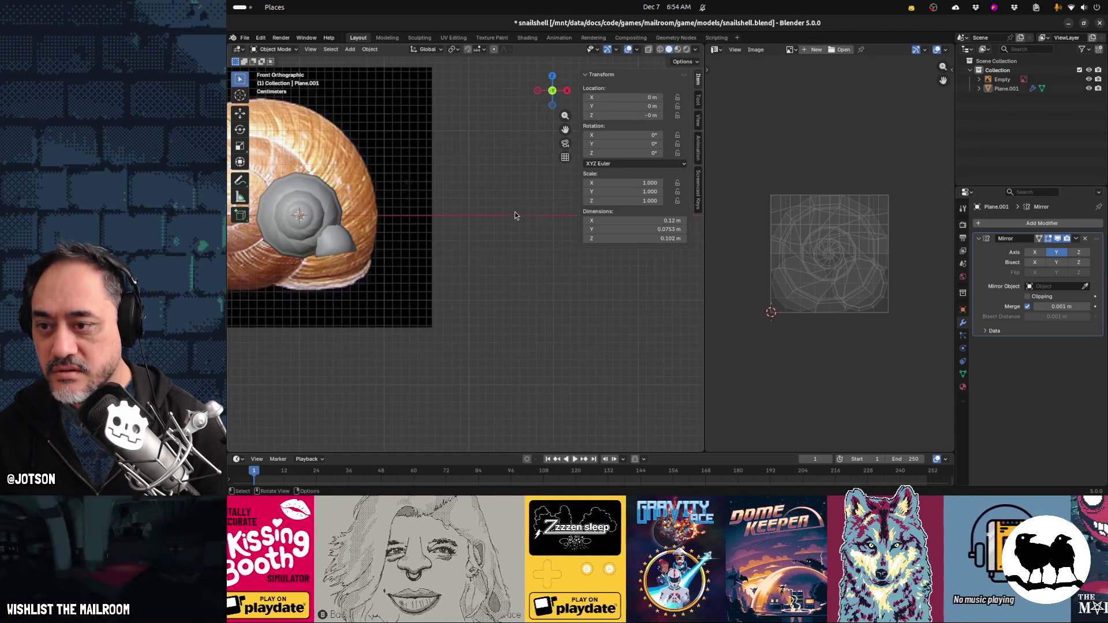
key("shift+s")
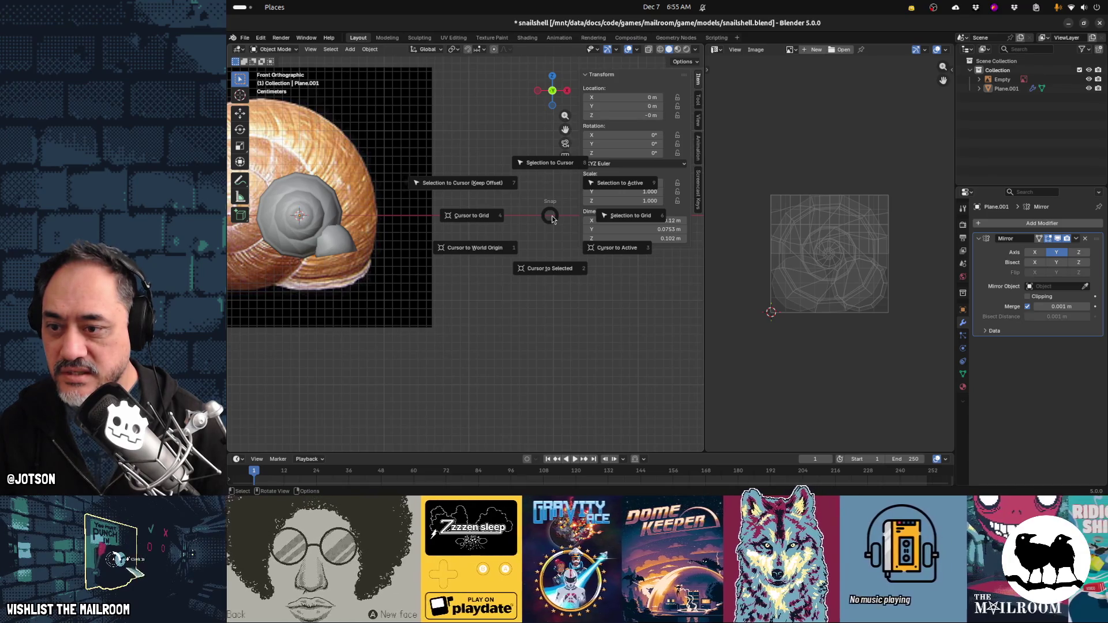
left_click(572, 272)
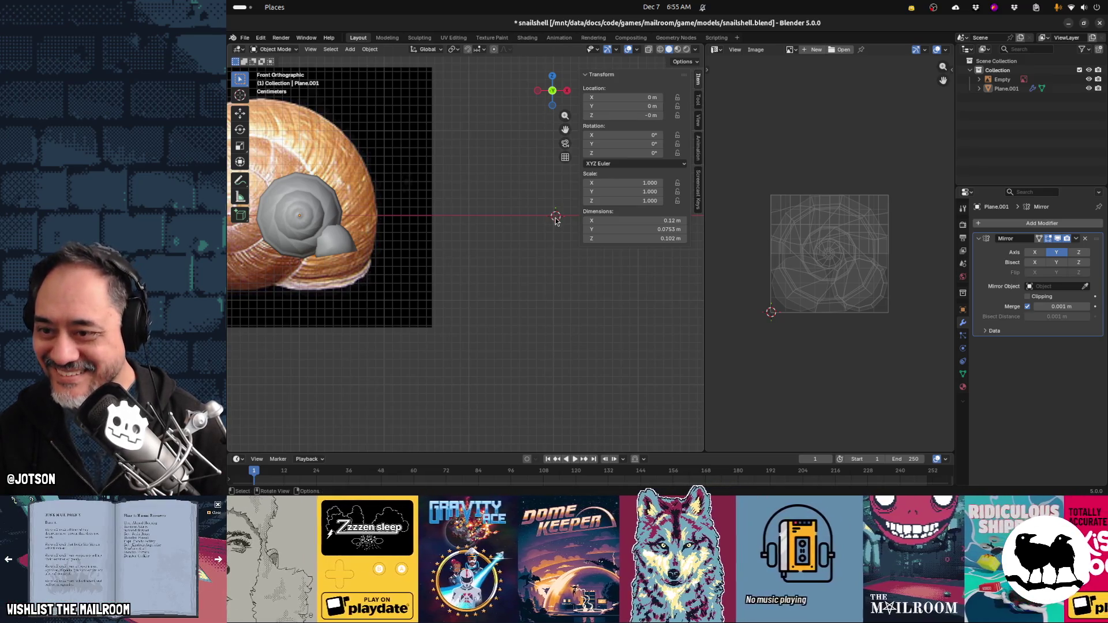
Hide the side panel, widen the viewport and place the 3D cursor right of the snail
mouse_move(543, 263)
middle_mouse_down()
mouse_move(430, 269)
mouse_move(441, 269)
middle_mouse_up()
key("n")
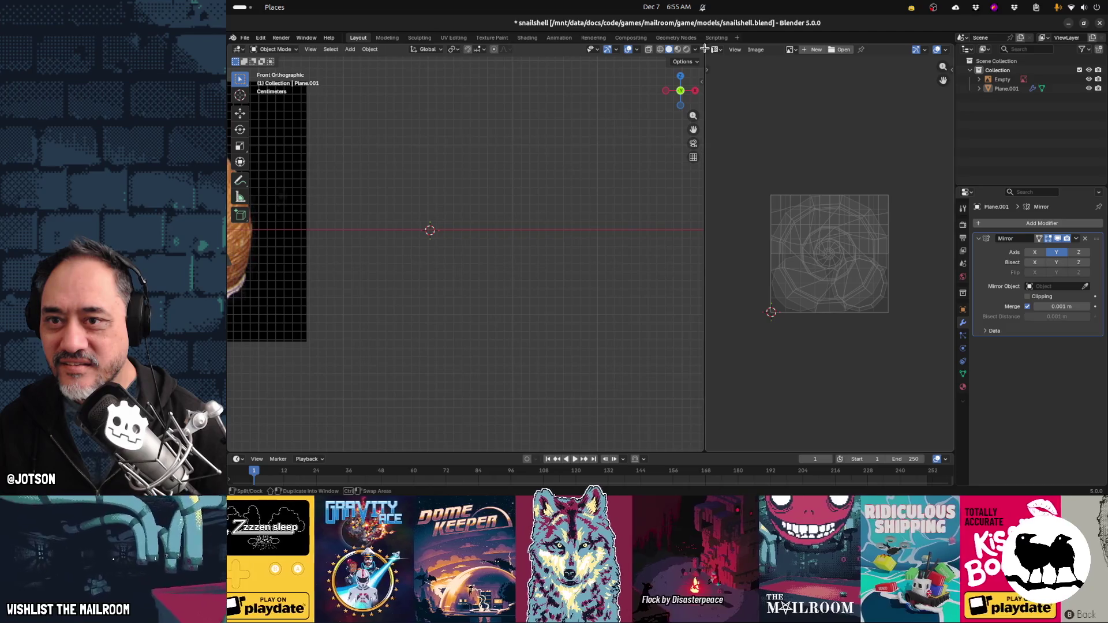
left_click_drag(704, 49, 772, 49)
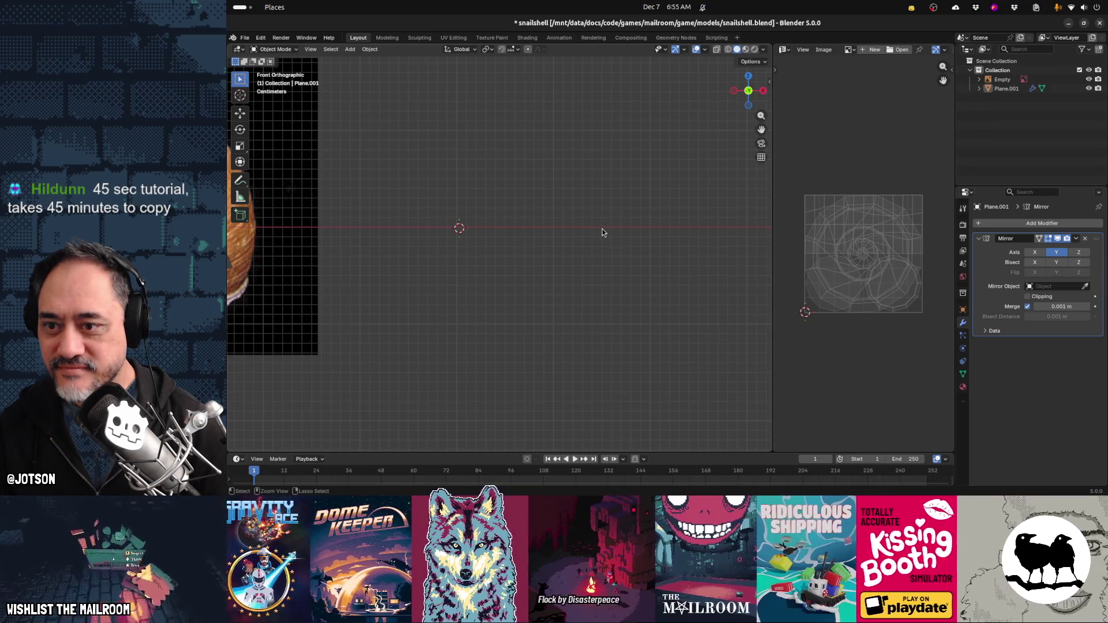
right_click(601, 228, "shift")
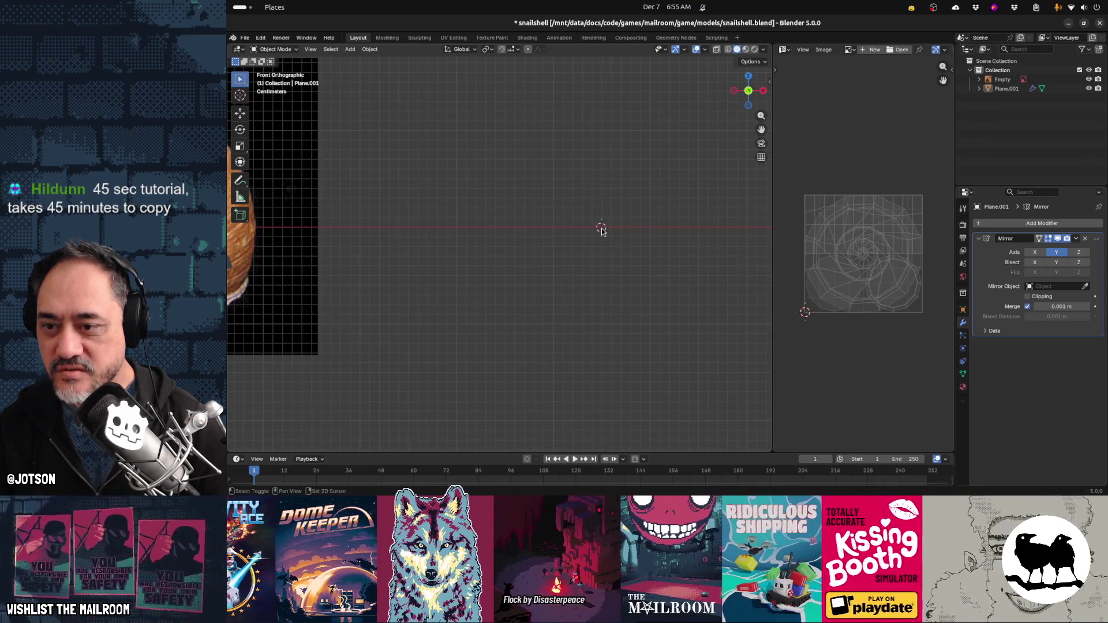
middle_click_drag(601, 248, 563, 258, "shift")
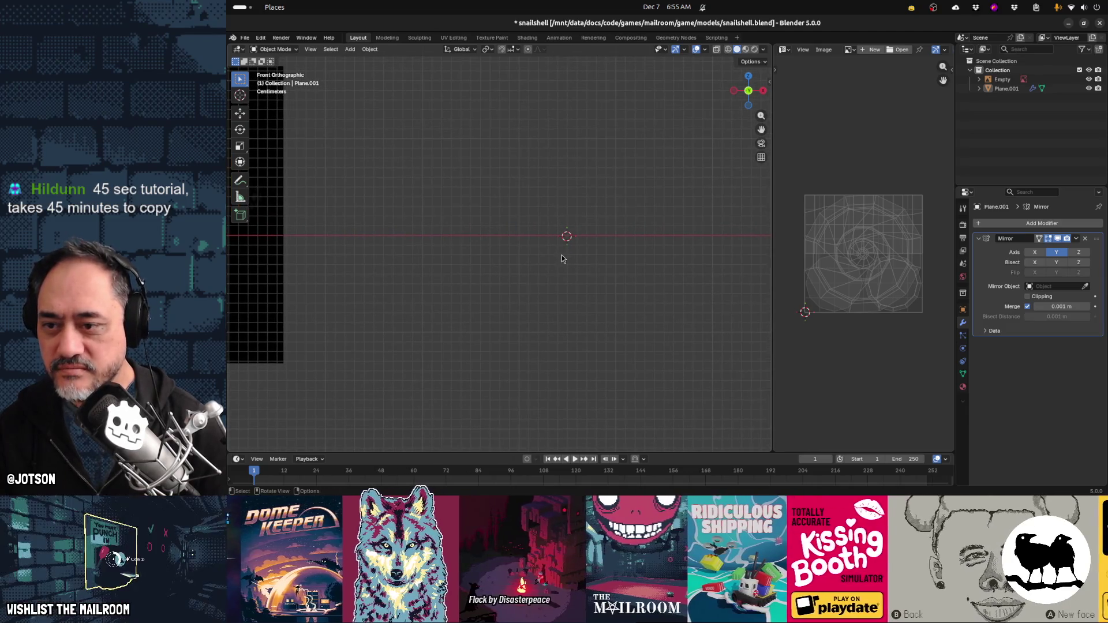
key("shift+a")
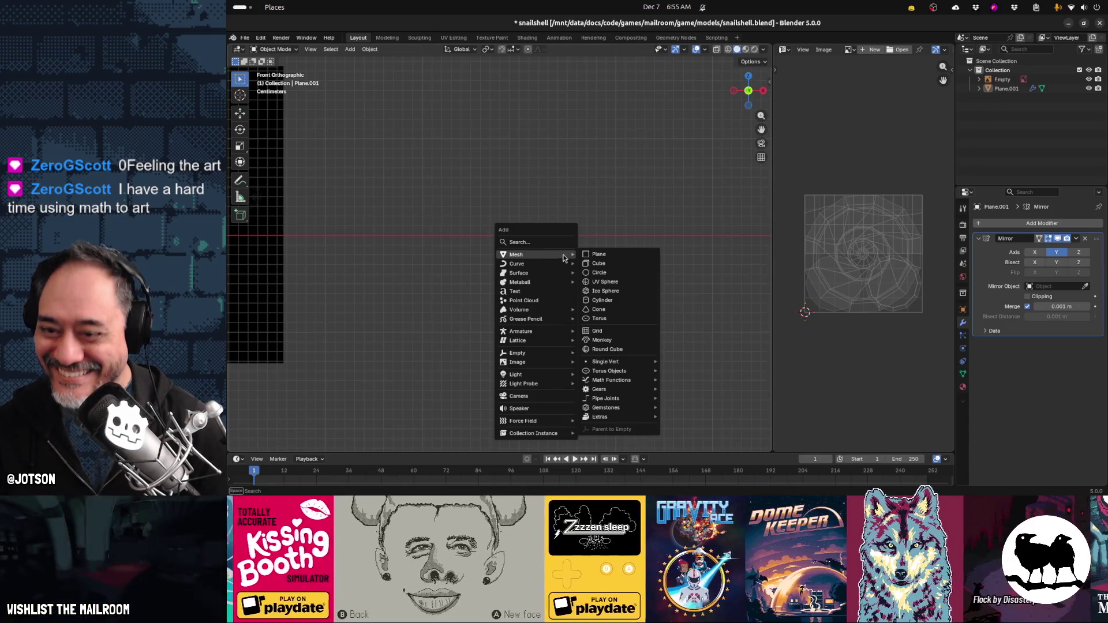
Add a mesh circle at the 3D cursor and scale it down to 0.678
left_click(604, 273)
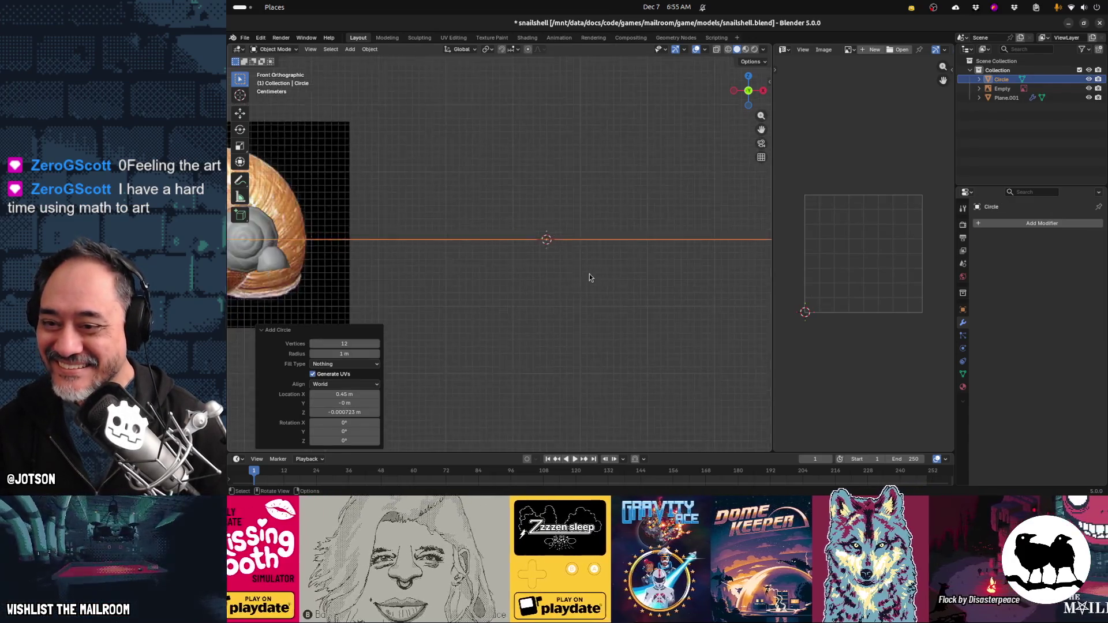
middle_click_drag(584, 269, 600, 319)
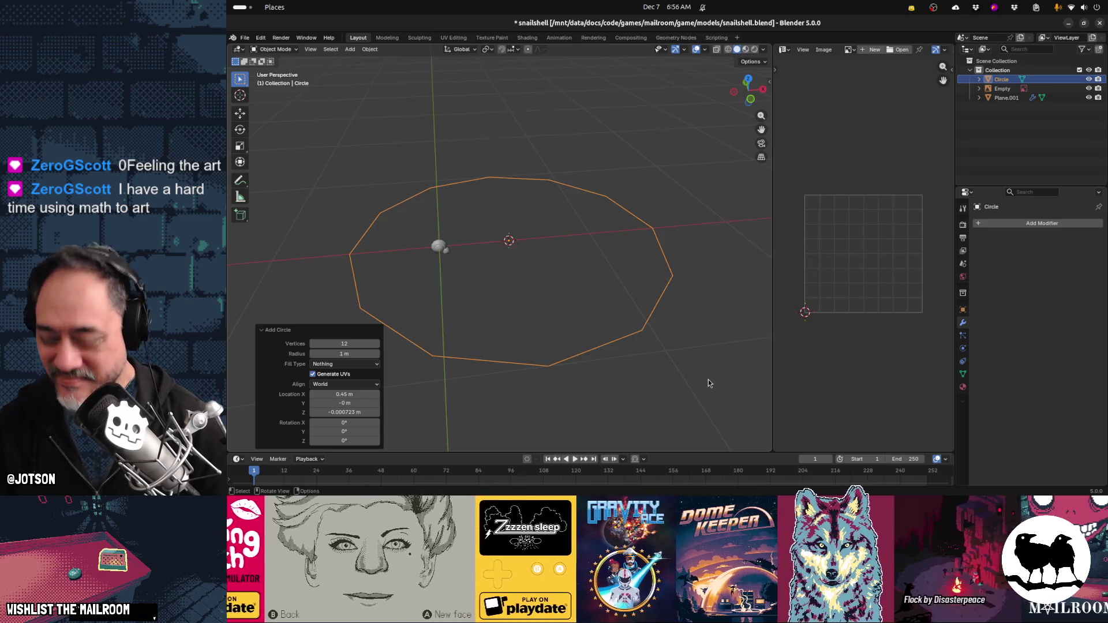
key("s")
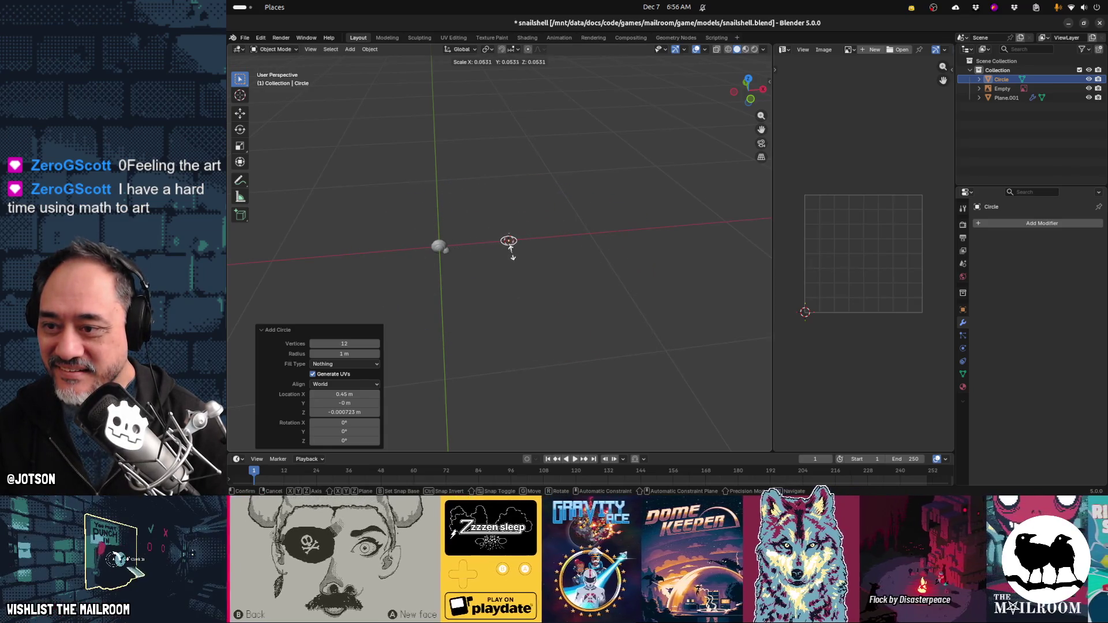
left_click(520, 257)
scroll(521, 271, "up", 6)
middle_click_drag(515, 296, 515, 288)
key("s")
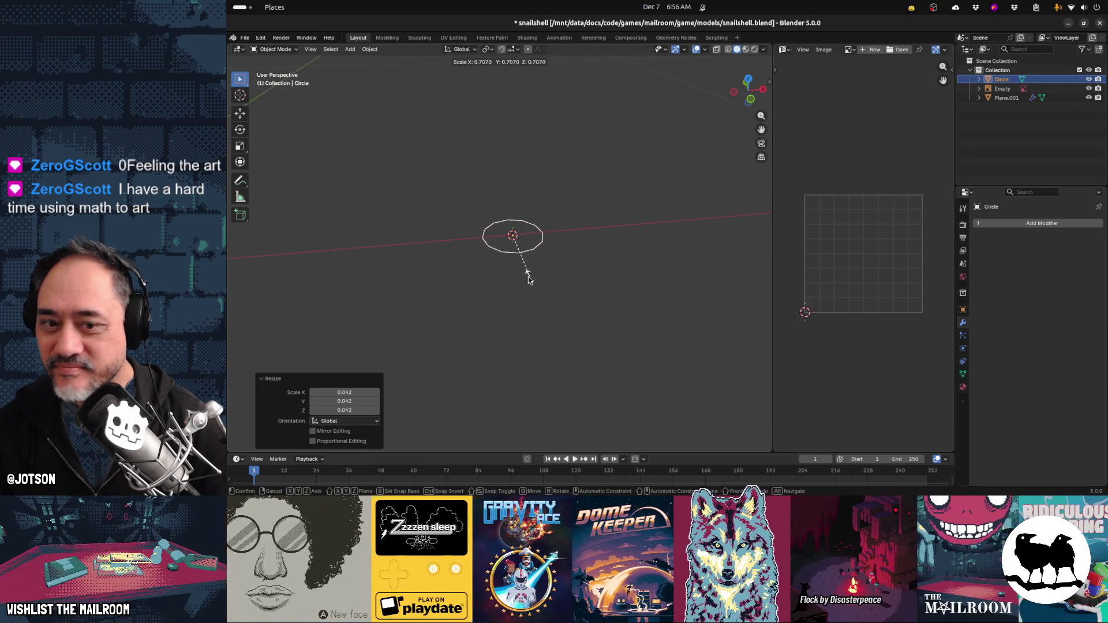
left_click(531, 279)
Add an Array modifier to the circle
left_click(962, 212)
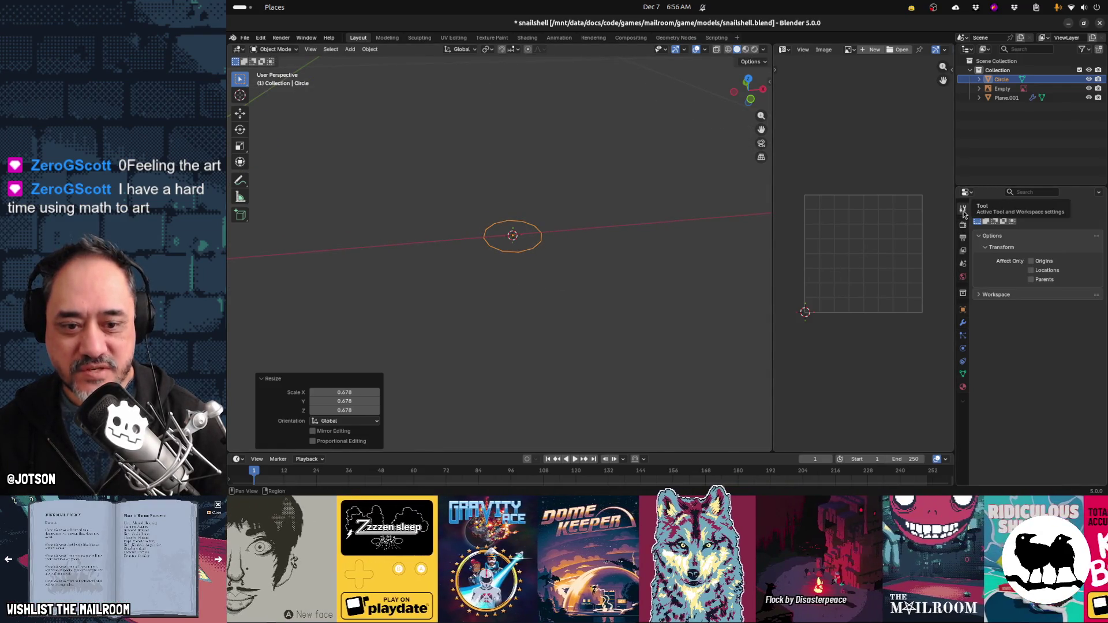
left_click(962, 324)
left_click(1002, 229)
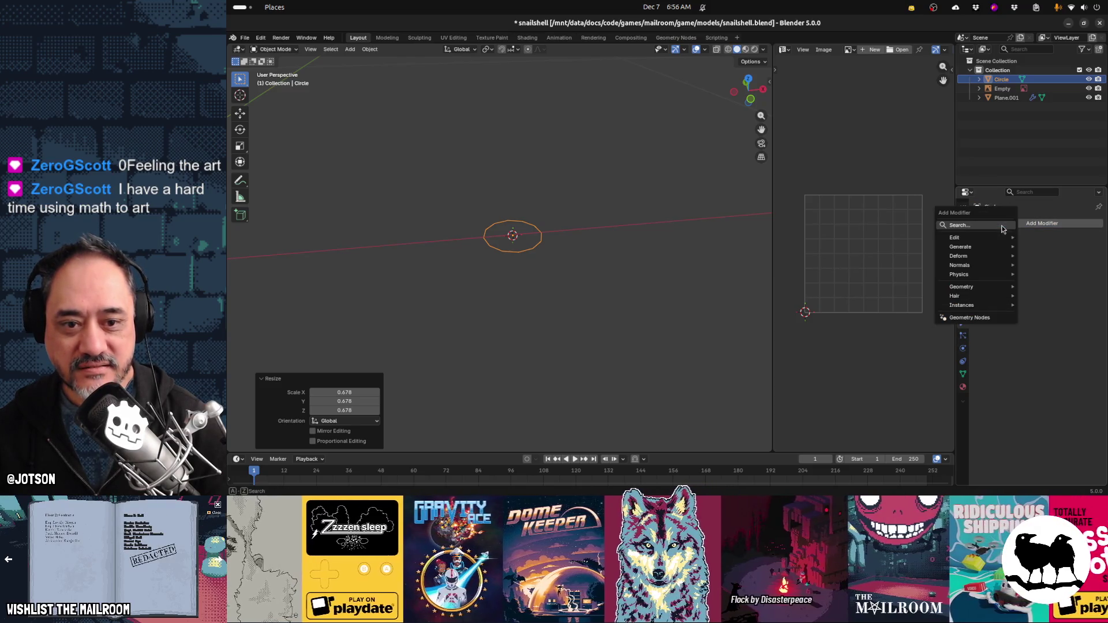
type("array")
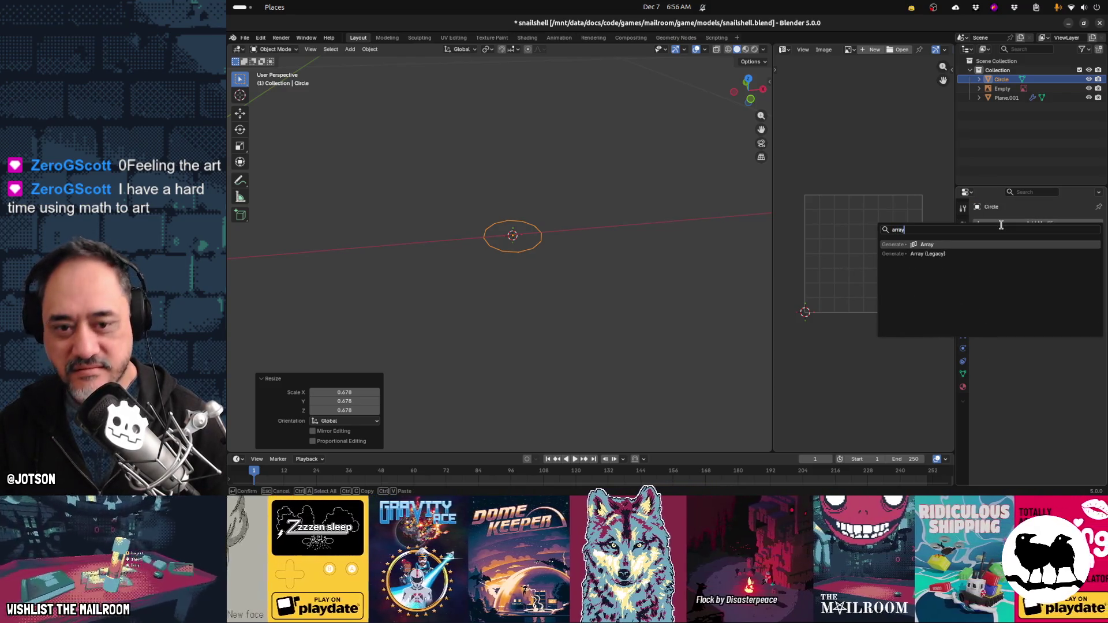
left_click(996, 245)
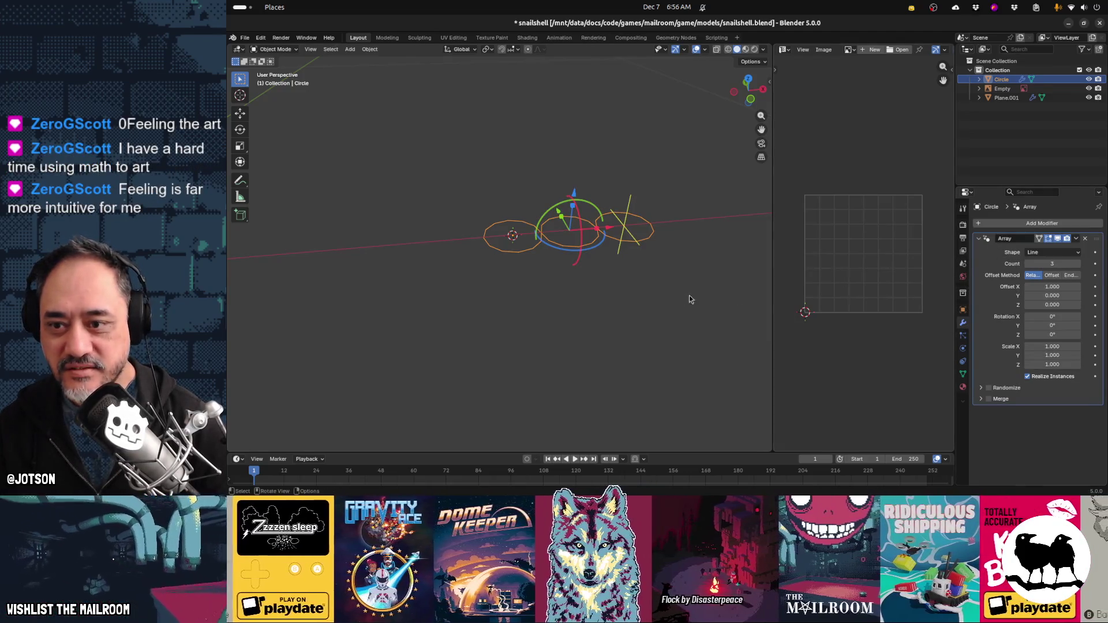
Set the array to 5 copies, 0.5 X offset and 90° Y rotation per copy
left_click(1077, 264)
left_click(1077, 264)
left_click_drag(1068, 287, 1022, 286)
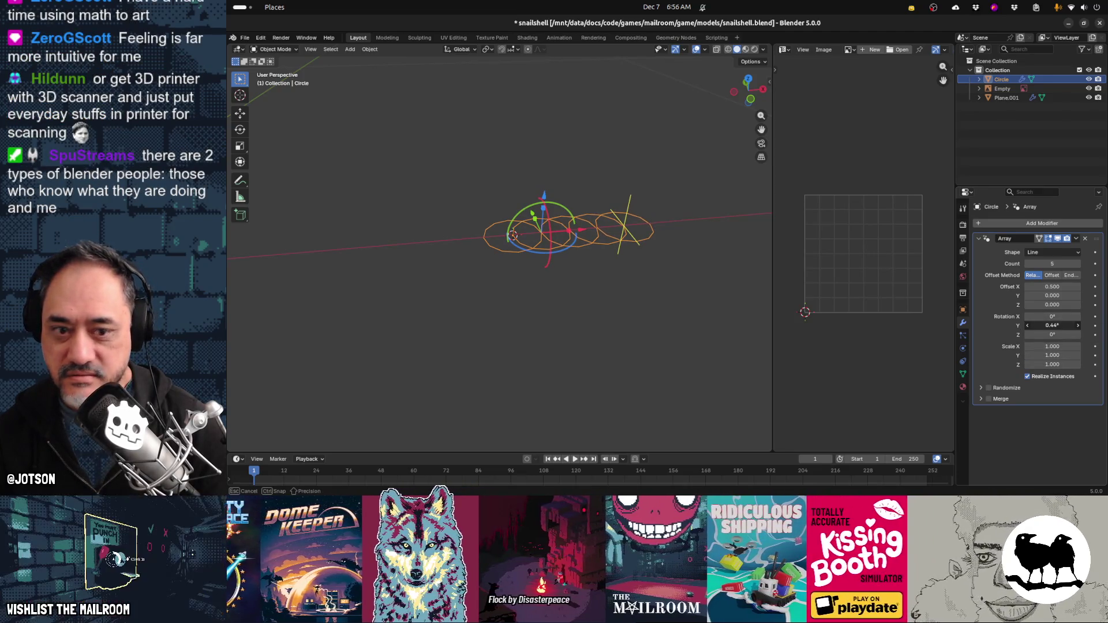
left_click_drag(1042, 326, 1043, 327)
left_click(1042, 327)
type("90")
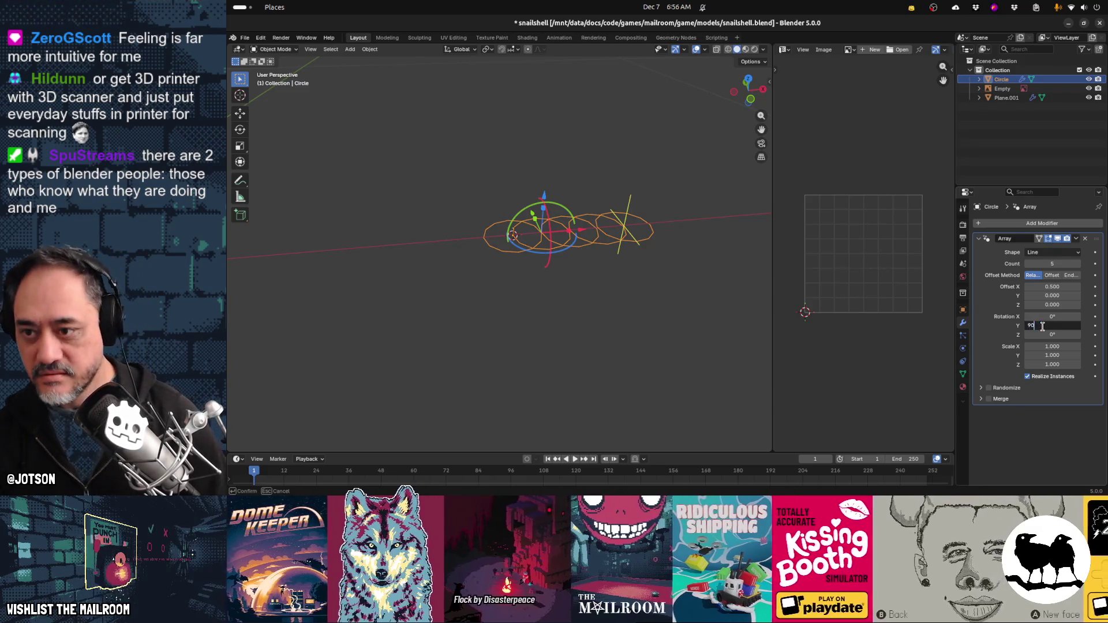
key("Return")
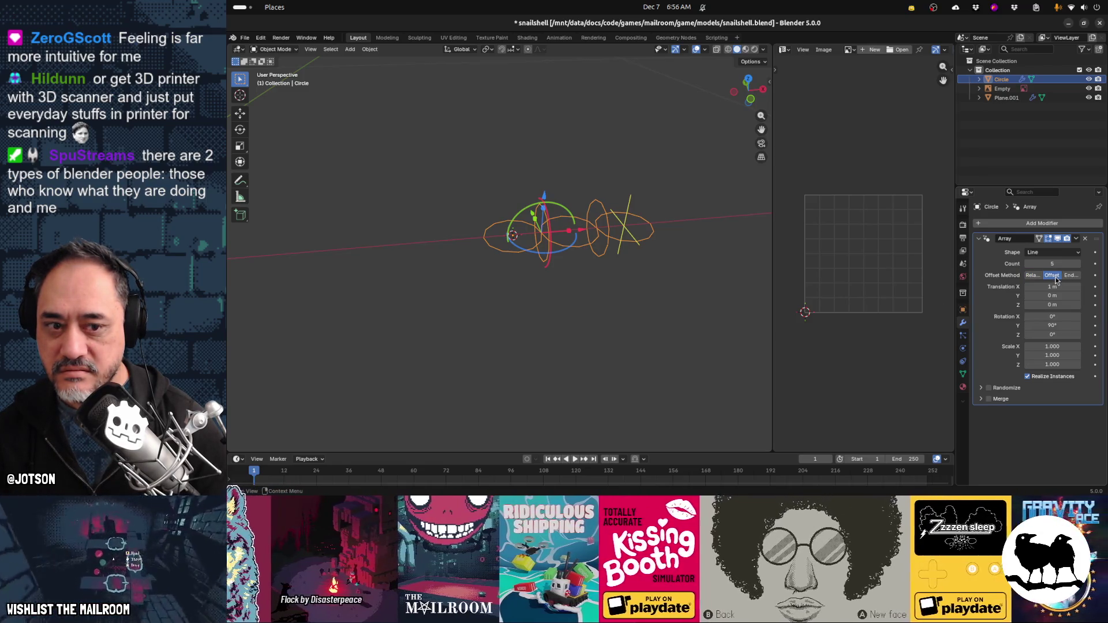
Switch the array to constant offset, raise the count to 14 and increase Y rotation to 161°
left_click(1070, 276)
mouse_move(620, 296)
middle_mouse_down()
mouse_move(583, 253)
mouse_move(657, 263)
middle_mouse_up()
scroll(863, 254, "up", 1)
left_click(1078, 264)
left_click(1078, 264)
left_click(1078, 264)
left_click(1078, 264)
left_click(1078, 264)
left_click(1078, 264)
left_click(1078, 263)
left_click(1078, 264)
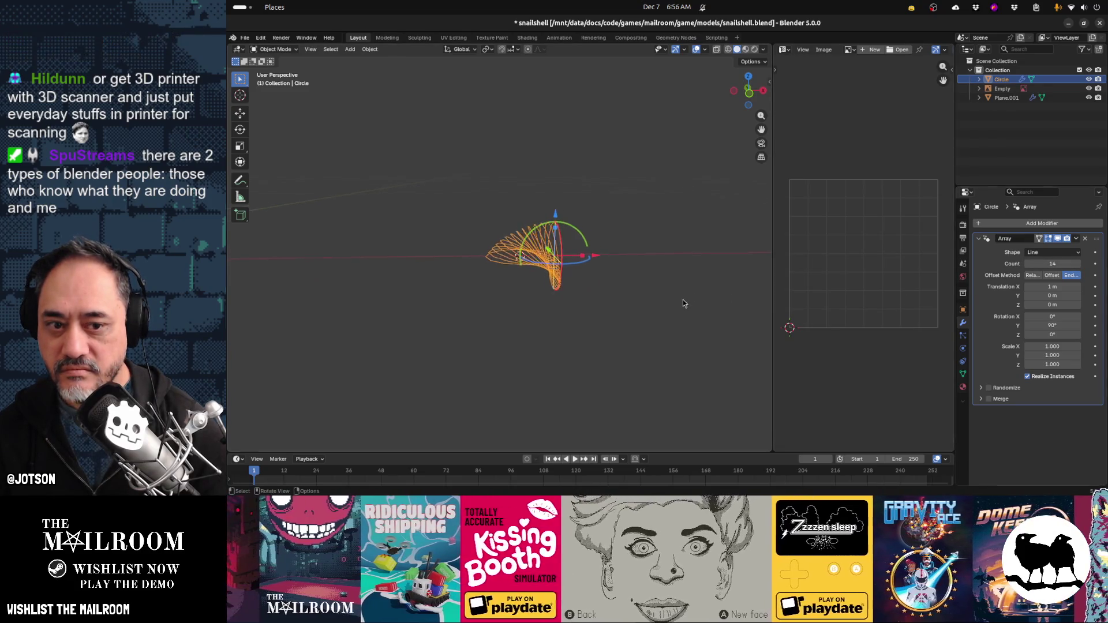
scroll(683, 300, "down", 2)
mouse_move(684, 299)
middle_mouse_down()
mouse_move(666, 299)
mouse_move(654, 328)
mouse_move(670, 283)
mouse_move(660, 280)
middle_mouse_up()
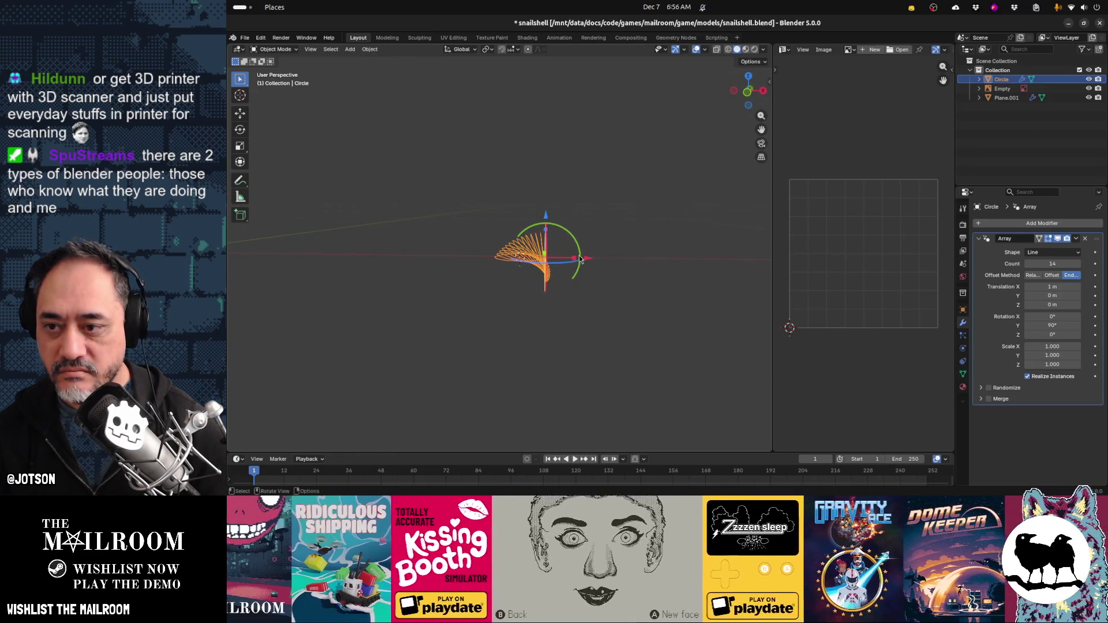
mouse_move(562, 232)
left_mouse_down()
mouse_move(583, 243)
mouse_move(598, 275)
mouse_move(589, 321)
mouse_move(650, 225)
mouse_move(625, 200)
mouse_move(661, 275)
mouse_move(586, 318)
left_mouse_up()
mouse_move(587, 318)
middle_mouse_down()
mouse_move(606, 311)
mouse_move(589, 294)
mouse_move(549, 302)
mouse_move(569, 296)
middle_mouse_up()
Spread the fanned copies to a 3.12 m X offset and 0.291 m Z offset
key("Tab")
key("Tab")
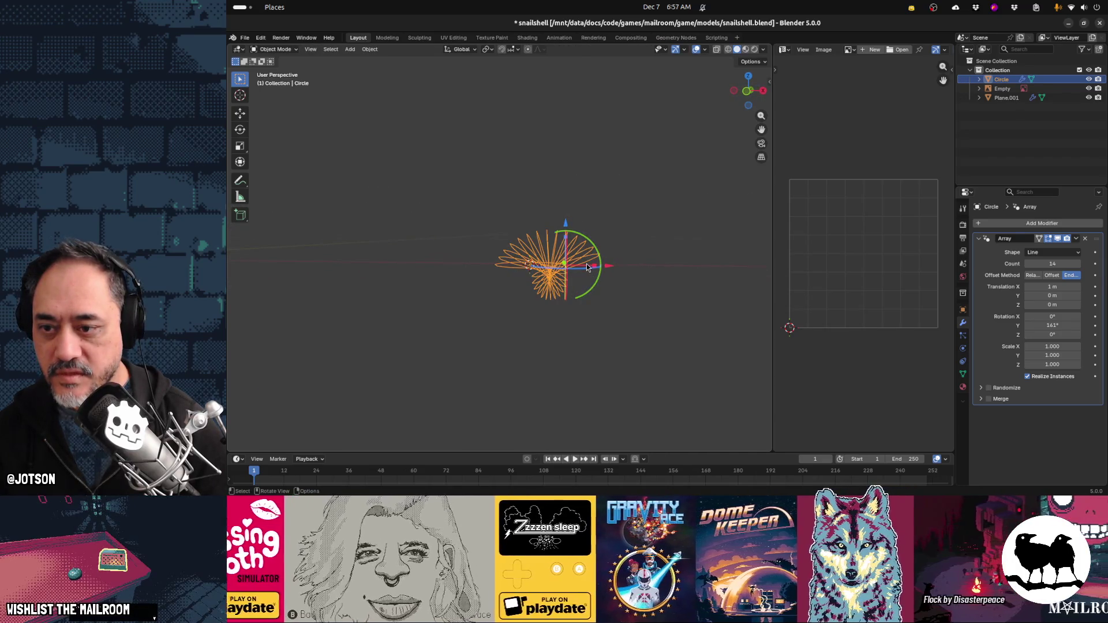
mouse_move(603, 266)
left_mouse_down()
mouse_move(764, 278)
mouse_move(712, 282)
left_mouse_up()
key("g")
key("Escape")
left_click_drag(649, 233, 634, 224)
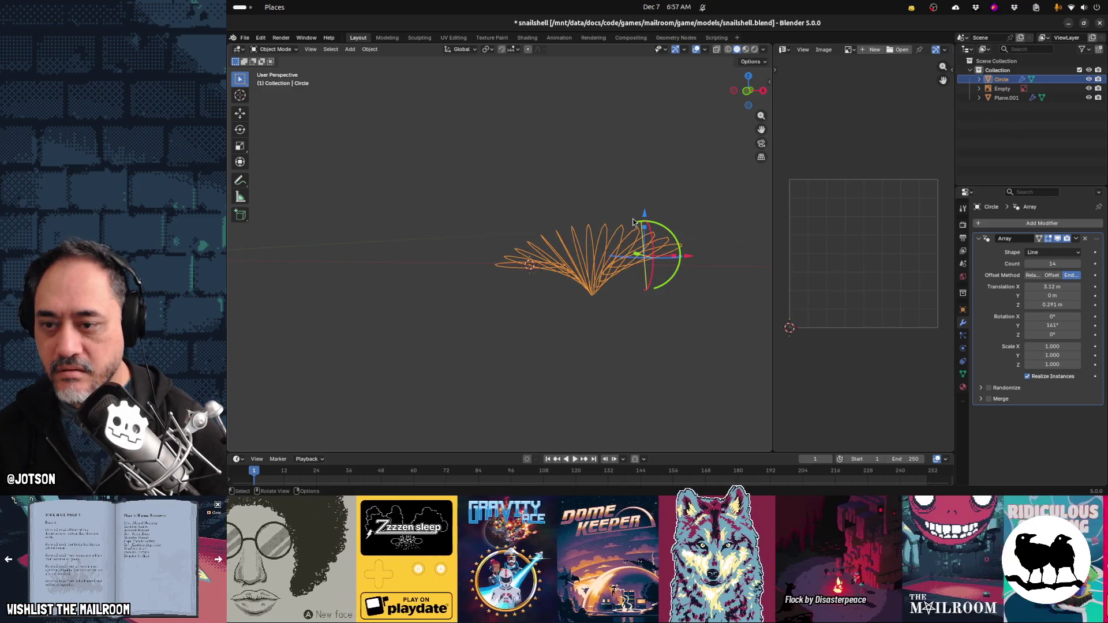
key("alt+Tab")
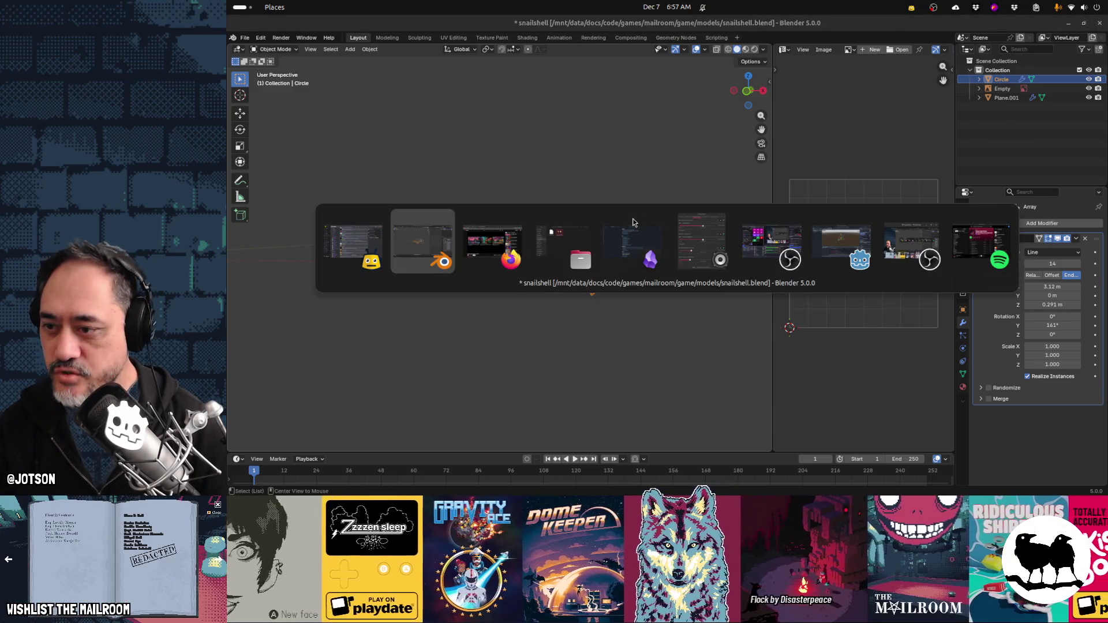
Replay the sea-shell tutorial in the browser, pausing at 0:18 and at the rotation step
key("alt+Tab")
key("alt+Tab")
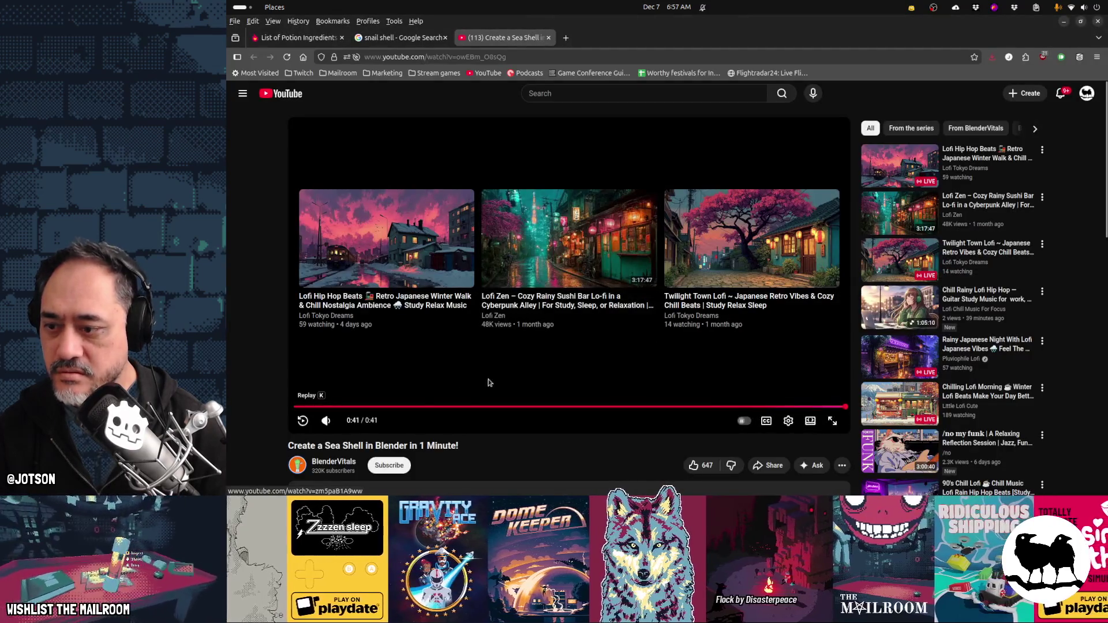
left_click(302, 420)
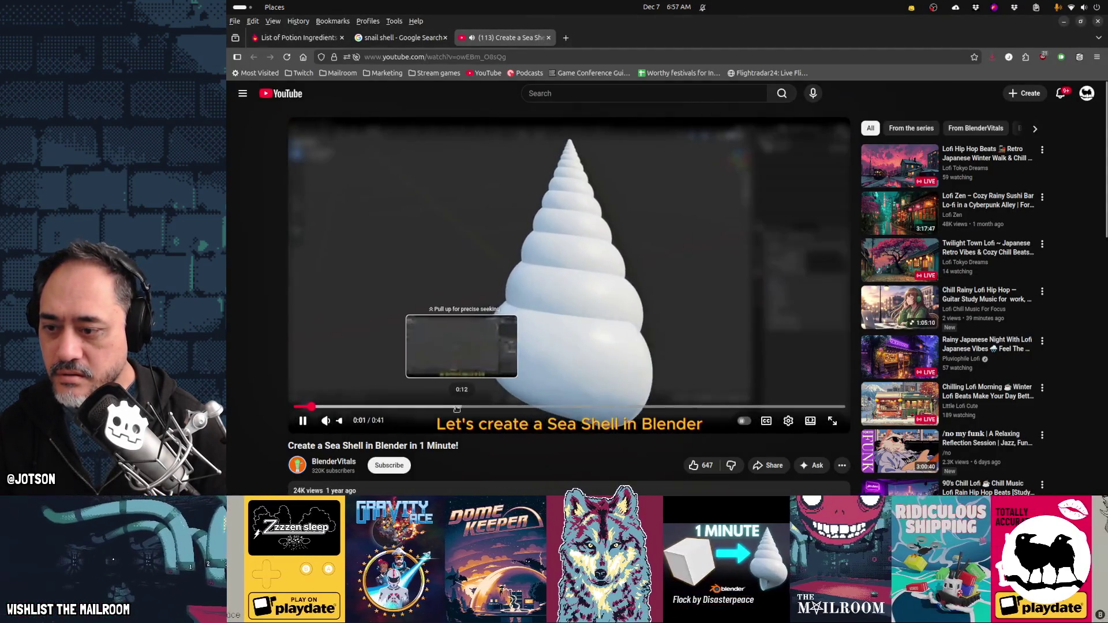
left_click(450, 407)
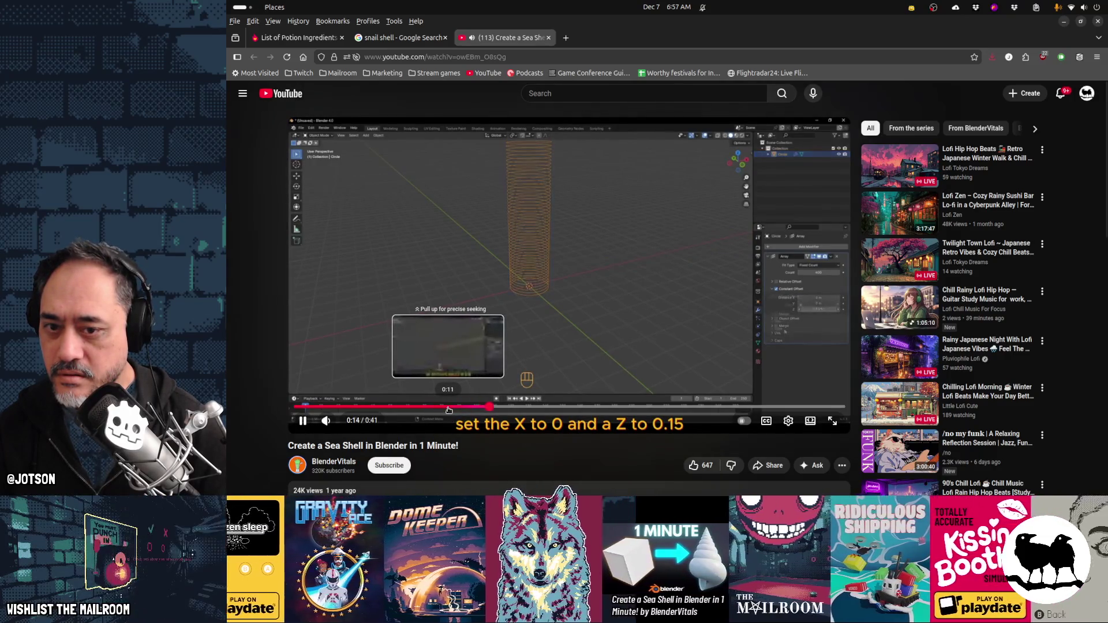
left_click(597, 294)
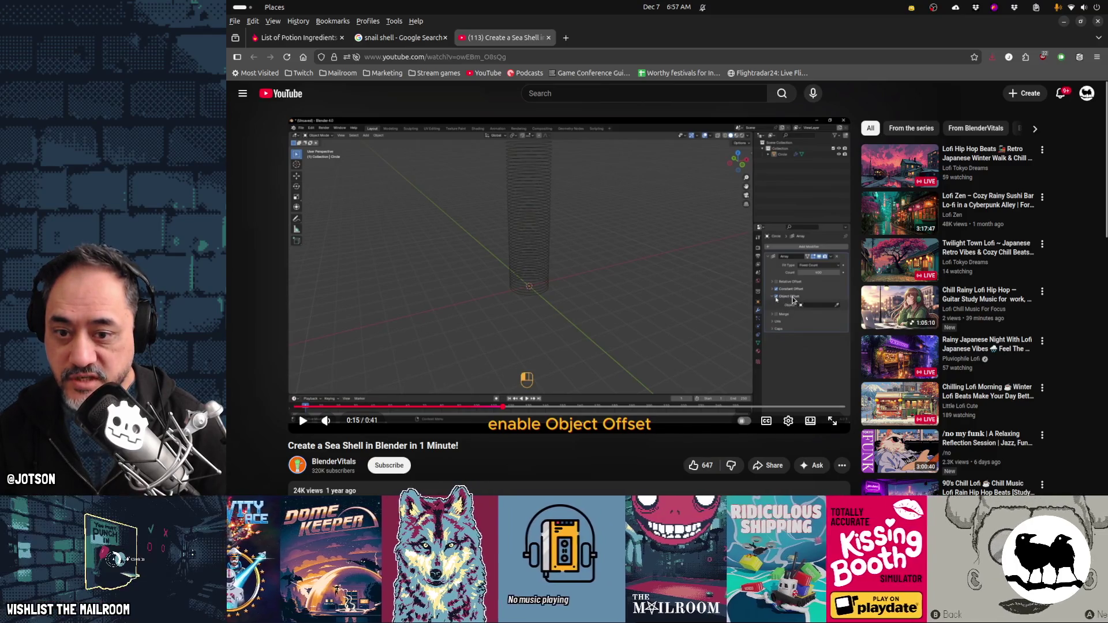
left_click(566, 347)
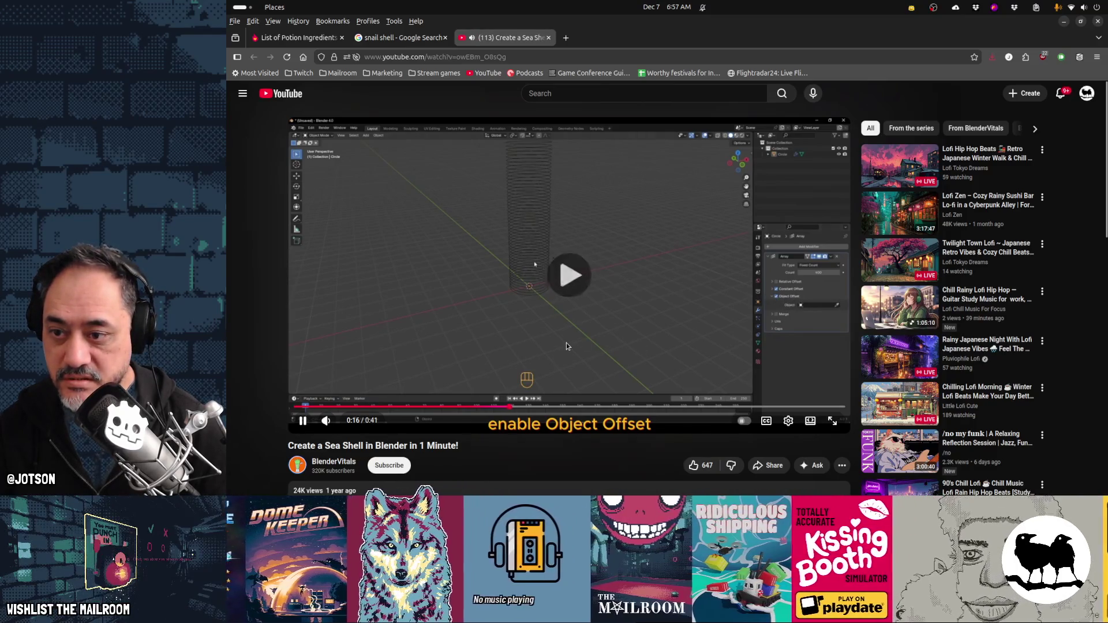
key("space")
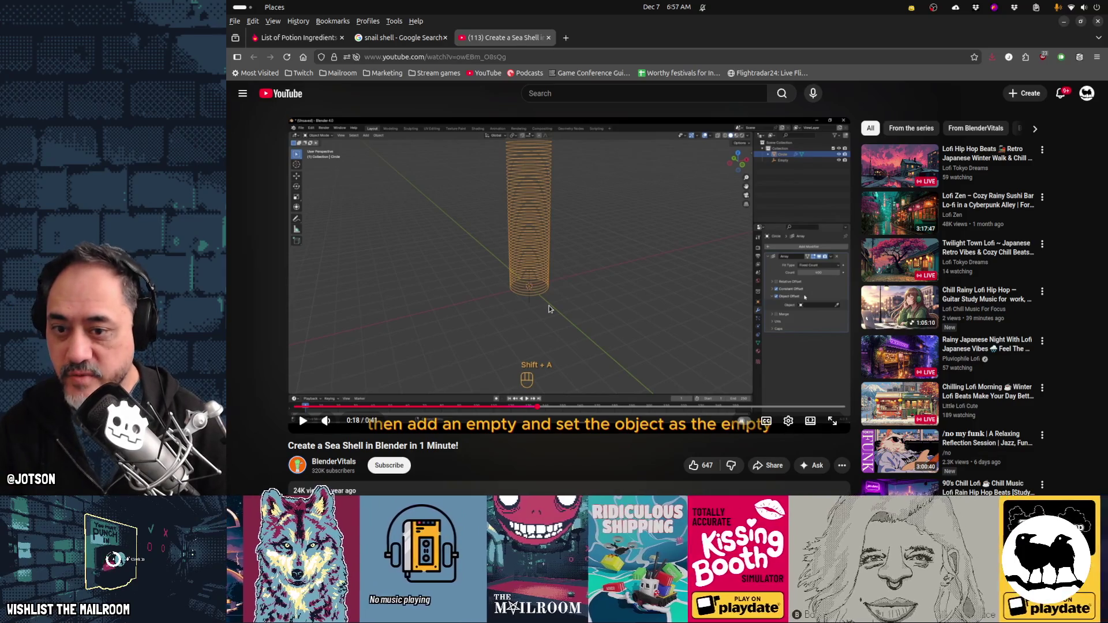
left_click(549, 306)
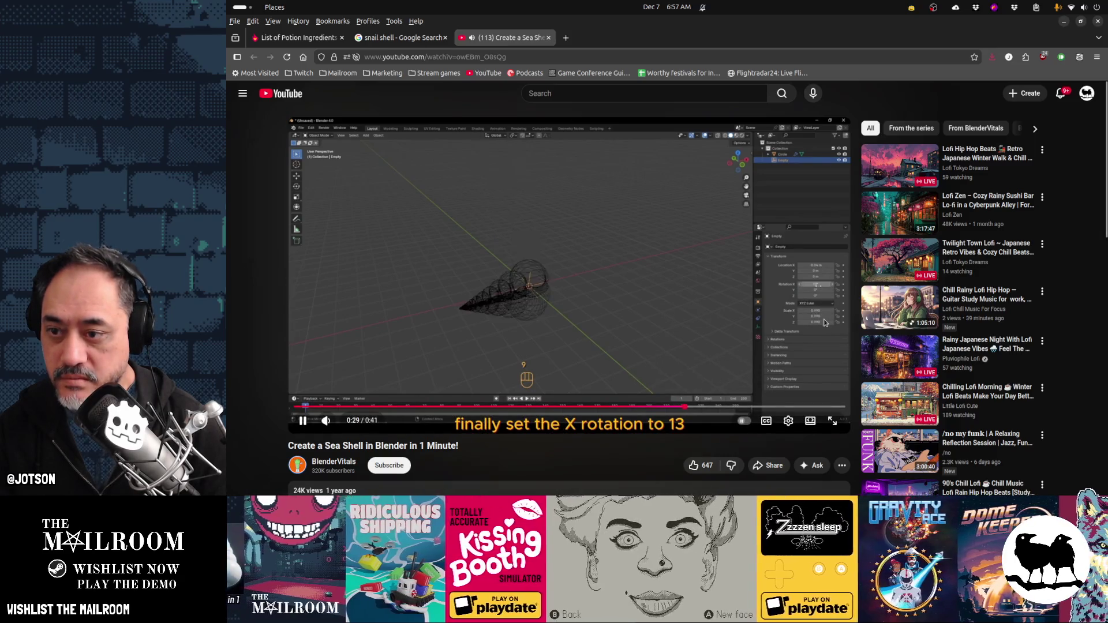
left_click(613, 288)
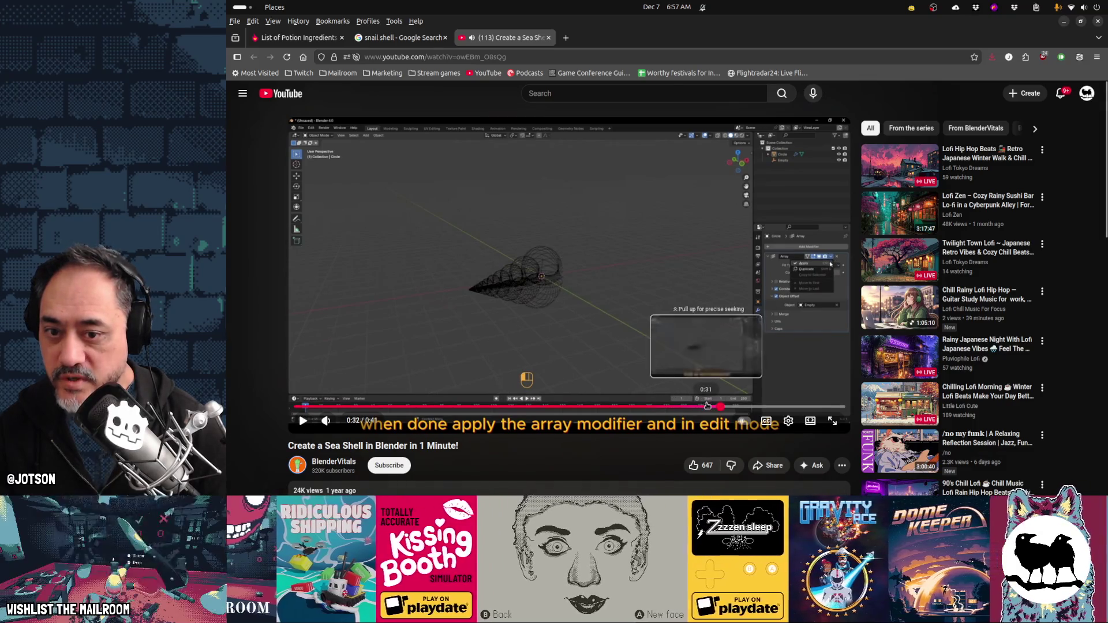
Scrub the tutorial between 0:31 and 0:24, then return to Blender
left_click(695, 407)
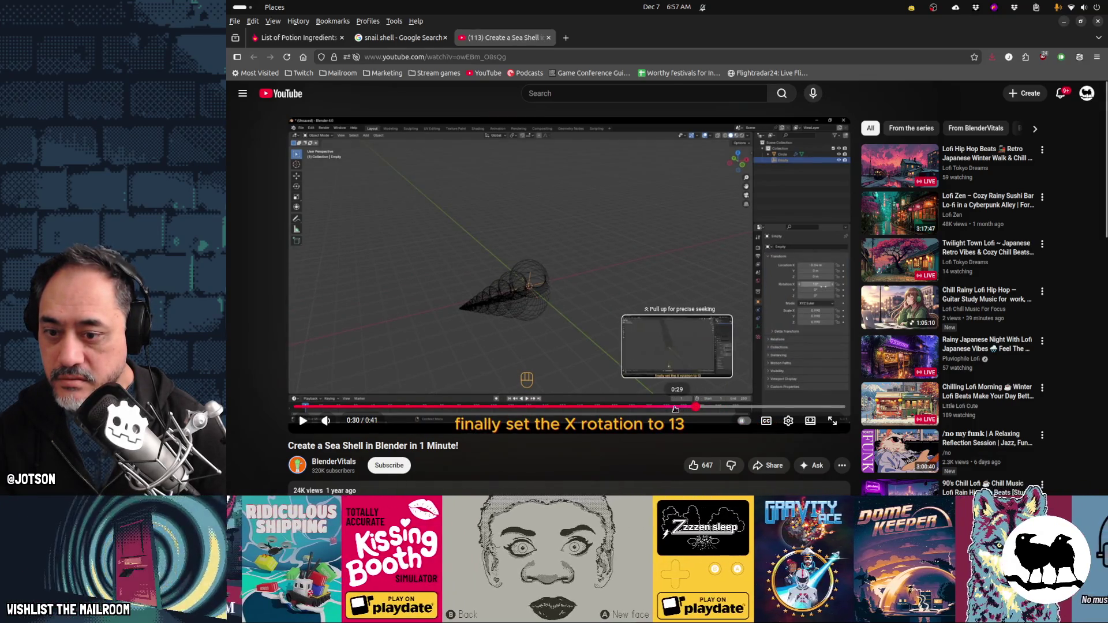
left_click(673, 407)
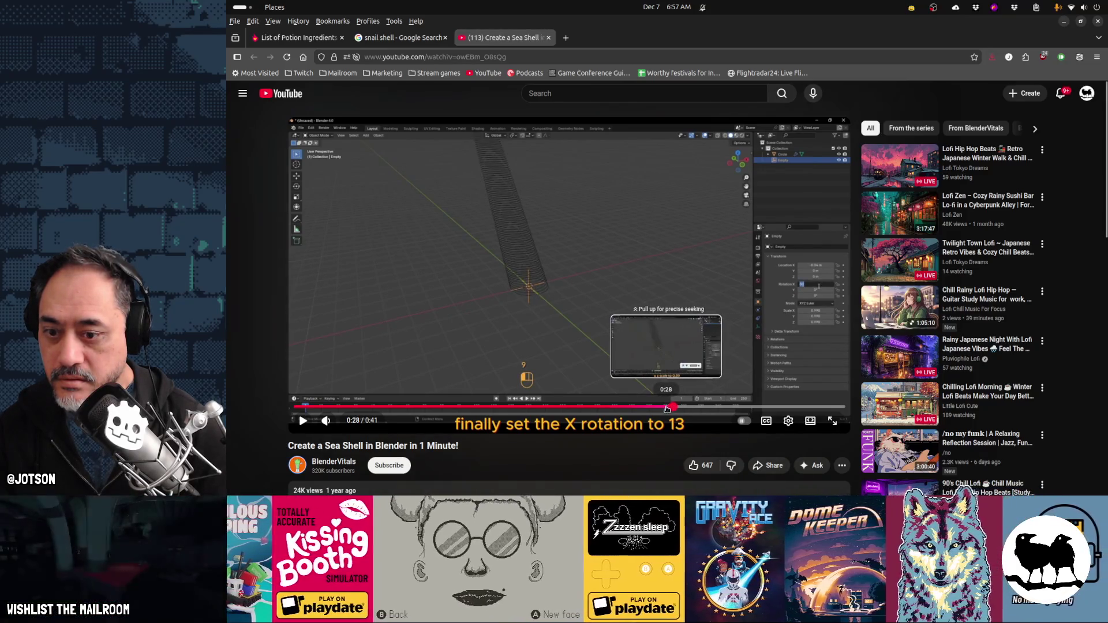
left_click_drag(667, 409, 696, 407)
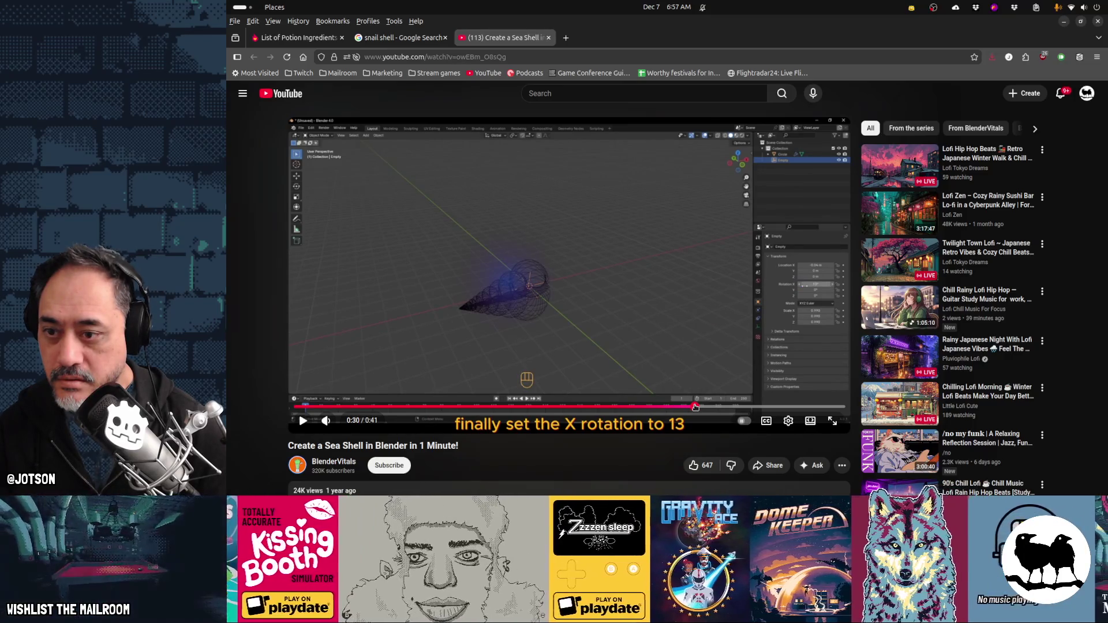
left_click(714, 410)
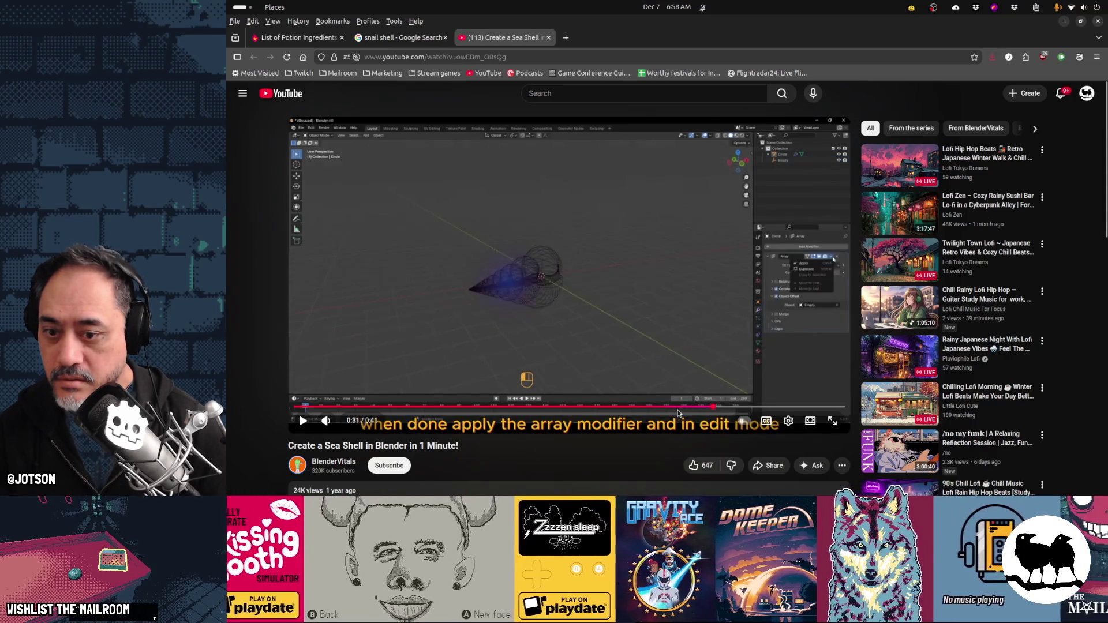
left_click(672, 409)
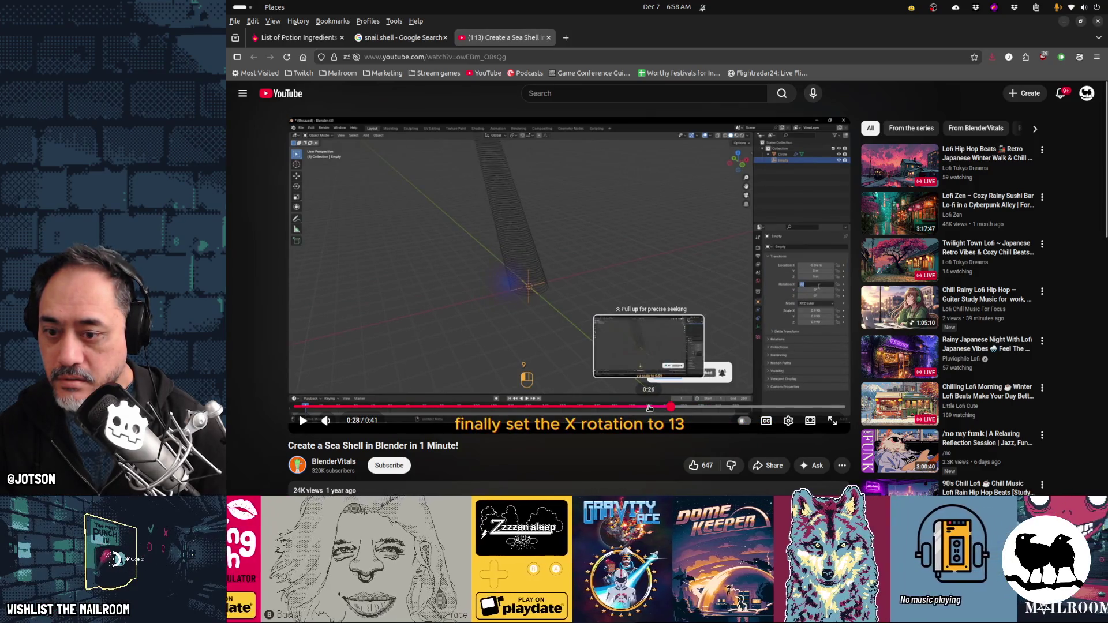
left_click(649, 408)
left_click_drag(649, 408, 533, 408)
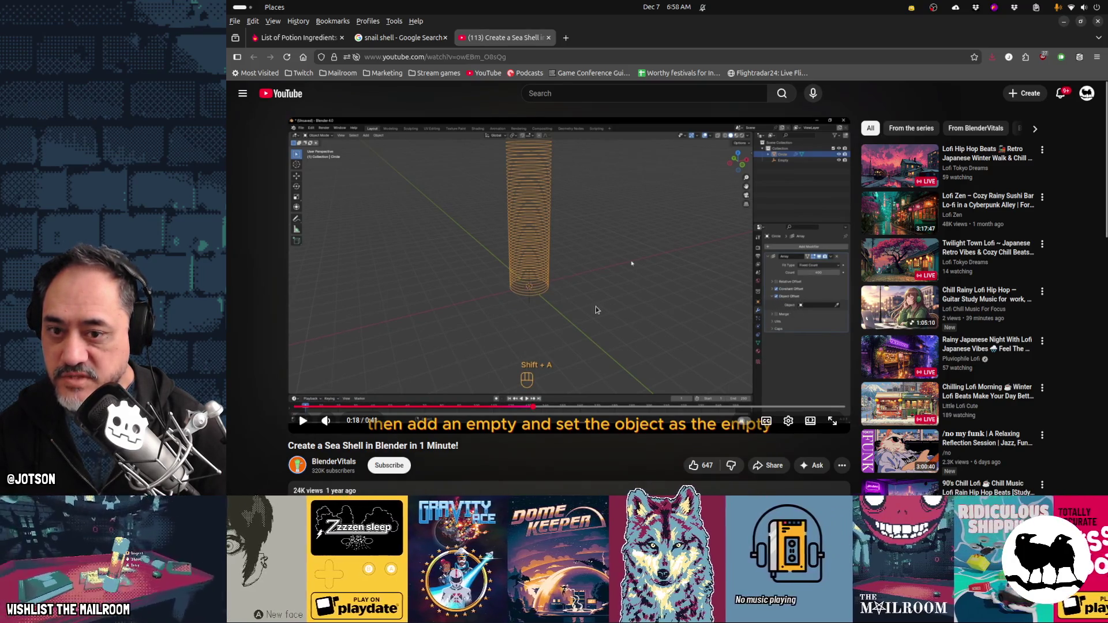
key("alt+Tab")
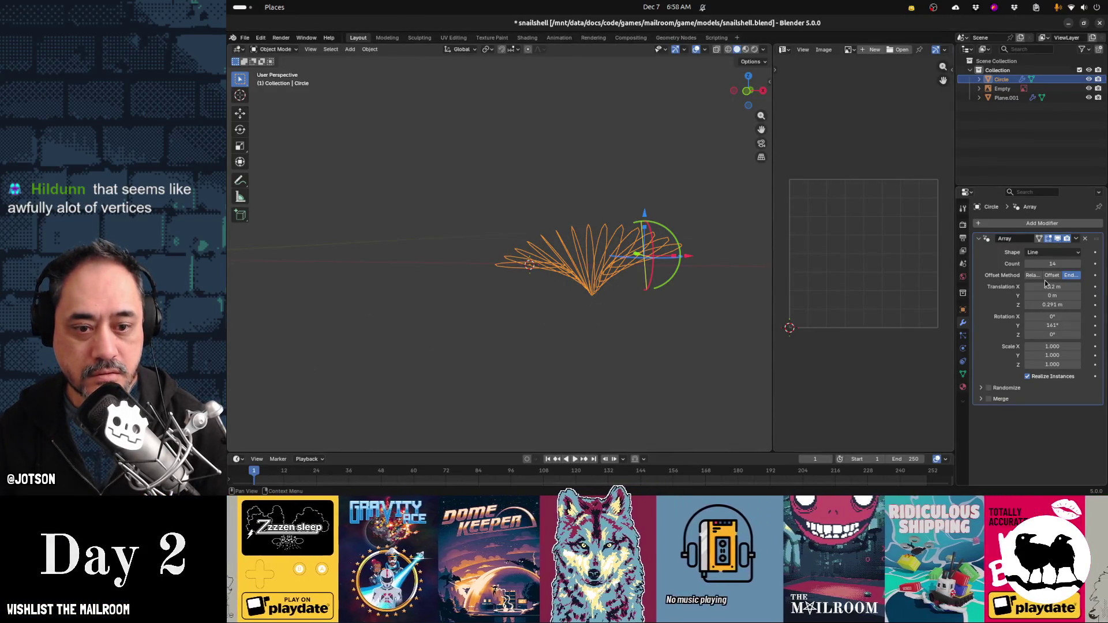
Toggle the array between constant and relative offset and set its type to Transform
left_click(1049, 261)
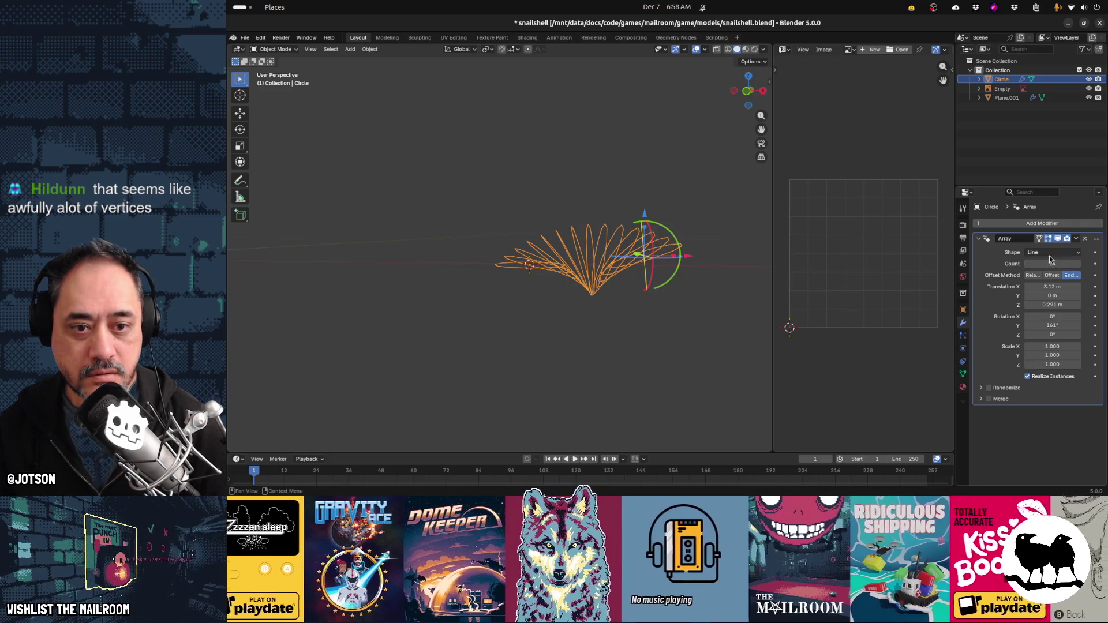
left_click(1050, 277)
left_click(1031, 277)
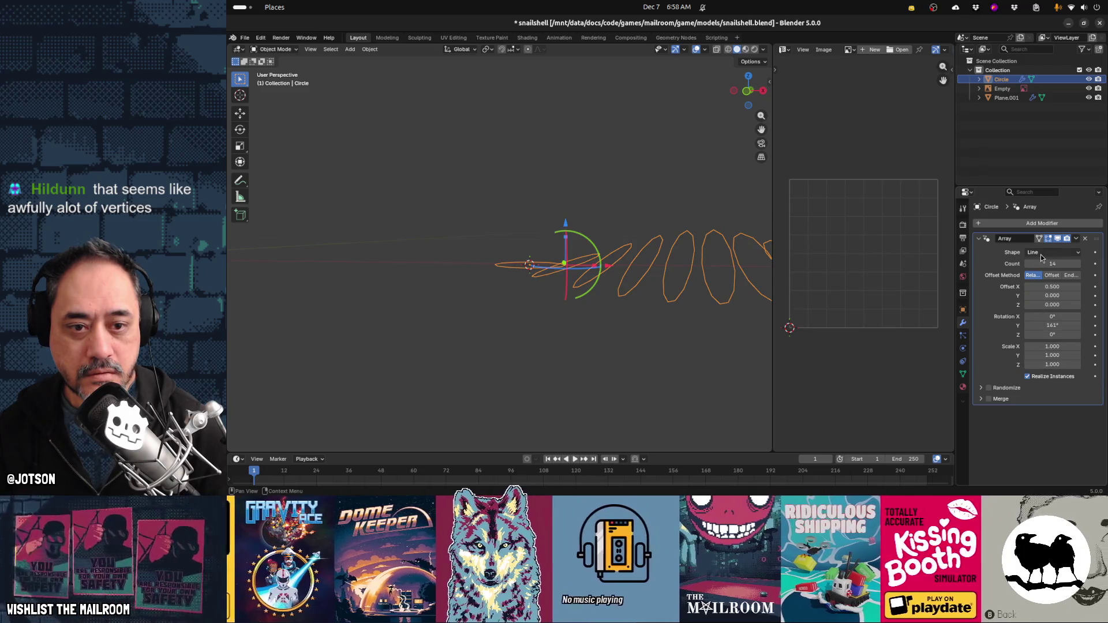
left_click(1042, 254)
left_click(1041, 292)
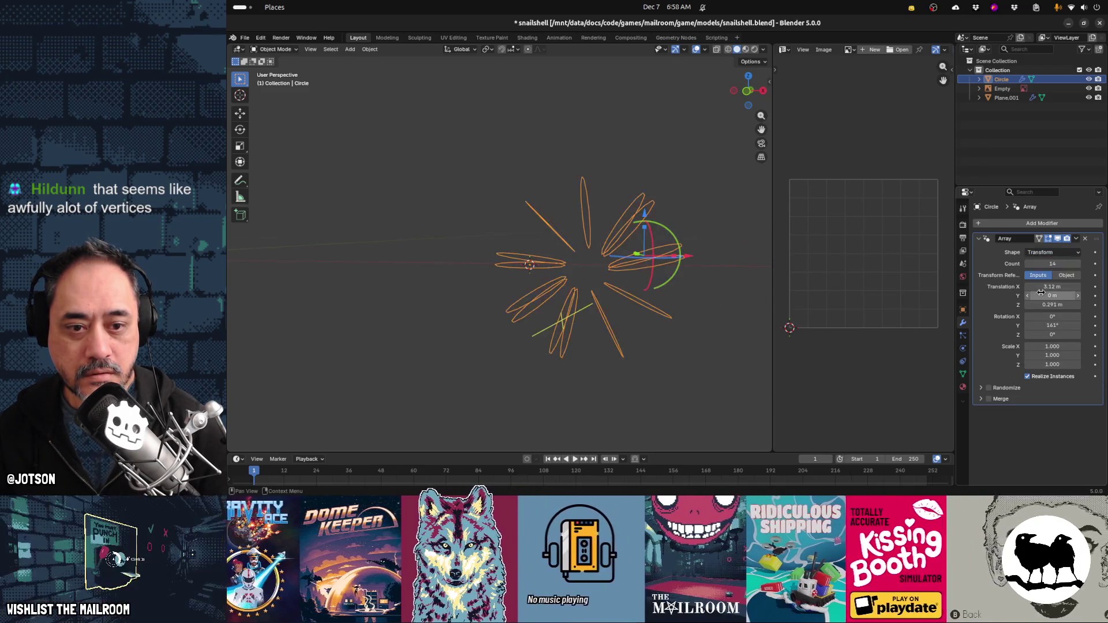
middle_click_drag(689, 296, 588, 289)
Give each copy a 157° Y rotation, with translation X 1 m and Z 0
mouse_move(1052, 326)
left_mouse_down()
mouse_move(1083, 325)
mouse_move(1033, 325)
left_mouse_up()
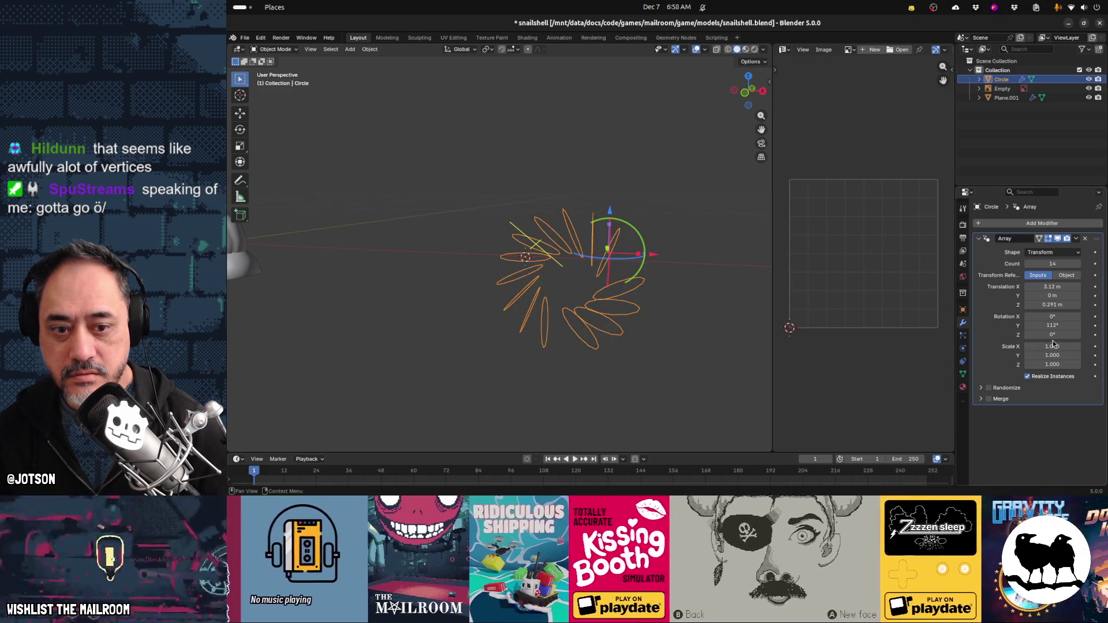
left_click_drag(1052, 295, 1088, 296)
middle_click_drag(720, 323, 600, 301)
left_click(1053, 264)
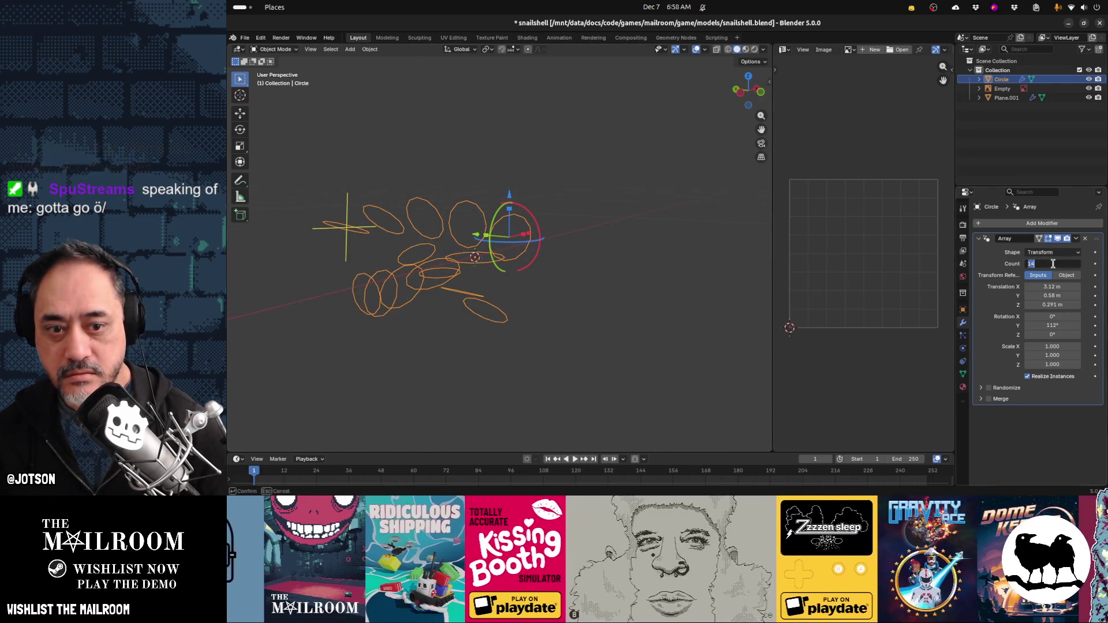
type("20")
key("Return")
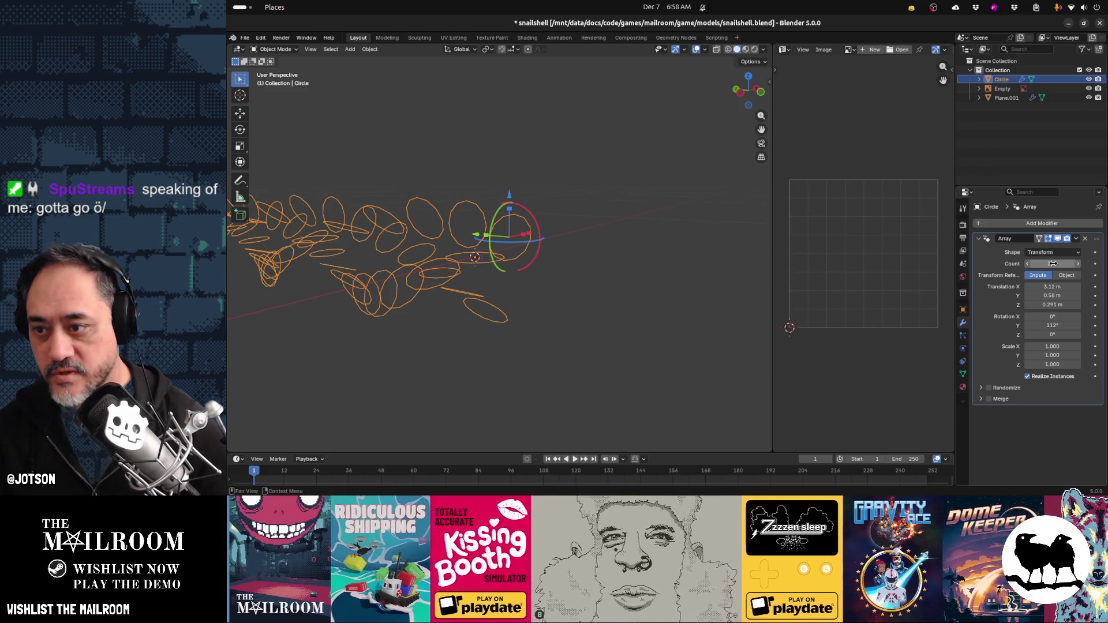
middle_click_drag(458, 289, 584, 300, "shift")
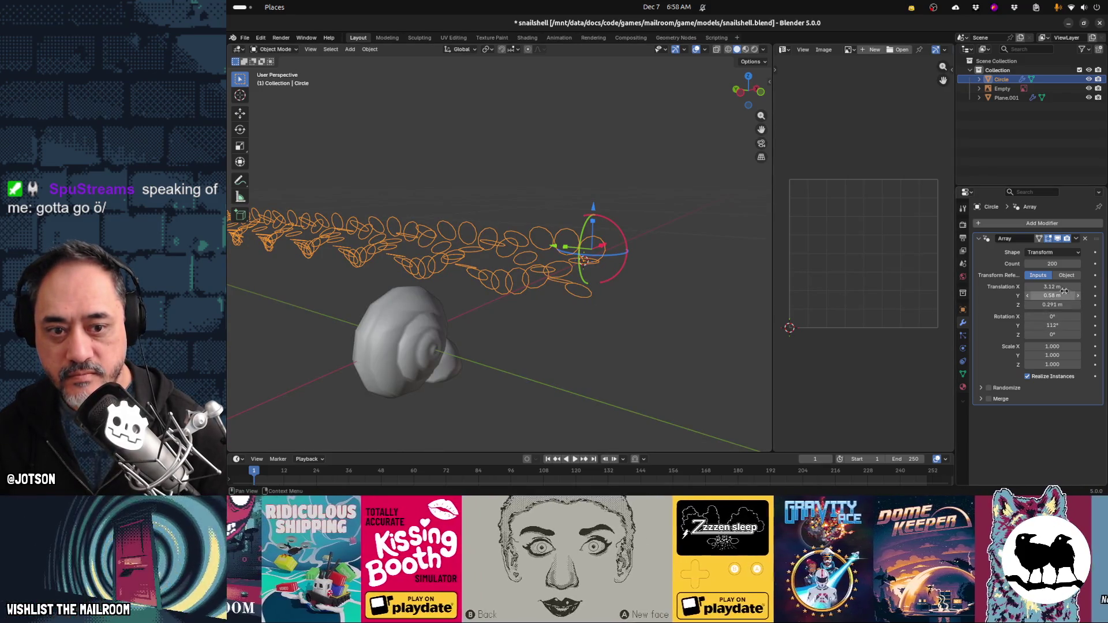
mouse_move(1067, 296)
left_mouse_down()
mouse_move(1024, 296)
mouse_move(1050, 296)
left_mouse_up()
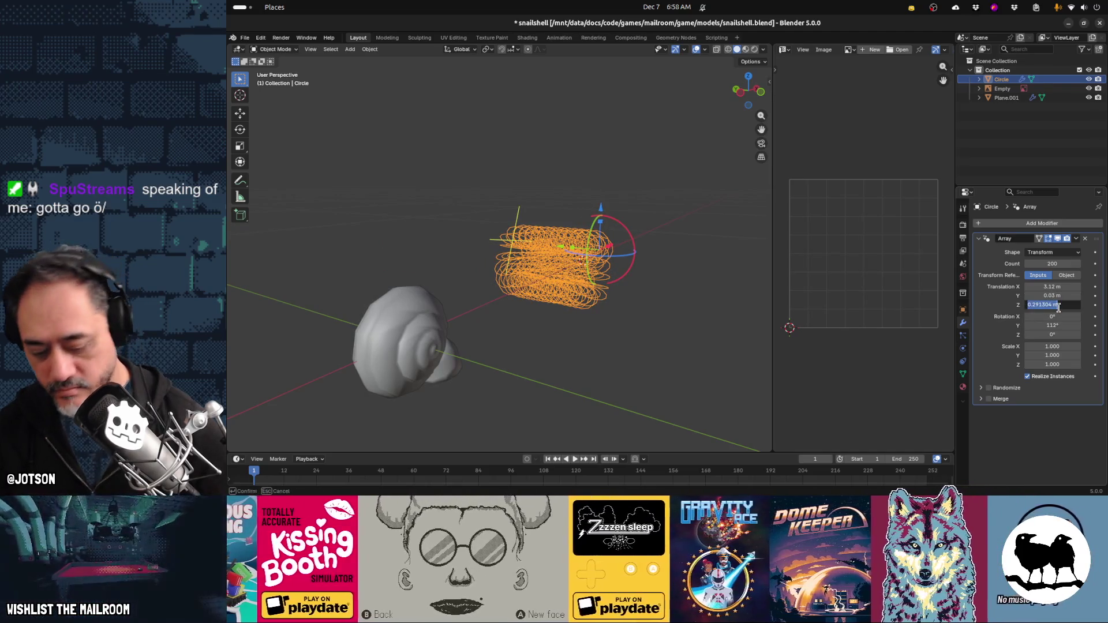
key("shift+Tab")
type("0")
key("shift+Tab")
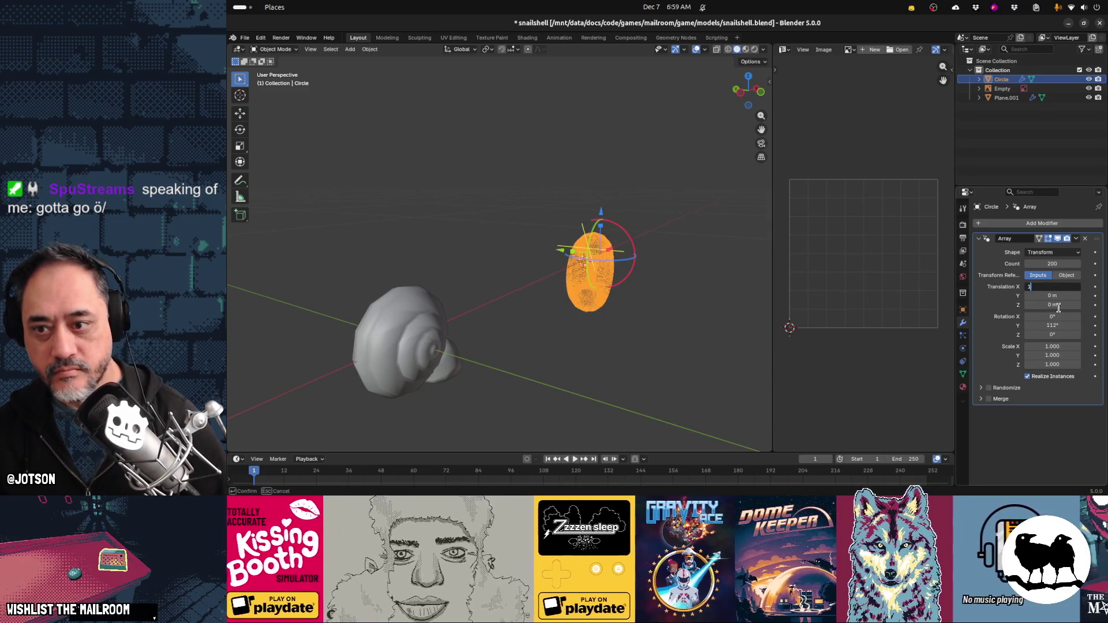
key("Tab")
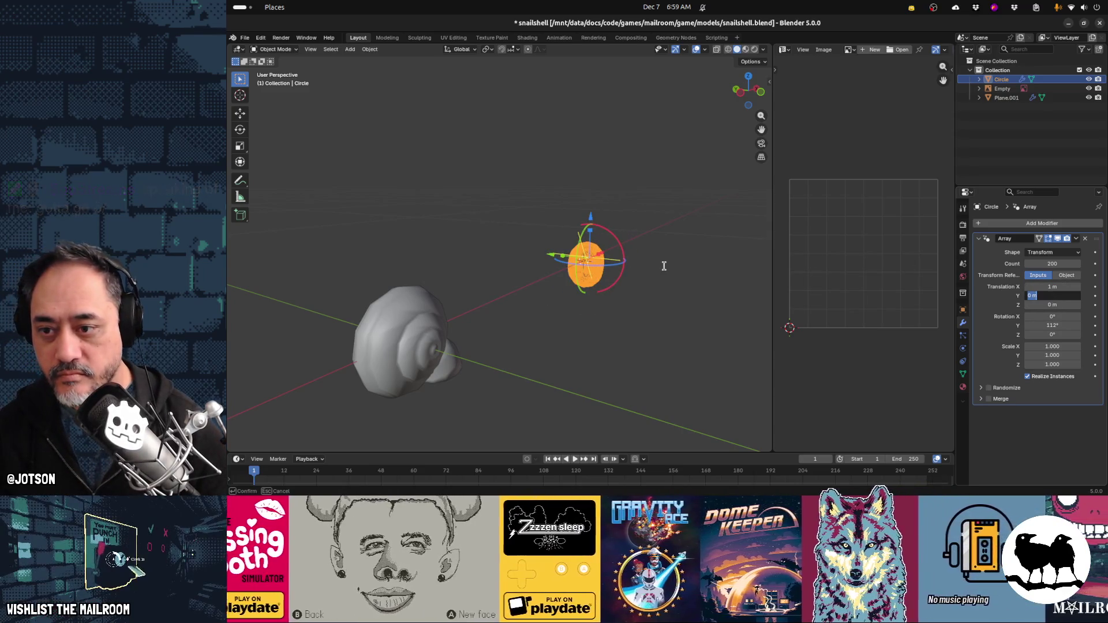
mouse_move(665, 278)
middle_mouse_down()
mouse_move(615, 298)
mouse_move(591, 277)
middle_mouse_up()
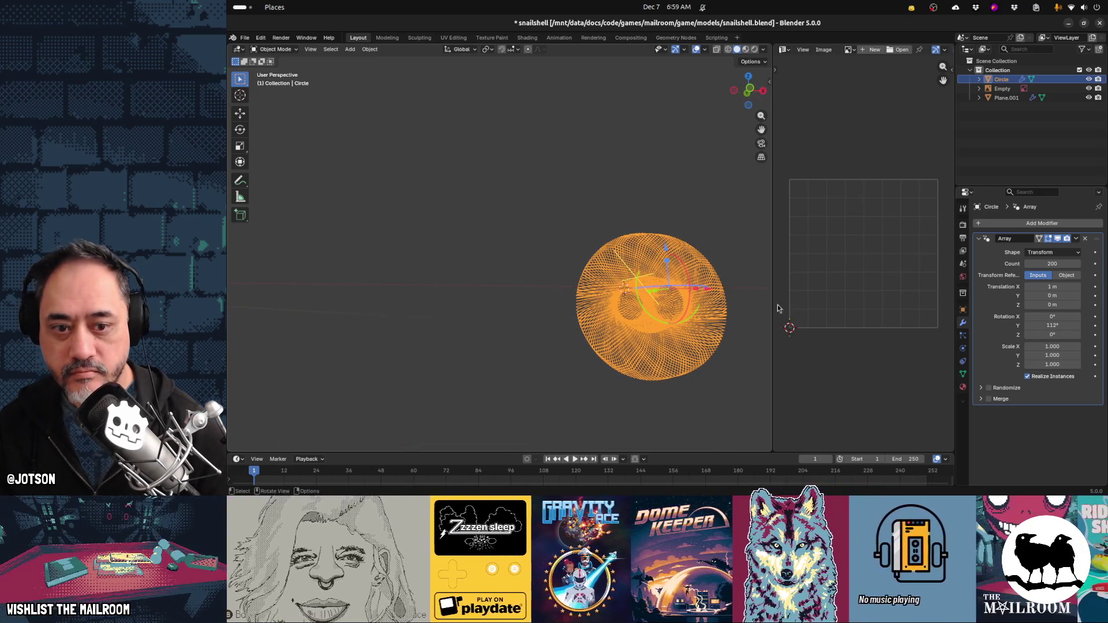
Nudge Y translation slightly and try array counts of 60, 100, 300 and 200
left_click_drag(1052, 296, 1055, 295)
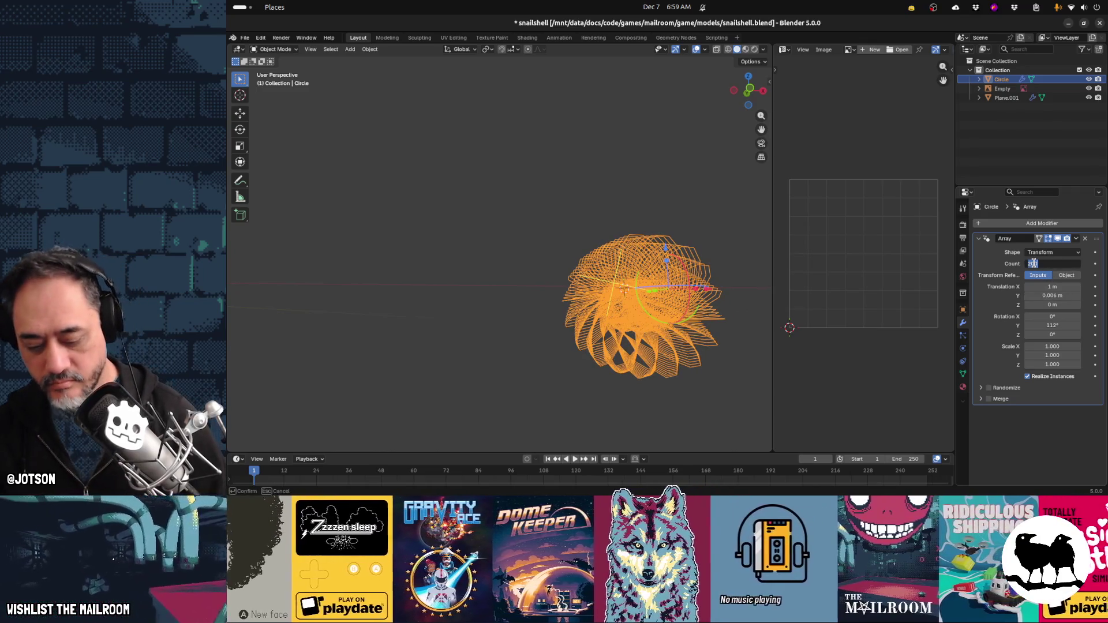
type("60")
key("Return")
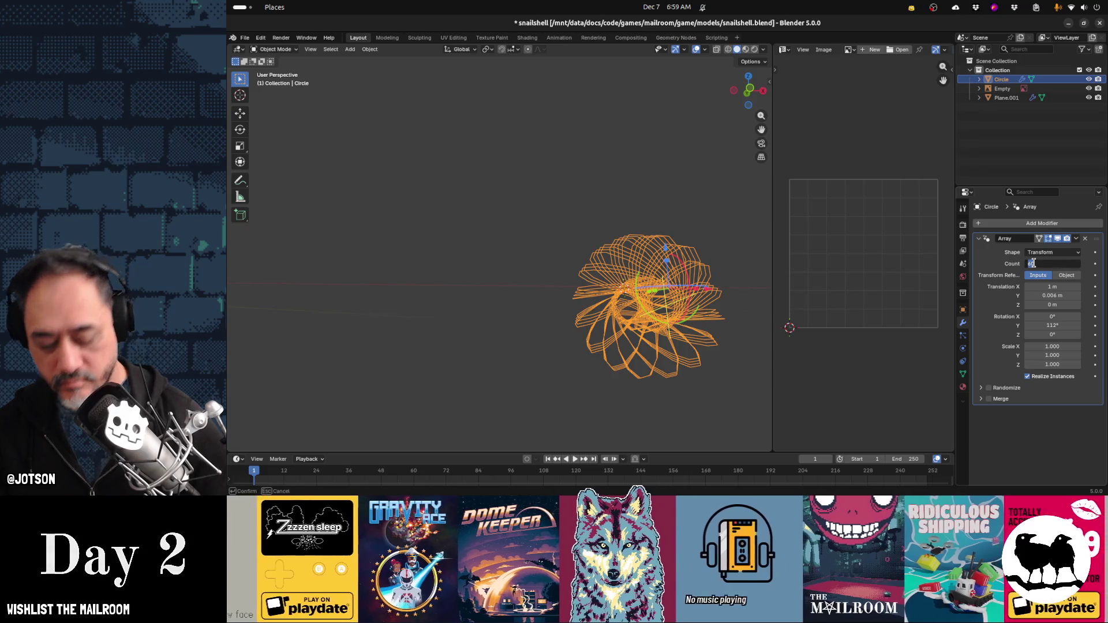
type("0")
key("Return")
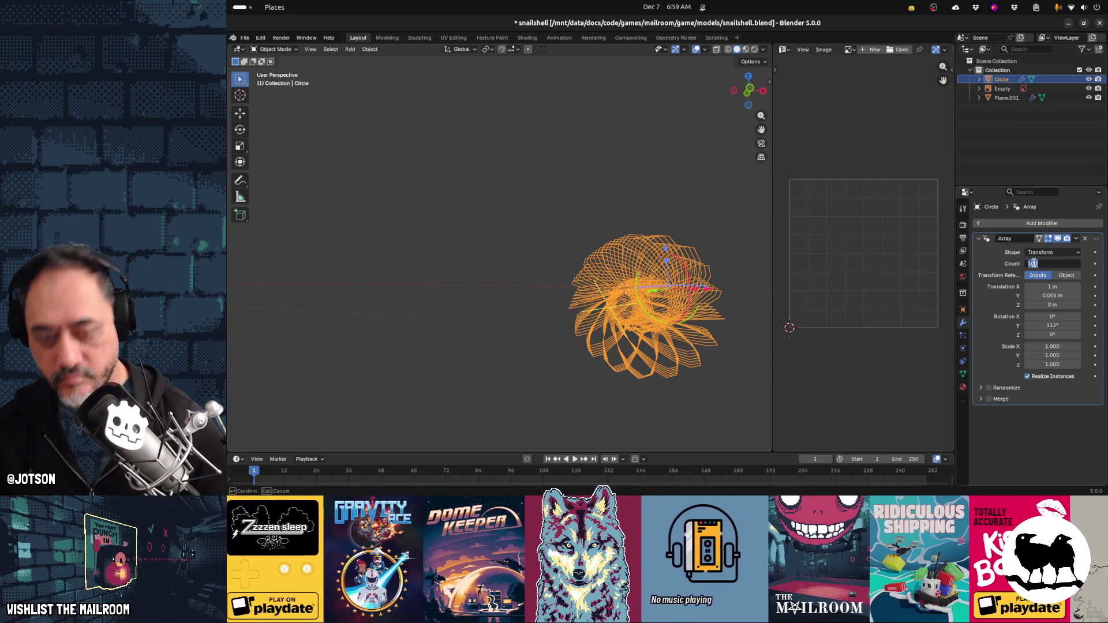
type("00")
key("Return")
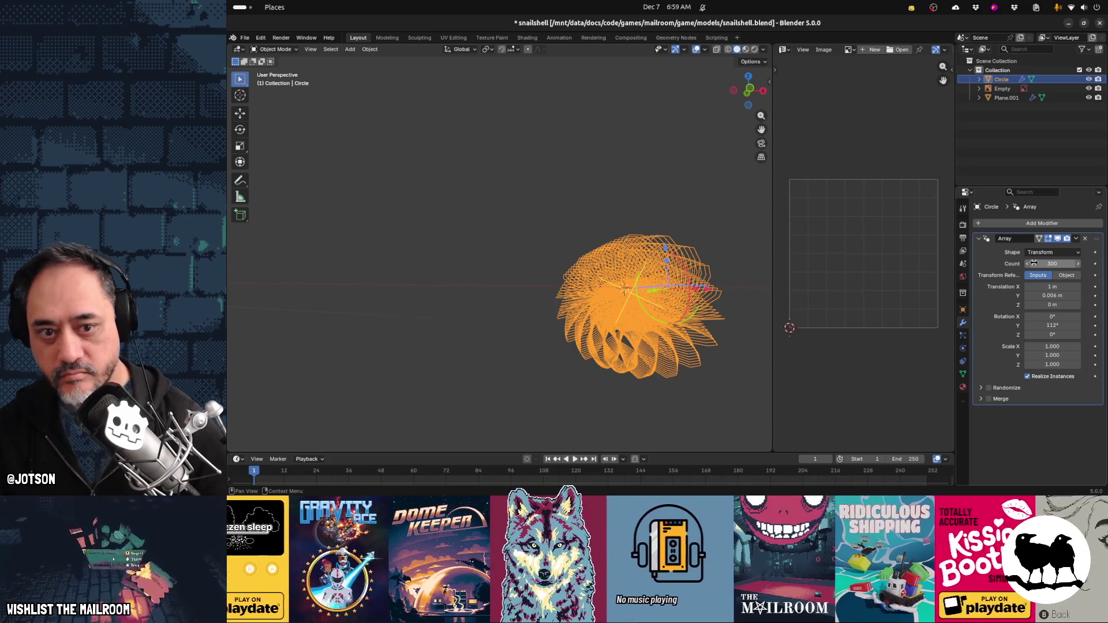
type("0")
key("Return")
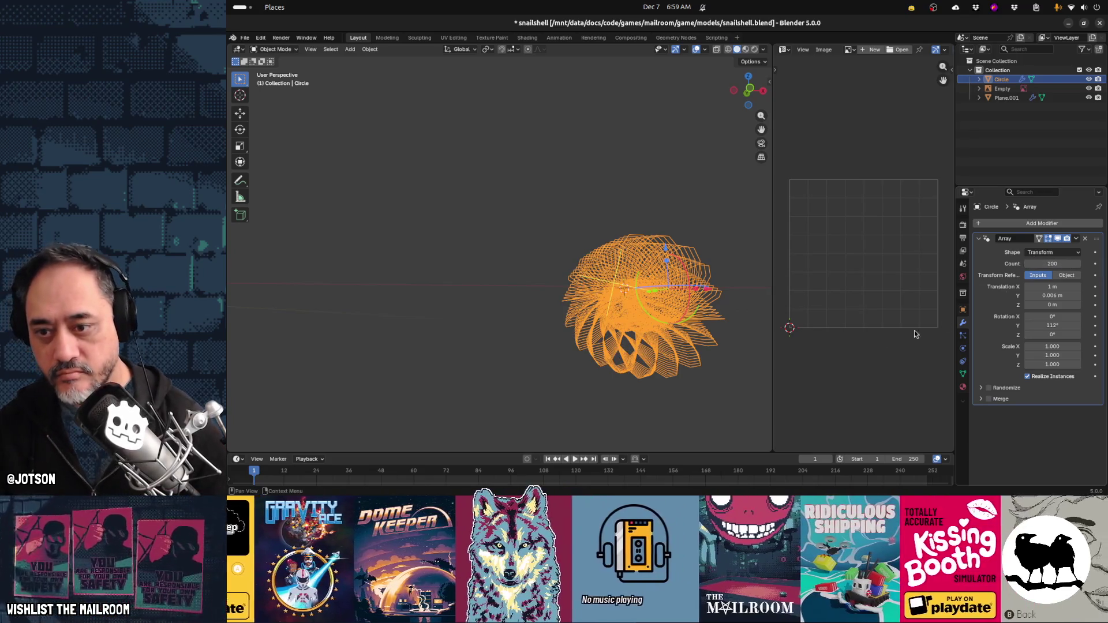
Taper the copies with 0.995 Z scale and a -0.004 m Y translation
middle_click_drag(589, 340, 668, 349)
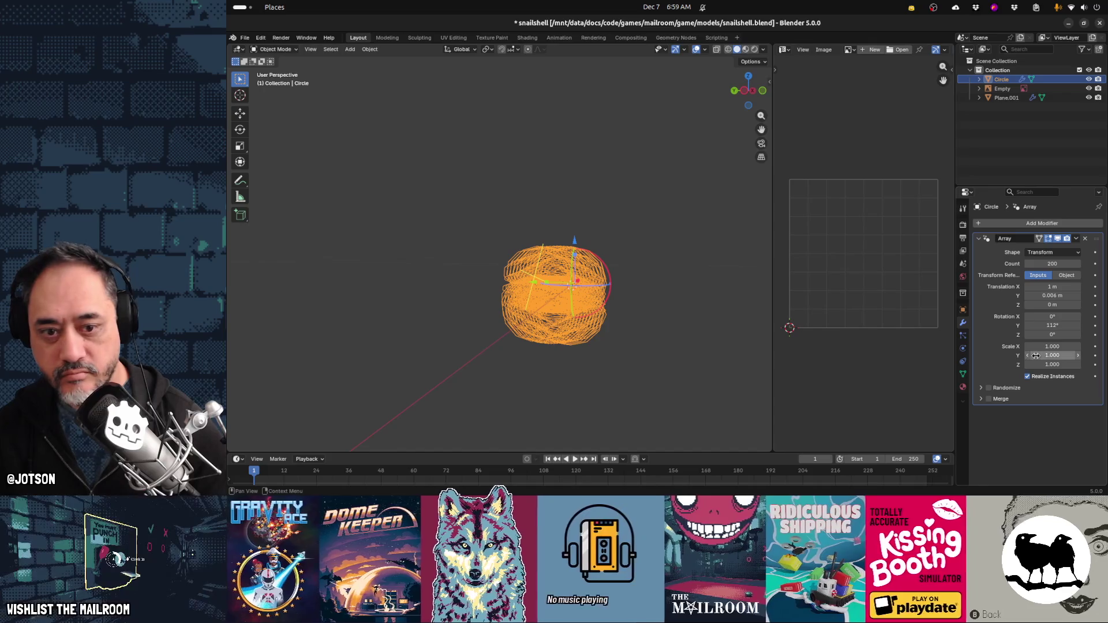
left_click_drag(1052, 364, 1048, 364)
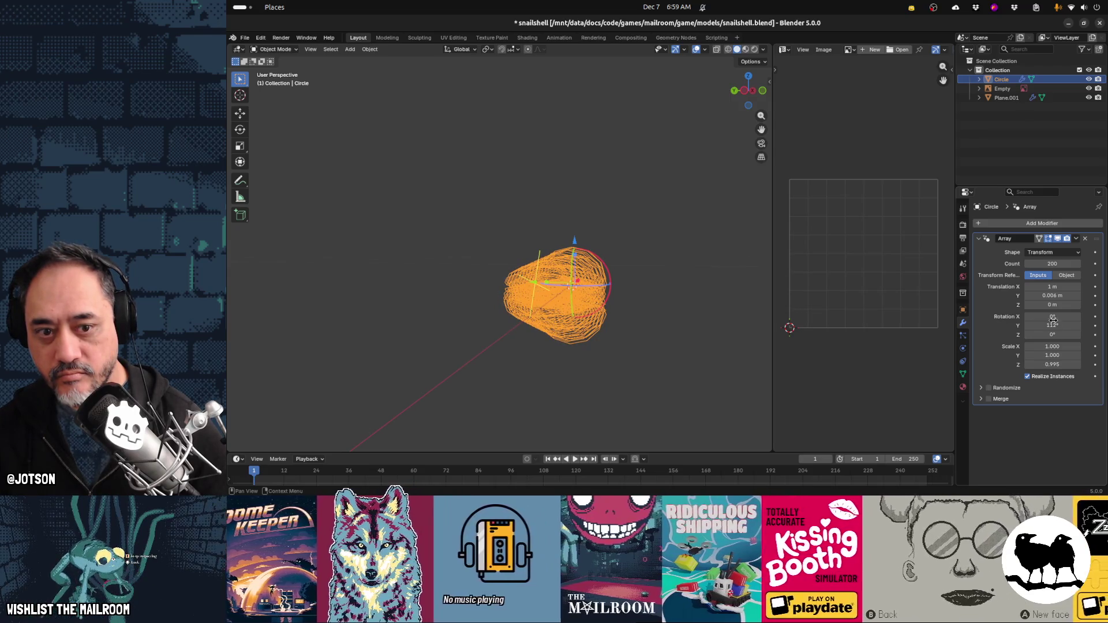
mouse_move(1052, 296)
left_mouse_down()
mouse_move(1039, 295)
mouse_move(1050, 295)
left_mouse_up()
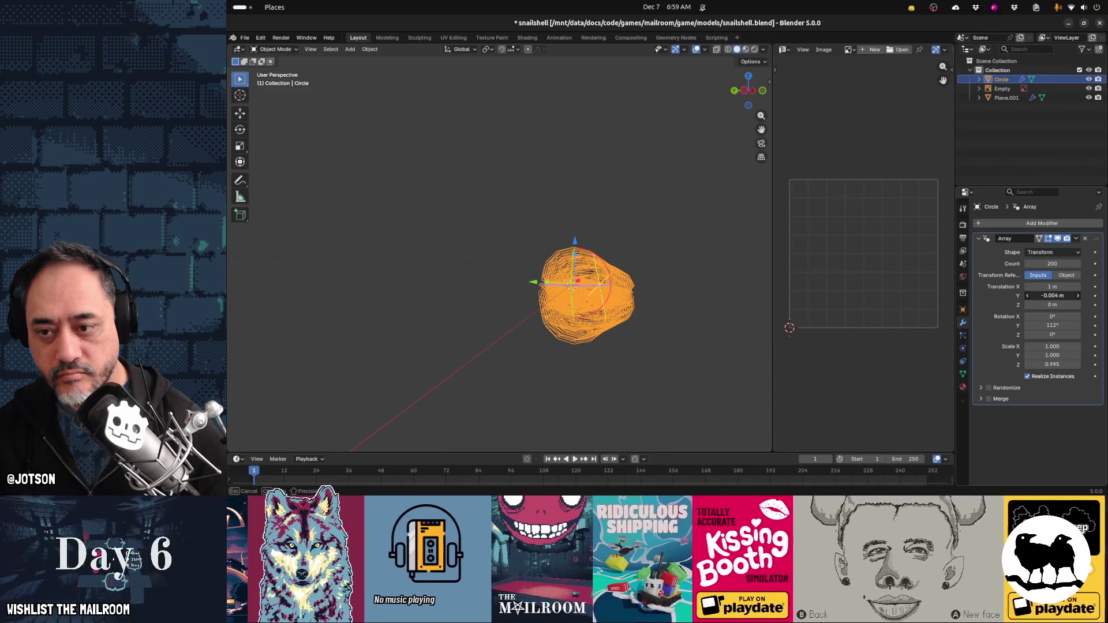
key("Tab")
mouse_move(688, 336)
middle_mouse_down()
mouse_move(556, 328)
mouse_move(548, 315)
mouse_move(563, 299)
mouse_move(674, 341)
mouse_move(635, 340)
middle_mouse_up()
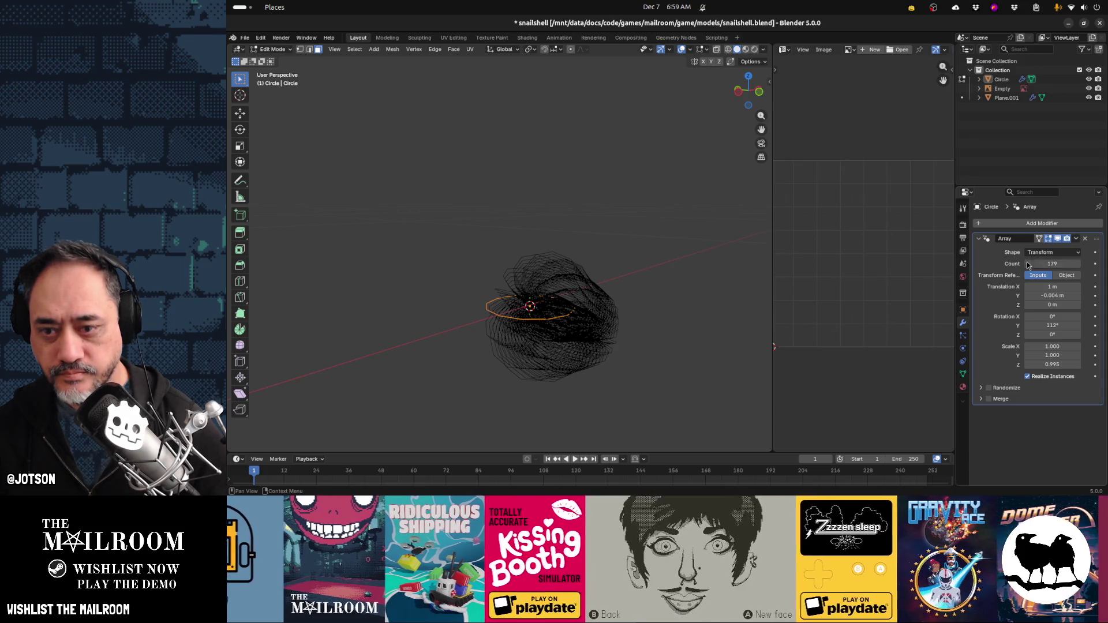
Drop the array to 2 copies and set Y rotation 6.17° with a 0.14 m X offset
left_click_drag(1051, 263, 1033, 264)
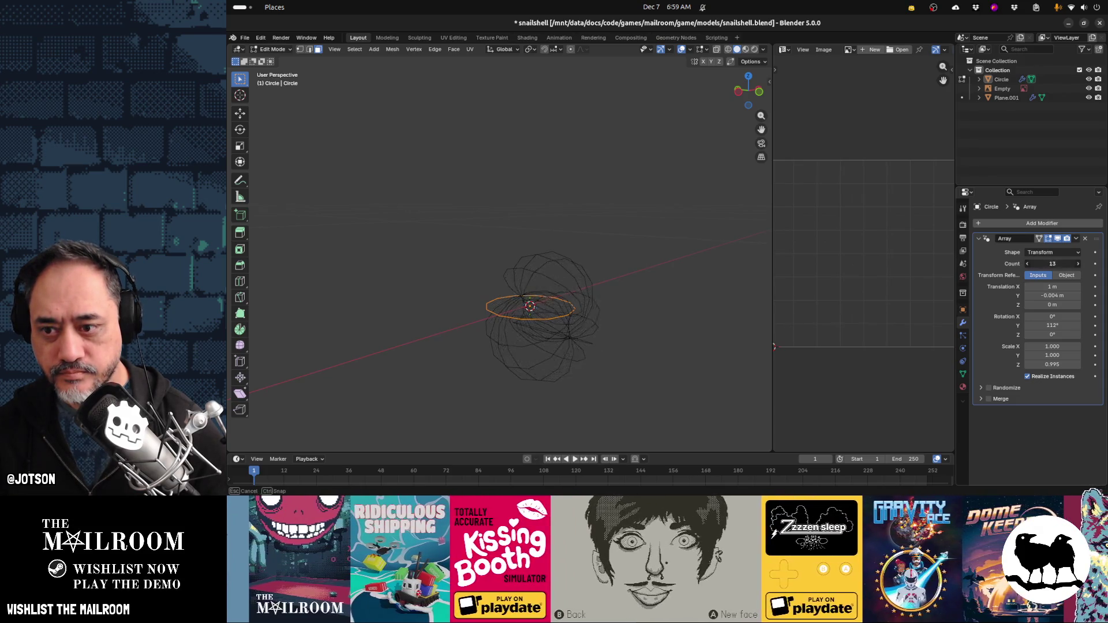
left_click(1077, 264)
left_click(1077, 263)
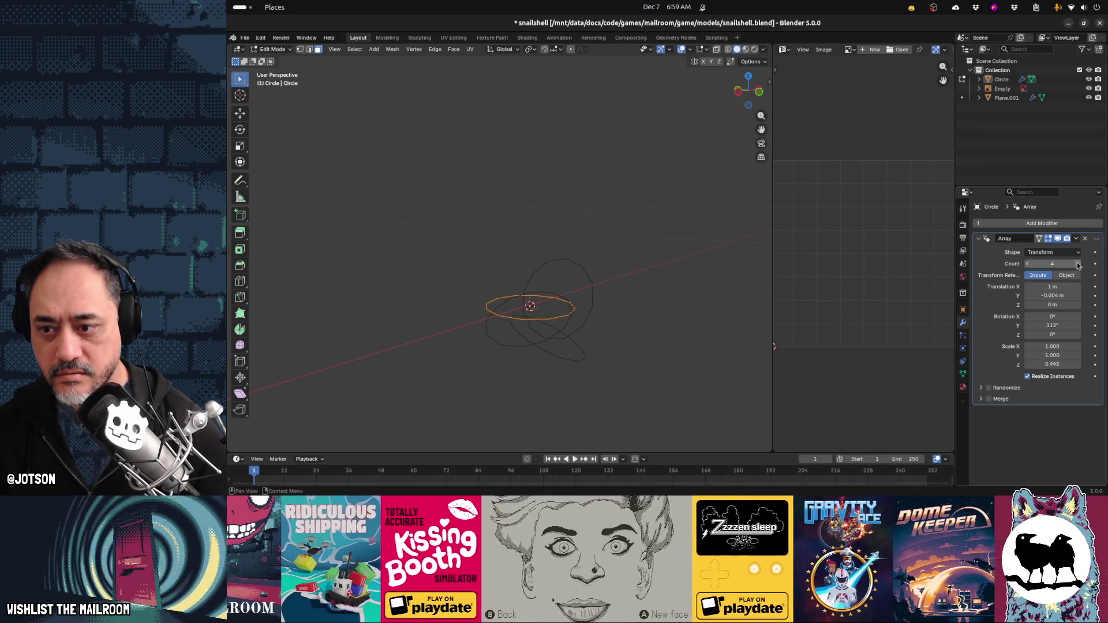
left_click_drag(1077, 264, 1050, 264)
left_click(1077, 264)
left_click_drag(1052, 326, 1052, 326)
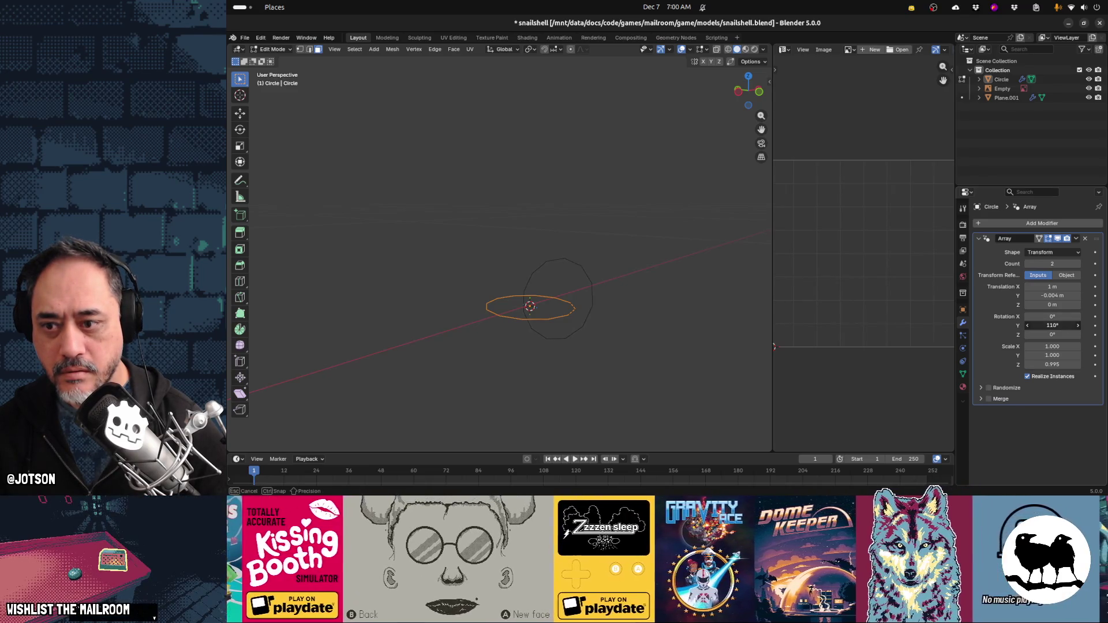
left_click_drag(1052, 326, 1036, 326)
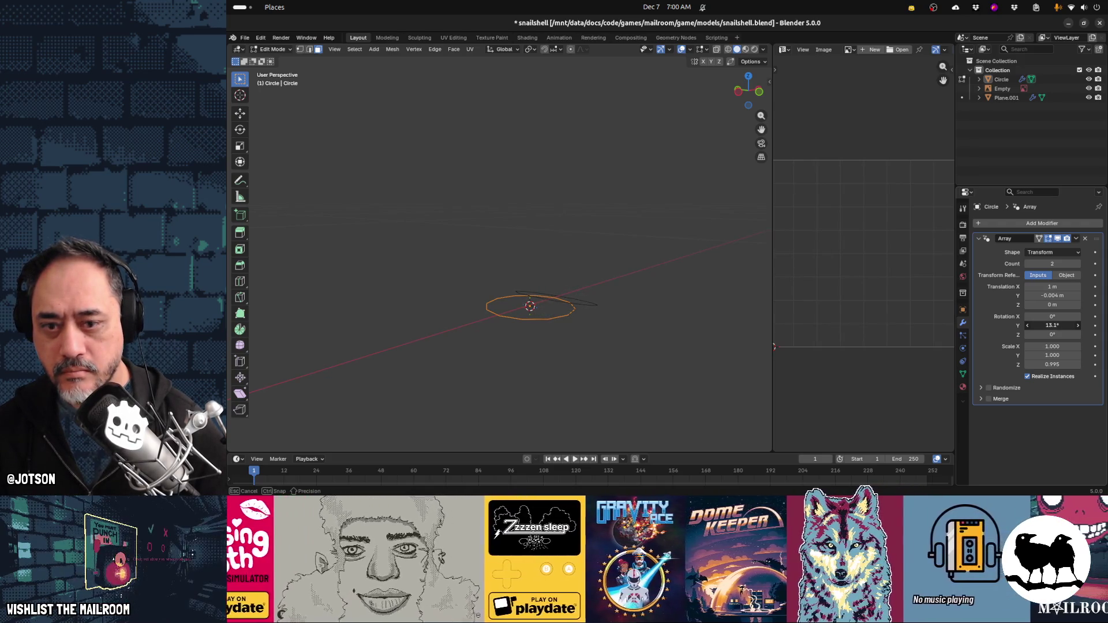
left_click_drag(1052, 326, 1053, 325)
left_click_drag(1052, 287, 1062, 287)
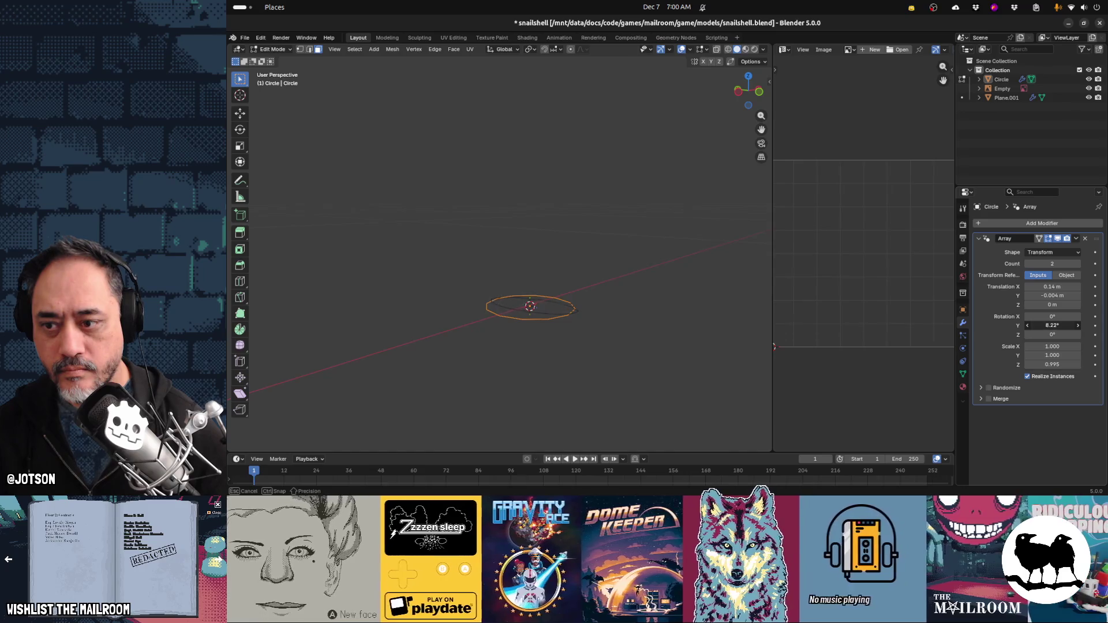
left_click_drag(1052, 326, 1052, 326)
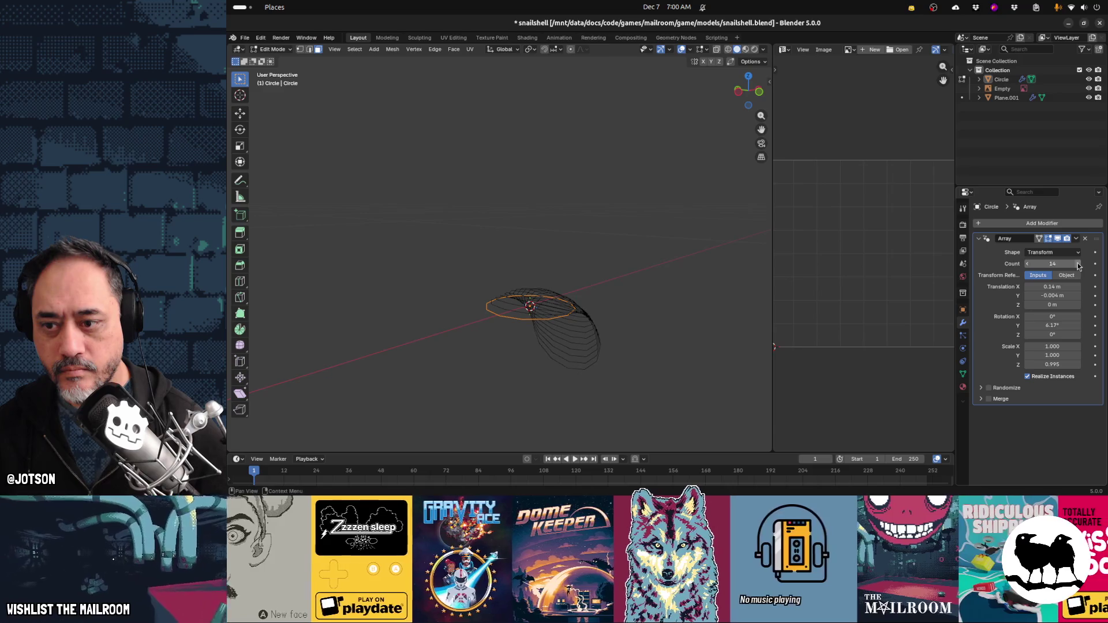
Lengthen the spiral to 145 copies and set each copy's Z scale to 0.983
left_click(1078, 264)
left_click(1078, 264)
left_click(1078, 263)
left_click(1078, 264)
left_click(1078, 264)
left_click(1078, 264)
left_click(1078, 264)
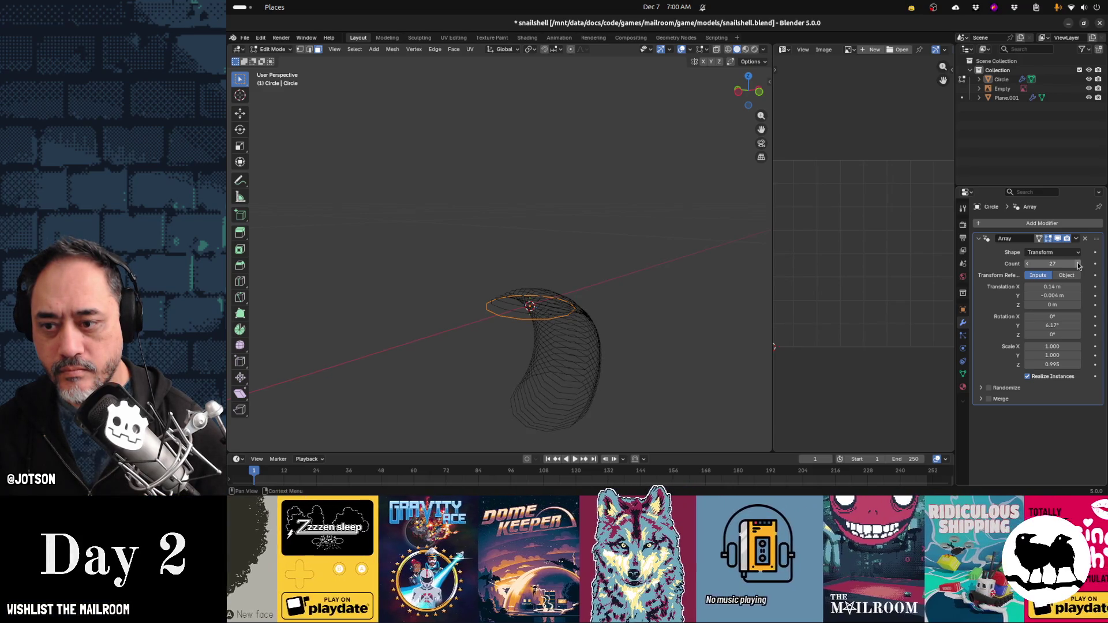
left_click(1078, 264)
left_click(1078, 264)
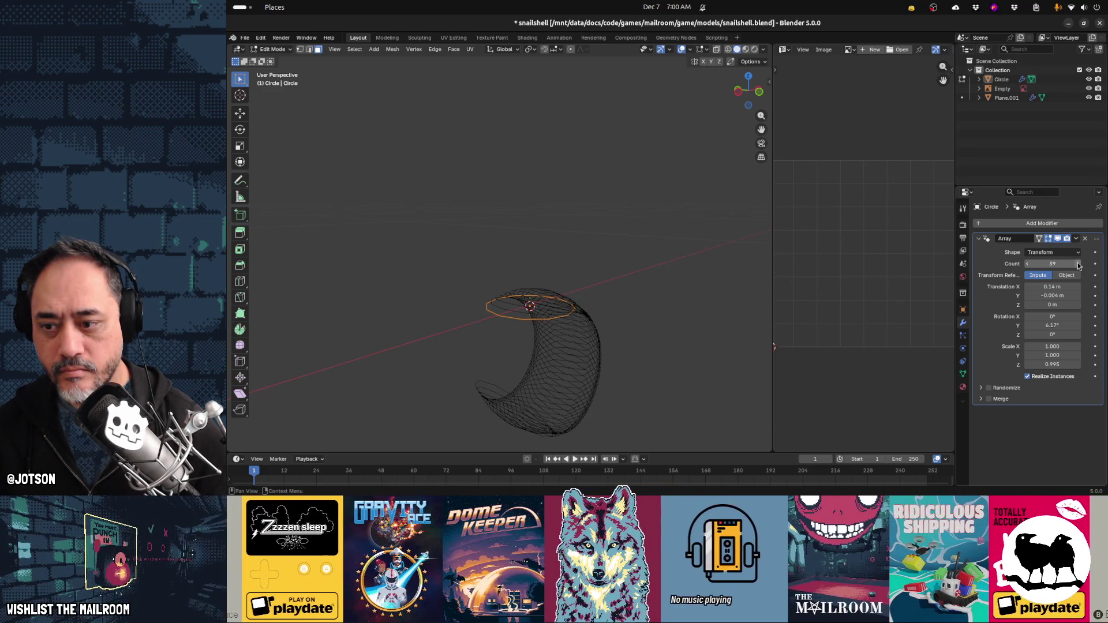
left_click(1078, 264)
left_click(1078, 263)
left_click(1078, 263)
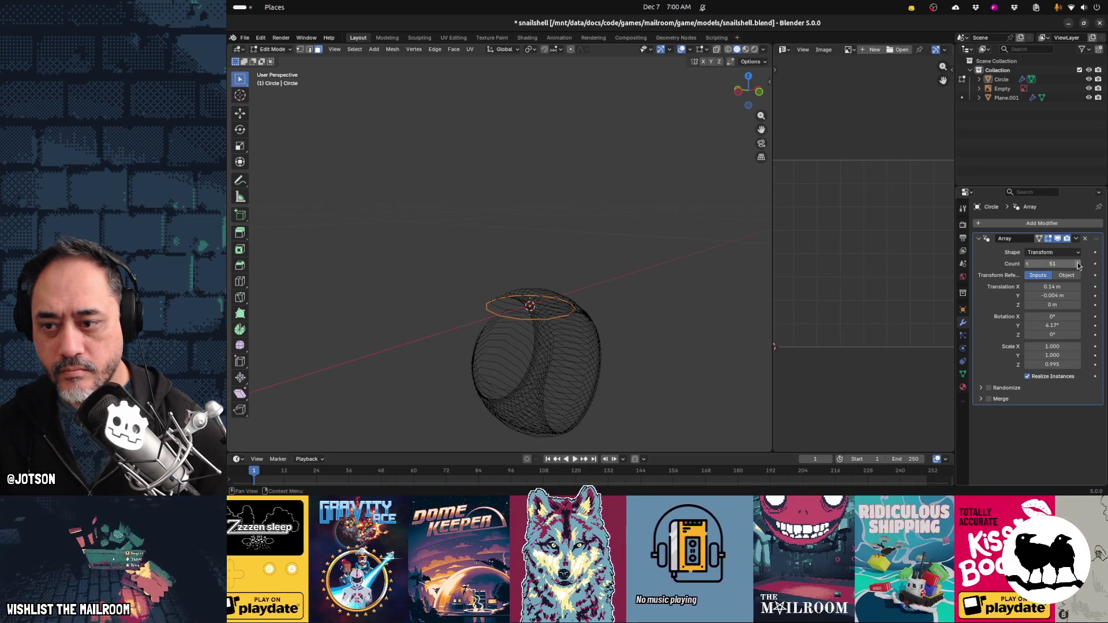
mouse_move(1076, 265)
left_mouse_down()
mouse_move(1099, 265)
mouse_move(1058, 264)
mouse_move(1049, 296)
left_mouse_up()
scroll(737, 274, "down", 3)
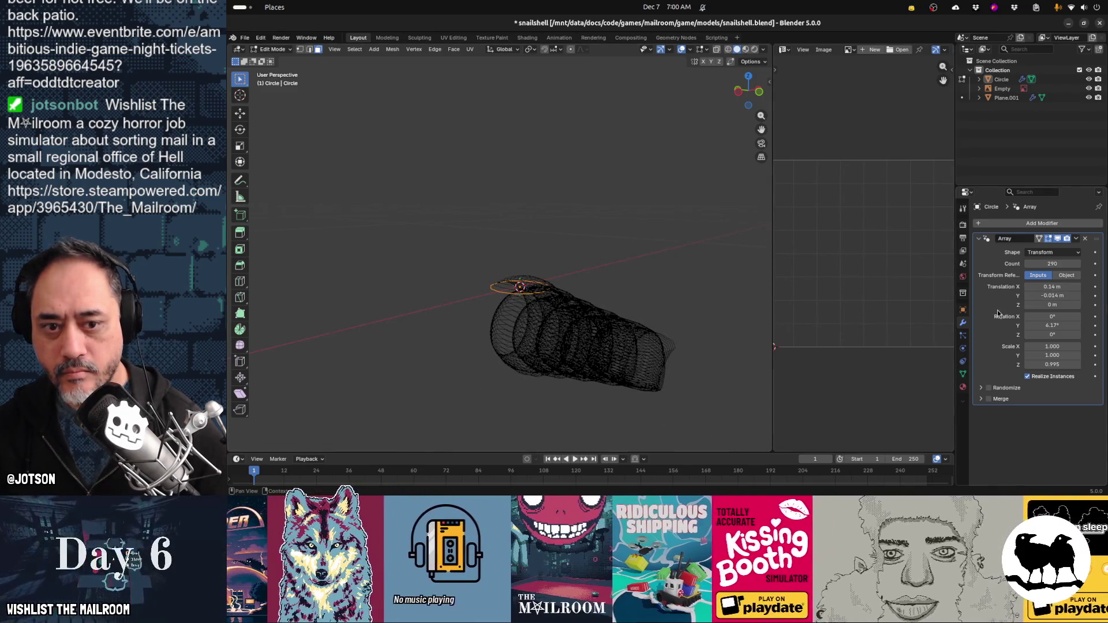
mouse_move(1052, 264)
left_mouse_down()
mouse_move(1005, 263)
mouse_move(1058, 264)
left_mouse_up()
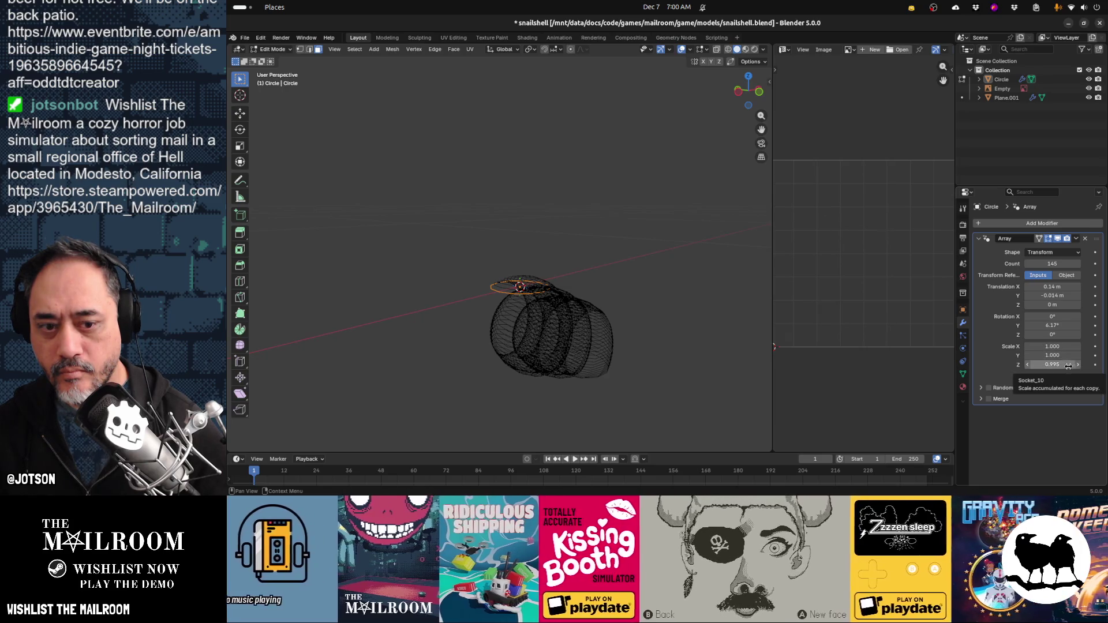
mouse_move(1064, 365)
left_mouse_down()
mouse_move(1076, 364)
mouse_move(1056, 364)
left_mouse_up()
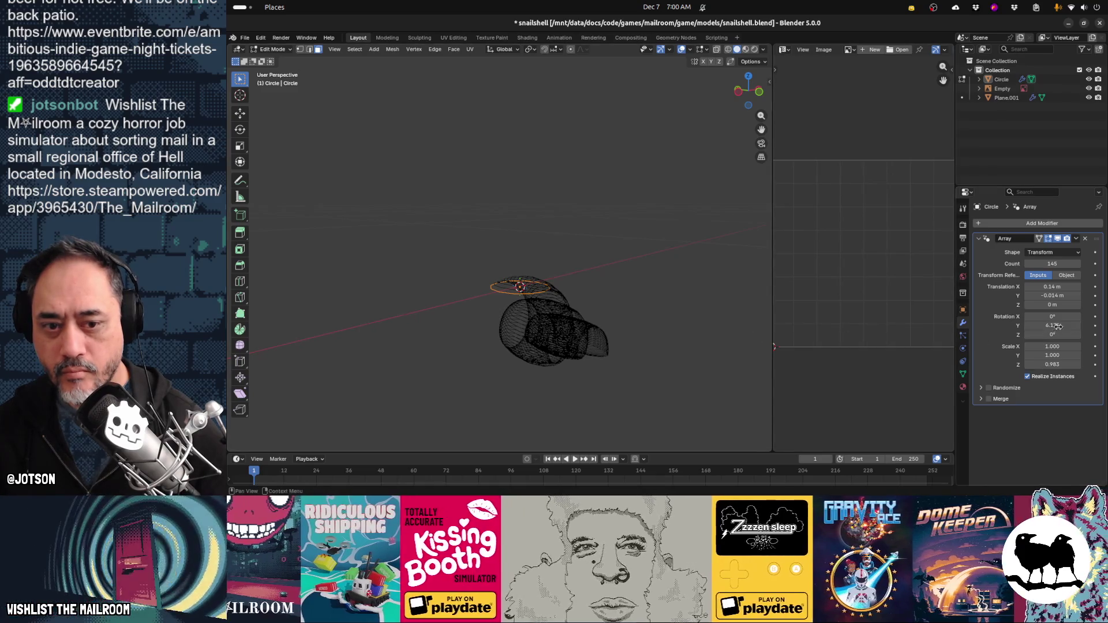
mouse_move(613, 314)
middle_mouse_down()
mouse_move(572, 311)
mouse_move(554, 294)
mouse_move(596, 301)
middle_mouse_up()
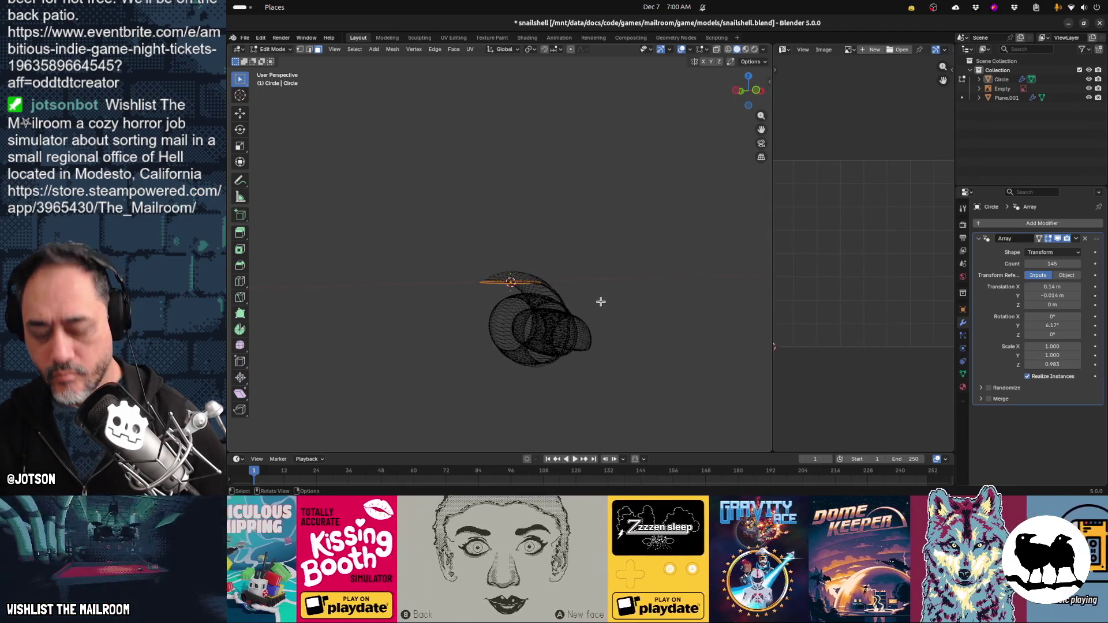
Rotate the circle's geometry 90° about the Y axis in Edit Mode
key("r")
key("y")
key("9")
key("0")
key("Return")
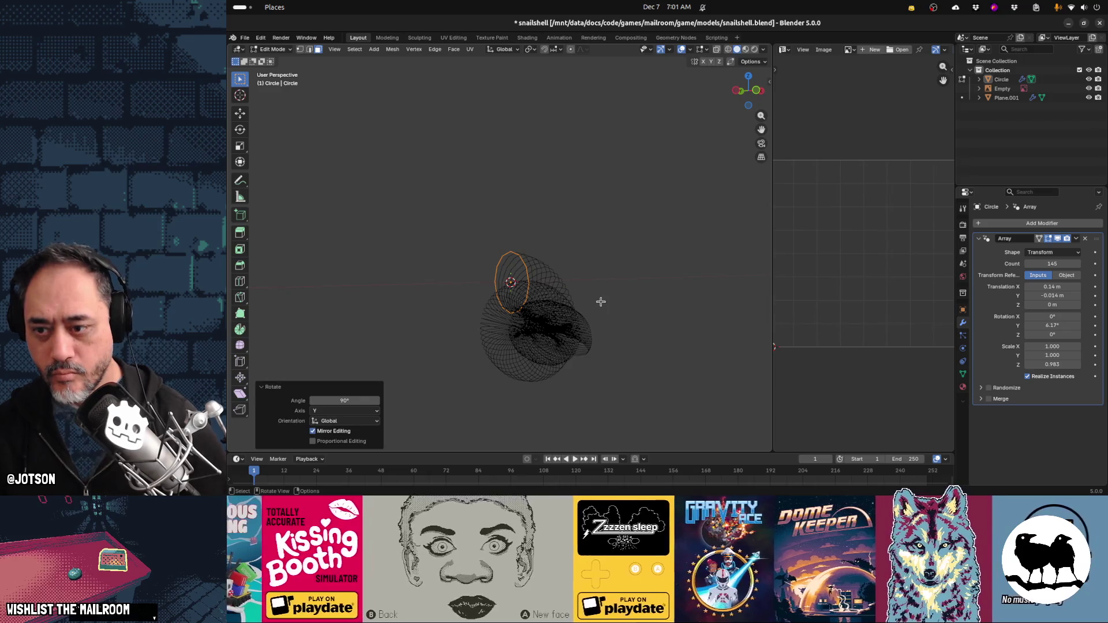
mouse_move(618, 370)
middle_mouse_down()
mouse_move(596, 389)
mouse_move(542, 383)
mouse_move(549, 329)
mouse_move(662, 349)
middle_mouse_up()
mouse_move(526, 325)
middle_mouse_down()
mouse_move(571, 369)
mouse_move(566, 383)
mouse_move(489, 320)
middle_mouse_up()
key("Tab")
key("Tab")
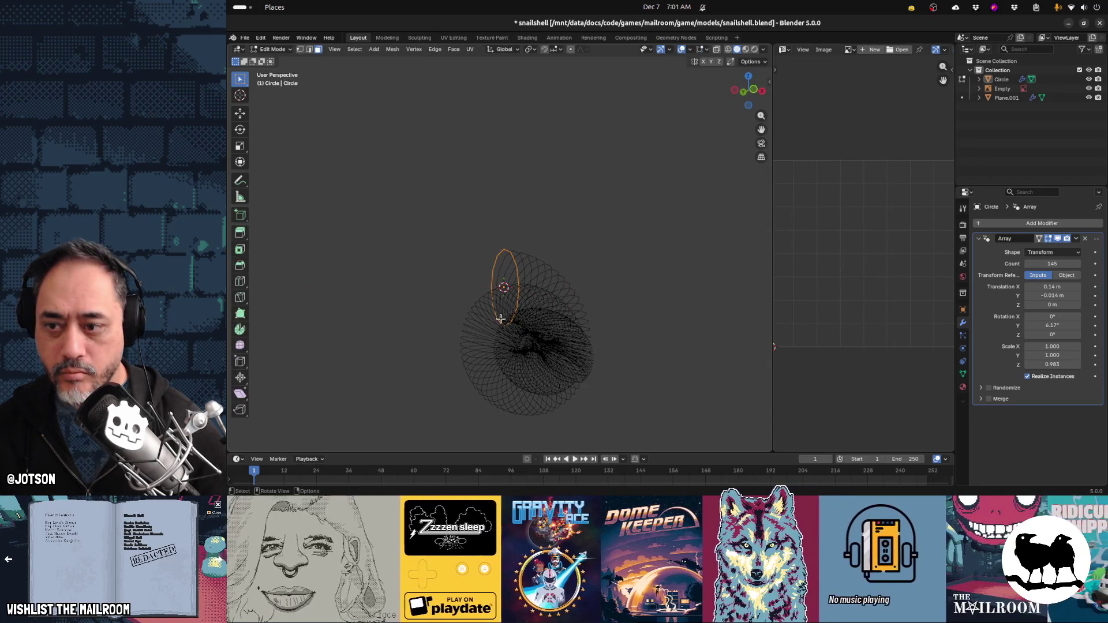
key("Tab")
key("Tab")
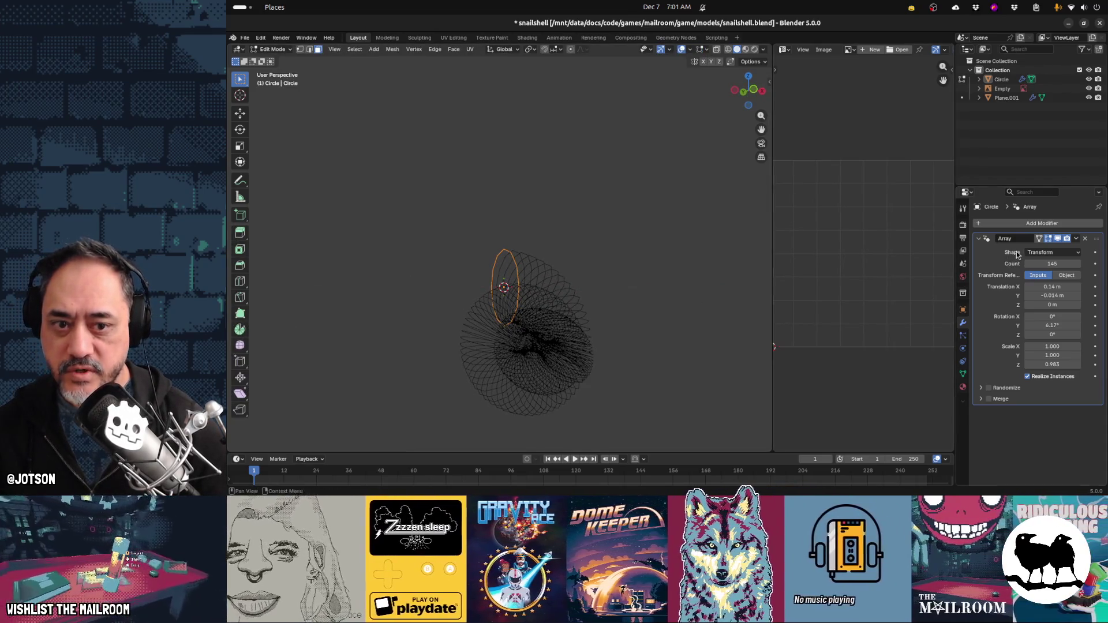
Undo a failed Bridge Edge Loops attempt, then apply the Array modifier in Object Mode
key("ctrl+e")
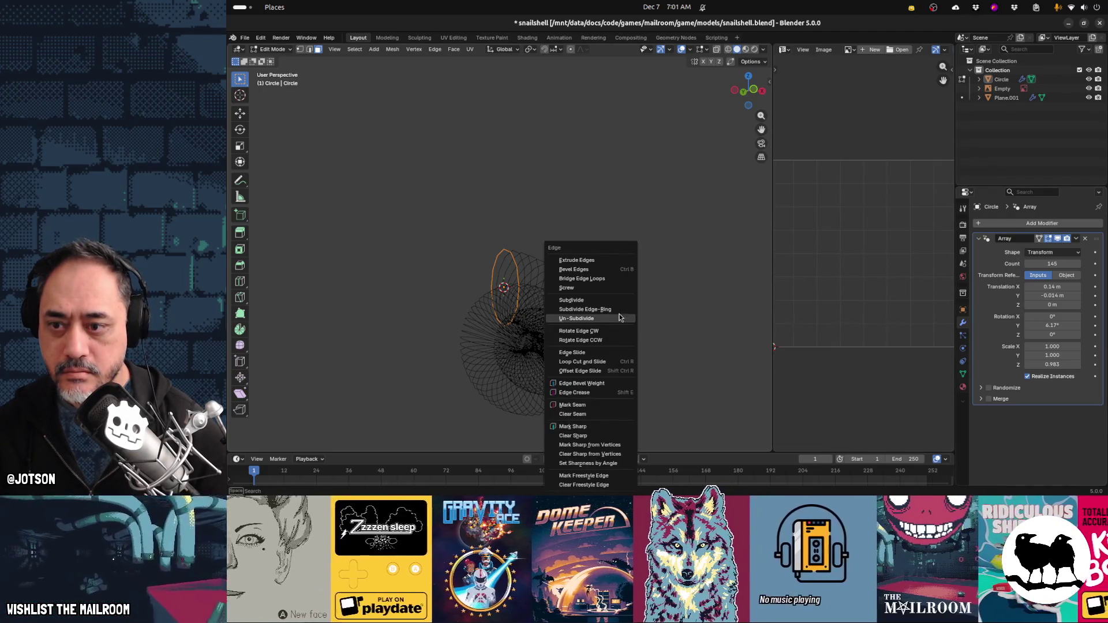
left_click(618, 280)
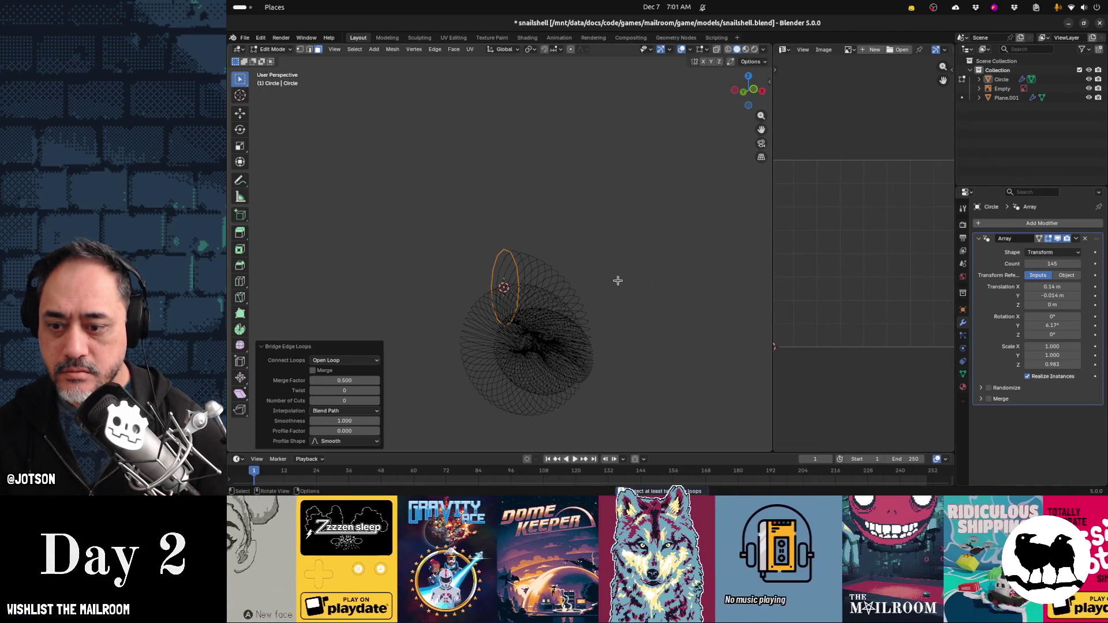
key("ctrl+z")
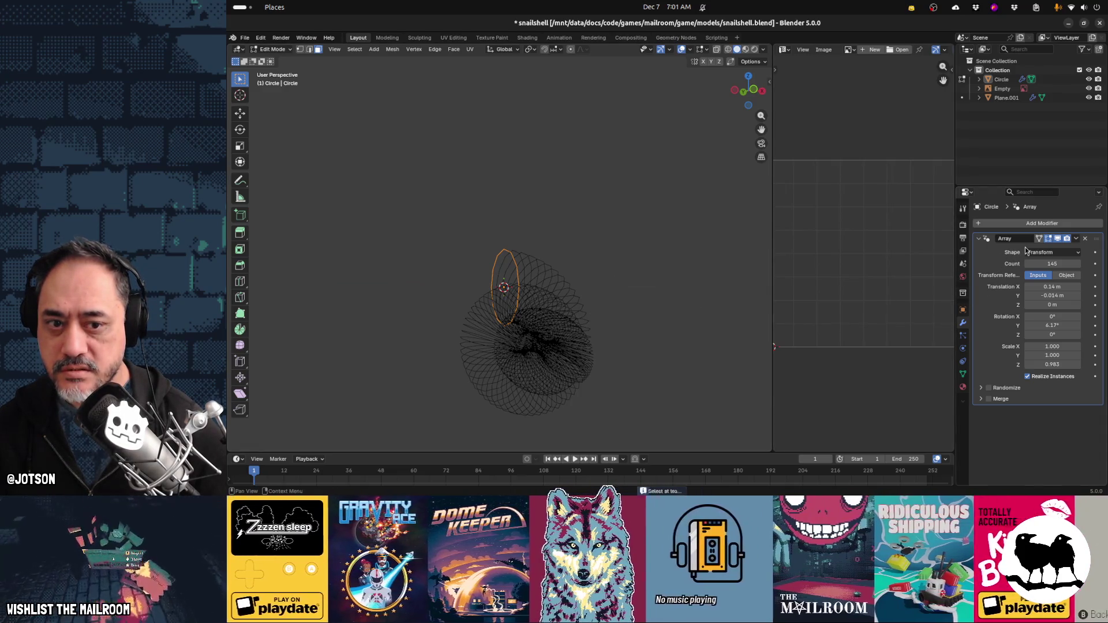
left_click(1075, 238)
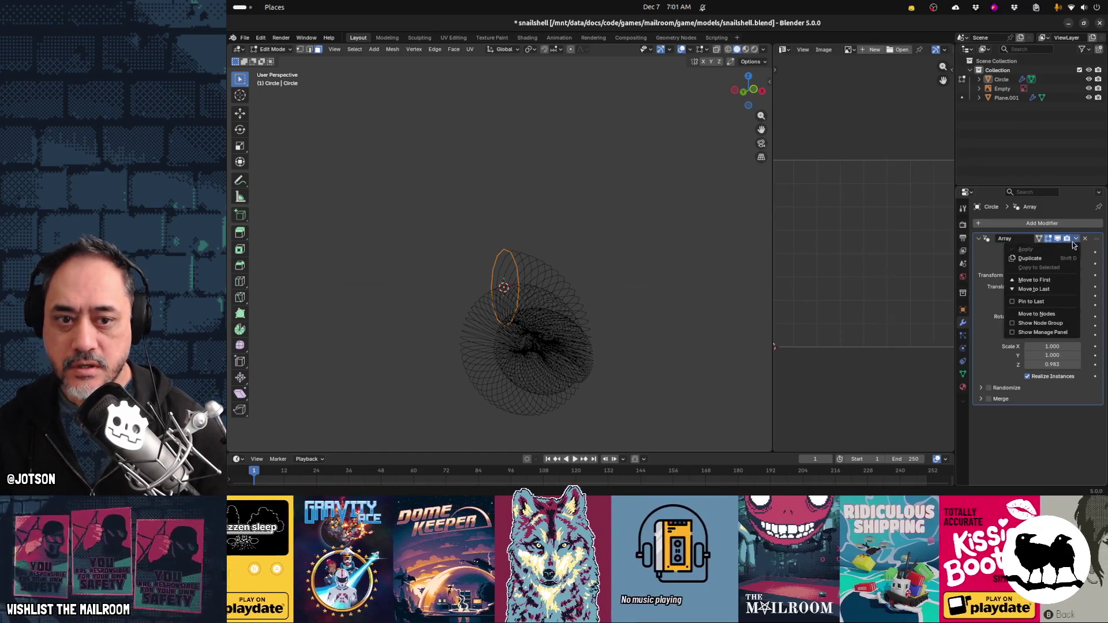
key("Tab")
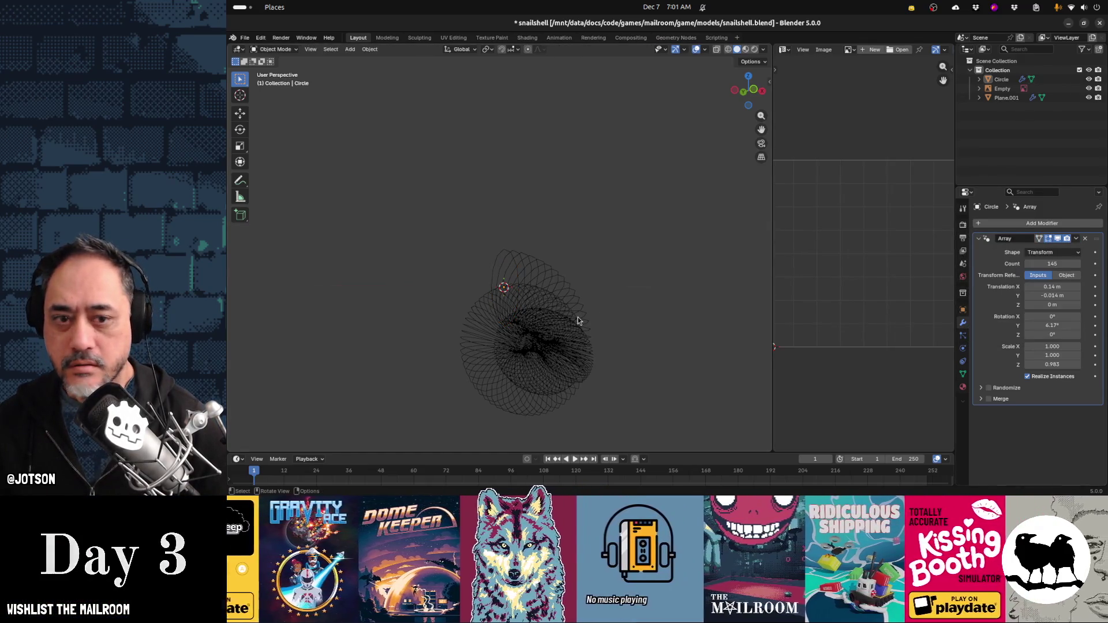
key("ctrl+a")
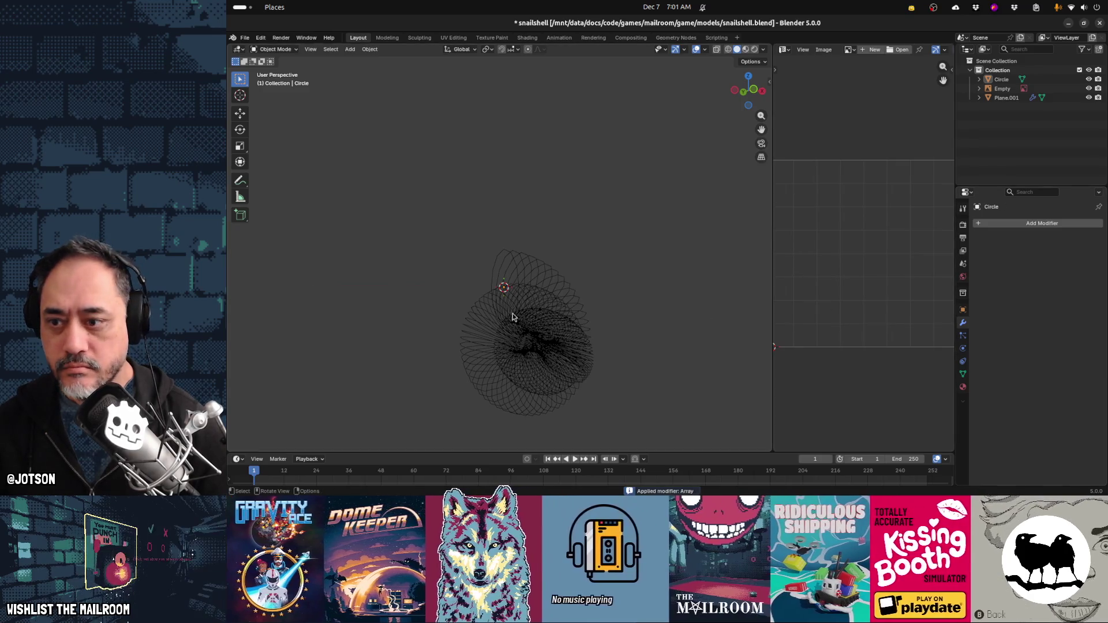
key("Tab")
key("ctrl+e")
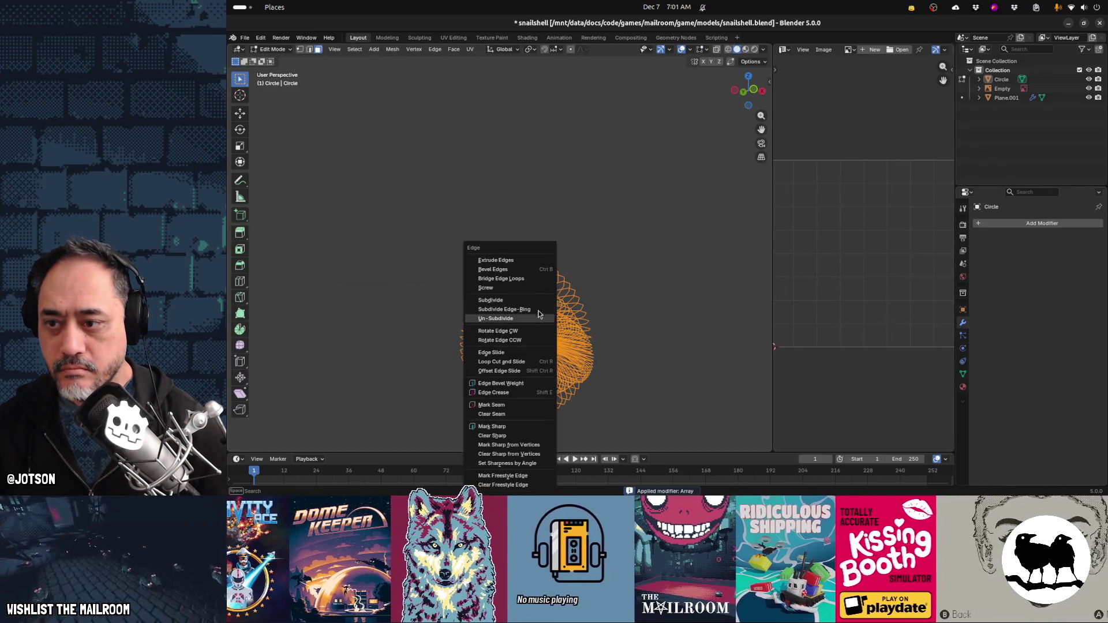
Bridge the 145 stacked circle loops into one continuous spiral surface and inspect it
left_click(538, 279)
key("Tab")
mouse_move(618, 343)
middle_mouse_down()
mouse_move(604, 391)
mouse_move(523, 389)
mouse_move(522, 366)
mouse_move(469, 367)
mouse_move(634, 337)
middle_mouse_up()
scroll(605, 343, "up", 2)
Back in Edit Mode with edge selection, select the inner spiral and rim edge loops
key("Tab")
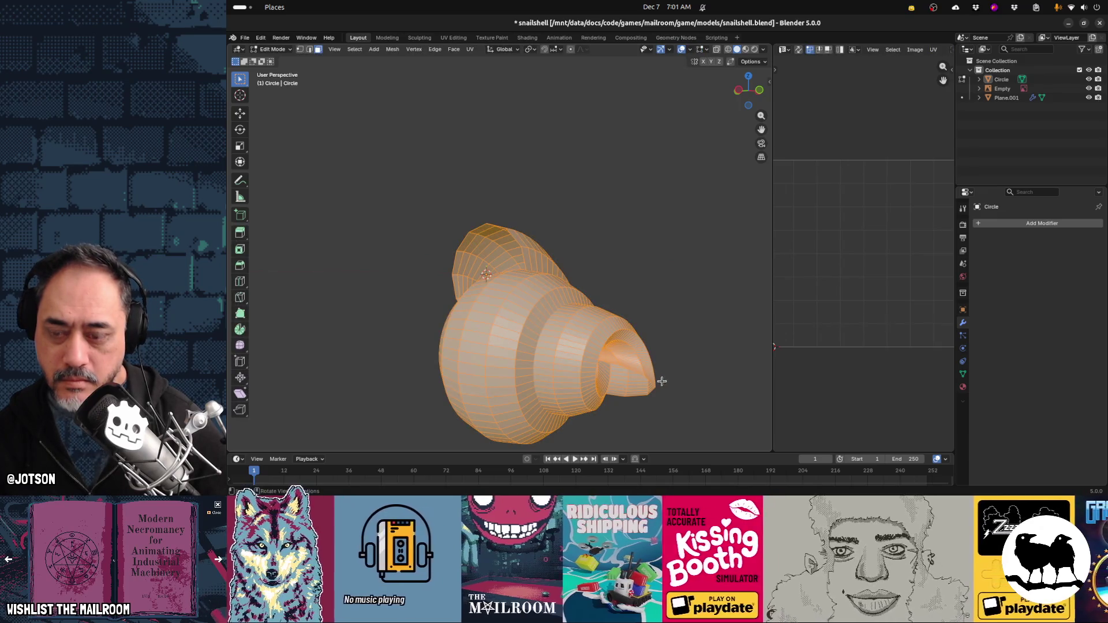
mouse_move(668, 391)
middle_mouse_down()
mouse_move(630, 309)
mouse_move(594, 327)
mouse_move(574, 297)
mouse_move(605, 298)
middle_mouse_up()
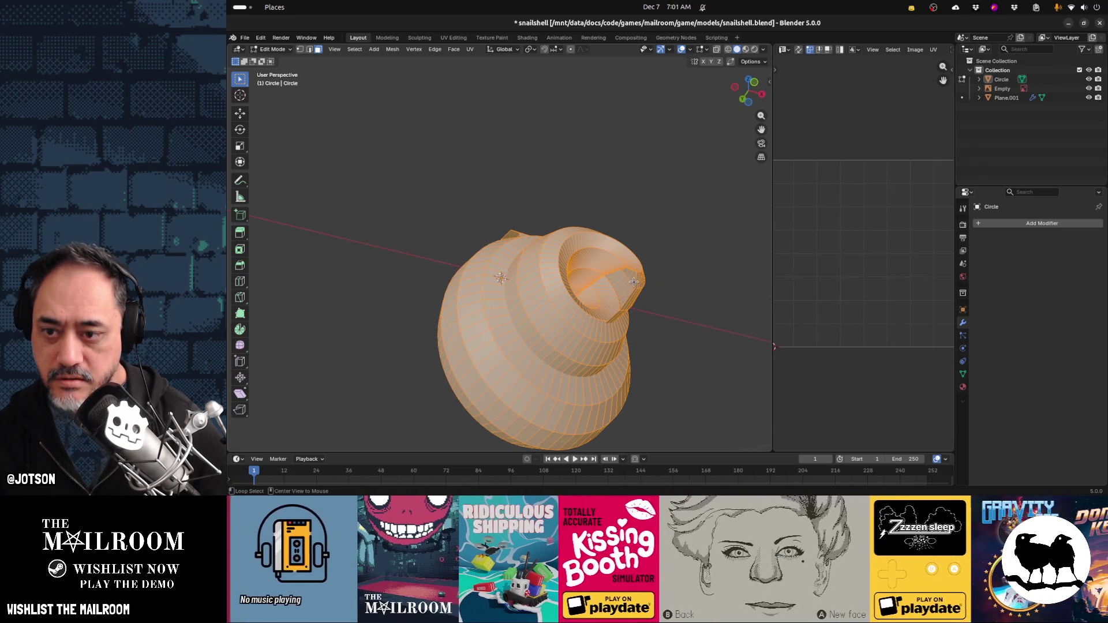
left_click(635, 280, "alt")
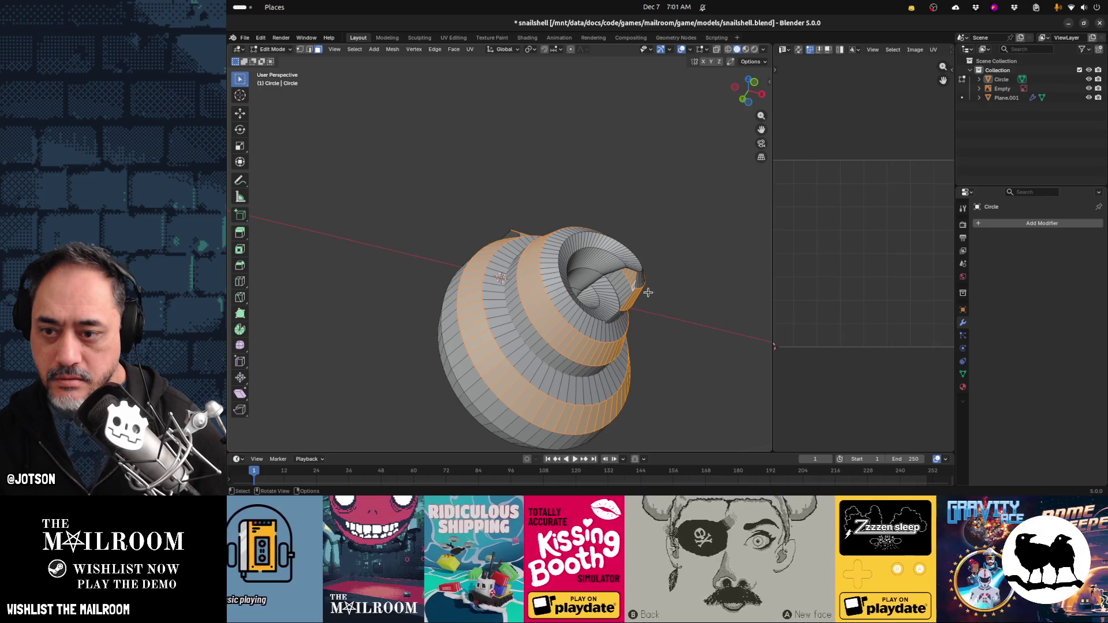
left_click(309, 50)
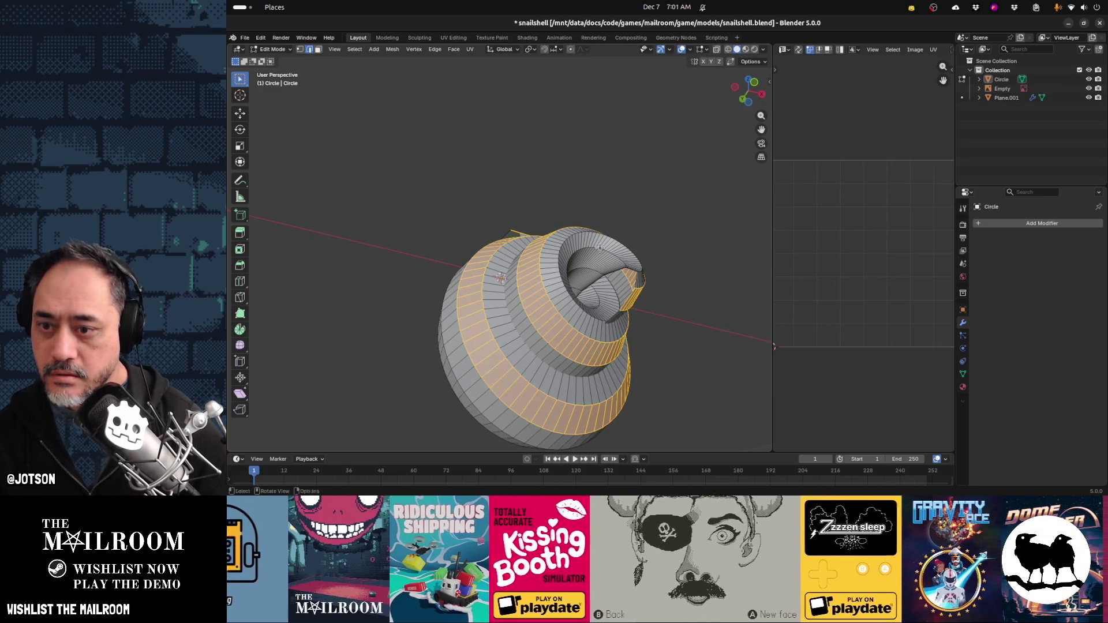
left_click(618, 274, "alt")
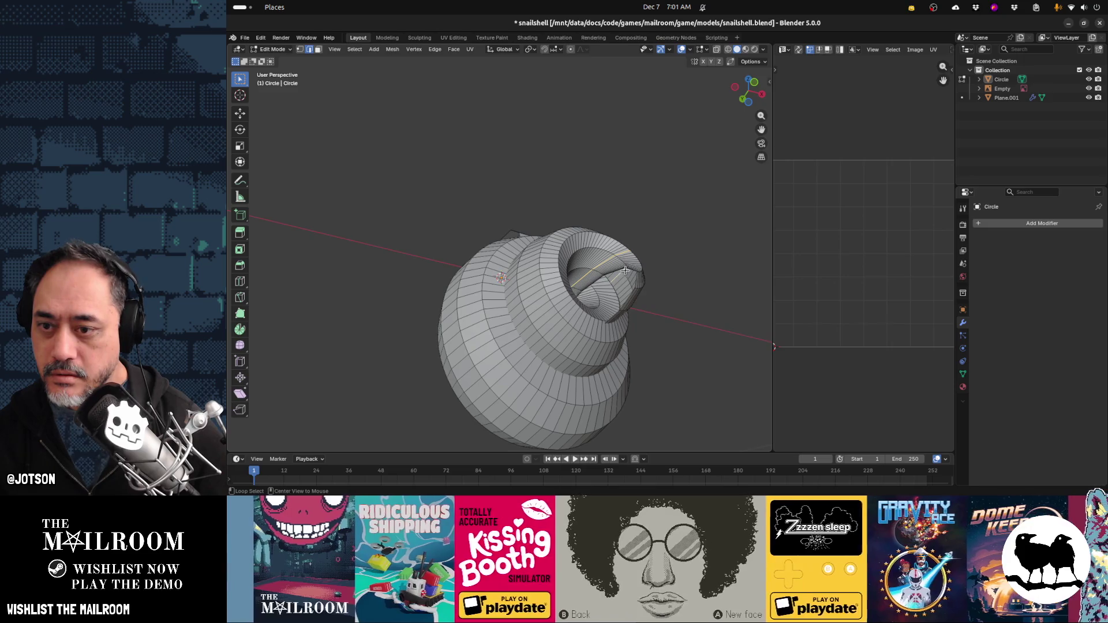
left_click(636, 269, "alt")
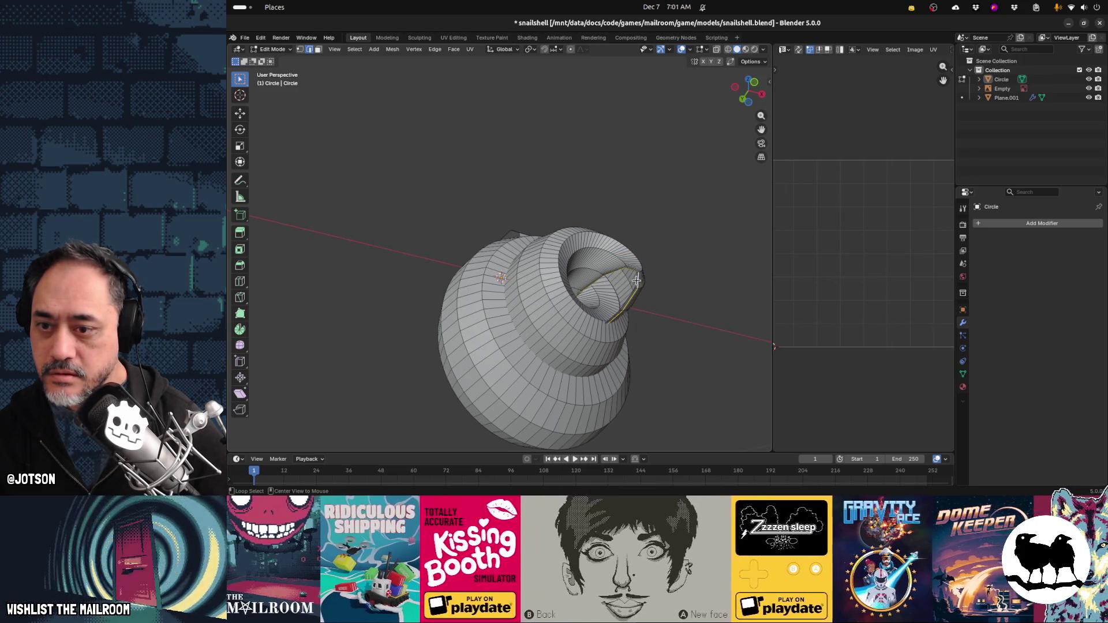
middle_click_drag(636, 280, 704, 337)
Fill the selected edge loop with a face and scale the face down
key("f")
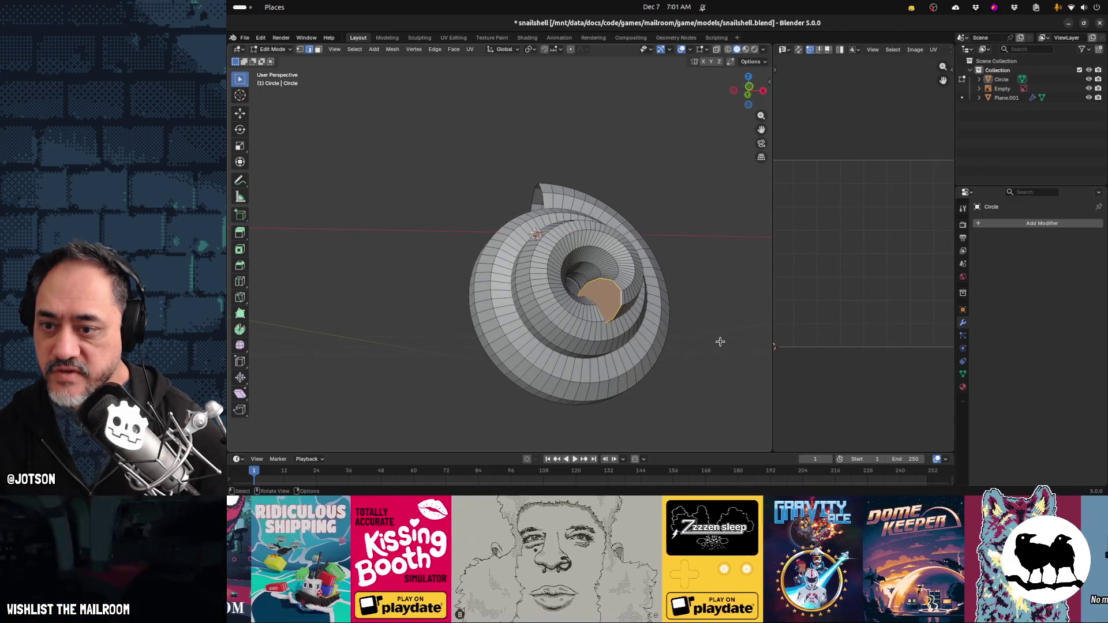
key("s")
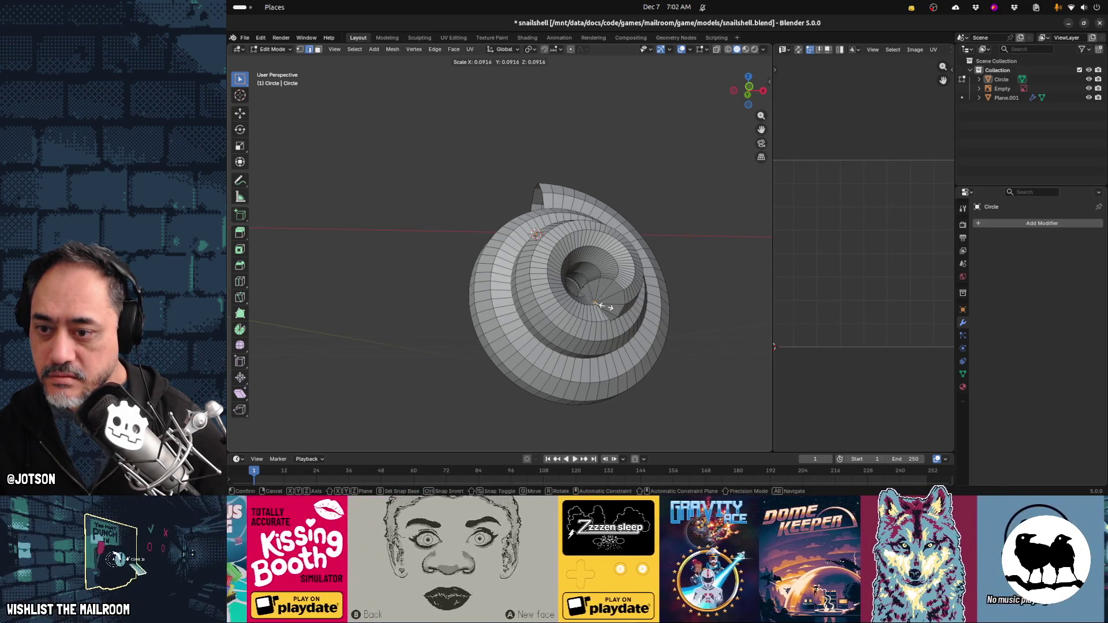
left_click(605, 307)
mouse_move(644, 329)
middle_mouse_down()
mouse_move(628, 361)
mouse_move(653, 324)
mouse_move(618, 317)
mouse_move(631, 320)
middle_mouse_up()
Select the opening's inner edge loop and fill it with a face
left_click(615, 292, "alt")
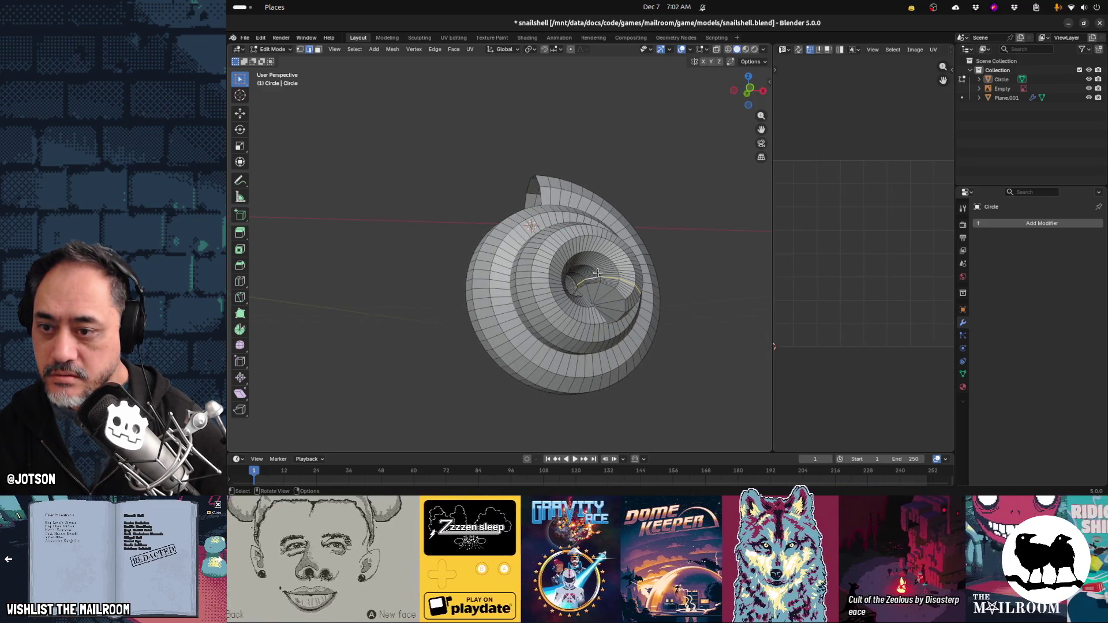
mouse_move(608, 271)
middle_mouse_down()
mouse_move(630, 323)
mouse_move(708, 349)
mouse_move(608, 347)
mouse_move(630, 351)
mouse_move(636, 331)
mouse_move(618, 314)
middle_mouse_up()
scroll(596, 261, "up", 3)
scroll(595, 261, "down", 3)
key("f")
Switch to vertex selection and pick the single vertex at the opening's tip
key("Tab")
key("Tab")
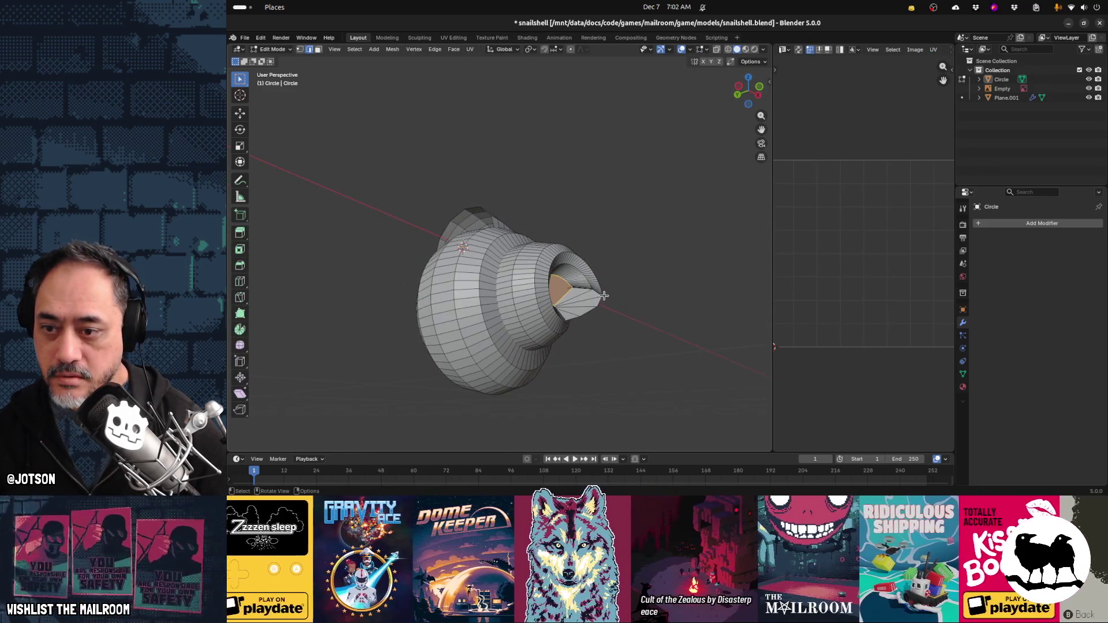
key("KP_1")
mouse_move(584, 298)
middle_mouse_down()
mouse_move(623, 304)
mouse_move(545, 237)
middle_mouse_up()
left_click(300, 49)
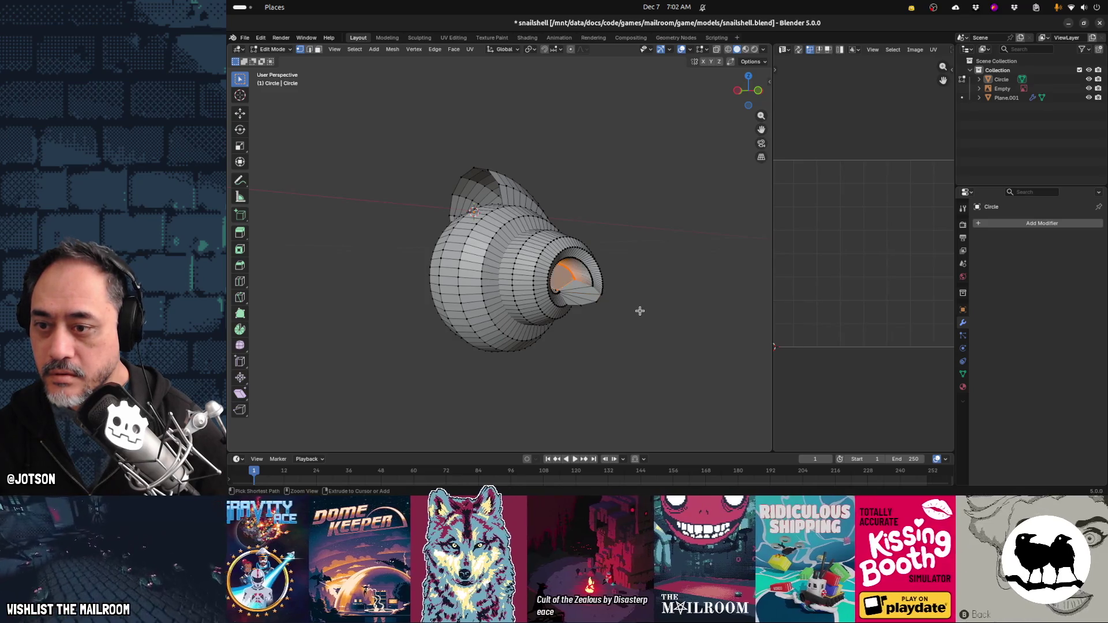
key("Tab")
key("Tab")
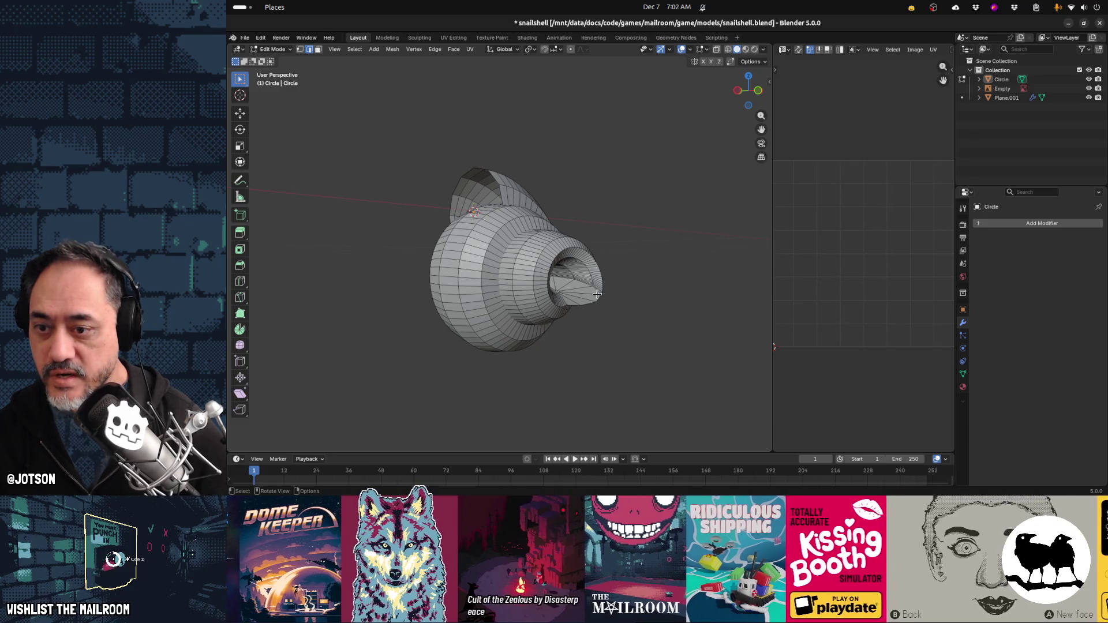
left_click(300, 50)
left_click(599, 296)
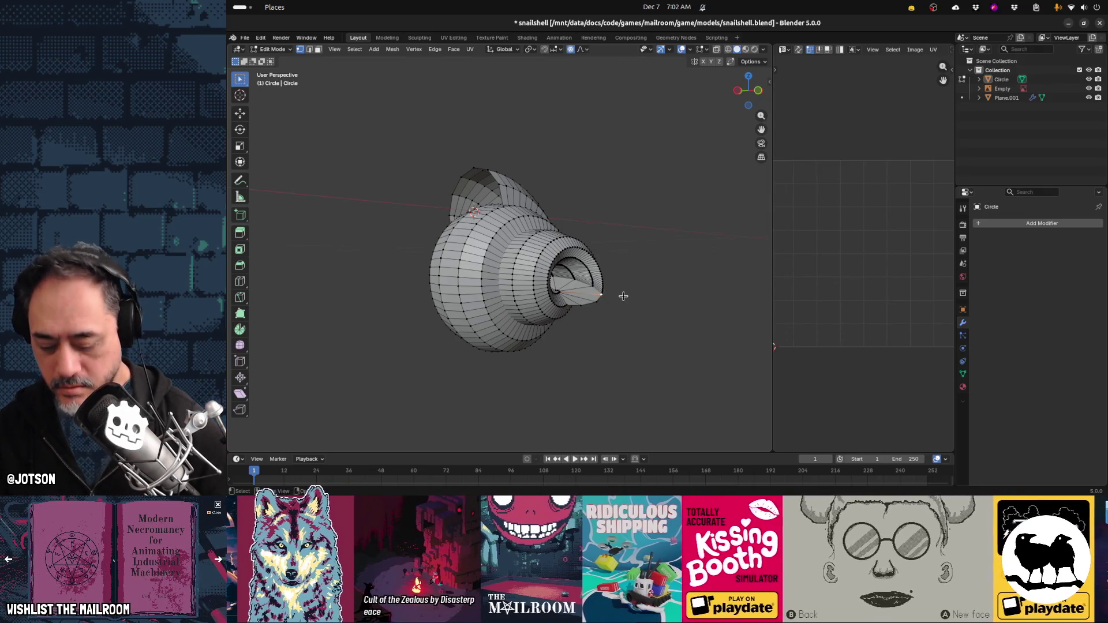
Pull the tip along Y with proportional falloff, then nudge it again with soft falloff
key("g")
key("y")
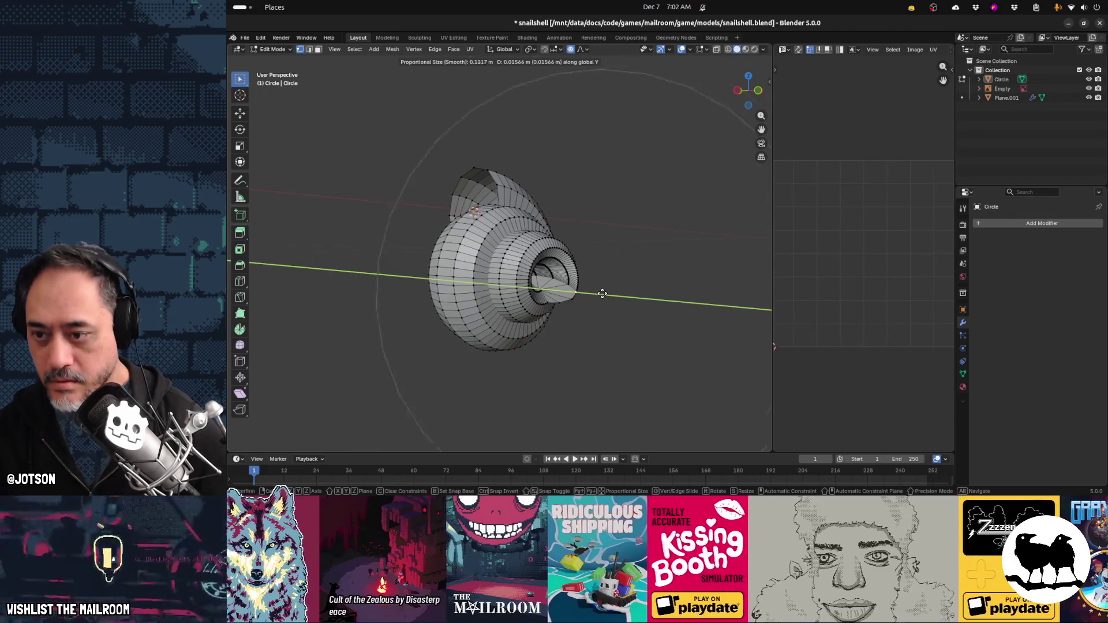
scroll(600, 294, "up", 9)
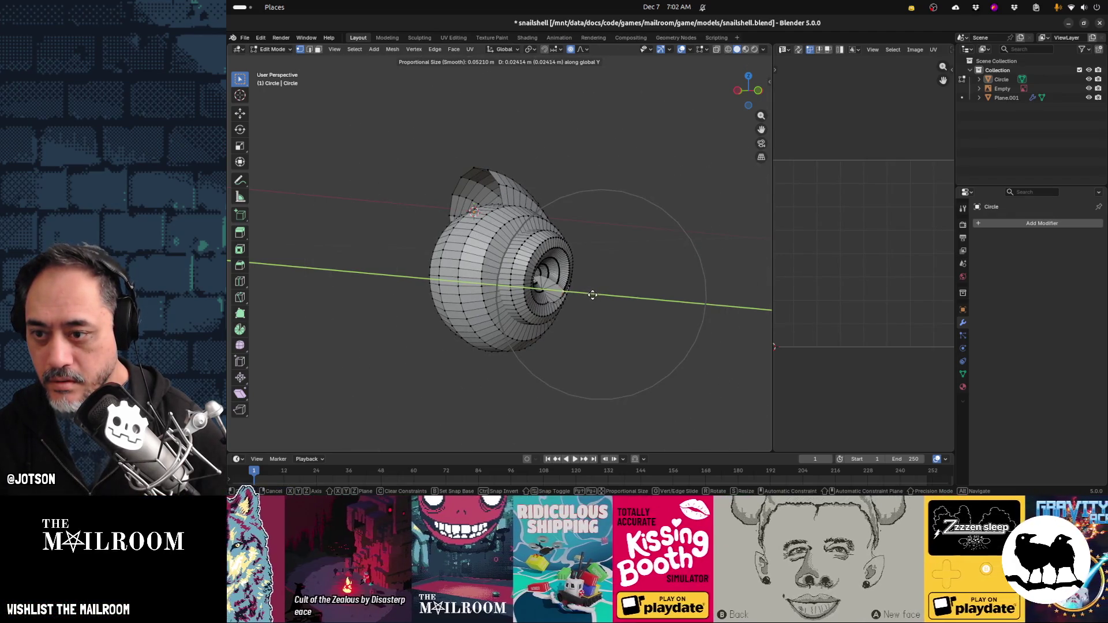
scroll(597, 299, "down", 1)
scroll(597, 299, "down", 1)
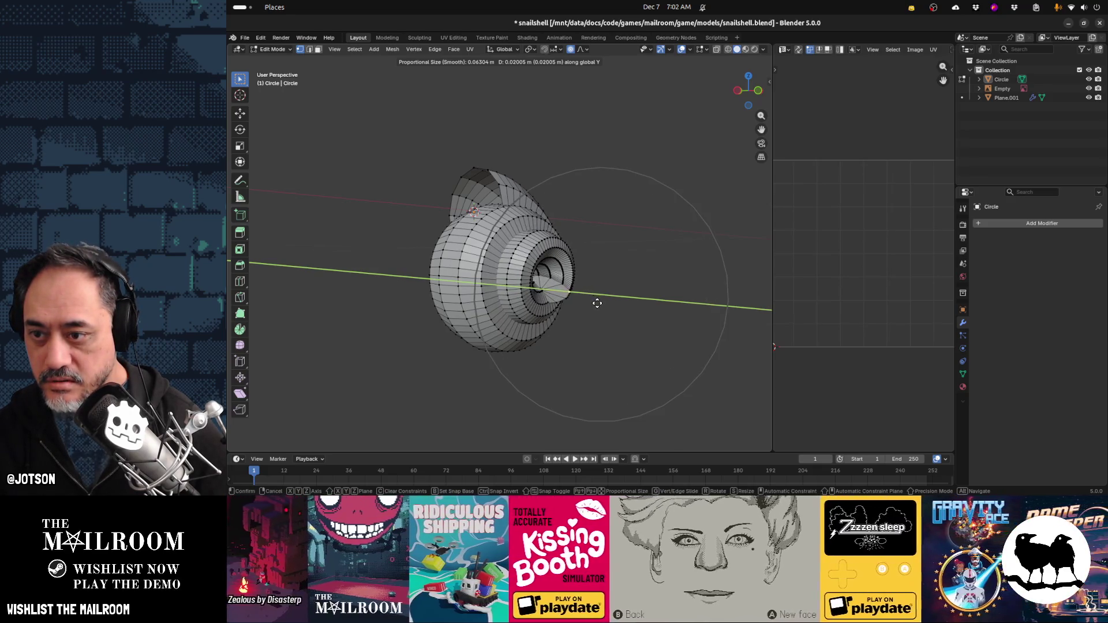
left_click(599, 305)
middle_click_drag(601, 314, 587, 312)
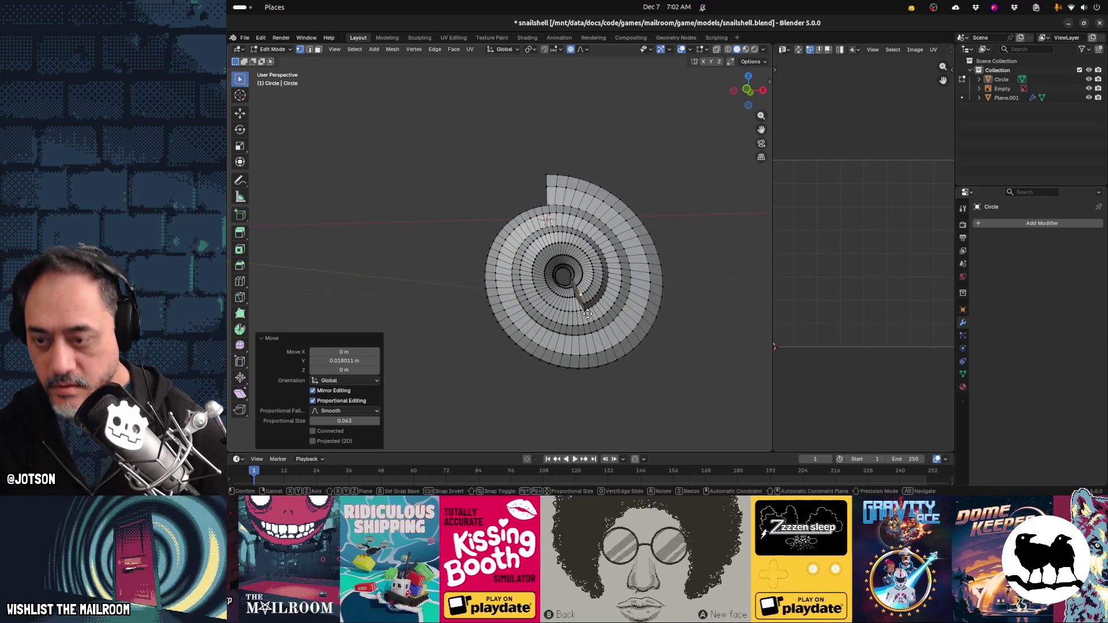
key("g")
scroll(583, 308, "up", 7)
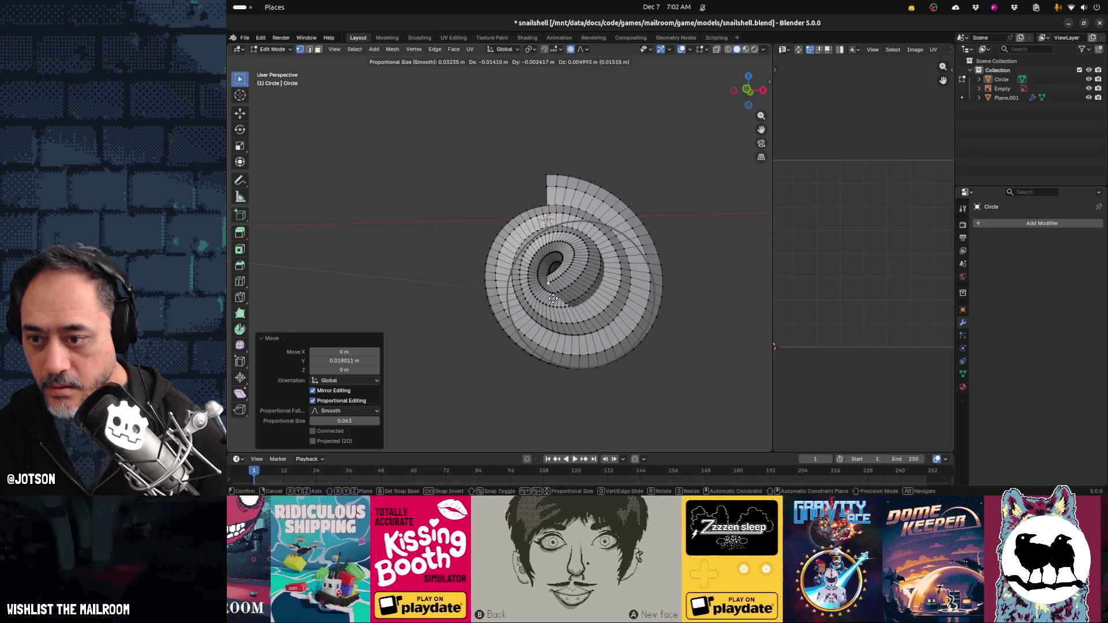
left_click(575, 299)
mouse_move(574, 299)
middle_mouse_down()
mouse_move(630, 306)
mouse_move(613, 299)
middle_mouse_up()
Move the tip further along Y, then turn off proportional editing and reposition it
key("g")
key("y")
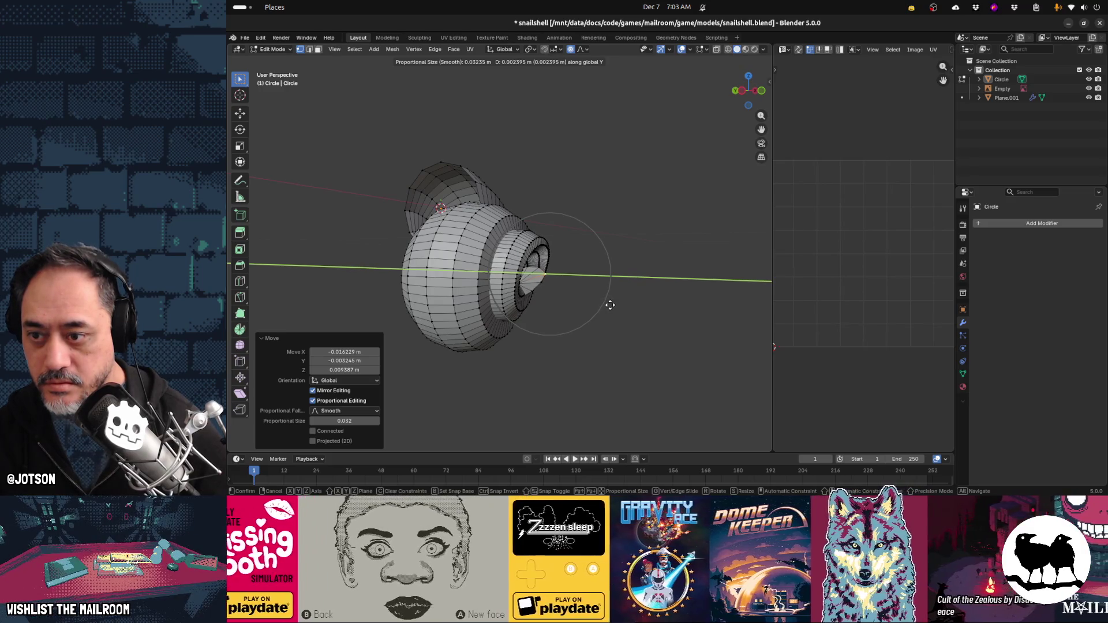
left_click(605, 305)
key("o")
mouse_move(601, 306)
middle_mouse_down()
mouse_move(574, 324)
mouse_move(552, 315)
mouse_move(606, 314)
mouse_move(579, 314)
middle_mouse_up()
key("g")
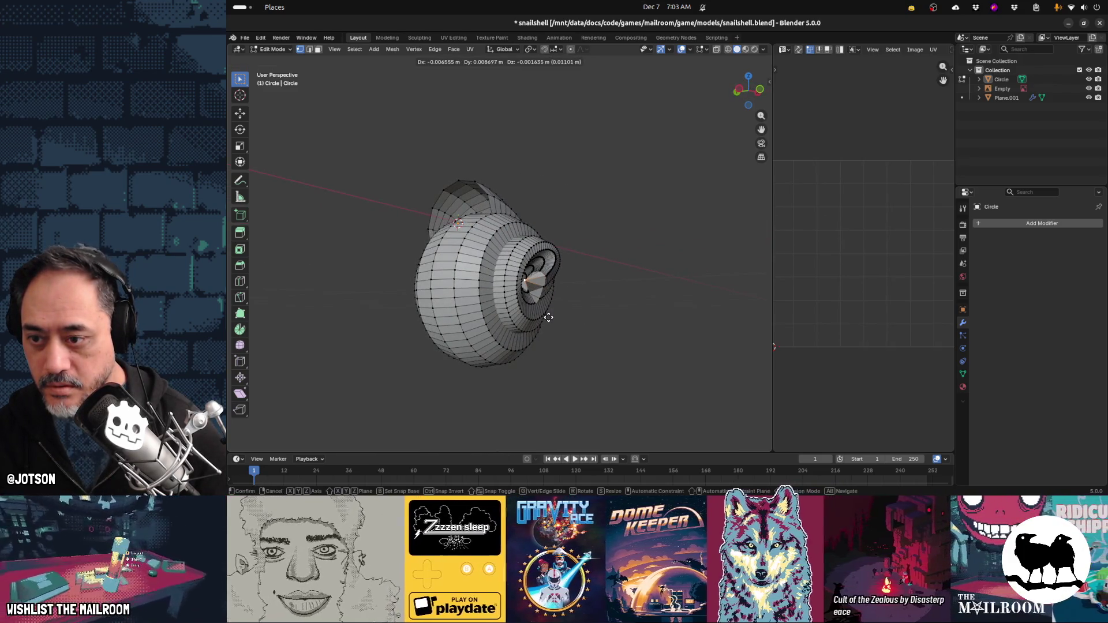
left_click(554, 304)
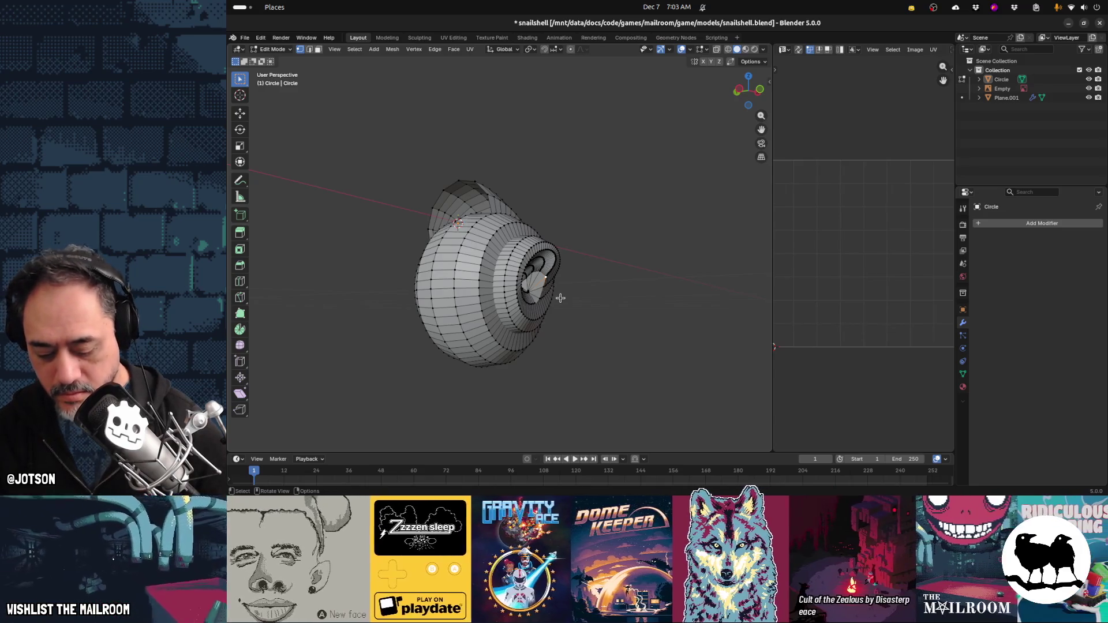
Reshape the tip once more with soft falloff and return to Object Mode
key("g")
scroll(561, 298, "up", 5)
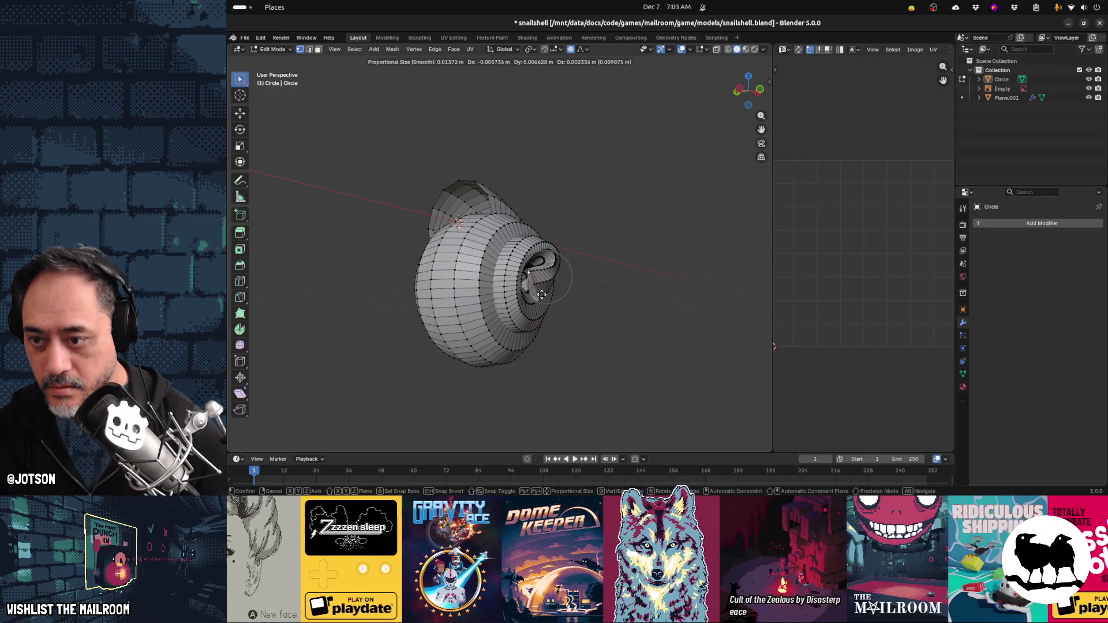
left_click(509, 297)
key("Tab")
mouse_move(586, 323)
middle_mouse_down()
mouse_move(562, 349)
mouse_move(589, 362)
mouse_move(596, 344)
mouse_move(515, 341)
mouse_move(494, 358)
mouse_move(593, 352)
mouse_move(615, 356)
mouse_move(588, 362)
mouse_move(619, 368)
mouse_move(521, 342)
mouse_move(543, 297)
middle_mouse_up()
key("Tab")
key("Tab")
Select the Circle shell and rotate it about 95° around the Y axis
left_click(542, 298)
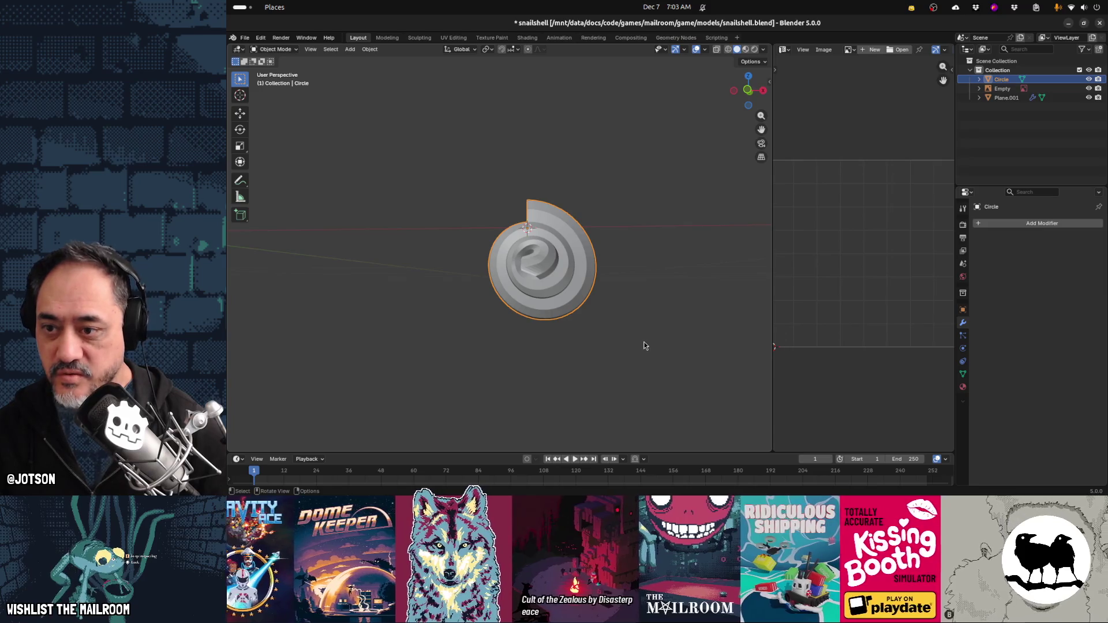
key("r")
key("y")
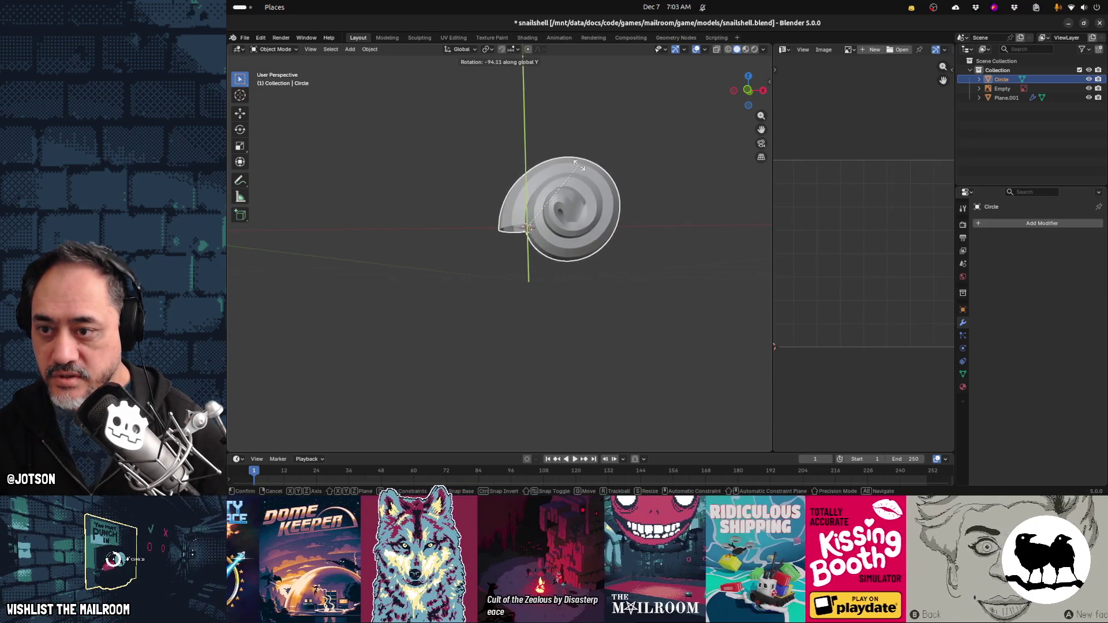
left_click(581, 167)
In Edit Mode, extrude the opening's edge outward into a lip, undoing a scale attempt
key("Tab")
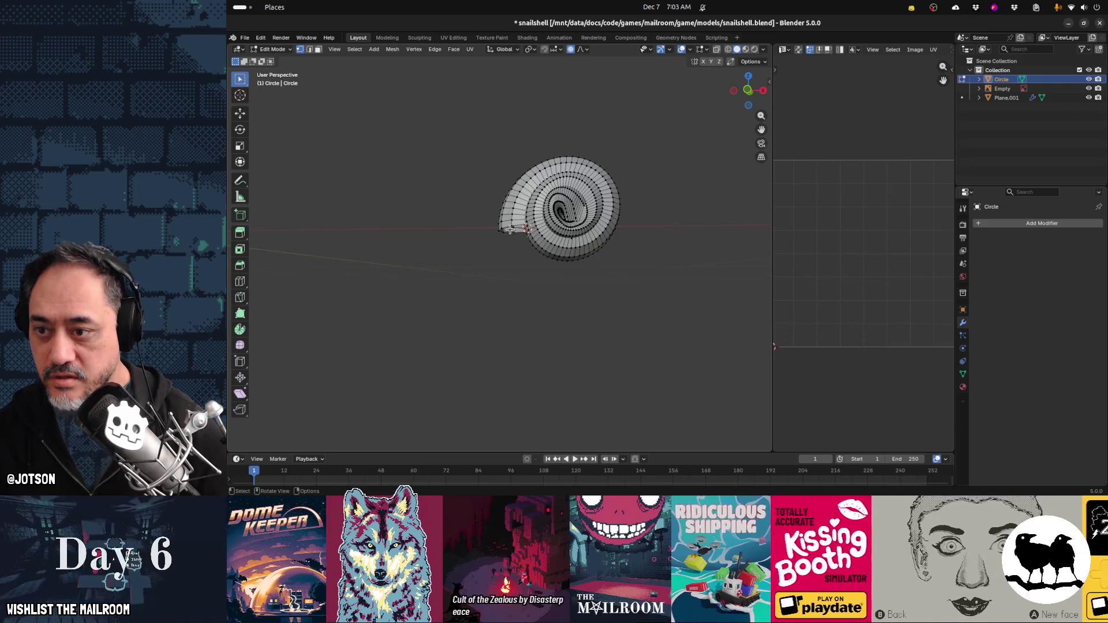
key("g")
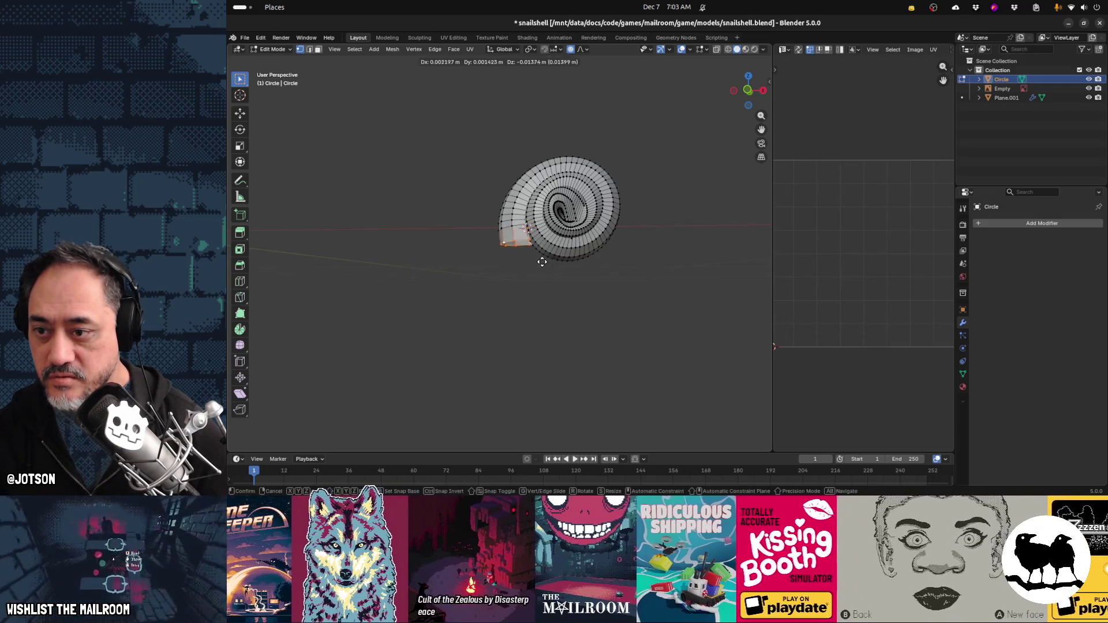
left_click(539, 261)
key("s")
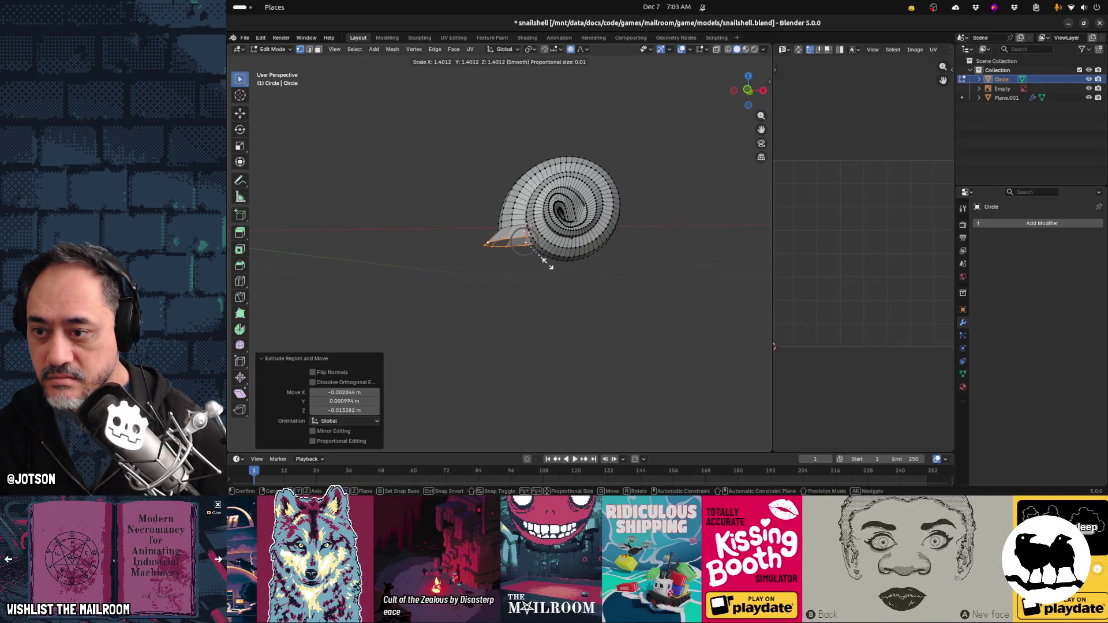
key("Escape")
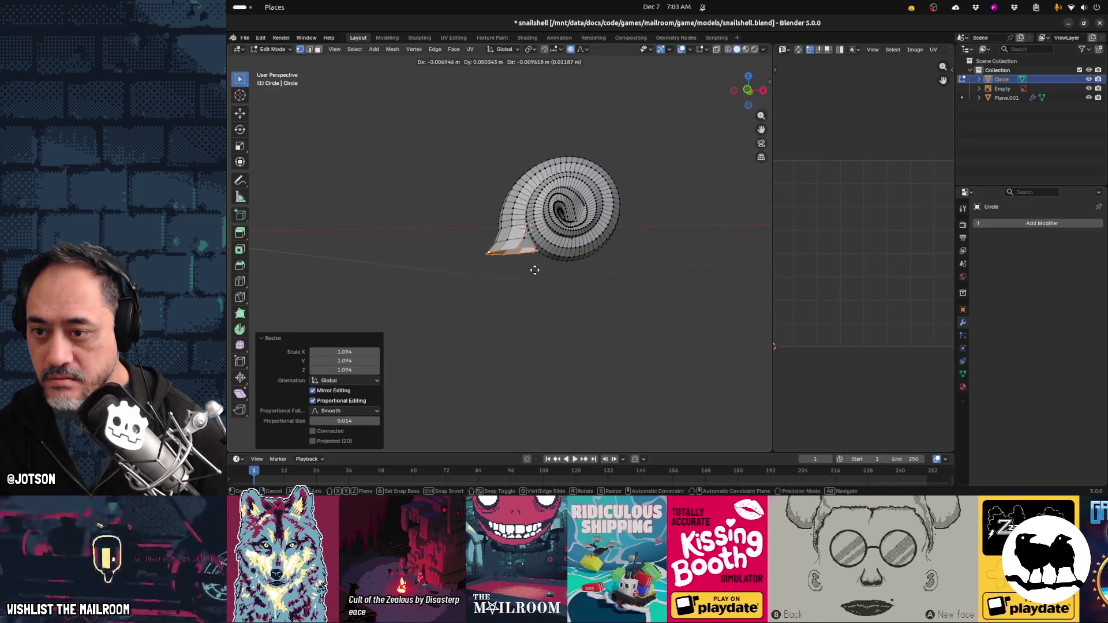
key("ctrl+z")
key("KP_1")
key("ctrl+z")
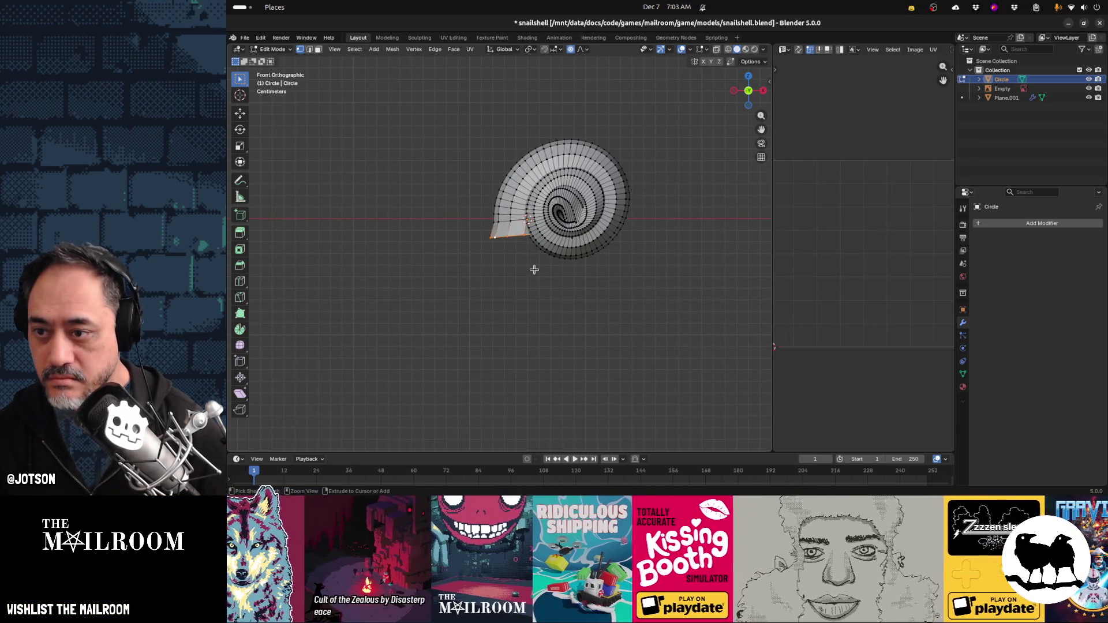
Slide the lip edge down-left, enlarge it slightly, and move it down-left again
key("g")
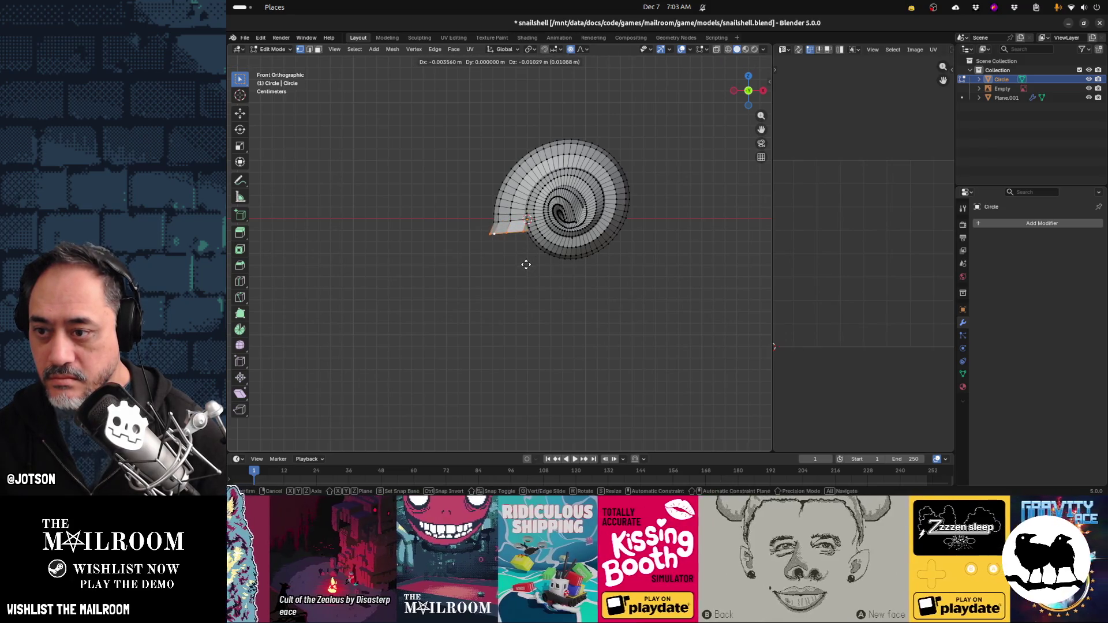
left_click(528, 266)
key("s")
left_click(534, 266)
key("g")
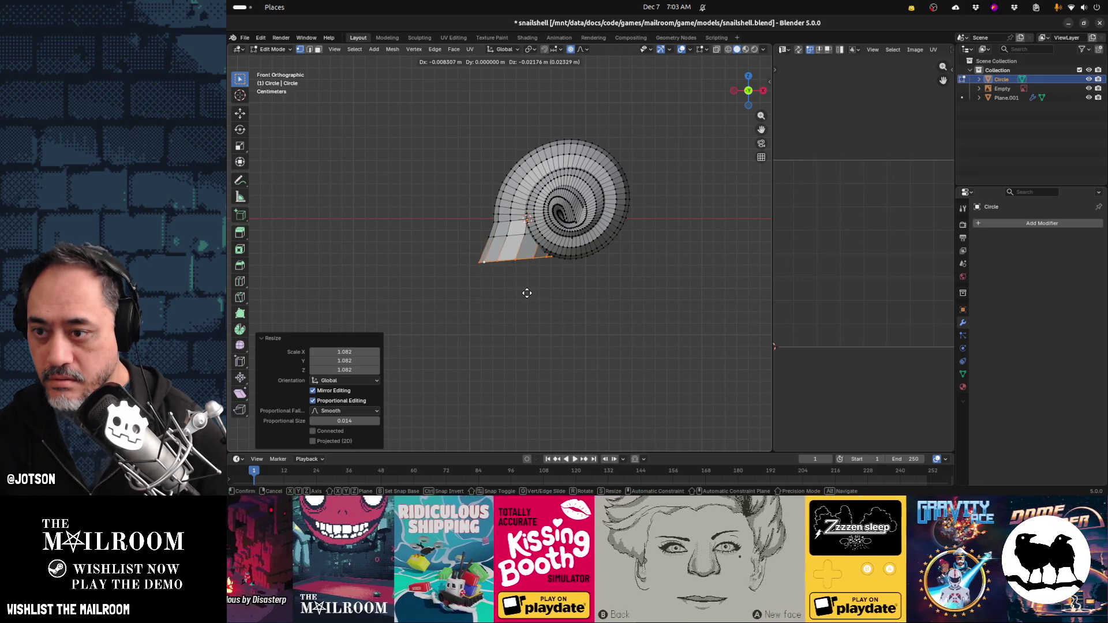
left_click(527, 293)
middle_click_drag(527, 293, 568, 228)
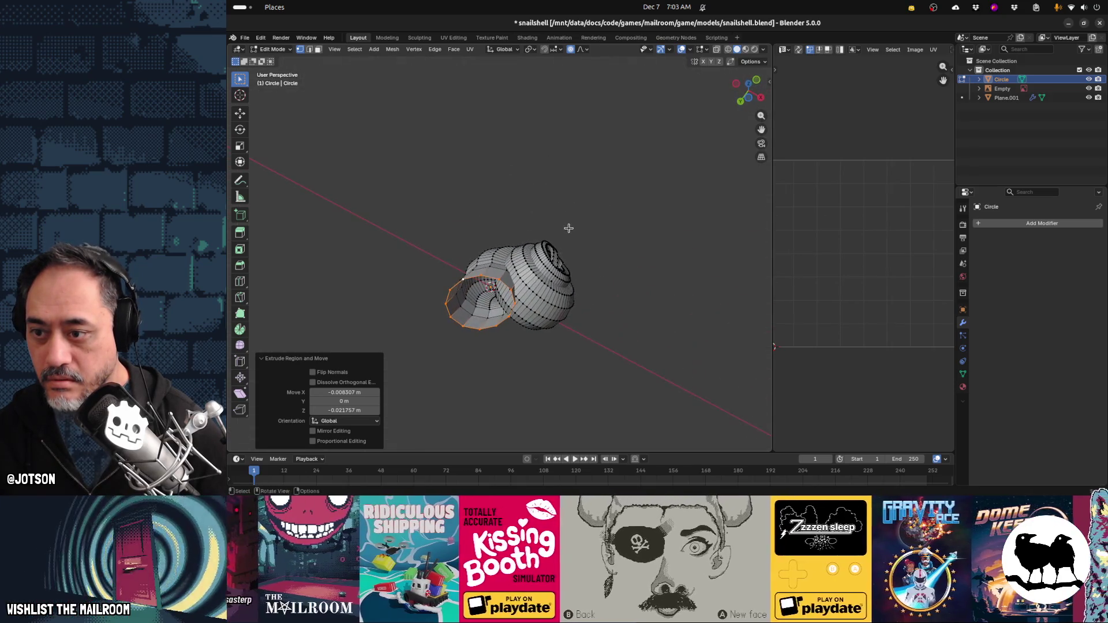
Extrude the lip's edge ring again and shrink it, viewed front orthographic in X-ray
scroll(531, 283, "up", 1)
key("s")
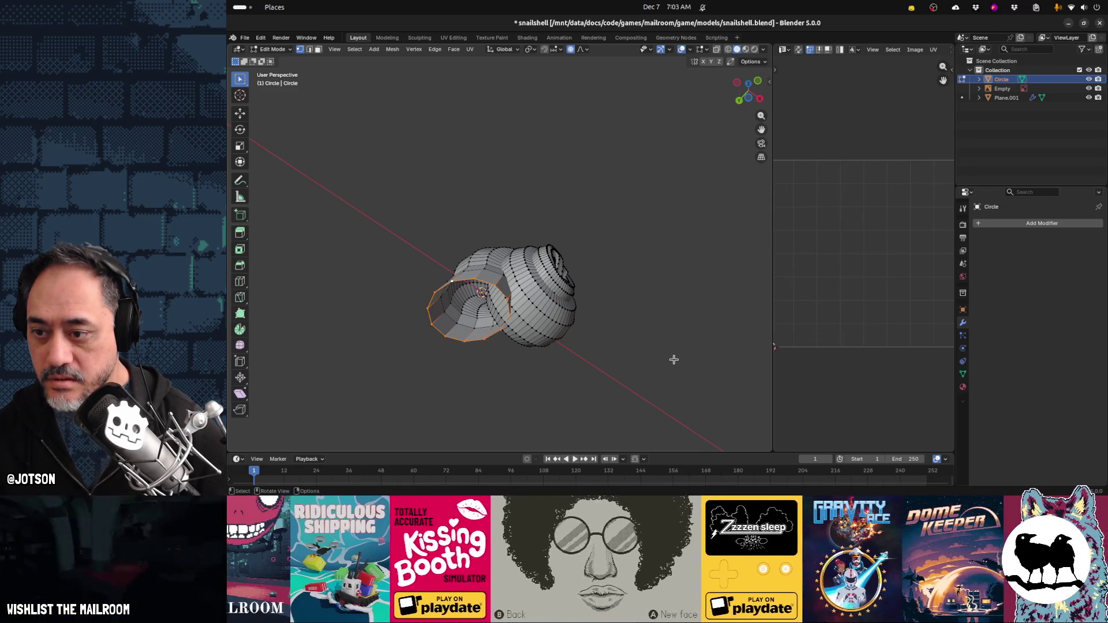
key("s")
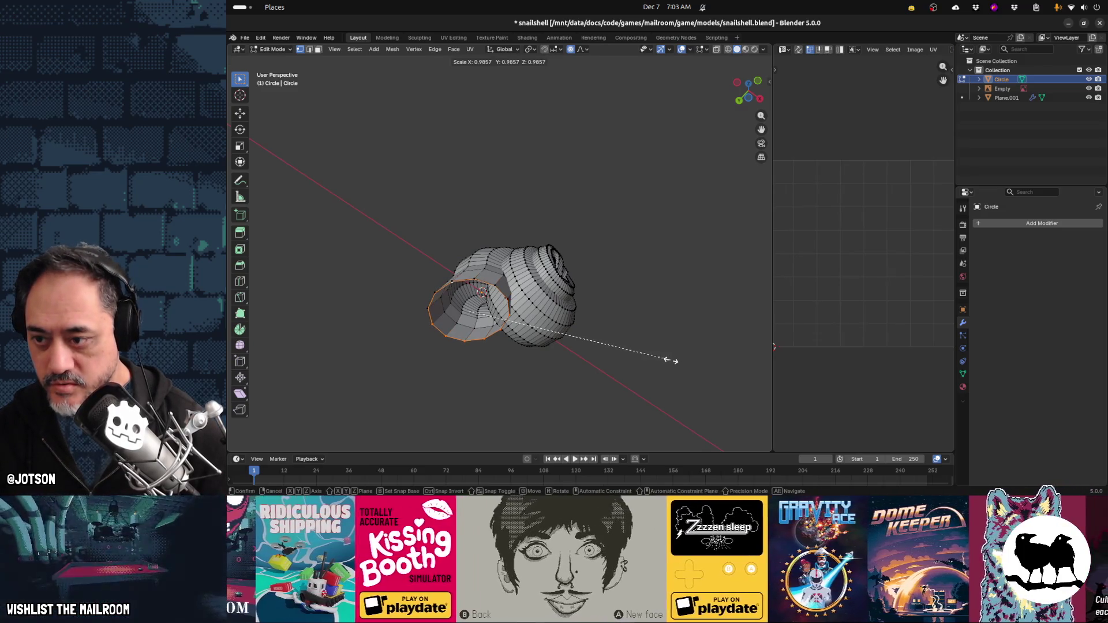
left_click(649, 359)
key("KP_5")
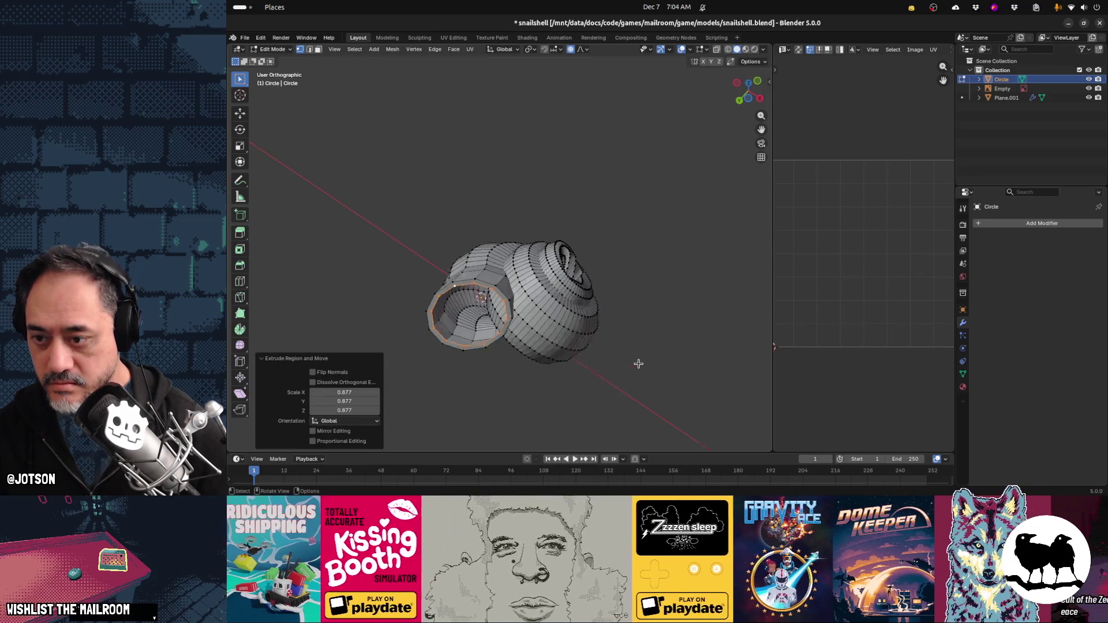
key("KP_1")
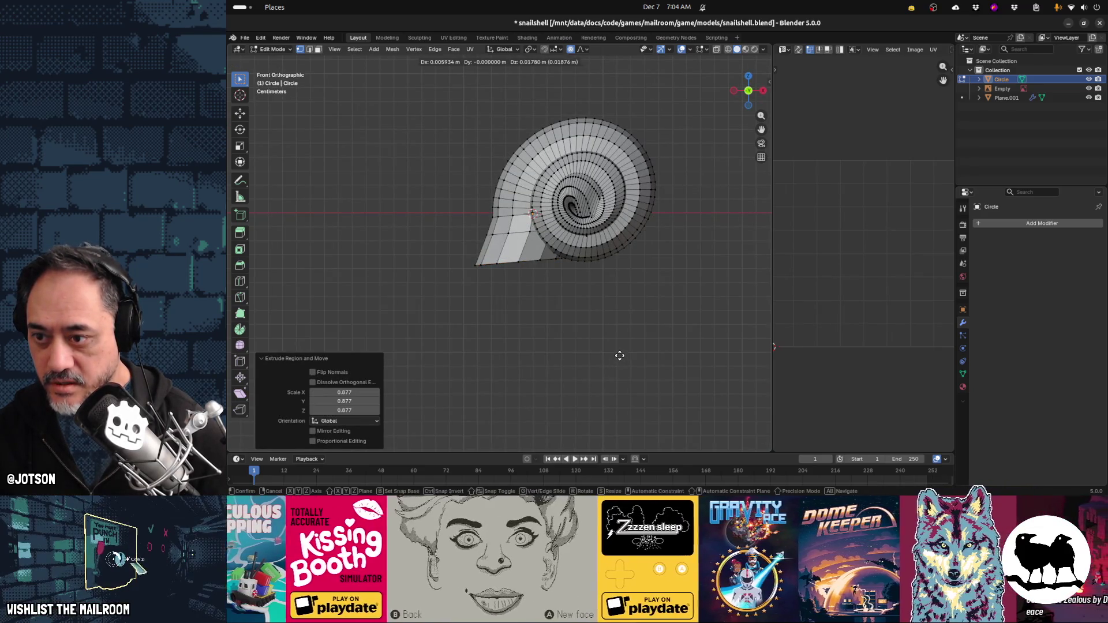
left_click(619, 356)
key("alt+z")
Move the lip with proportional editing turned off, then leave Edit Mode
key("g")
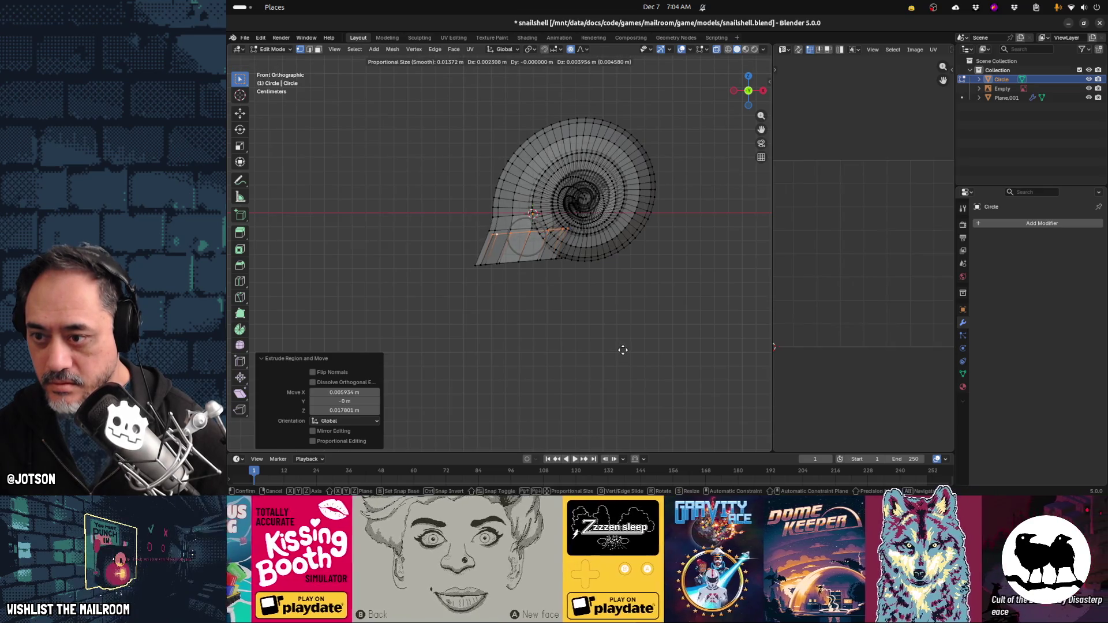
key("Escape")
key("o")
key("g")
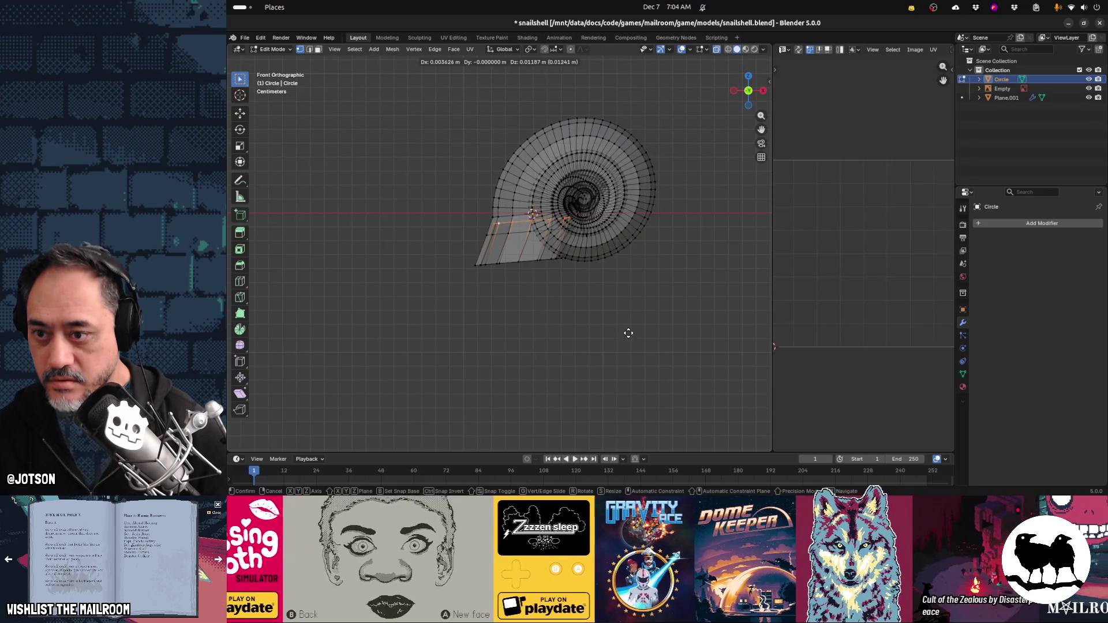
left_click(629, 332)
mouse_move(625, 335)
middle_mouse_down()
mouse_move(637, 284)
mouse_move(531, 355)
mouse_move(577, 380)
mouse_move(531, 366)
mouse_move(522, 351)
mouse_move(595, 382)
mouse_move(542, 287)
mouse_move(599, 297)
mouse_move(553, 315)
mouse_move(285, 300)
middle_mouse_up()
key("Tab")
scroll(577, 287, "down", 3)
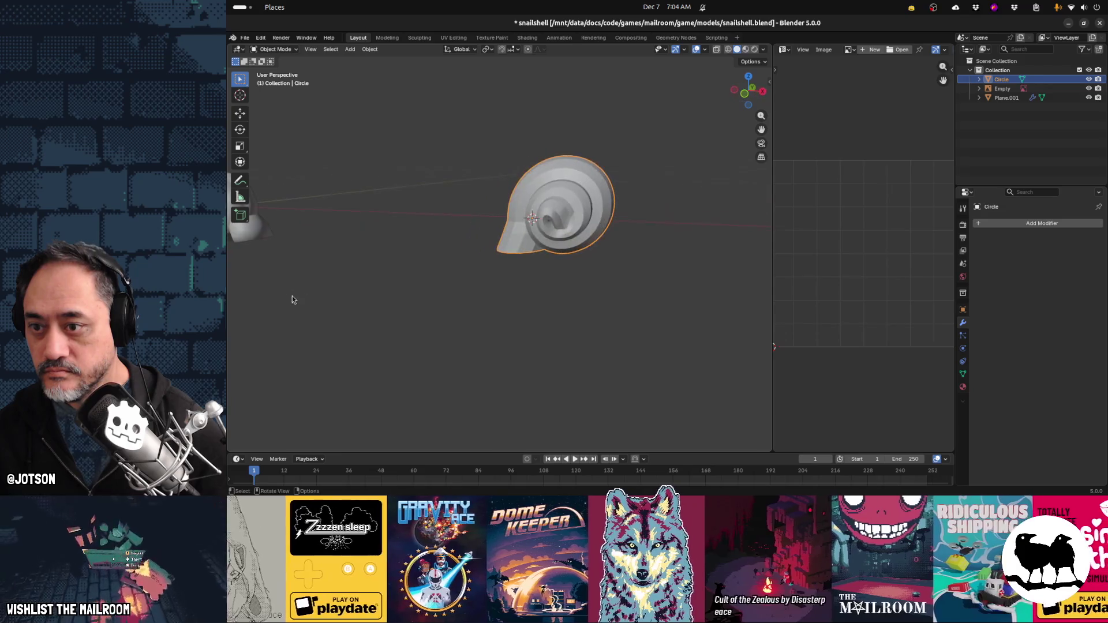
Turn on scene Statistics in the Viewport Overlays popover
mouse_move(492, 297)
middle_mouse_down("shift")
mouse_move(633, 304)
mouse_move(522, 302)
mouse_move(542, 295)
middle_mouse_up("shift")
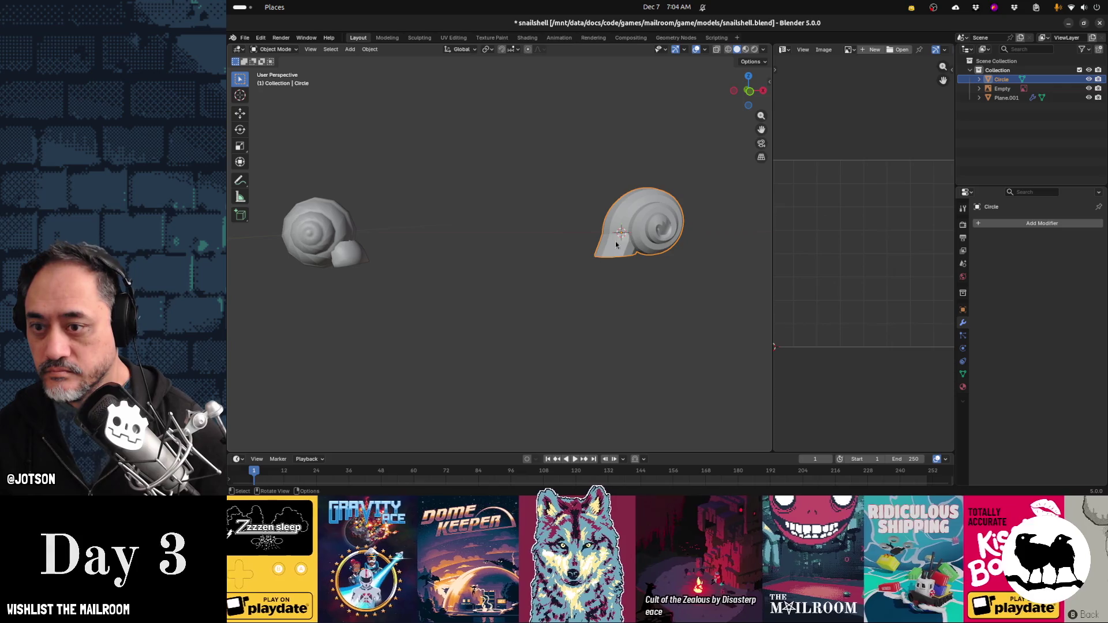
key("Tab")
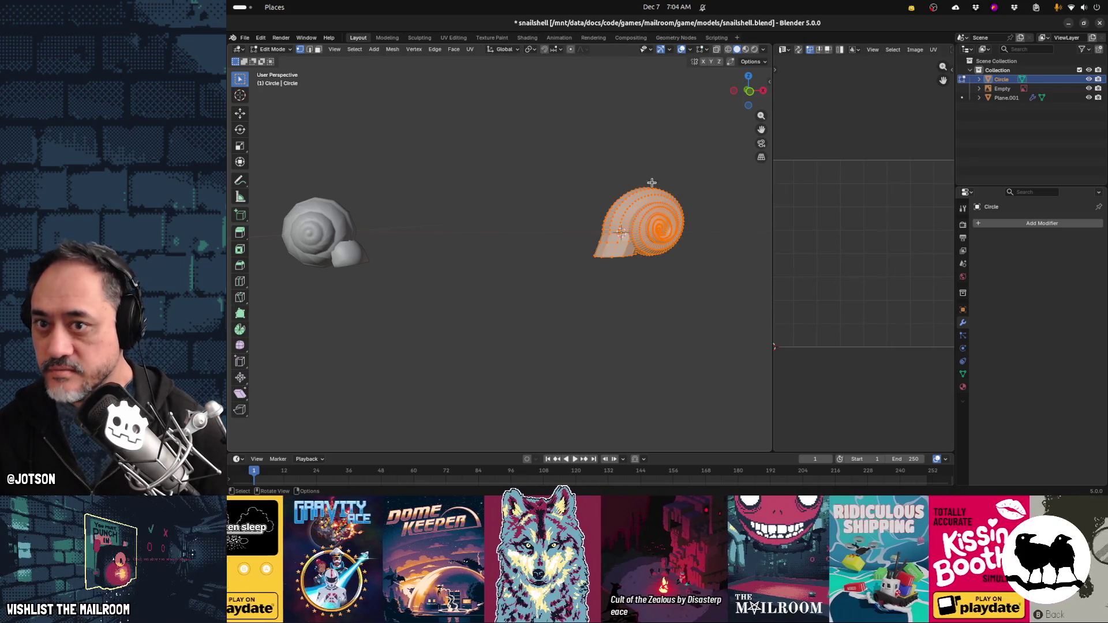
left_click(708, 50)
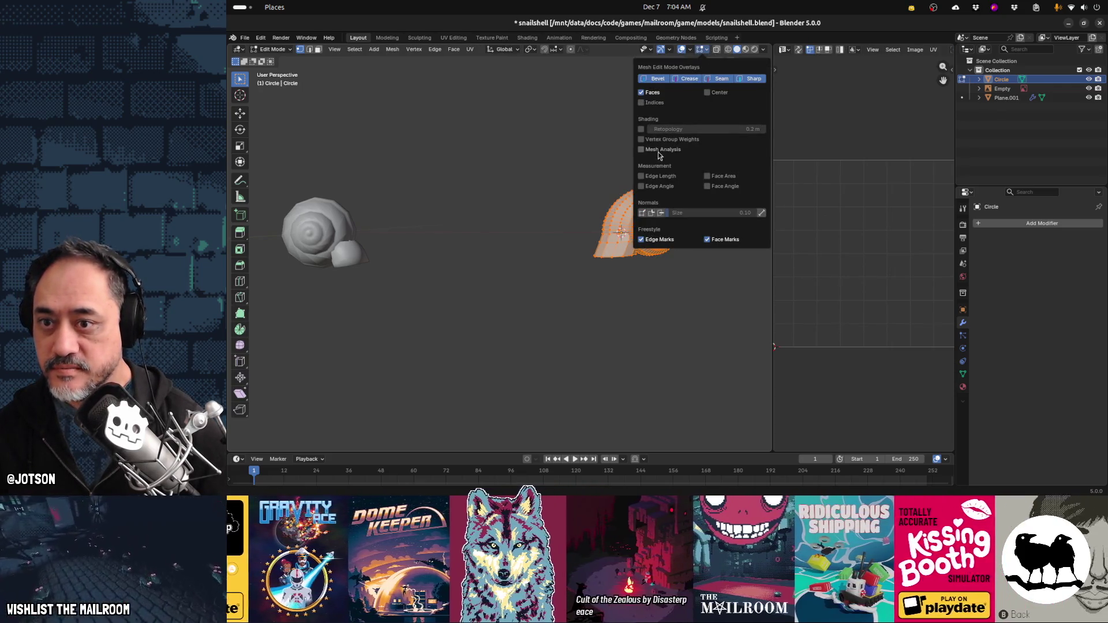
left_click(690, 49)
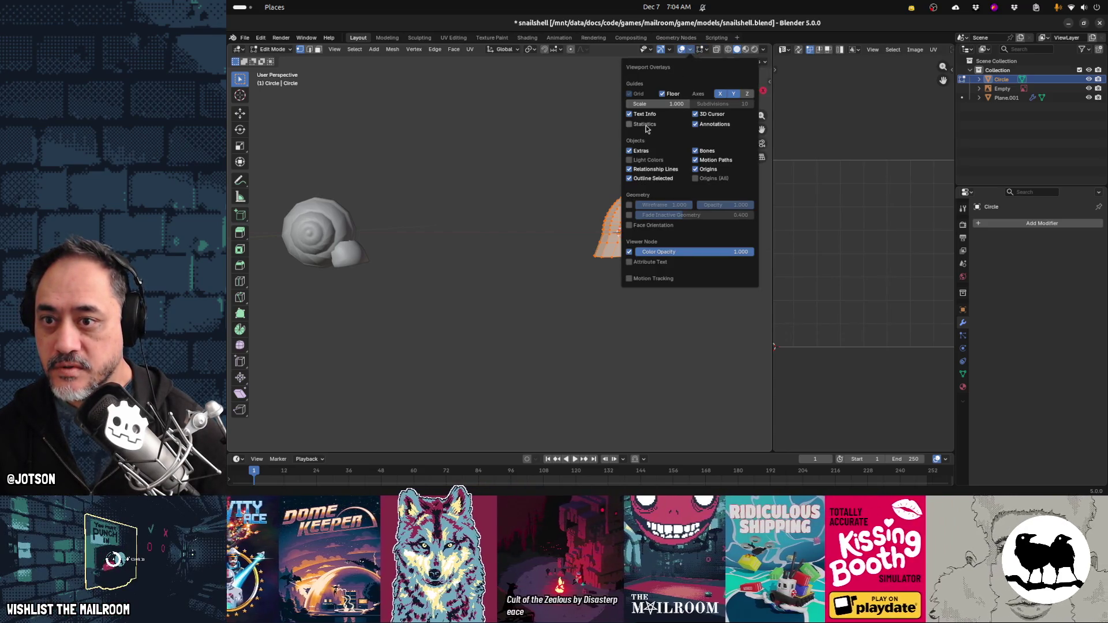
left_click(646, 126)
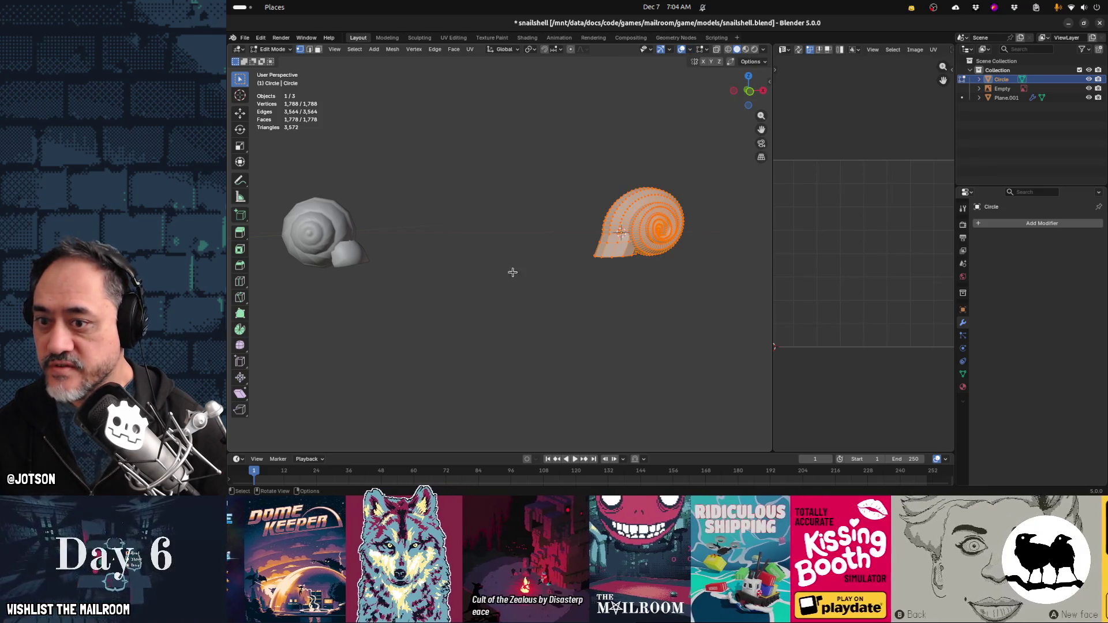
key("Tab")
Select the right Circle shell and bring up the F3 command search
middle_click_drag(520, 271, 446, 255)
left_click(439, 252)
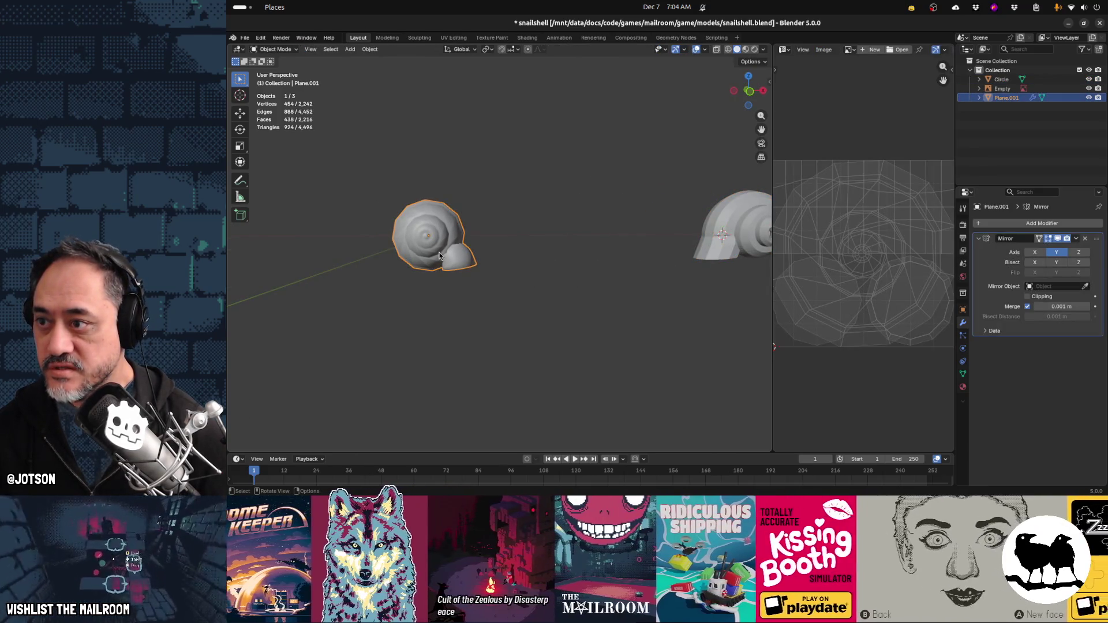
middle_click_drag(556, 293, 520, 271)
left_click(671, 238)
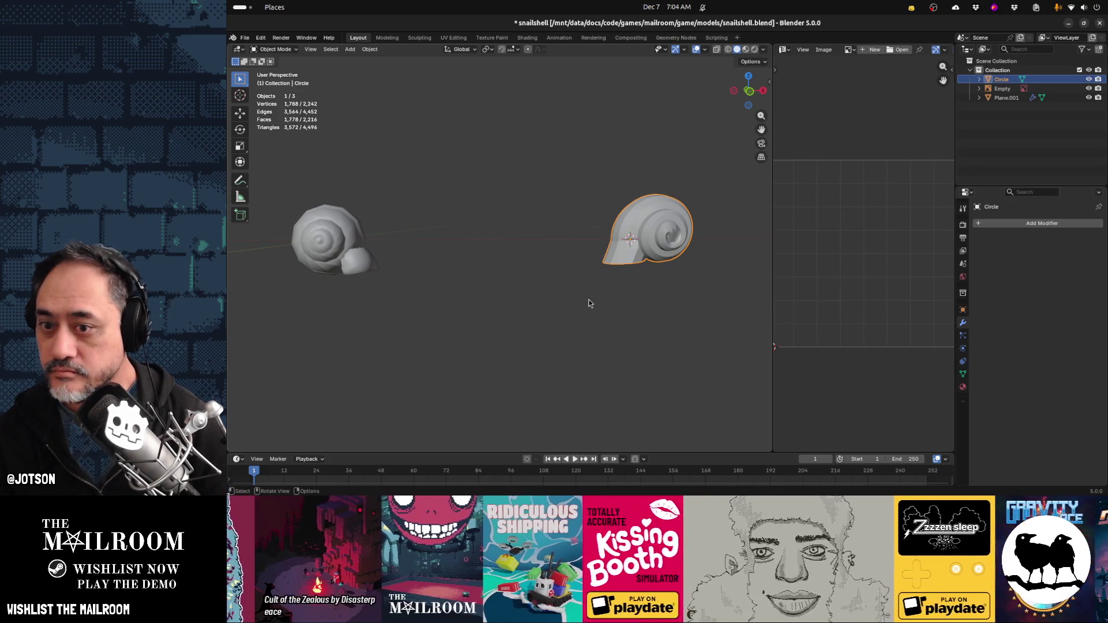
mouse_move(663, 305)
middle_mouse_down()
mouse_move(637, 299)
mouse_move(671, 310)
mouse_move(633, 240)
middle_mouse_up()
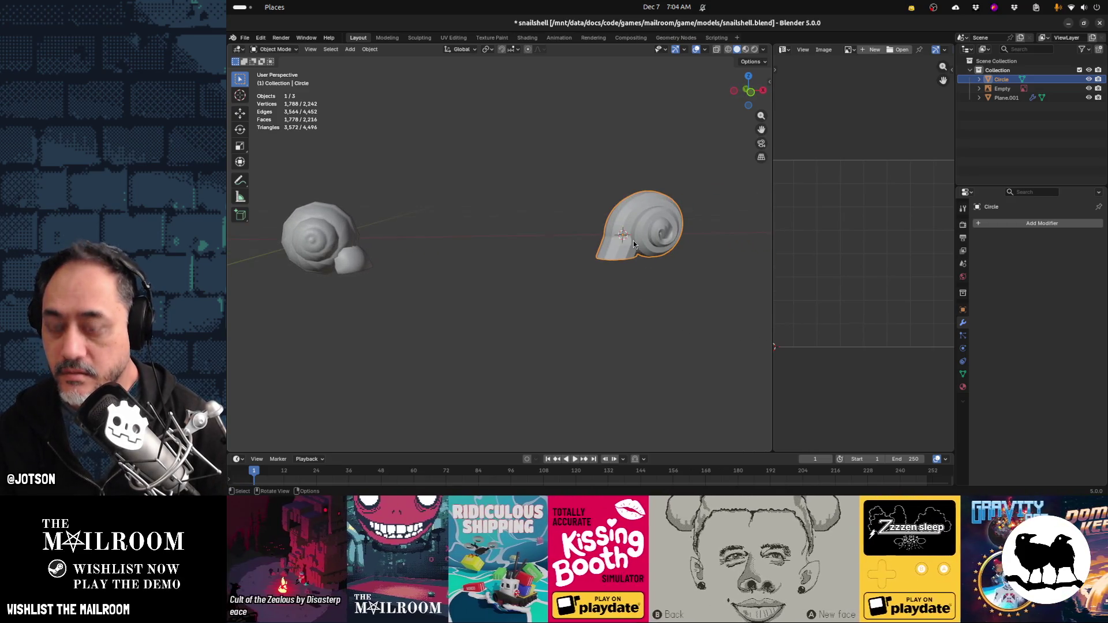
key("F3")
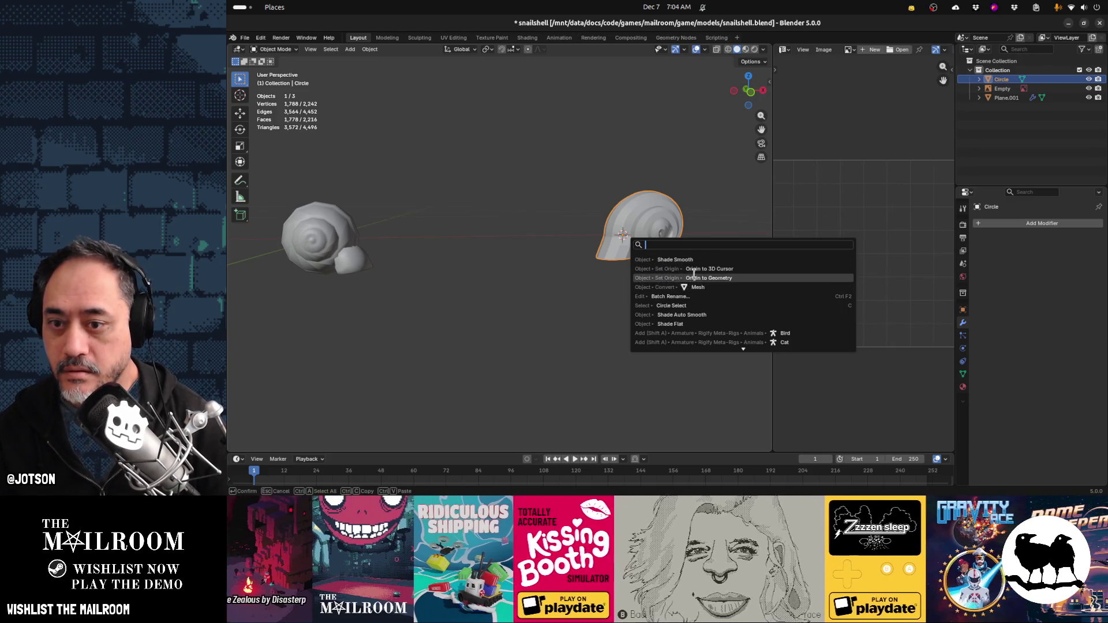
Apply Shade Smooth to the Circle shell, deselect it, and orbit to inspect the smooth spiral
left_click(669, 260)
left_click(657, 292)
mouse_move(654, 296)
middle_mouse_down()
mouse_move(620, 304)
mouse_move(631, 286)
middle_mouse_up()
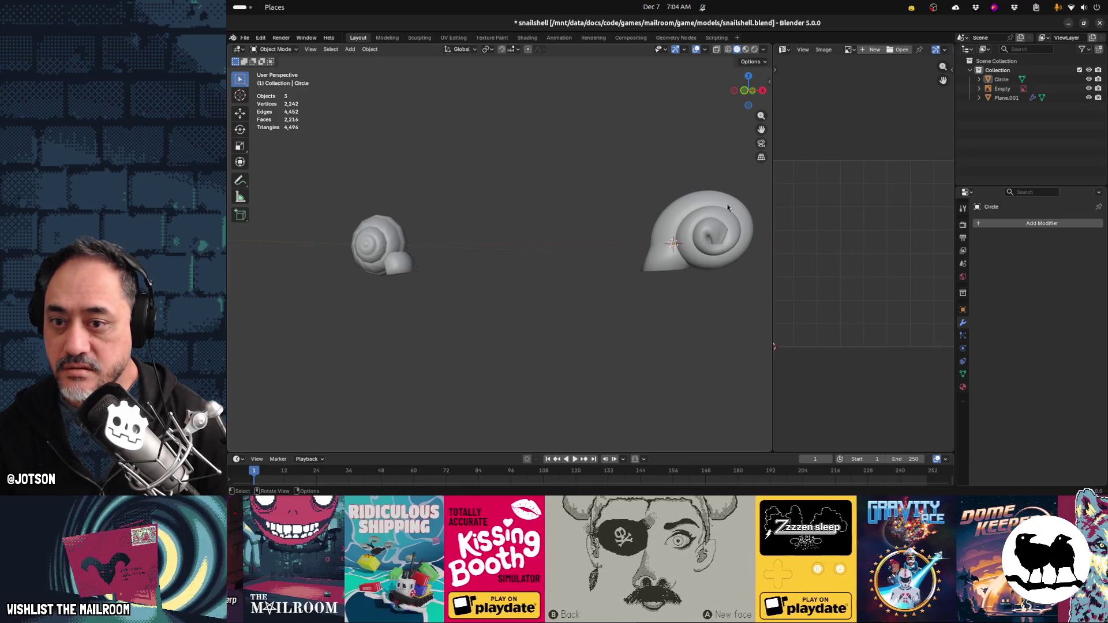
scroll(729, 270, "up", 1)
mouse_move(729, 271)
middle_mouse_down()
mouse_move(595, 307)
mouse_move(569, 300)
mouse_move(565, 284)
mouse_move(463, 276)
middle_mouse_up()
mouse_move(371, 240)
middle_mouse_down()
mouse_move(460, 258)
mouse_move(393, 257)
mouse_move(419, 254)
middle_mouse_up()
key("Tab")
mouse_move(449, 264)
middle_mouse_down()
mouse_move(428, 267)
mouse_move(445, 274)
middle_mouse_up()
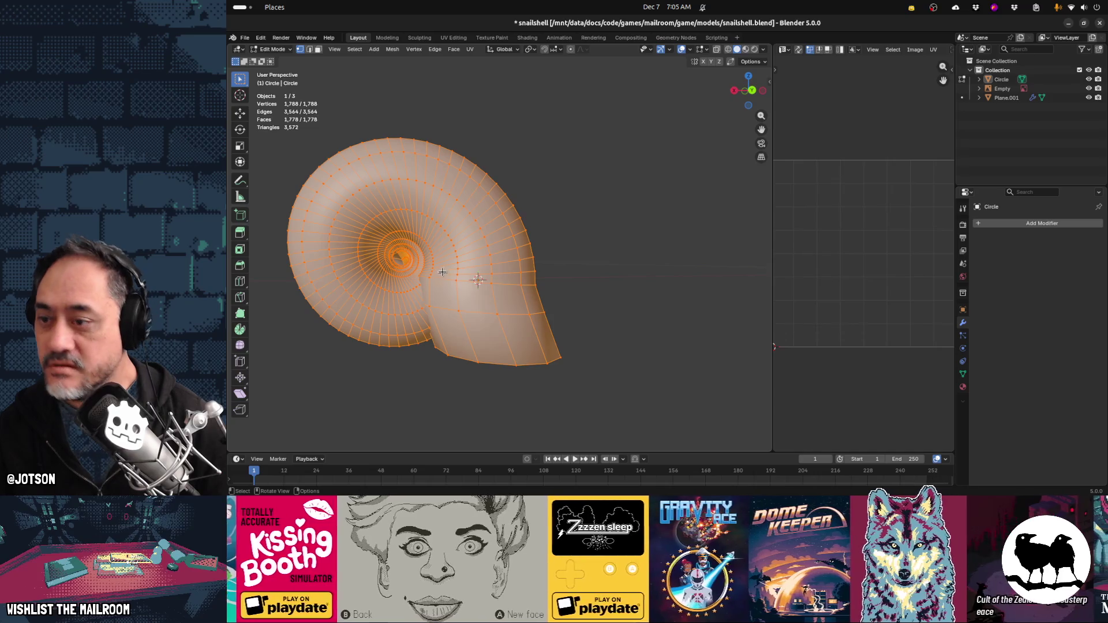
Select the whole shell mesh and orbit around it to inspect it from several sides
scroll(445, 274, "up", 3)
key("alt+a")
key("a")
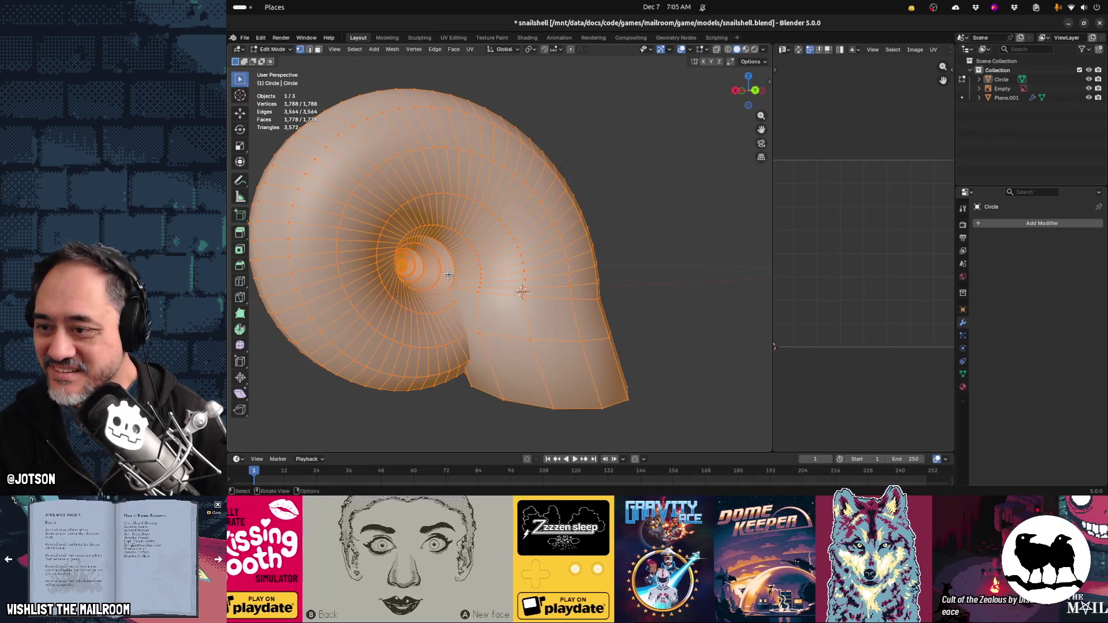
middle_click_drag(449, 275, 618, 266)
middle_click_drag(602, 325, 631, 264)
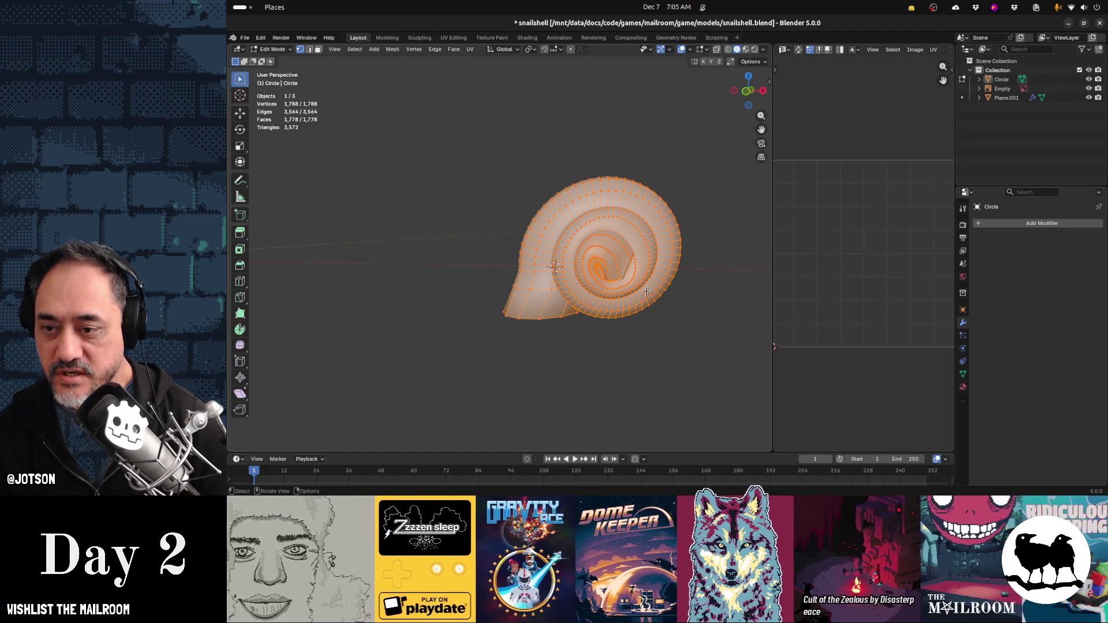
mouse_move(521, 360)
middle_mouse_down()
mouse_move(500, 371)
mouse_move(534, 366)
mouse_move(490, 372)
mouse_move(567, 369)
mouse_move(433, 375)
mouse_move(477, 349)
mouse_move(528, 269)
middle_mouse_up()
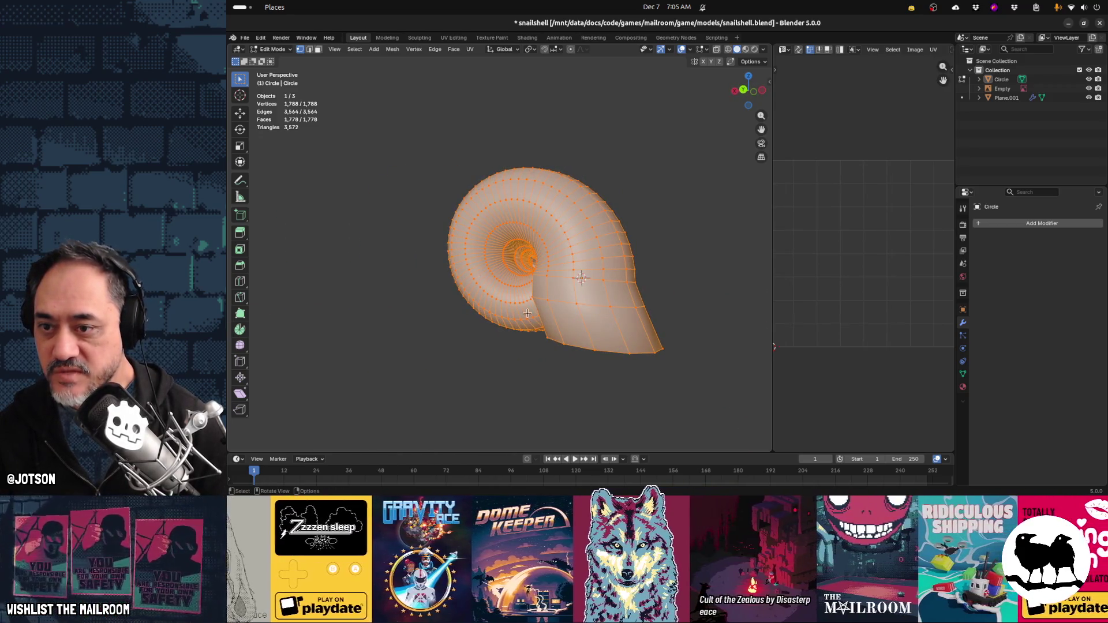
mouse_move(576, 316)
middle_mouse_down()
mouse_move(616, 345)
mouse_move(608, 262)
middle_mouse_up()
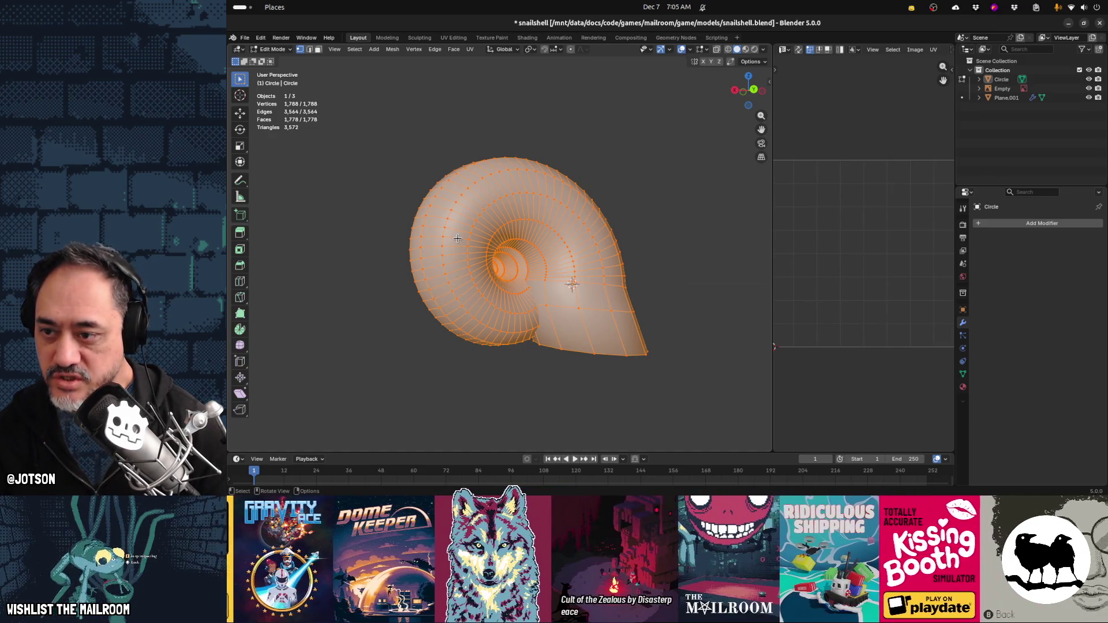
mouse_move(458, 238)
middle_mouse_down()
mouse_move(437, 287)
mouse_move(372, 285)
middle_mouse_up()
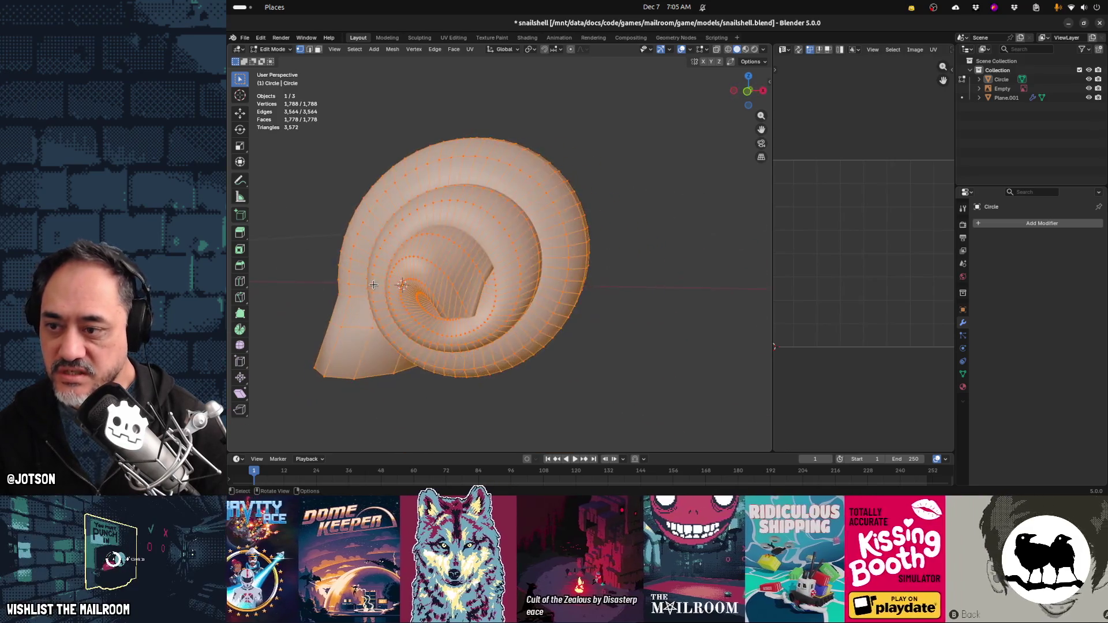
Delete all three objects (Circle, Empty, Plane.001) and switch to front view
key("Tab")
key("Tab")
key("Tab")
key("a")
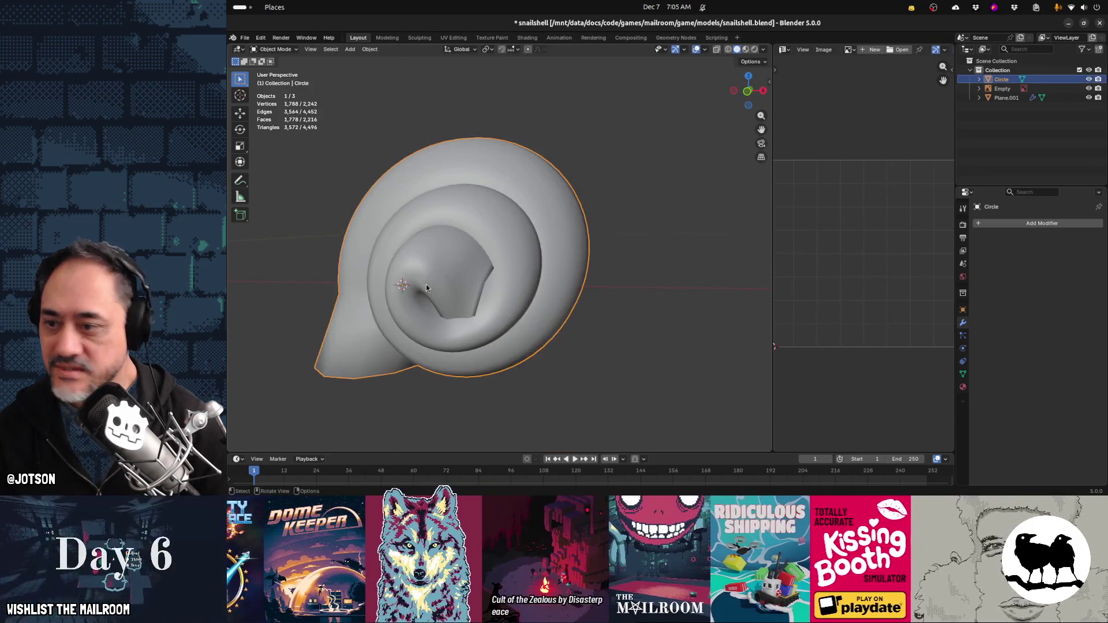
key("x")
left_click(427, 286)
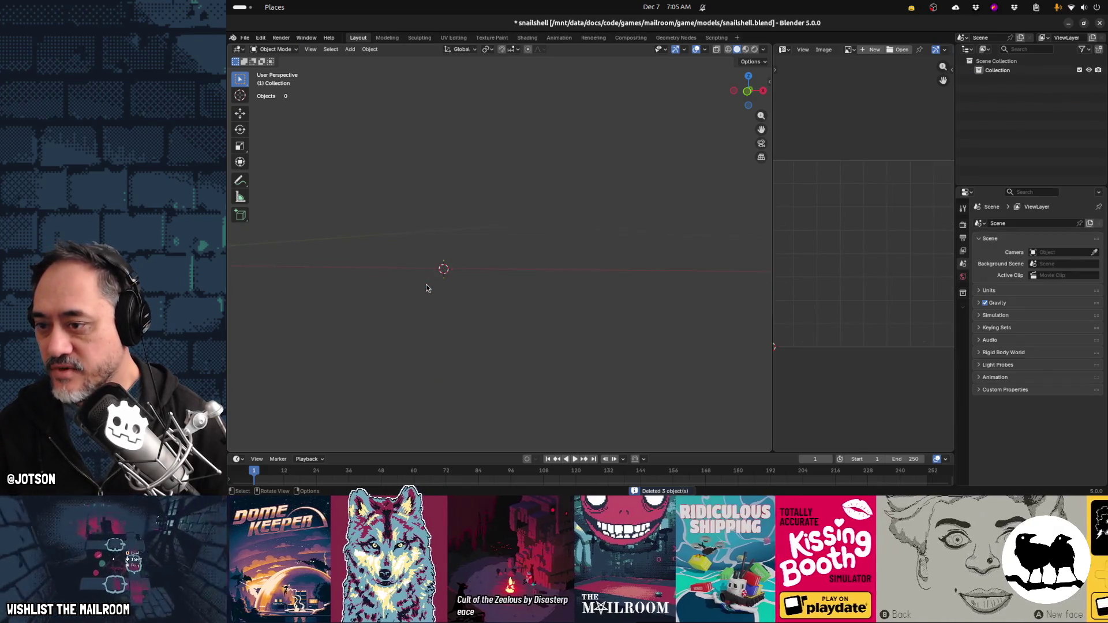
key("KP_1")
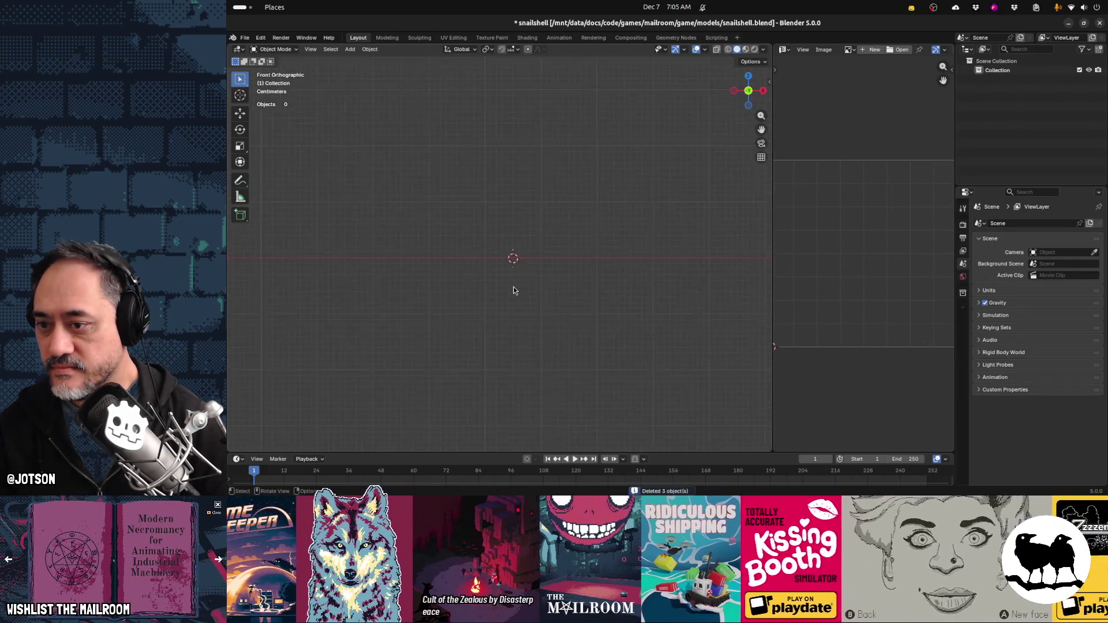
Add a Bézier circle scaled to 0.063, then undo back to restore the deleted snail objects
key("shift+a")
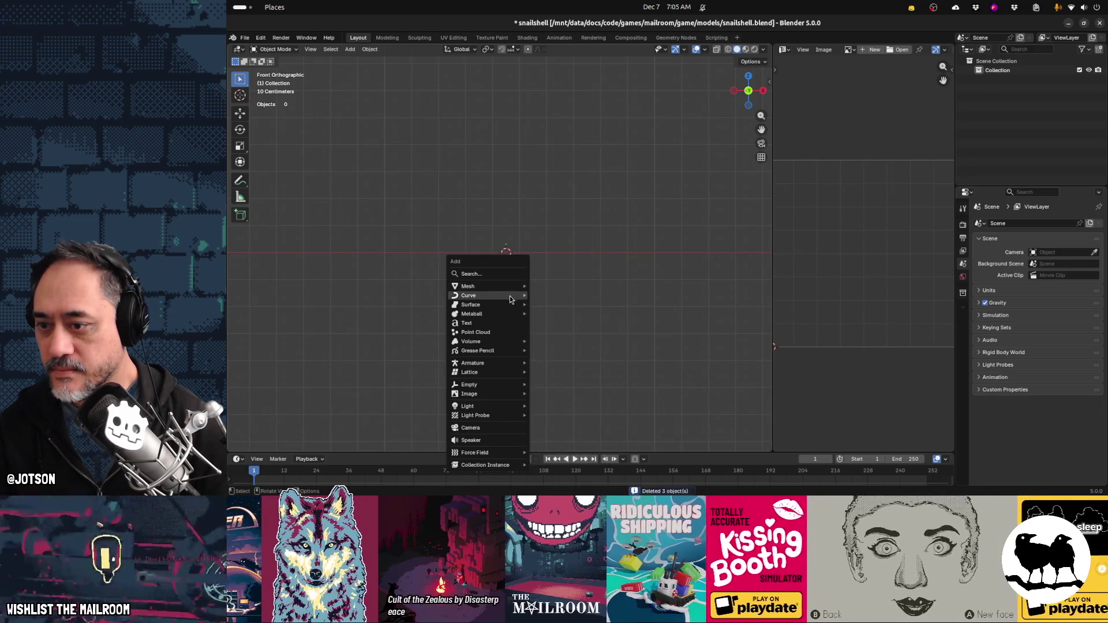
mouse_move(510, 297)
left_click(572, 305)
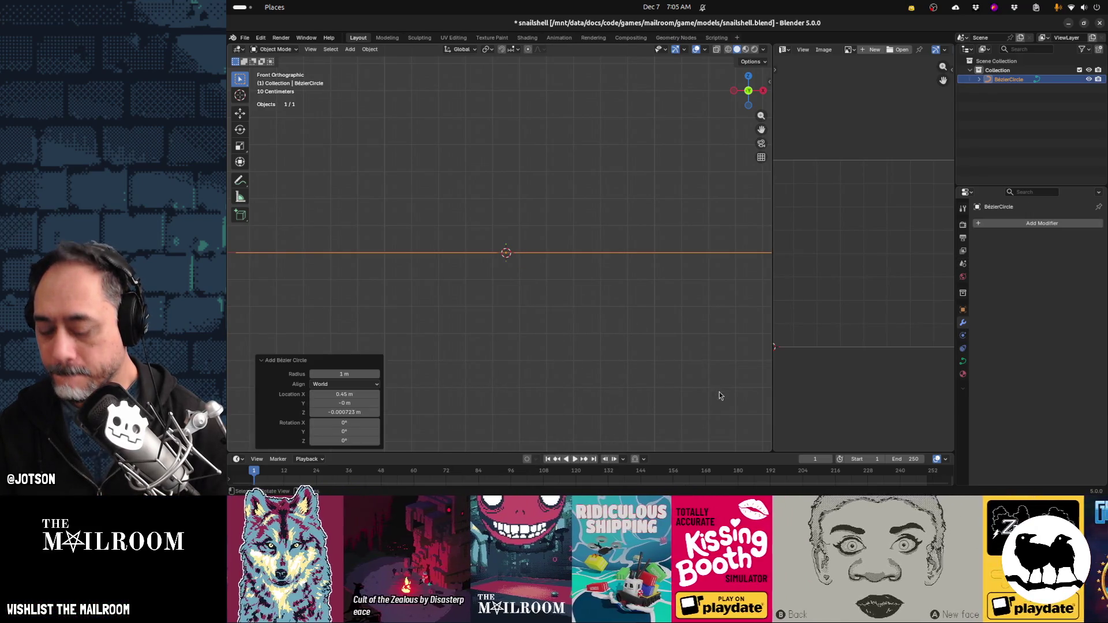
key("s")
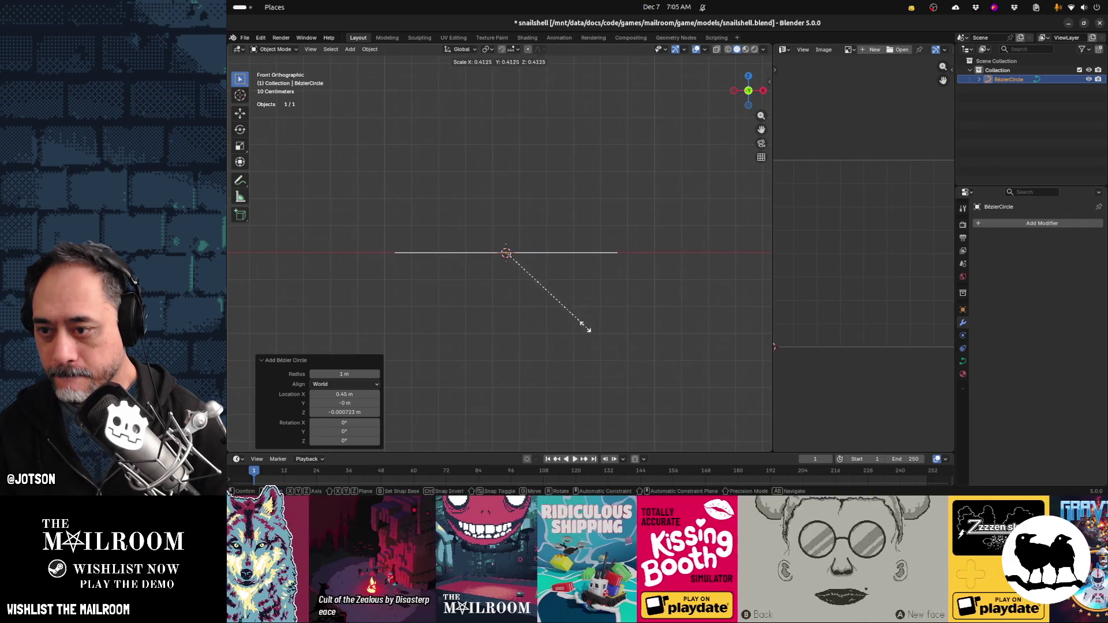
left_click(506, 269)
key("Tab")
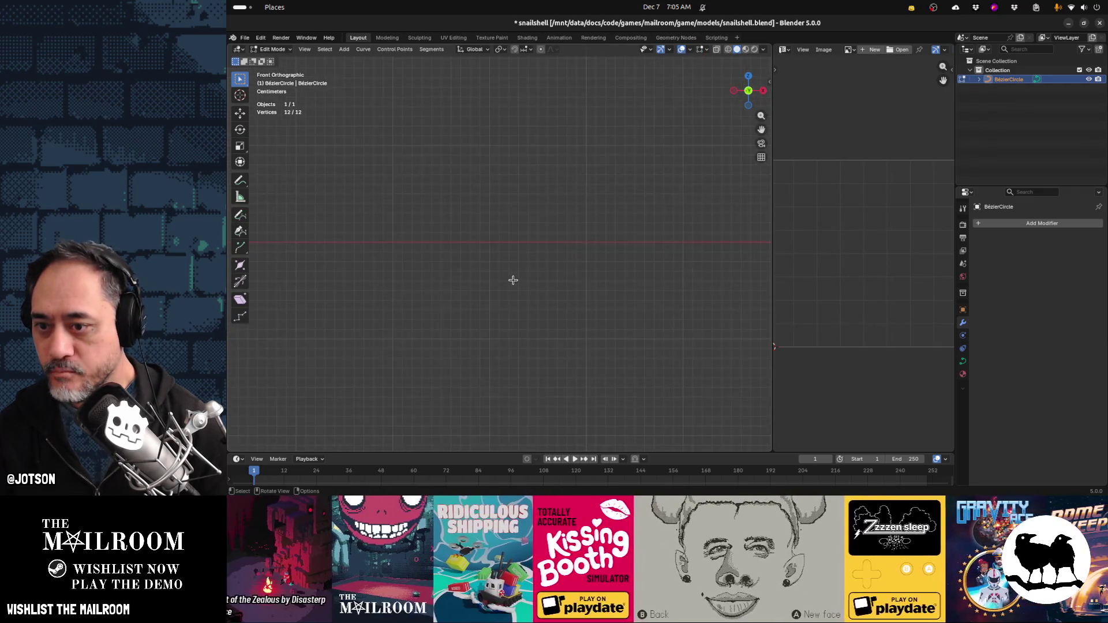
key("ctrl+z")
key("ctrl+z")
key("ctrl+z")
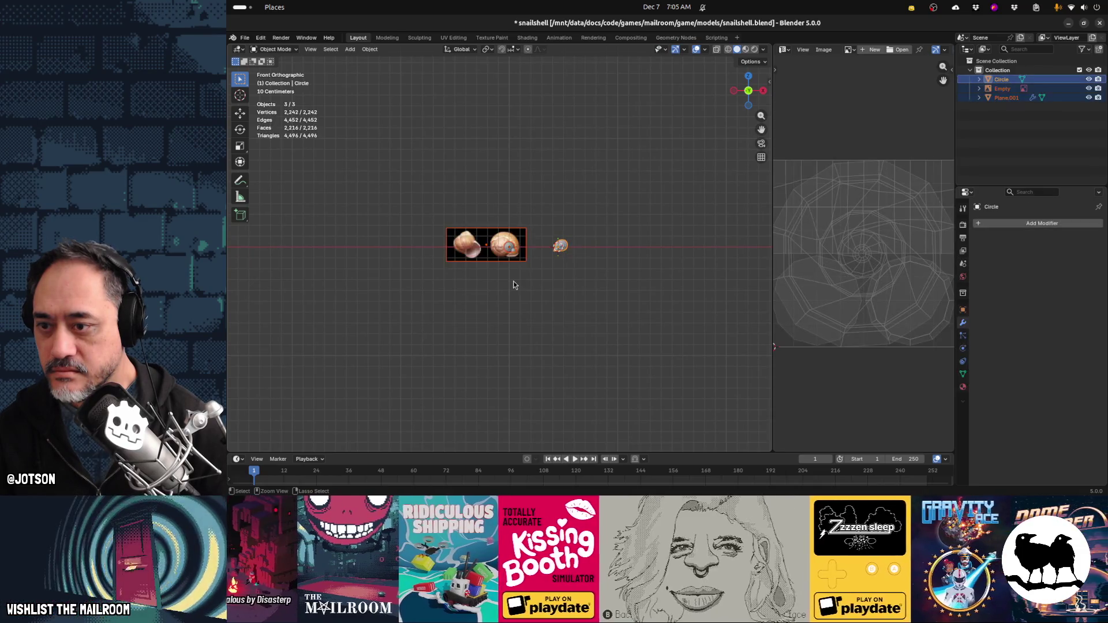
Add a new Bézier circle and scale it down to 0.029
scroll(623, 248, "up", 6)
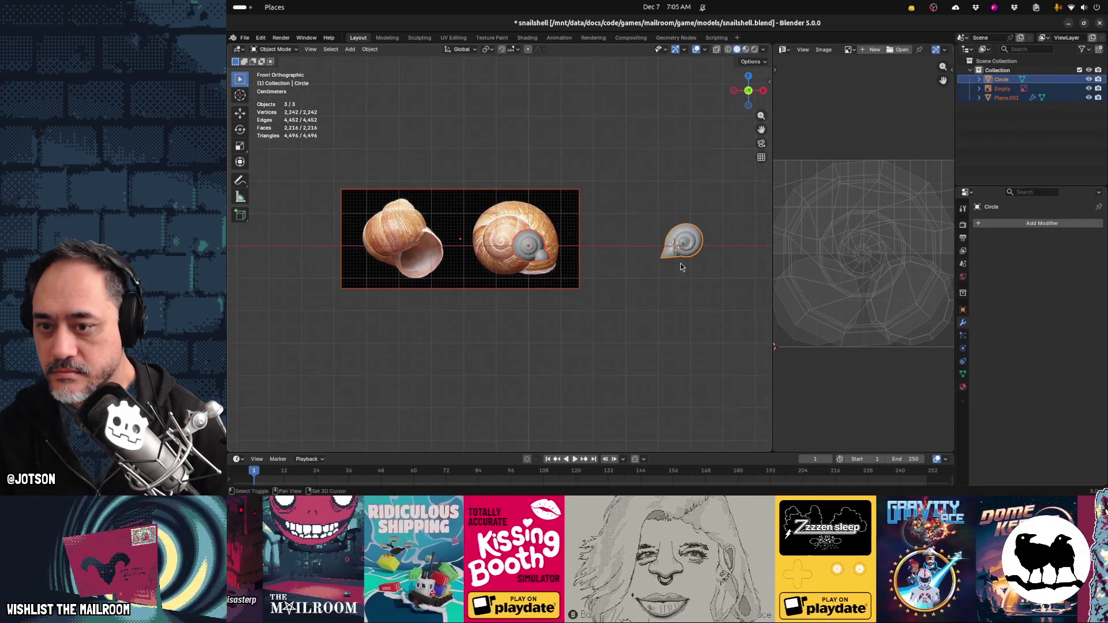
scroll(681, 266, "down", 10, "ctrl")
key("shift+a")
mouse_move(510, 277)
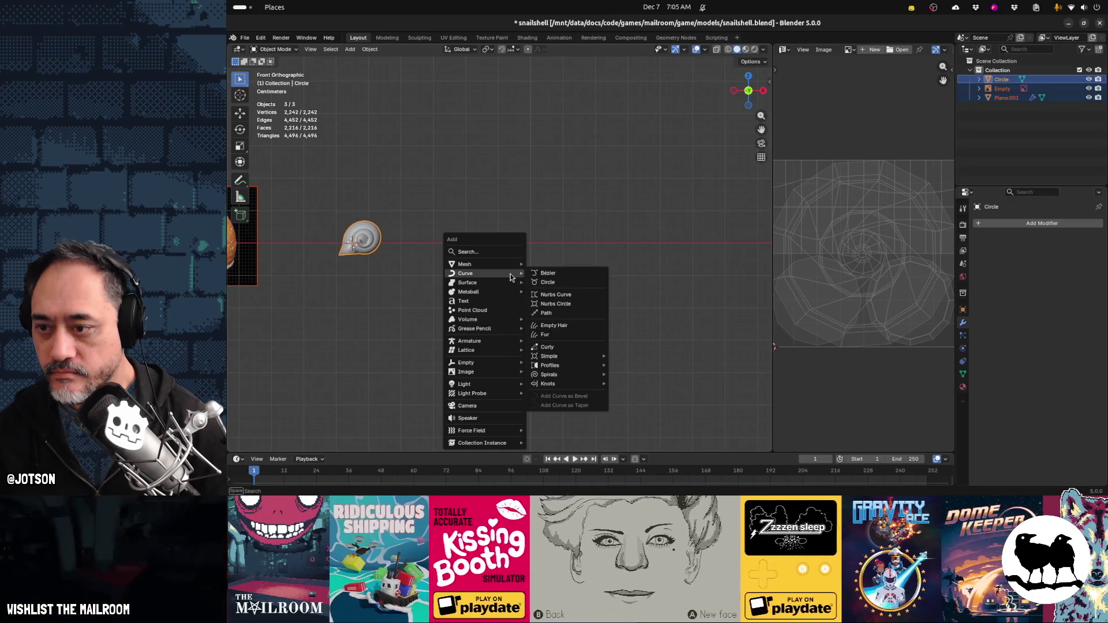
left_click(551, 283)
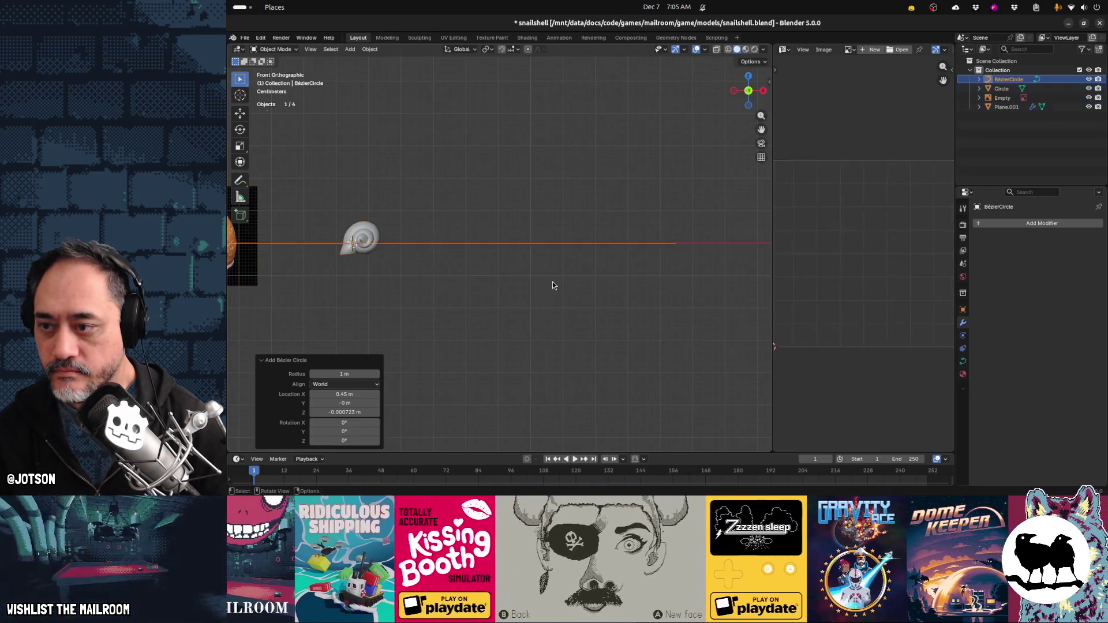
key("s")
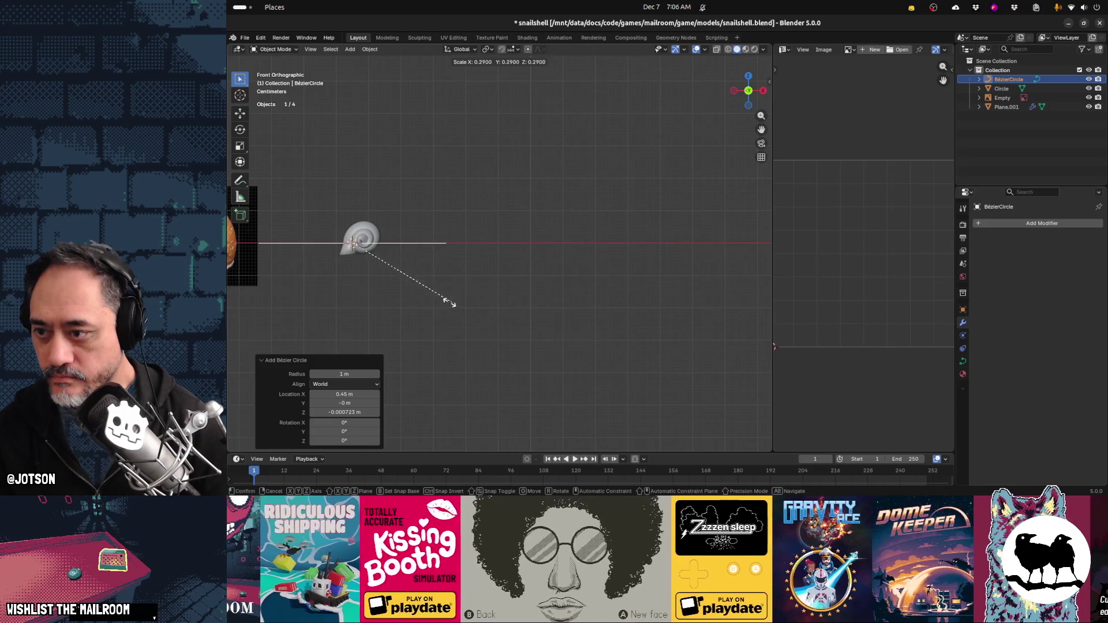
left_click(346, 248)
Move the circle 0.319 m along X, then start and cancel a rotation
key("g")
key("x")
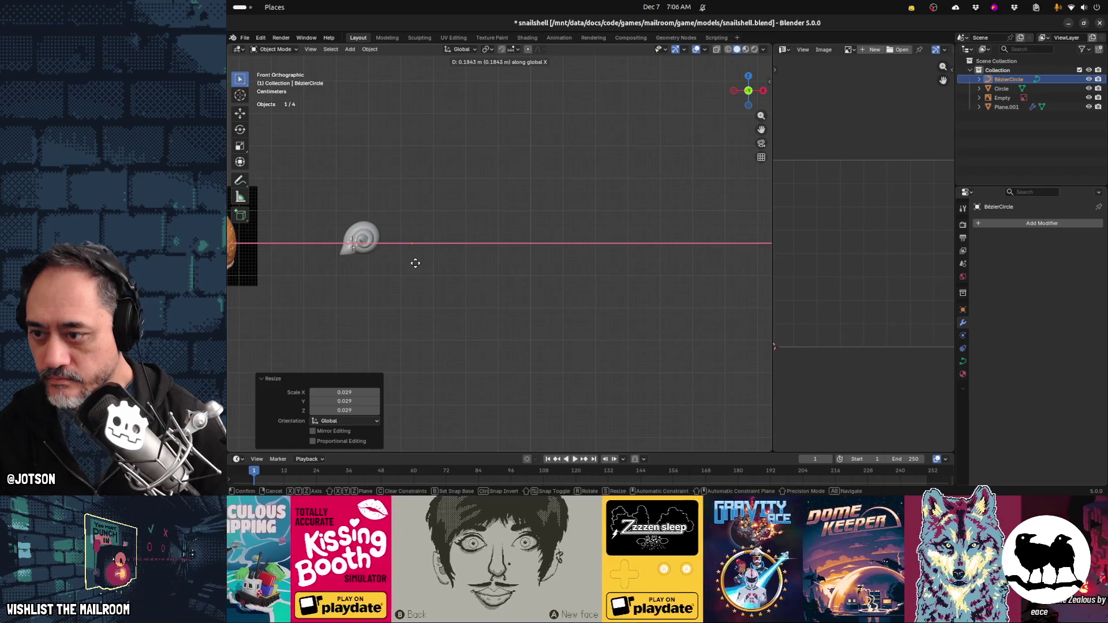
left_click(450, 268)
scroll(449, 282, "up", 4)
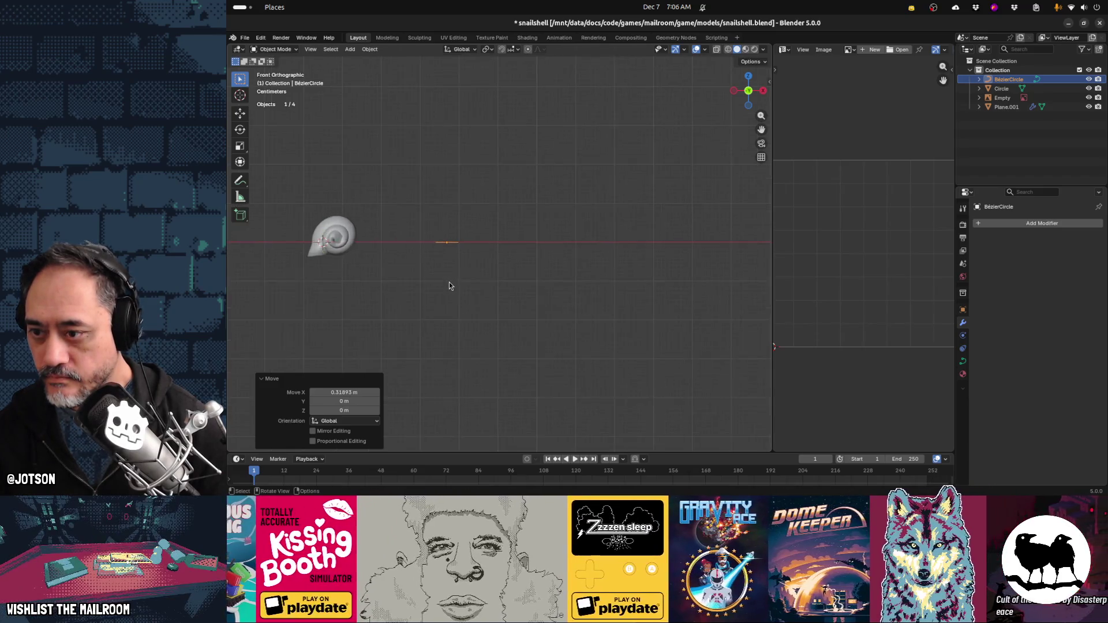
middle_click_drag(446, 282, 528, 286, "shift")
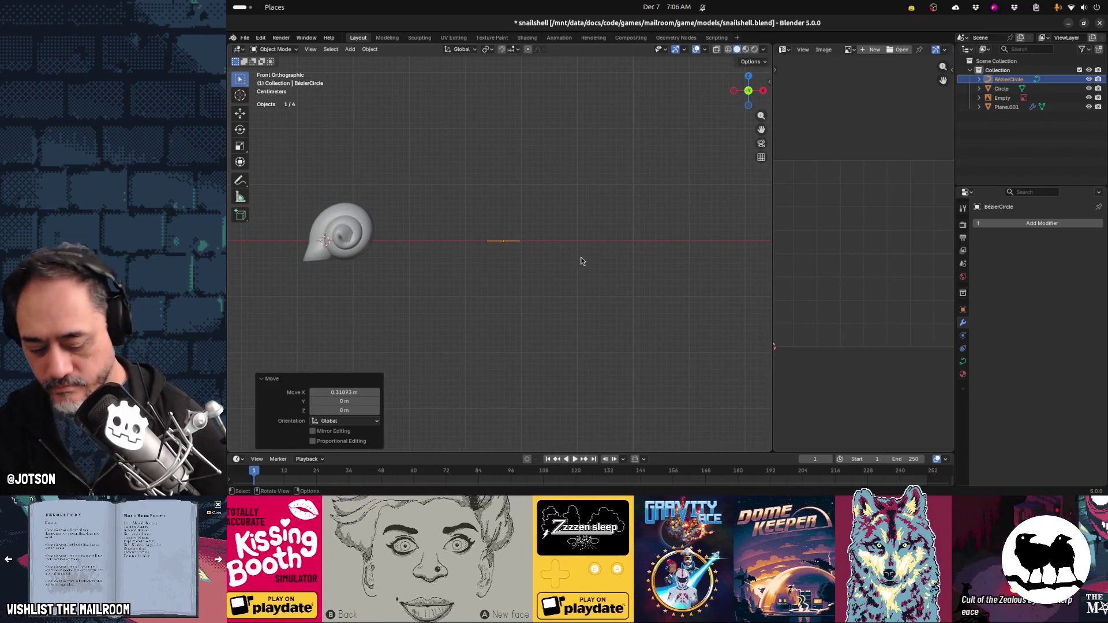
key("r")
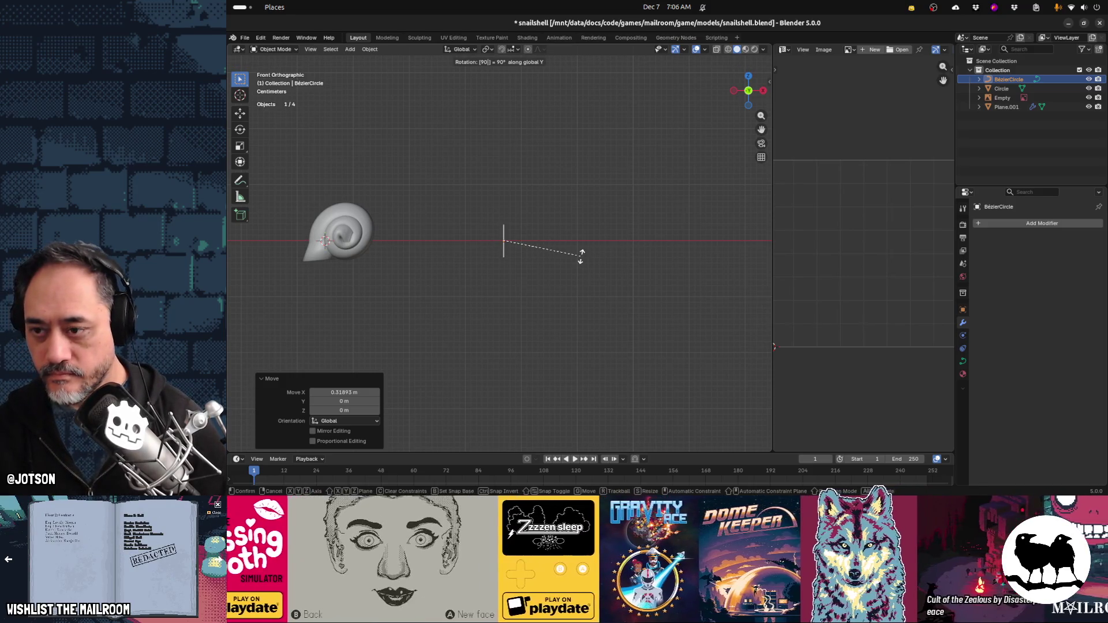
key("Escape")
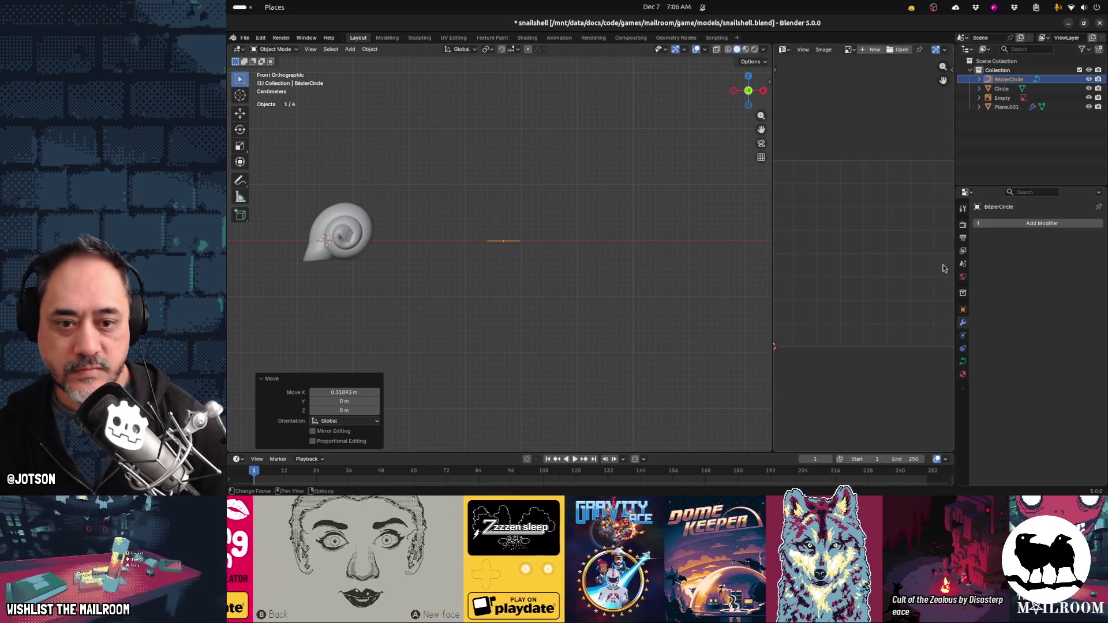
Add an Array modifier to the Bézier circle
left_click(994, 224)
mouse_move(983, 235)
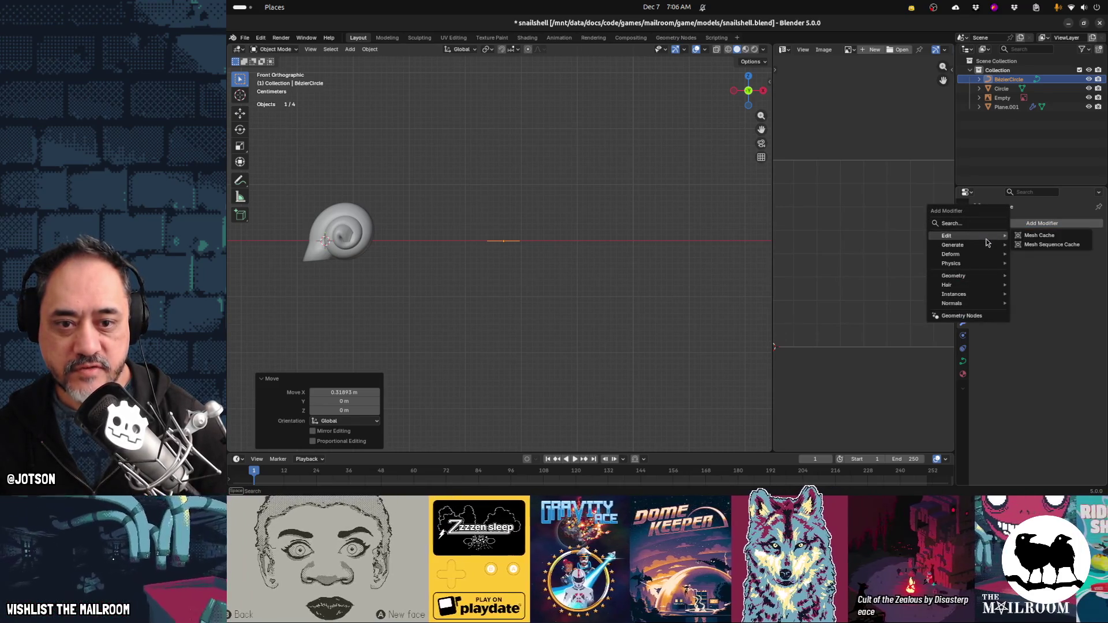
type("a")
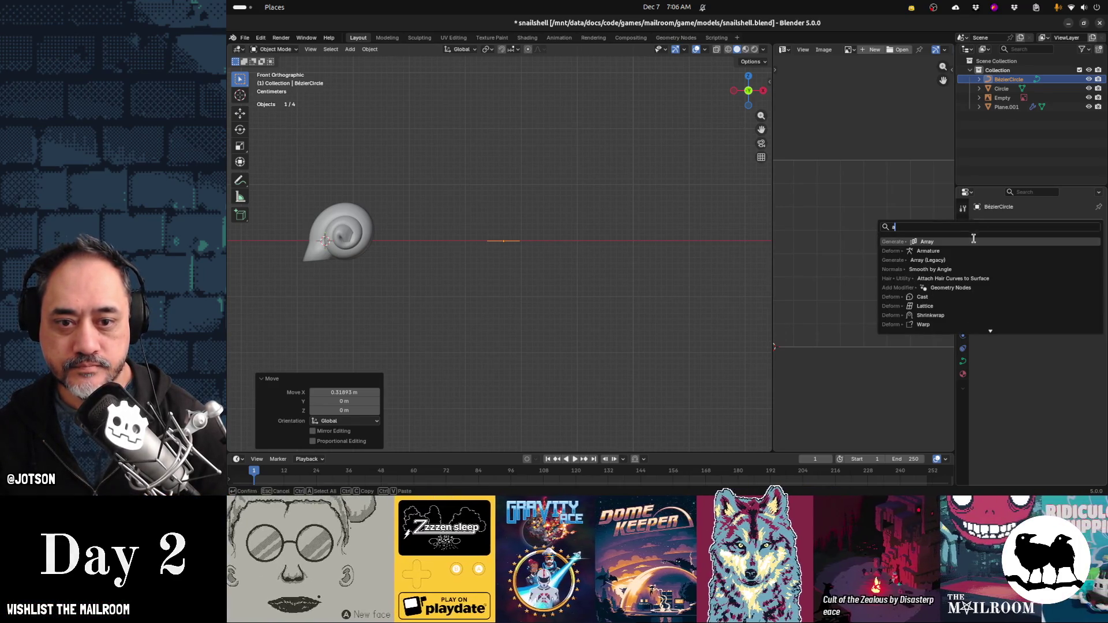
left_click(976, 243)
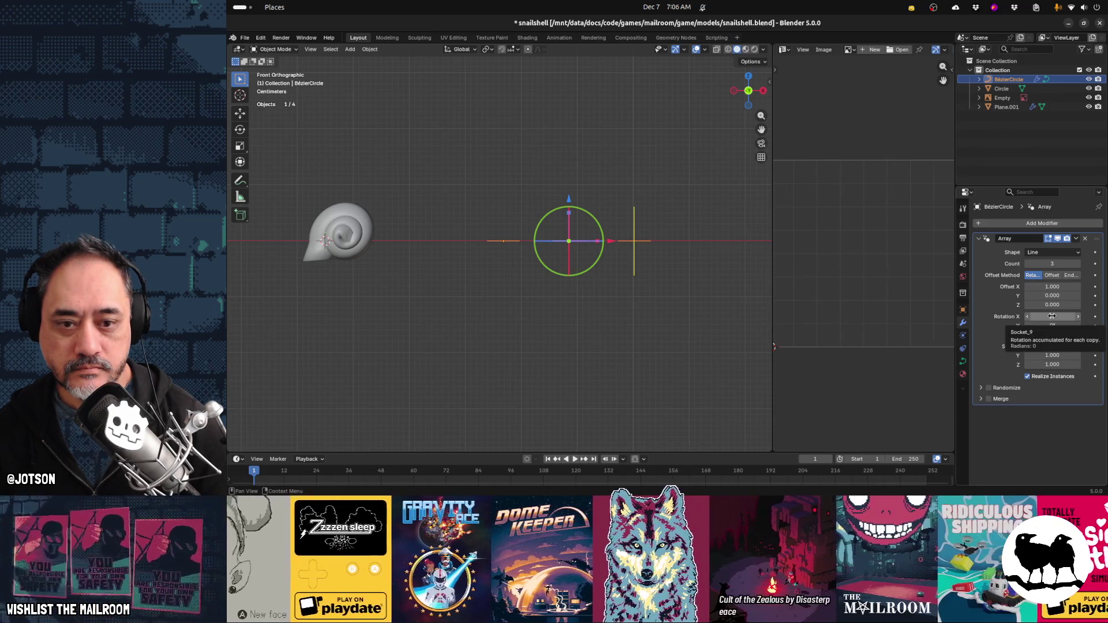
Set the array's Offset X to 0, Offset Y to -0.090 and Rotation Y to about 29.3°
left_click_drag(1052, 326, 1052, 325)
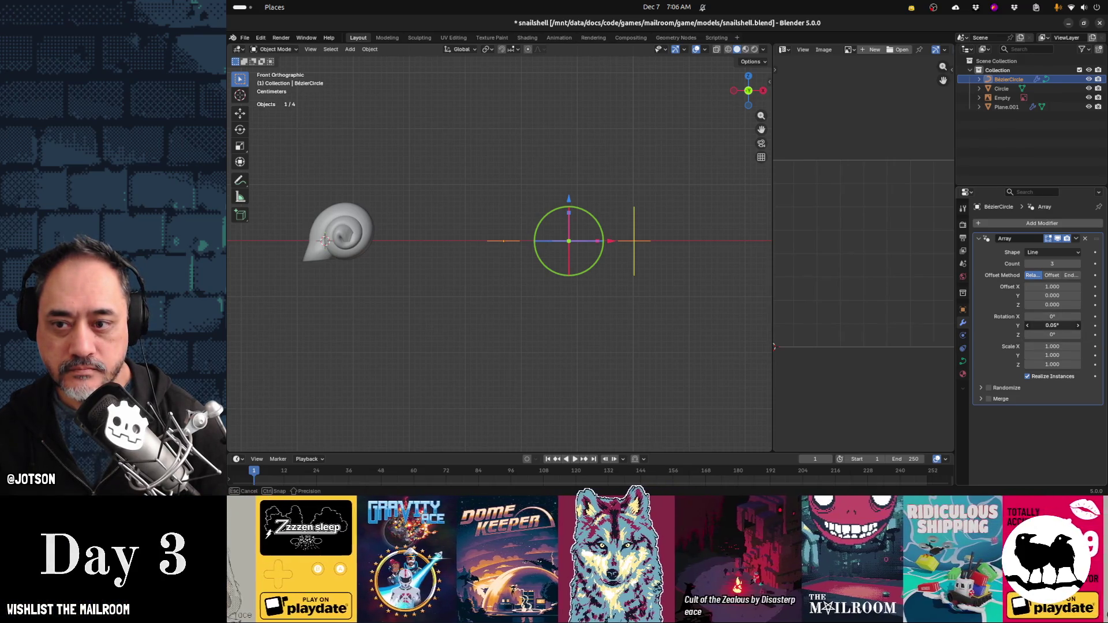
left_click_drag(1052, 325, 1052, 325)
mouse_move(568, 273)
middle_mouse_down()
mouse_move(594, 262)
mouse_move(539, 300)
mouse_move(569, 307)
middle_mouse_up()
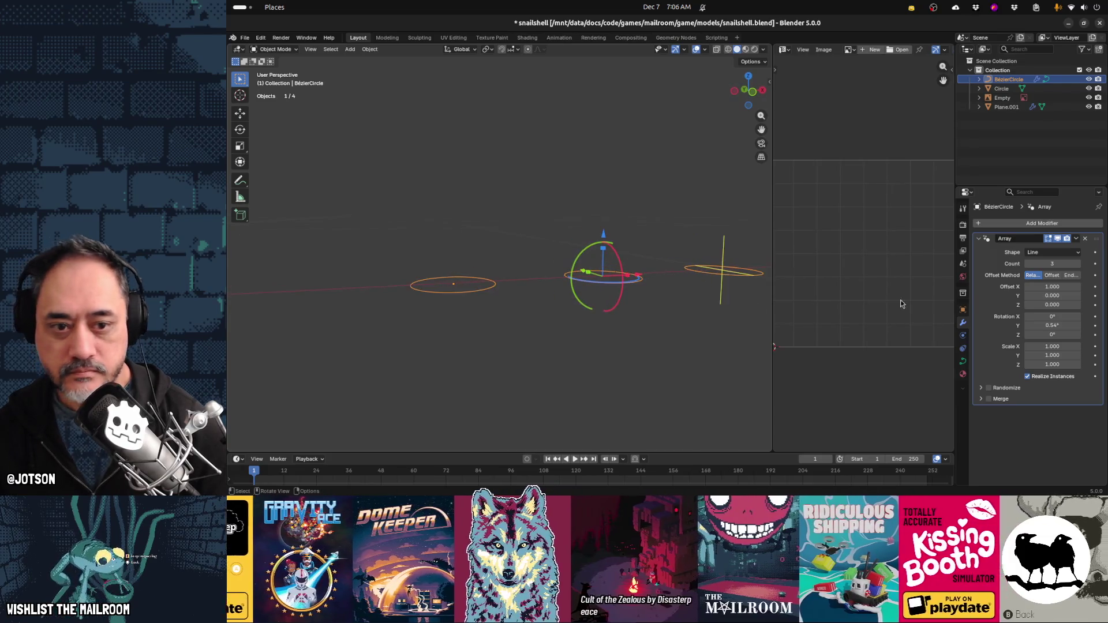
double_click(1052, 287)
type("0")
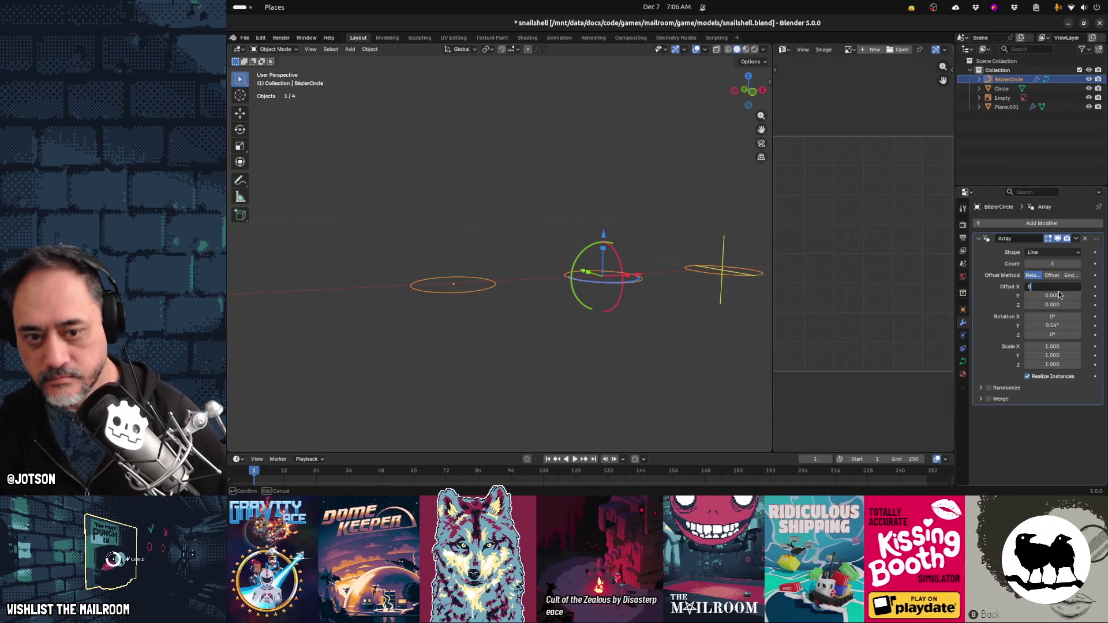
key("Return")
mouse_move(1050, 326)
left_mouse_down()
mouse_move(1100, 325)
mouse_move(1052, 325)
left_mouse_up()
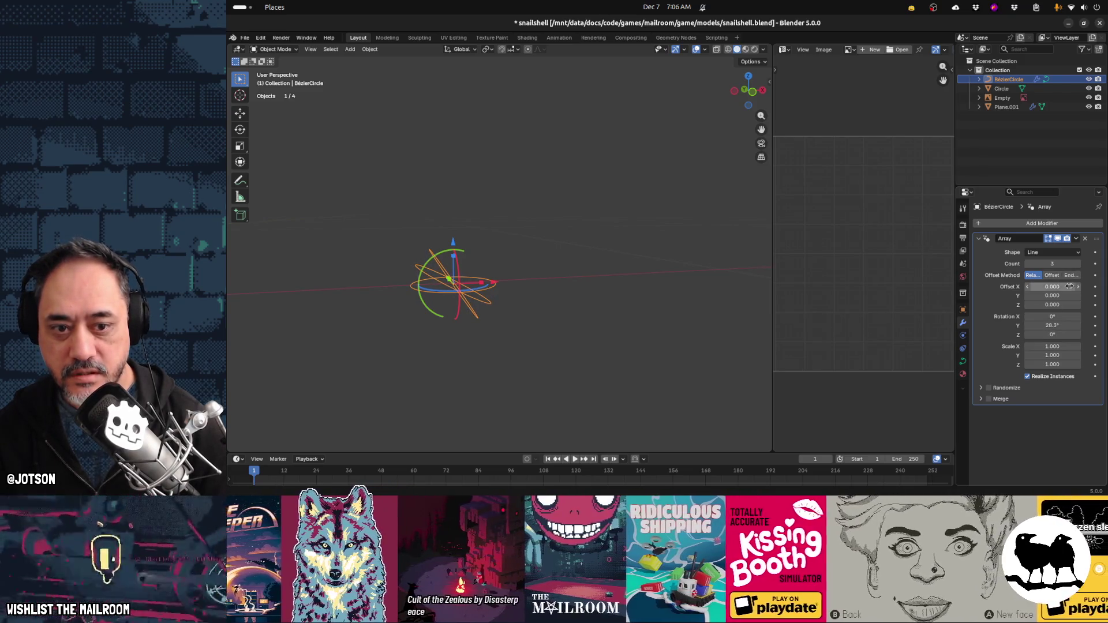
left_click_drag(1061, 295, 1053, 297)
middle_click_drag(554, 347, 608, 344)
left_click_drag(1052, 296, 1054, 300)
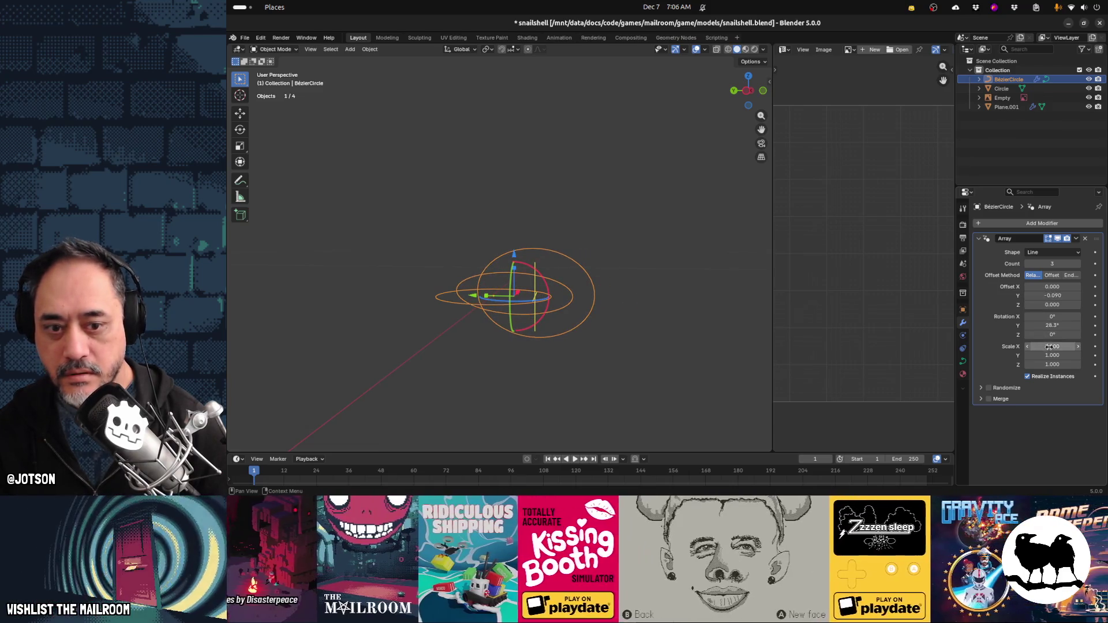
Try shrinking the copies' Z and Y scale, then revert so the scales stay 1.000
mouse_move(1053, 364)
left_mouse_down()
mouse_move(1033, 364)
mouse_move(1061, 352)
mouse_move(1041, 353)
left_mouse_up()
key("Escape")
middle_click_drag(606, 313, 583, 317)
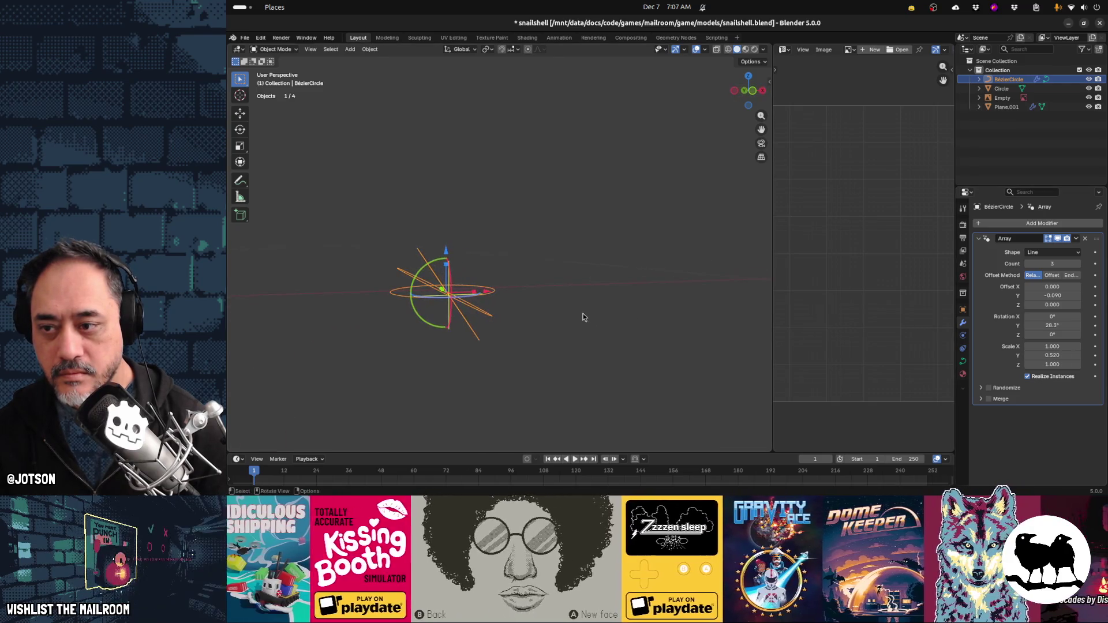
key("ctrl+z")
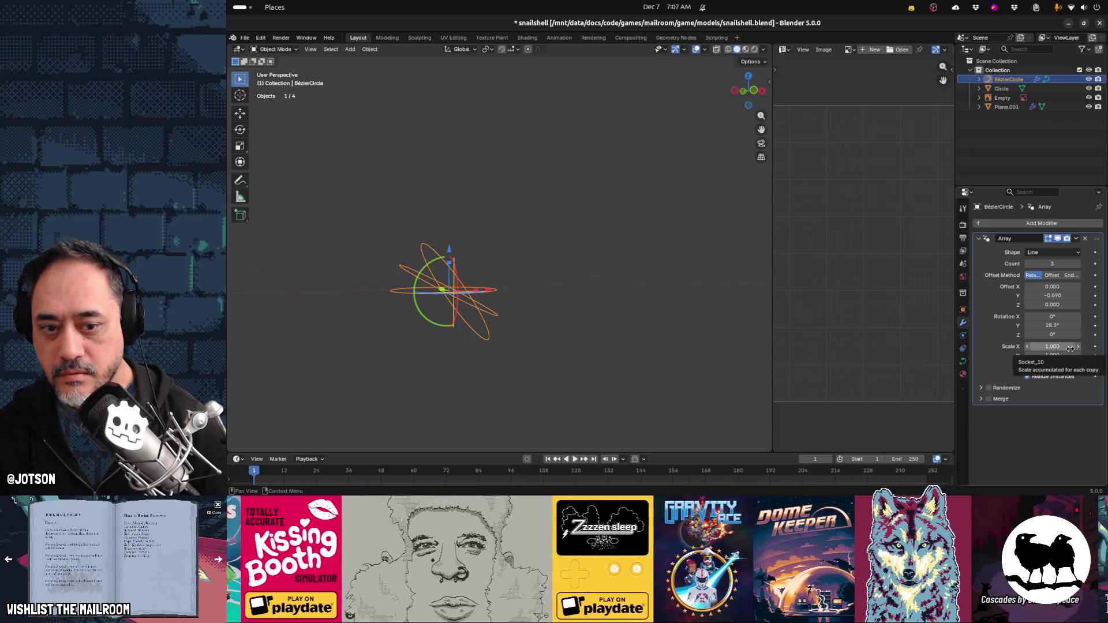
left_click(1070, 348)
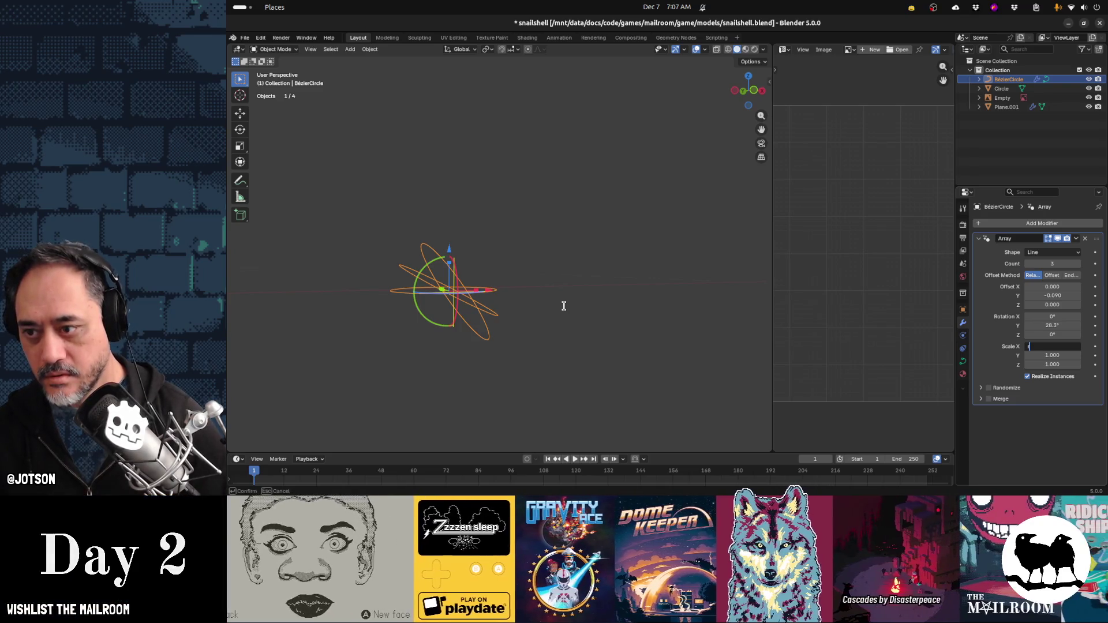
key("Return")
Rotate the circle's points 90° about Y in Edit Mode, then return to Object Mode
key("Tab")
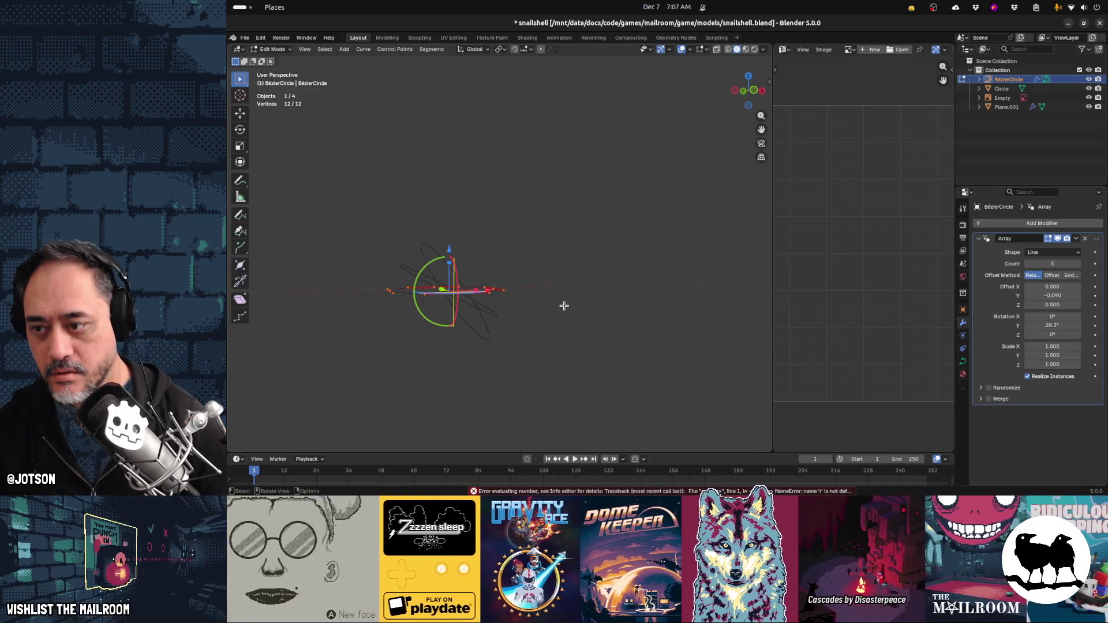
key("r")
key("x")
key("y")
key("Return")
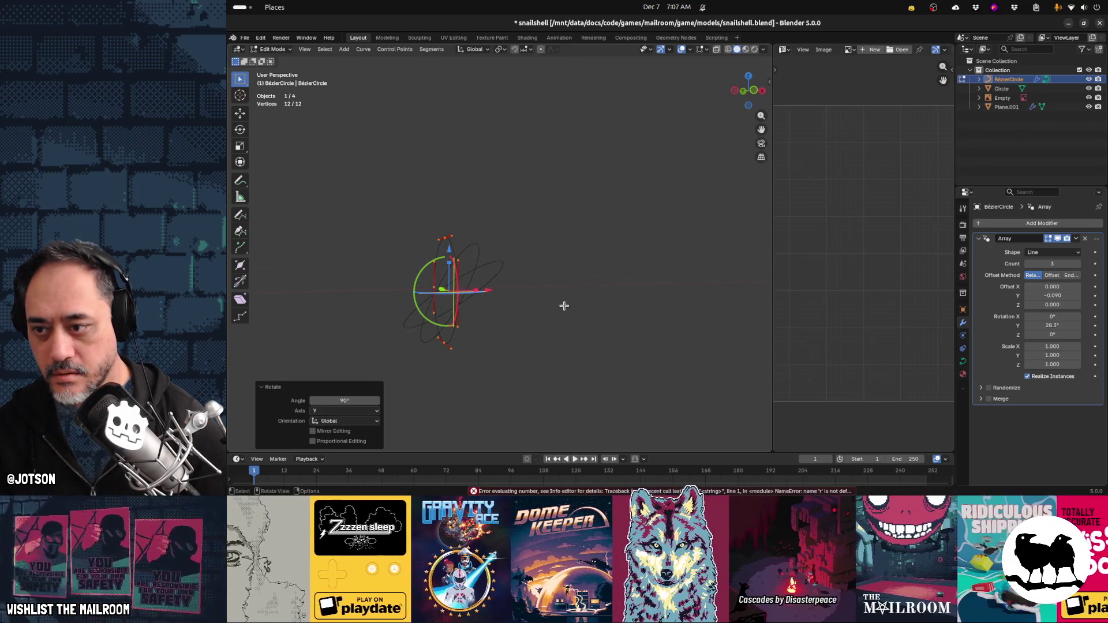
key("Tab")
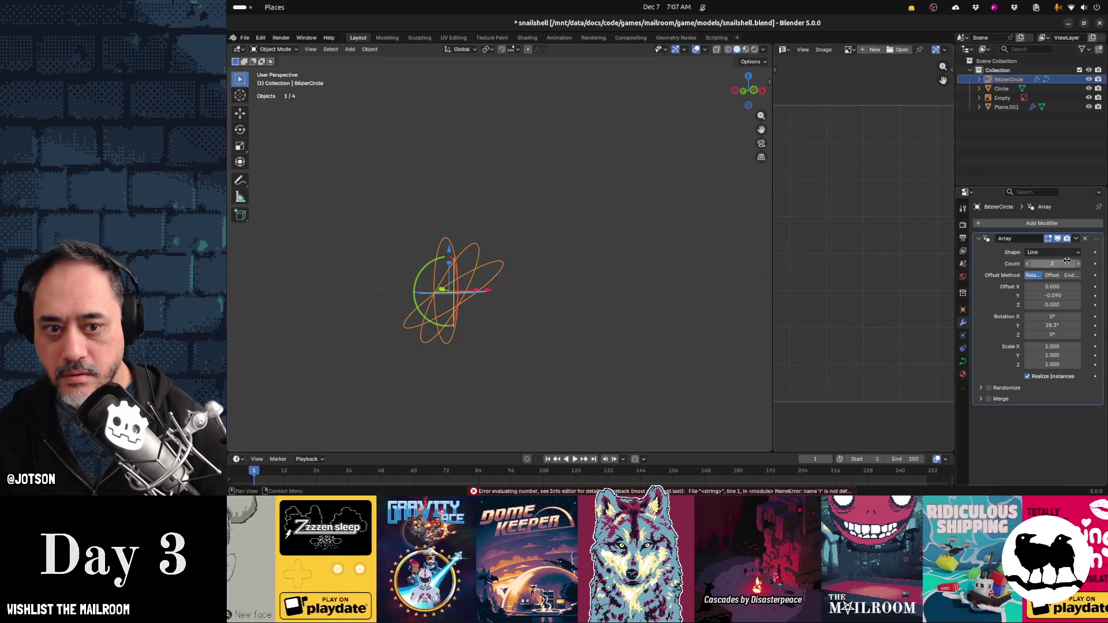
mouse_move(705, 299)
middle_mouse_down()
mouse_move(685, 296)
mouse_move(745, 294)
middle_mouse_up()
Raise the array count to 24 and fine-tune Rotation Y to 27.4°
left_click_drag(1073, 265, 1099, 265)
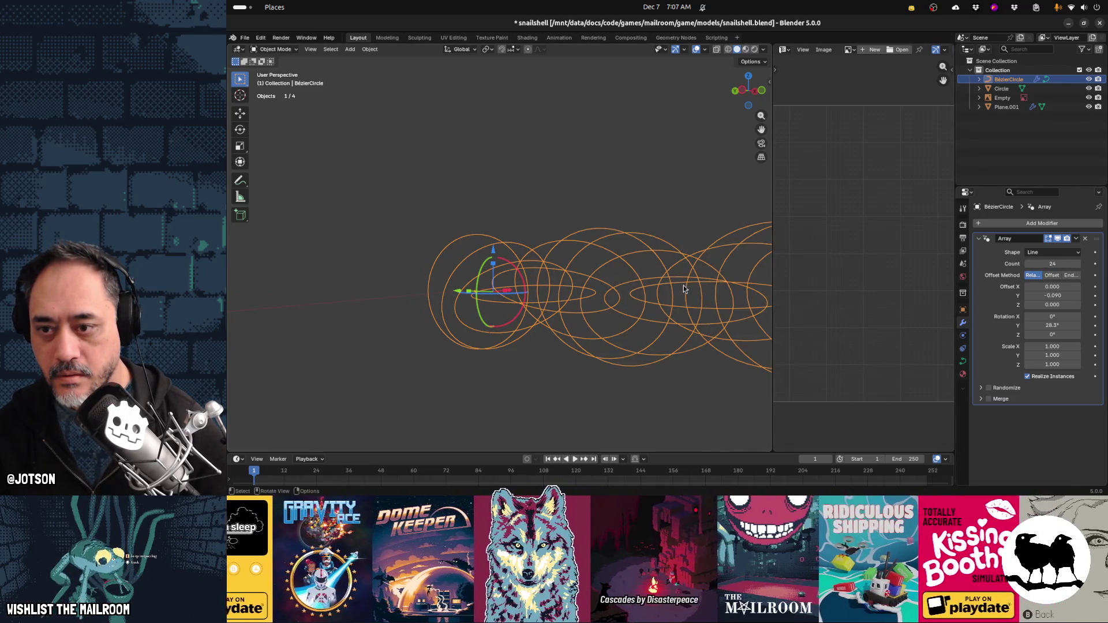
scroll(683, 287, "down", 2)
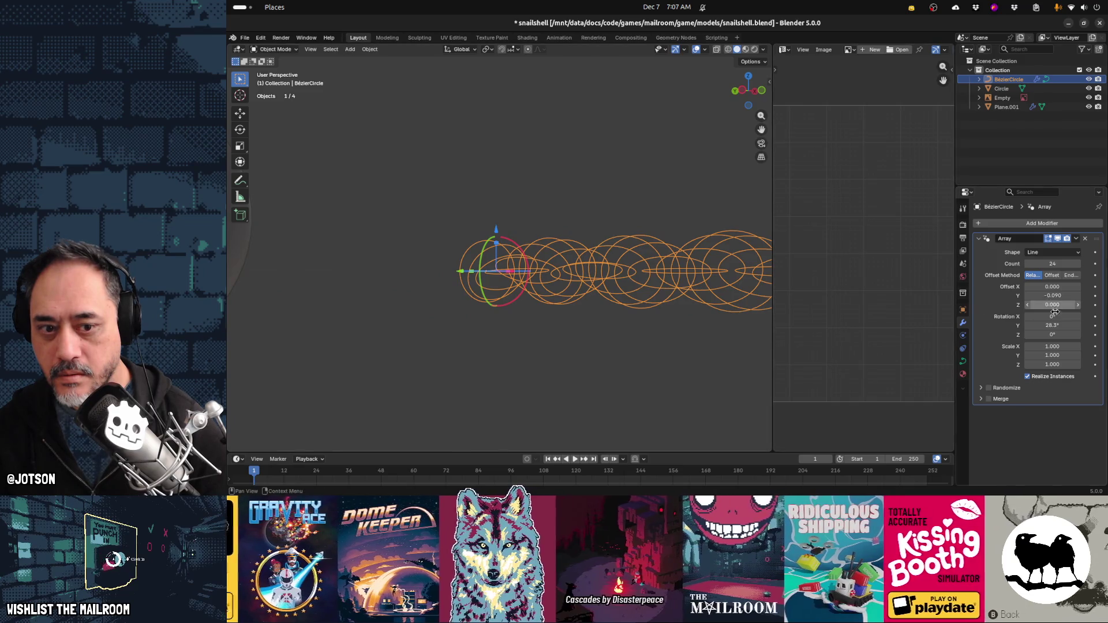
mouse_move(1052, 325)
left_mouse_down()
mouse_move(1042, 324)
mouse_move(1055, 295)
left_mouse_up()
scroll(577, 277, "up", 5)
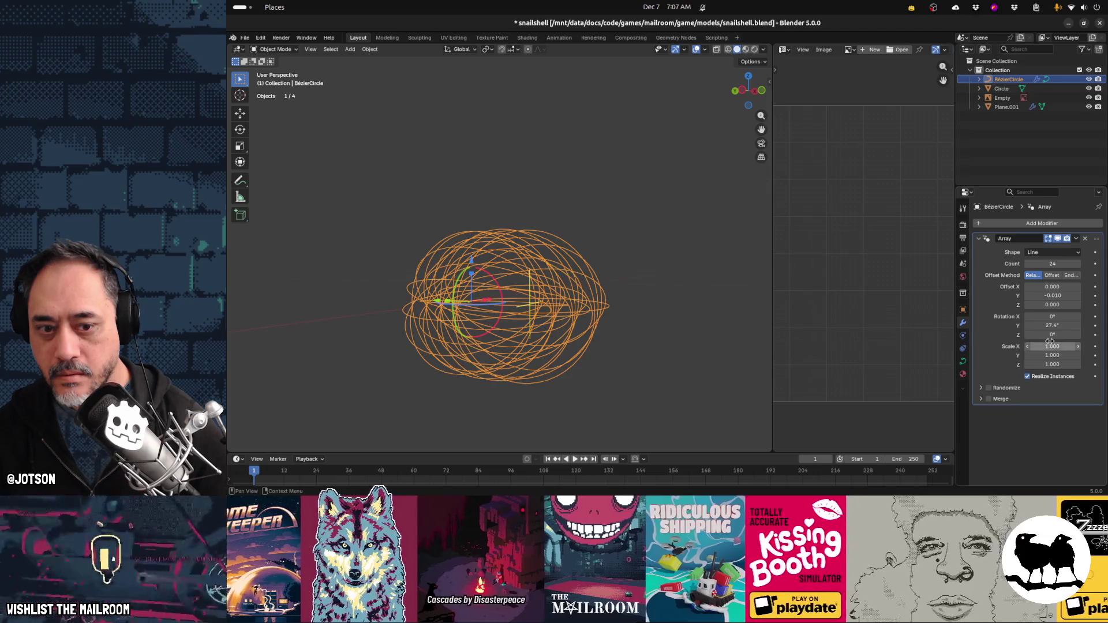
Scale each array copy to 0.300 in X, Y and Z
left_click(1053, 345)
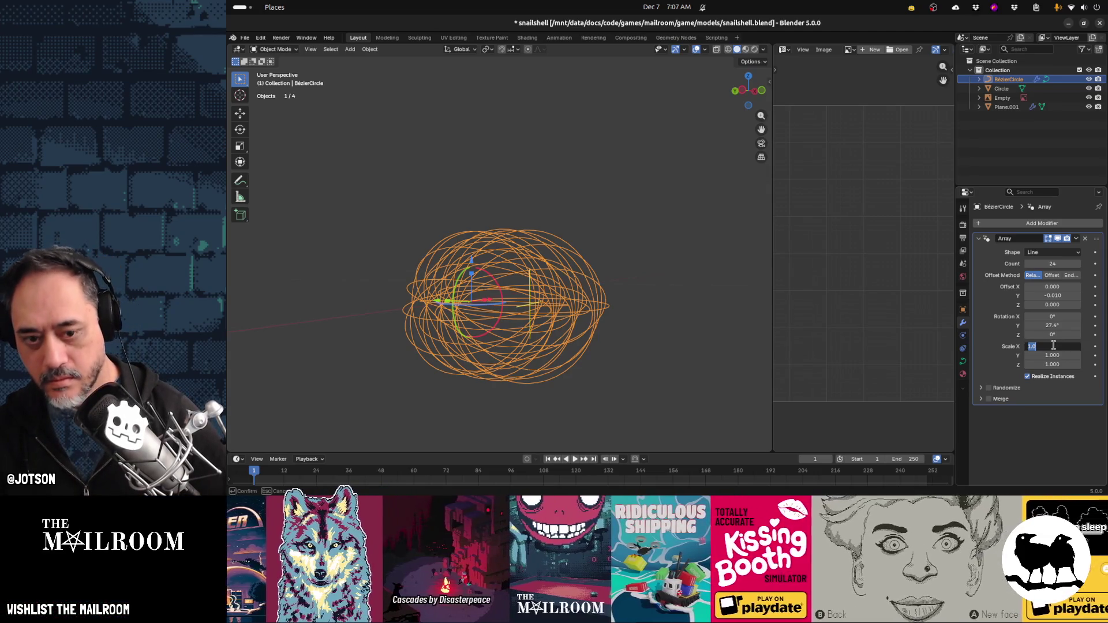
type(".3")
key("Tab")
type(".3")
key("Tab")
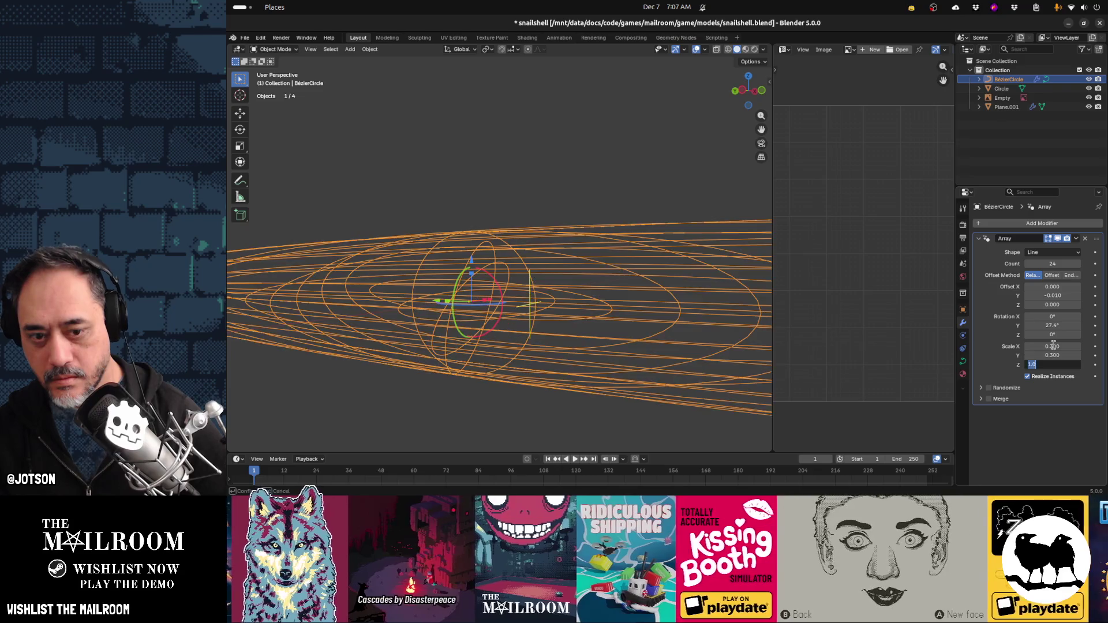
key("Tab")
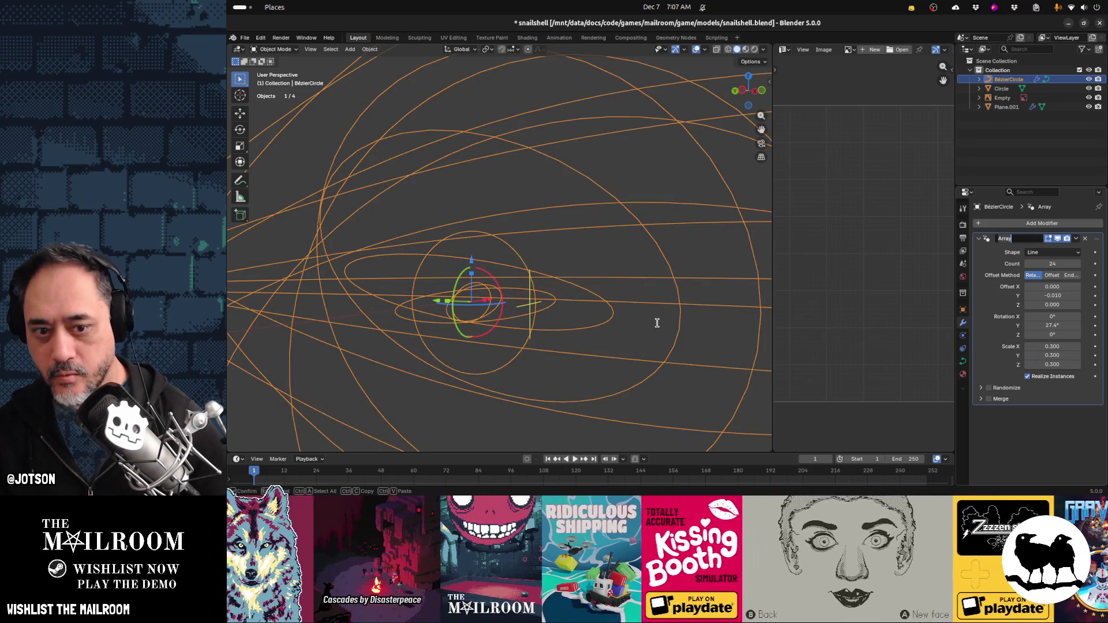
scroll(609, 271, "down", 8)
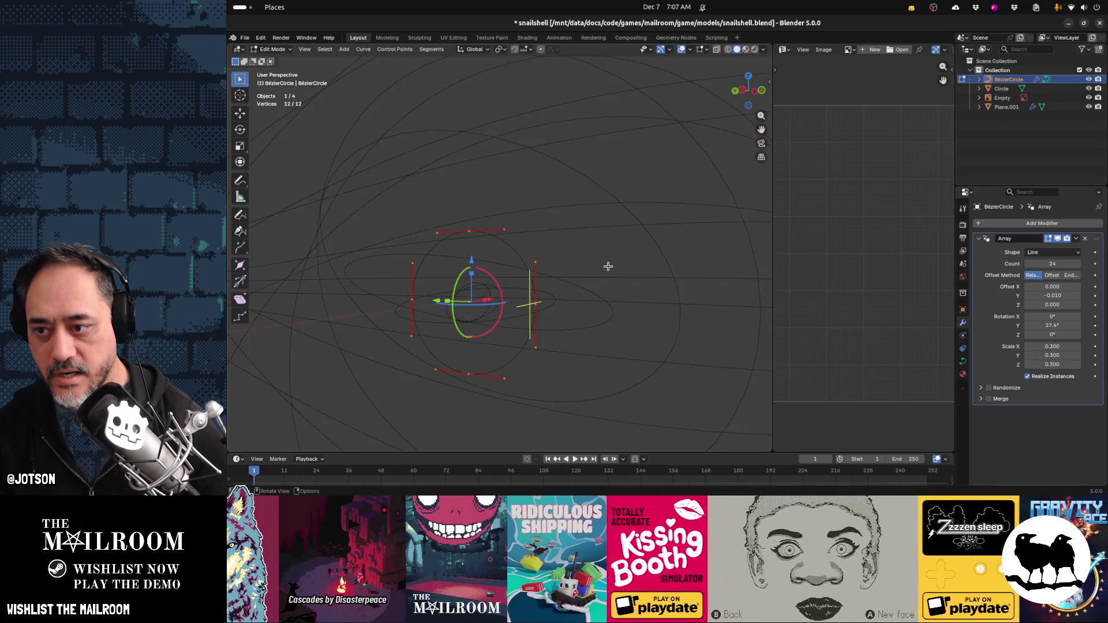
middle_click_drag(609, 271, 569, 282)
Set the array's X and Y scale back to 1
left_click(1055, 346)
type("1")
key("Tab")
type("1")
key("Tab")
type("1")
key("Tab")
key("shift+Tab")
key("shift+Tab")
key("shift+Tab")
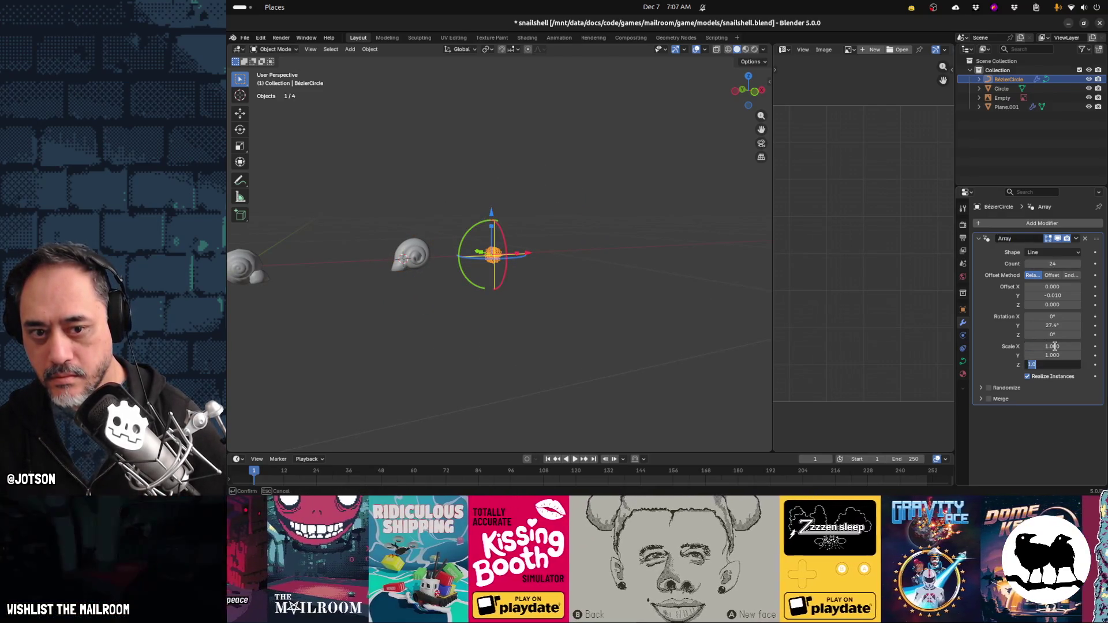
Set the copies' X scale to 0.8 and Y and Z scale to 0.9
type("0.8")
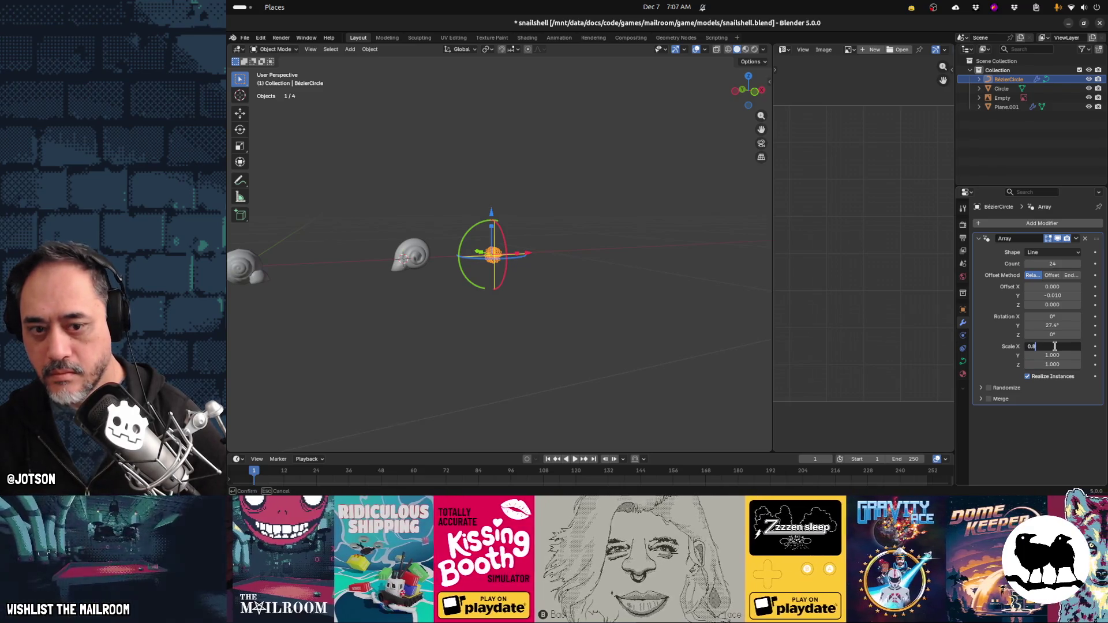
key("Tab")
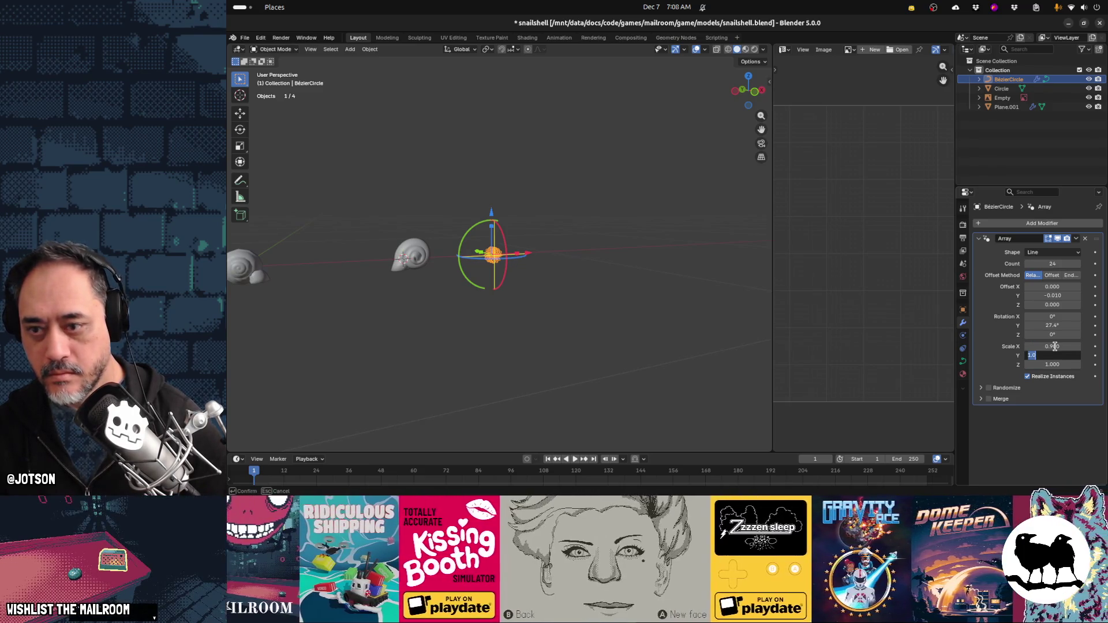
key("Tab")
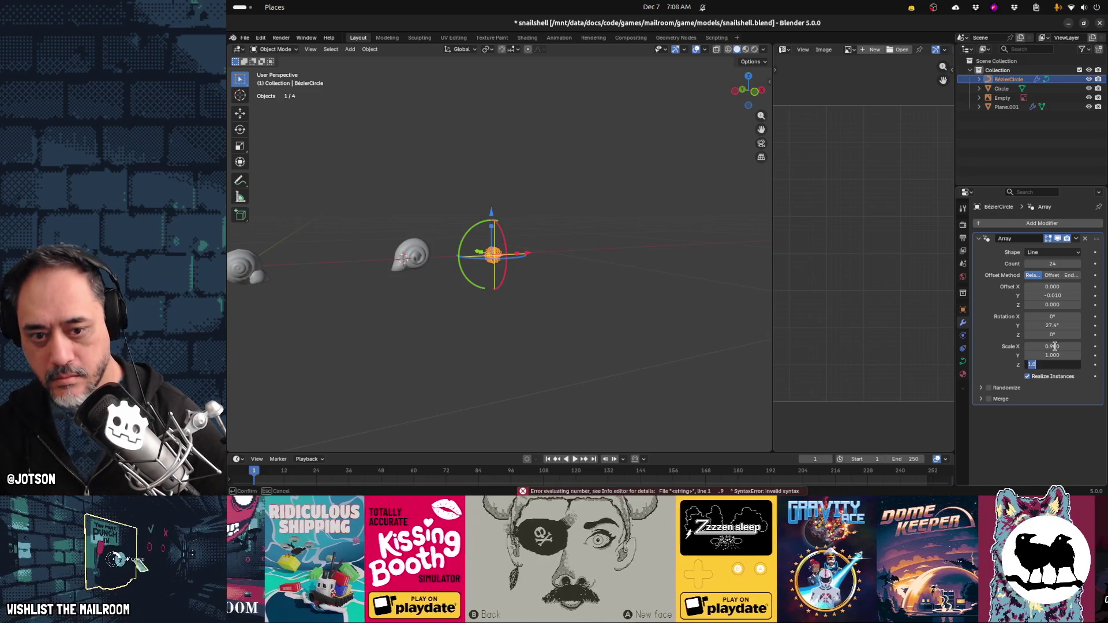
type("0.9")
key("Return")
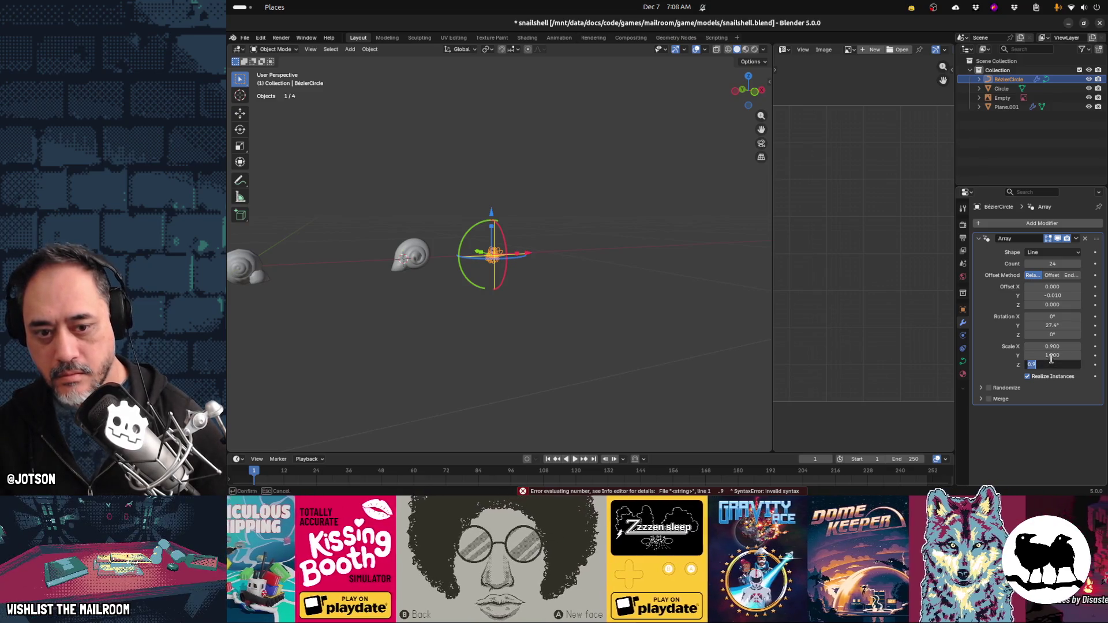
left_click(1054, 354)
key("Return")
Tweak the array's Y offset between copies while inspecting the shell shape
mouse_move(535, 263)
middle_mouse_down()
mouse_move(521, 316)
mouse_move(500, 318)
middle_mouse_up()
mouse_move(1051, 295)
left_mouse_down()
mouse_move(1019, 295)
mouse_move(1024, 270)
mouse_move(1012, 270)
mouse_move(1029, 269)
left_mouse_up()
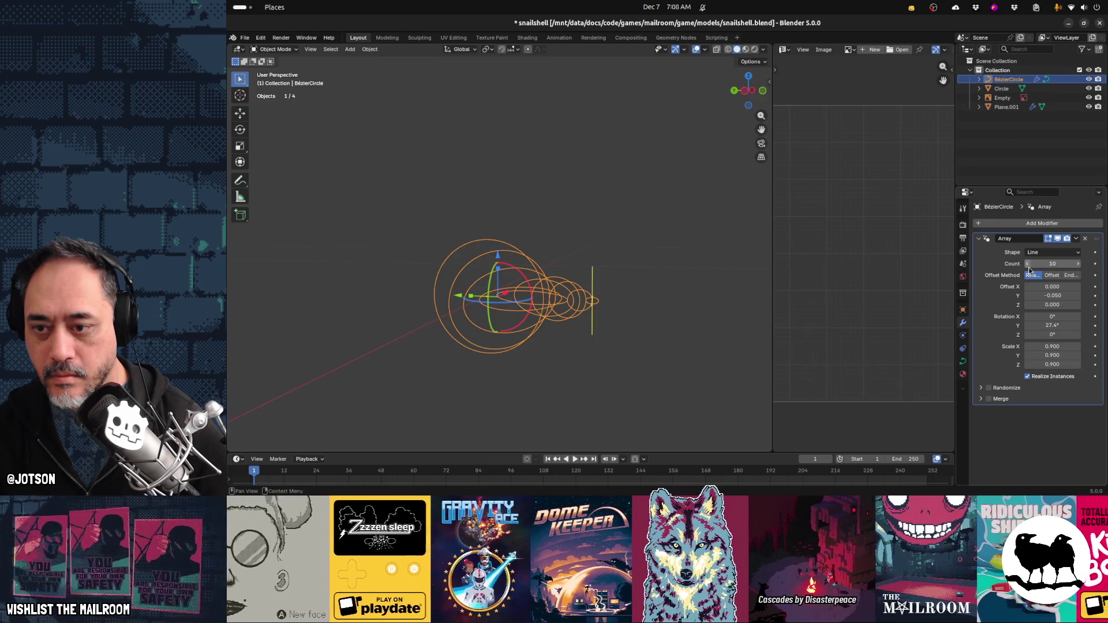
middle_click_drag(698, 292, 677, 312)
mouse_move(639, 312)
middle_mouse_down()
mouse_move(621, 312)
mouse_move(661, 292)
middle_mouse_up()
scroll(661, 292, "up", 2)
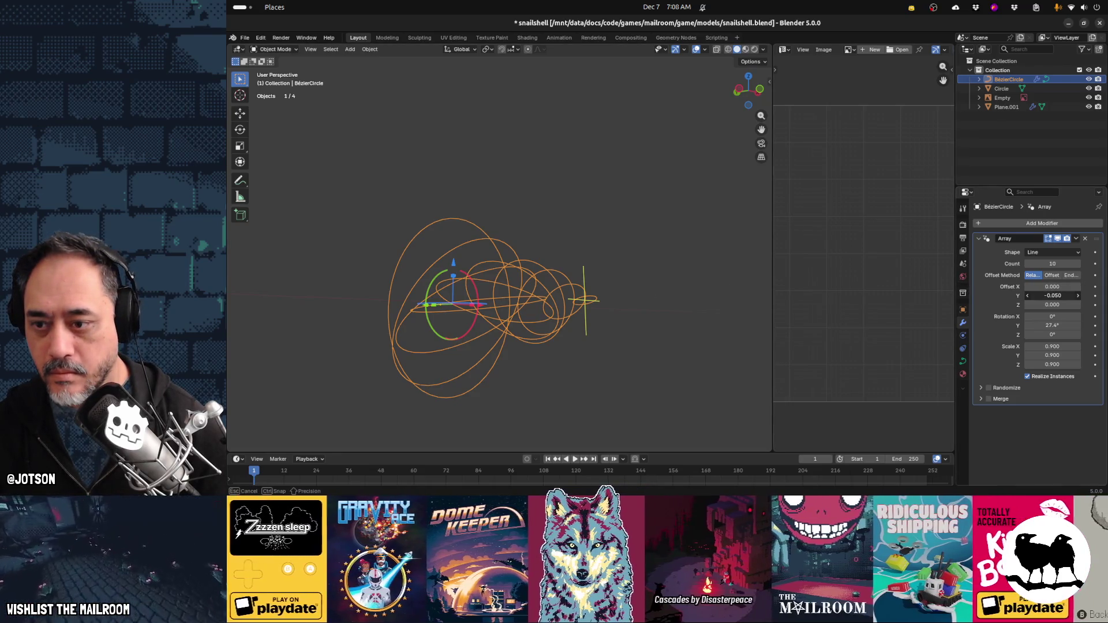
left_click_drag(1053, 296, 1067, 296)
mouse_move(613, 289)
middle_mouse_down()
mouse_move(517, 319)
mouse_move(512, 292)
mouse_move(534, 277)
mouse_move(632, 290)
mouse_move(578, 307)
mouse_move(586, 315)
middle_mouse_up()
Reset the copies' X, Y and Z scale to 1
left_click_drag(1048, 346, 1049, 347)
left_click(1052, 347)
type("1")
key("Tab")
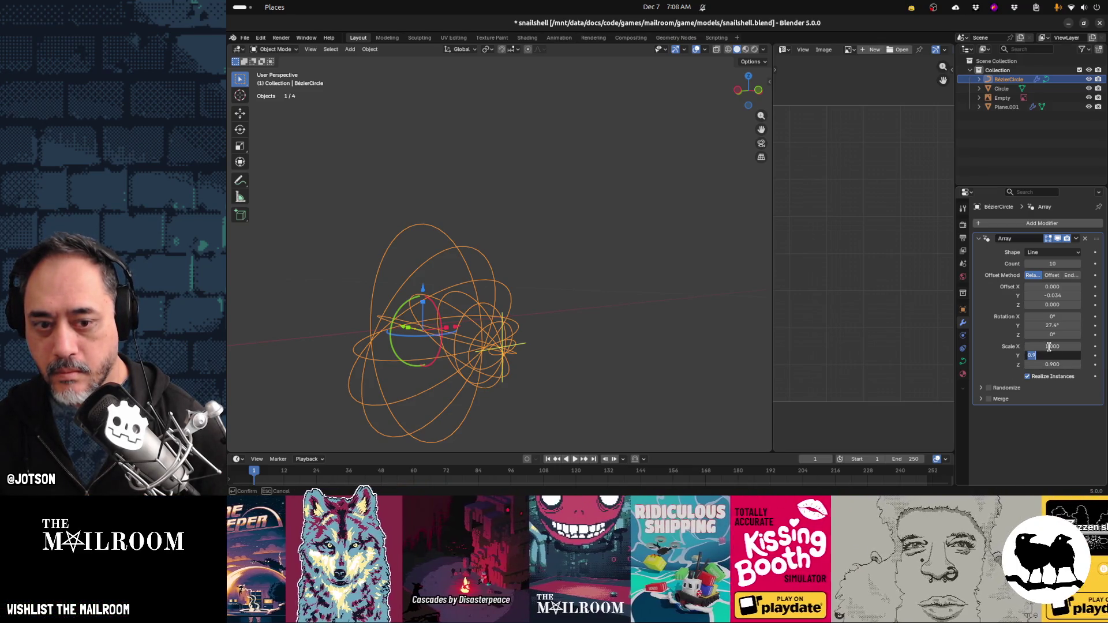
type("1")
key("Tab")
type("1")
key("Tab")
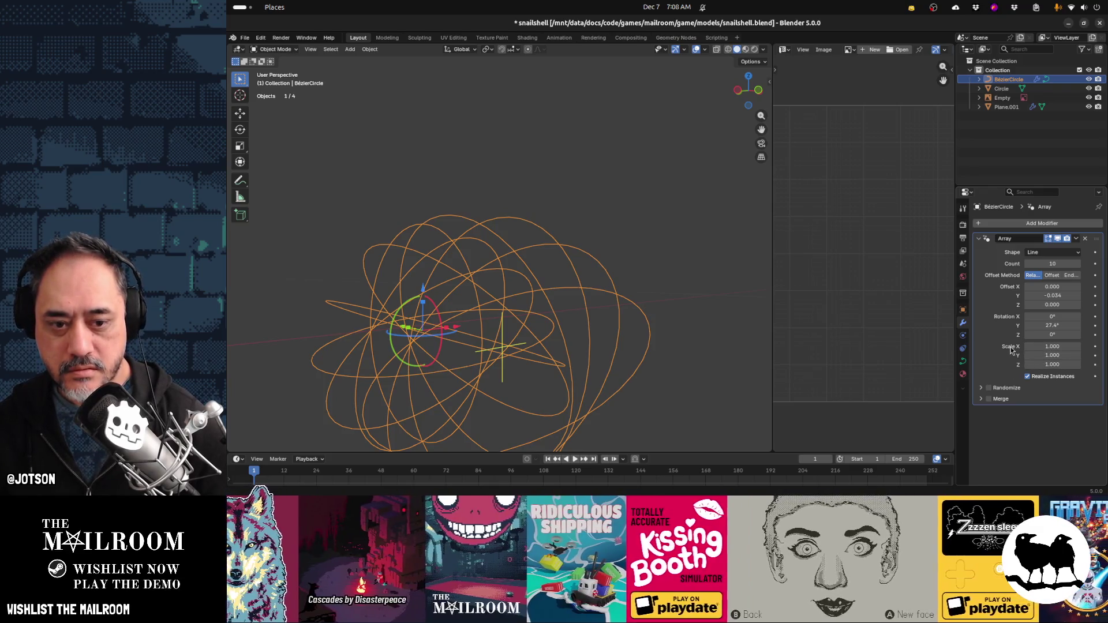
middle_click_drag(548, 323, 574, 324)
Try smaller X and Y scales, undo them, and nudge Offset Y to -0.034
left_click_drag(1048, 346, 1051, 364)
key("ctrl+z")
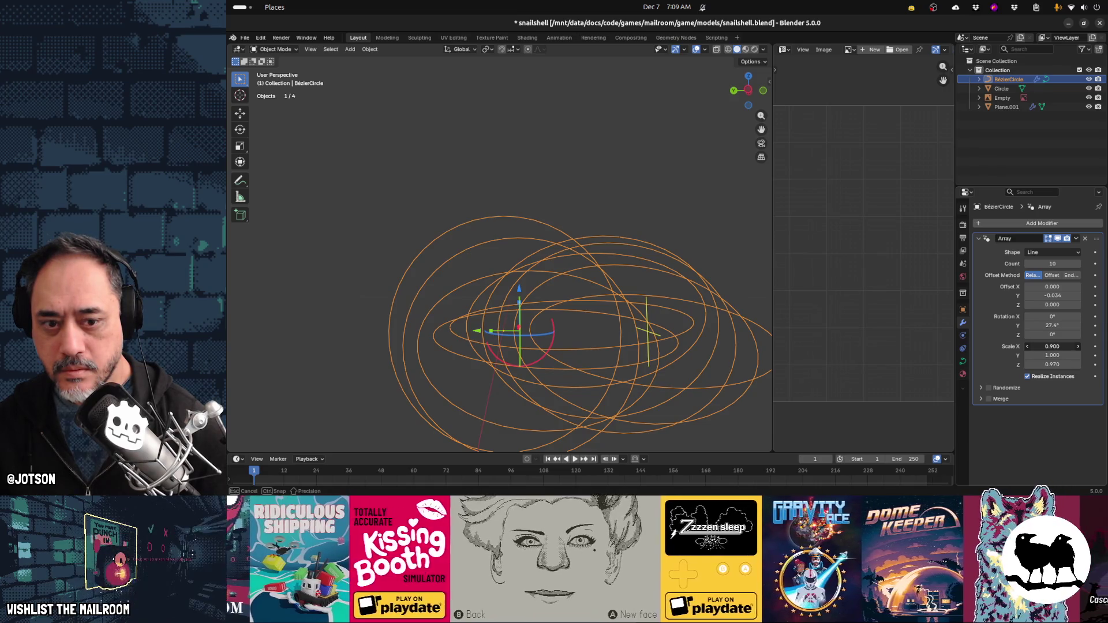
key("Escape")
left_click_drag(1052, 354, 1050, 355)
key("ctrl+z")
key("ctrl+z")
key("ctrl+z")
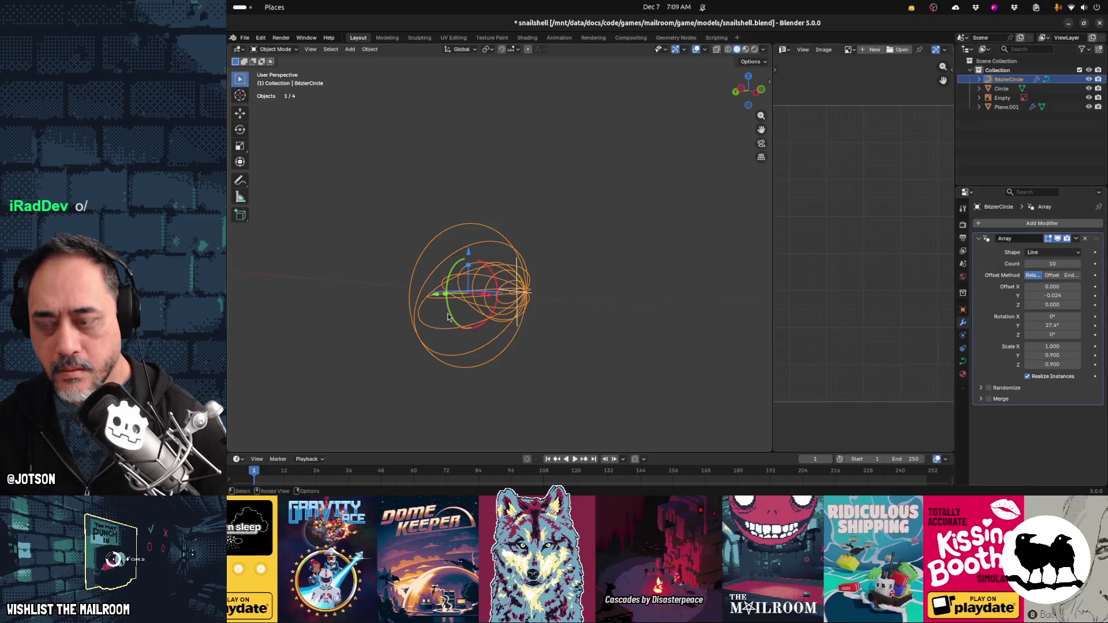
middle_click_drag(500, 323, 508, 320)
left_click_drag(1052, 296, 1050, 295)
mouse_move(613, 317)
middle_mouse_down()
mouse_move(532, 330)
mouse_move(445, 306)
mouse_move(545, 324)
middle_mouse_up()
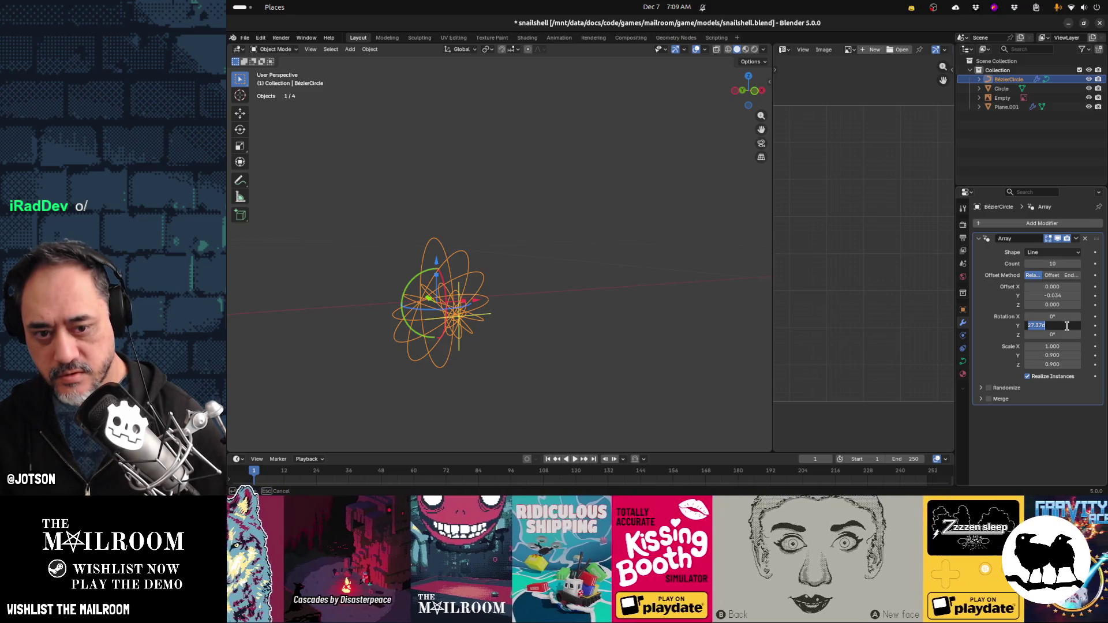
type("10")
Set the Y rotation to 10° and the array count to 30
key("Return")
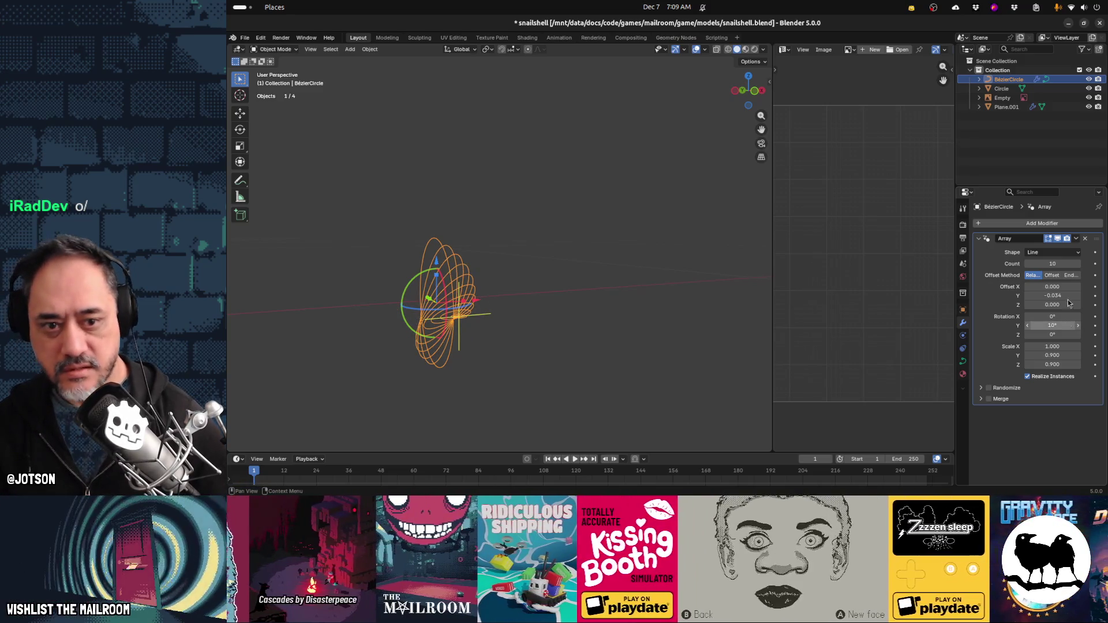
left_click(1061, 263)
type("30")
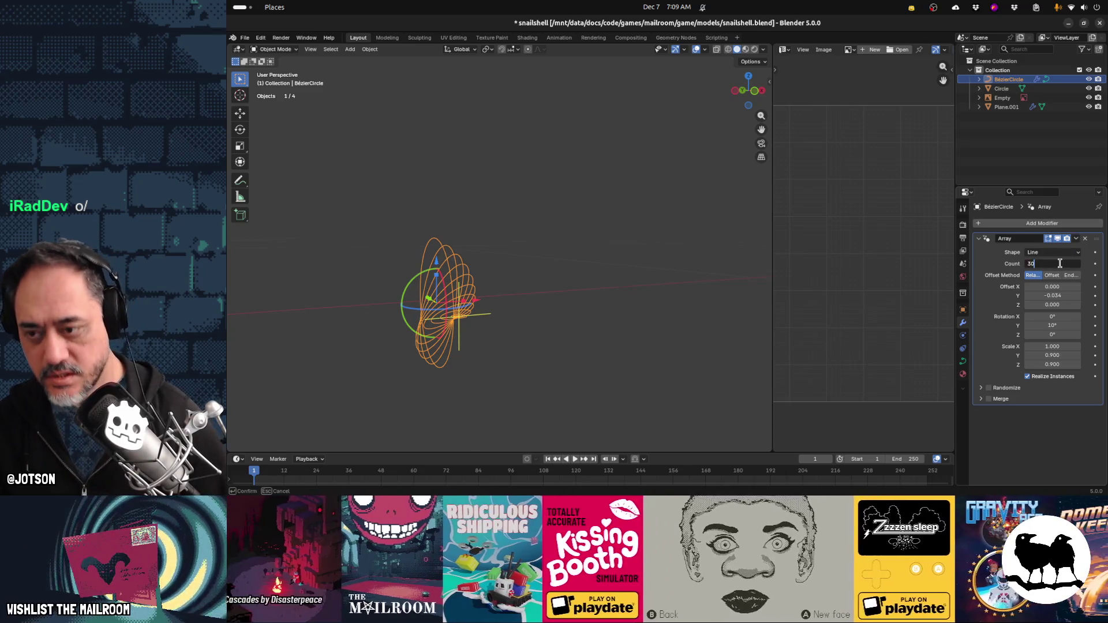
key("Return")
middle_click_drag(612, 296, 661, 297)
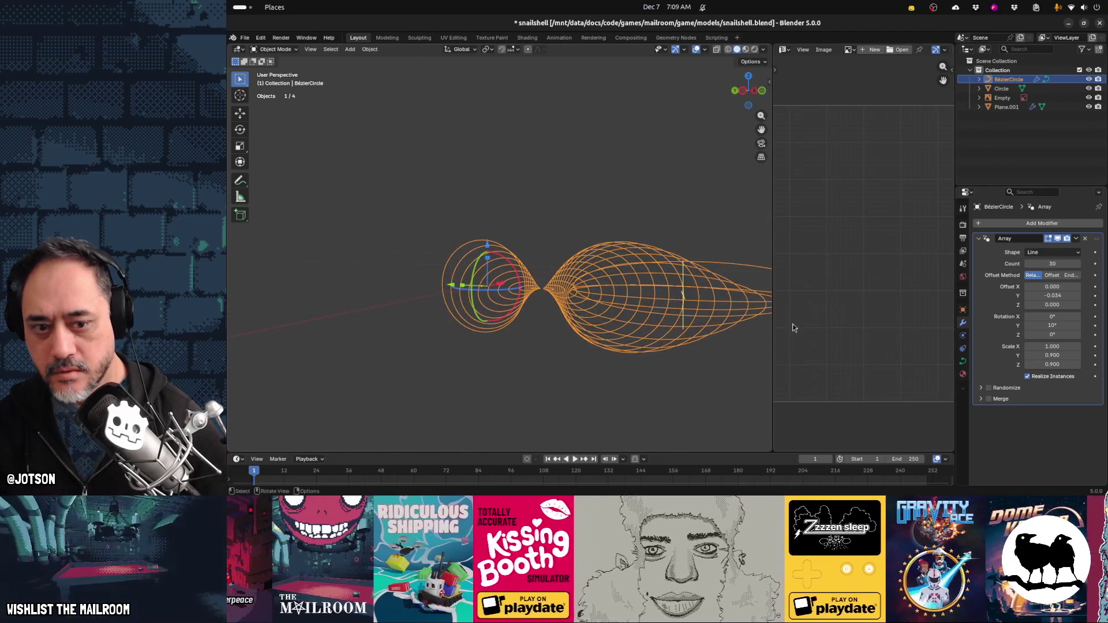
Reset Y and Z scale to 1 and reduce Rotation Y to about 1.65°
left_click(1057, 356)
type("1")
key("Tab")
type("1")
key("Tab")
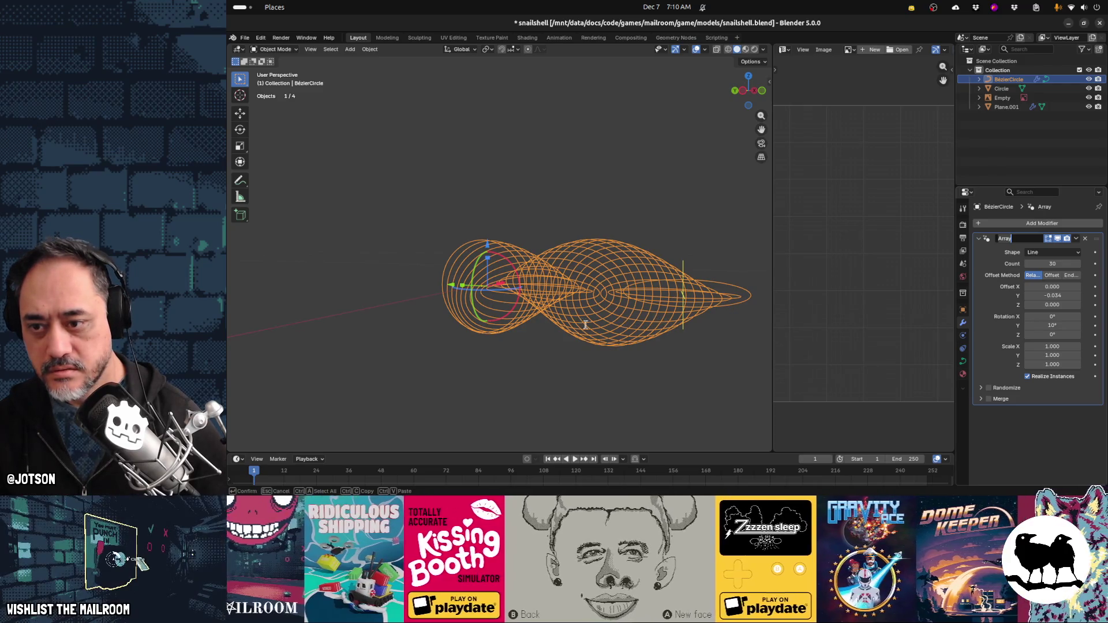
middle_click_drag(568, 317, 556, 353)
left_click_drag(1052, 326, 1007, 326)
mouse_move(655, 347)
middle_mouse_down()
mouse_move(598, 346)
mouse_move(591, 327)
middle_mouse_up()
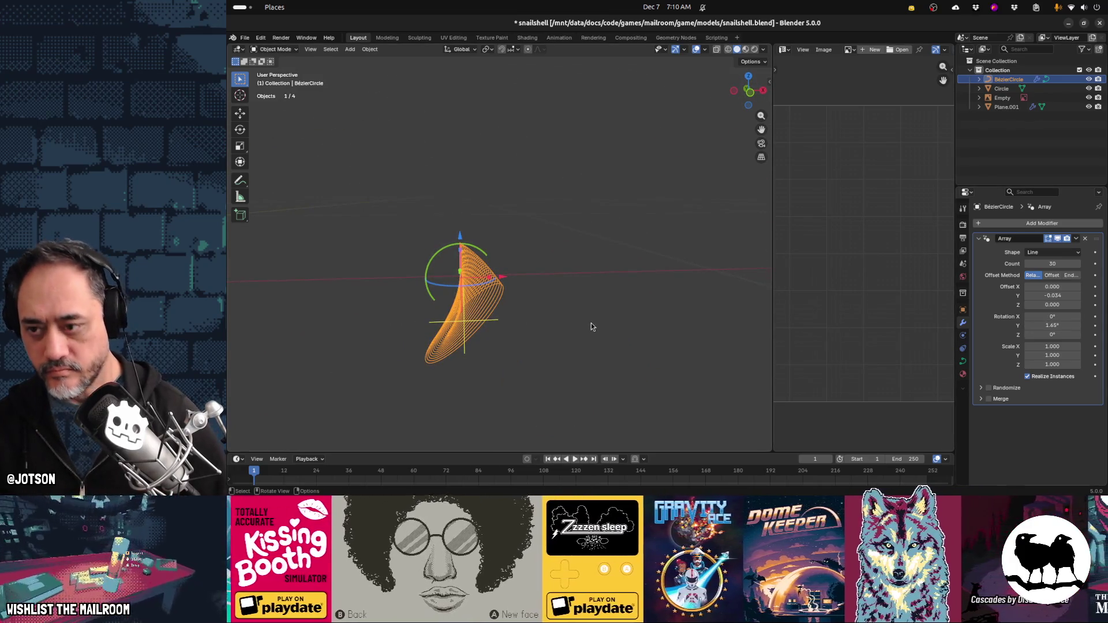
key("Tab")
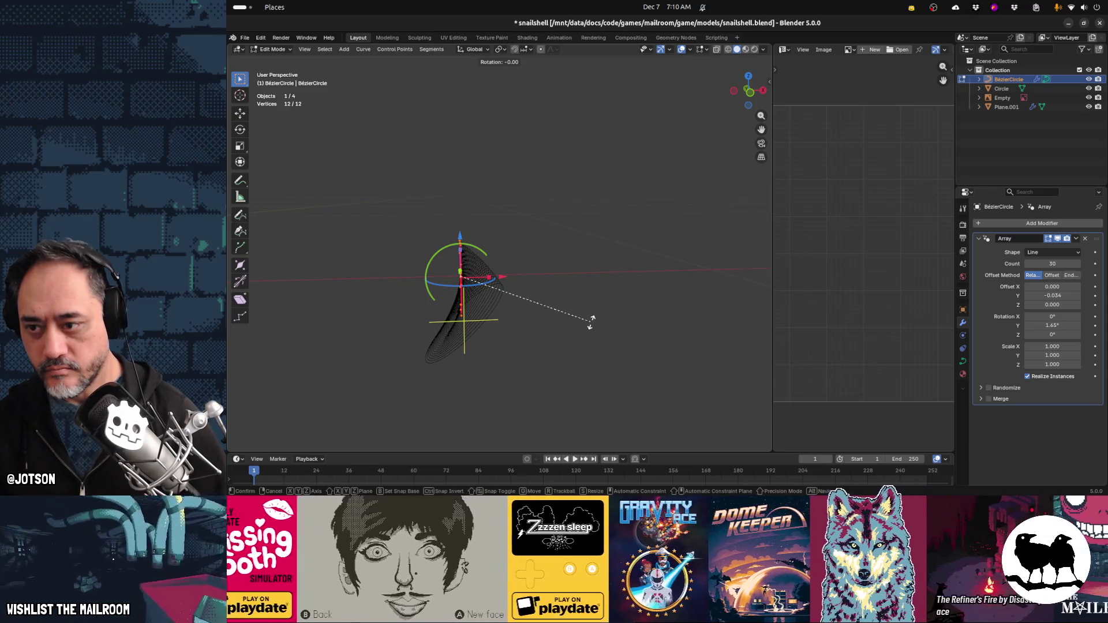
Try rotating the curve 90° about Y, cancel it, and set array Rotation Y to 0
type("y90")
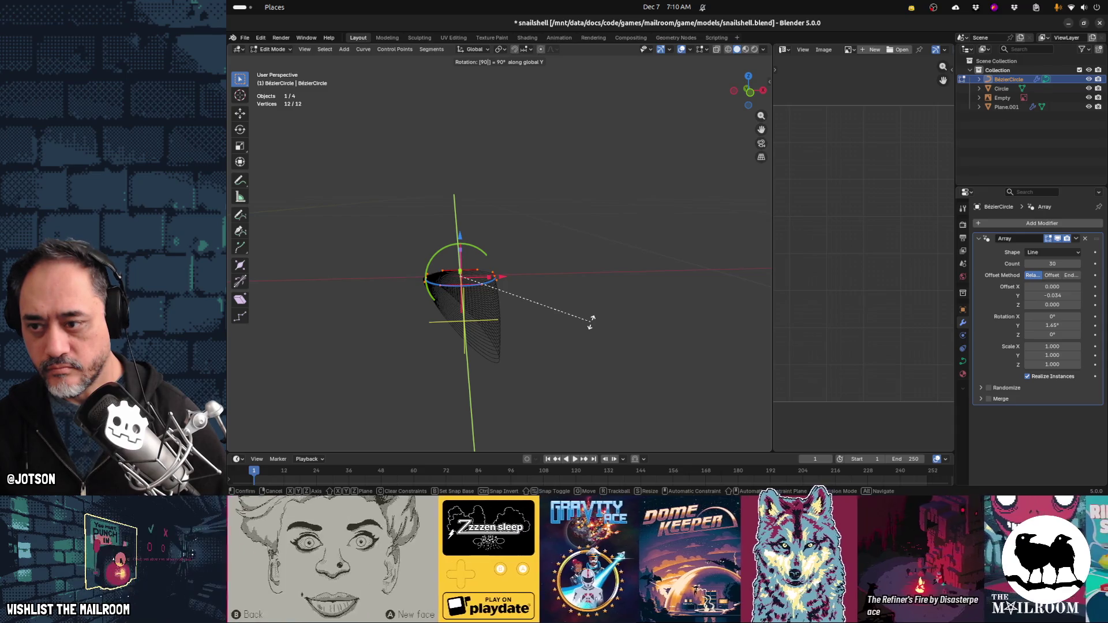
type("r")
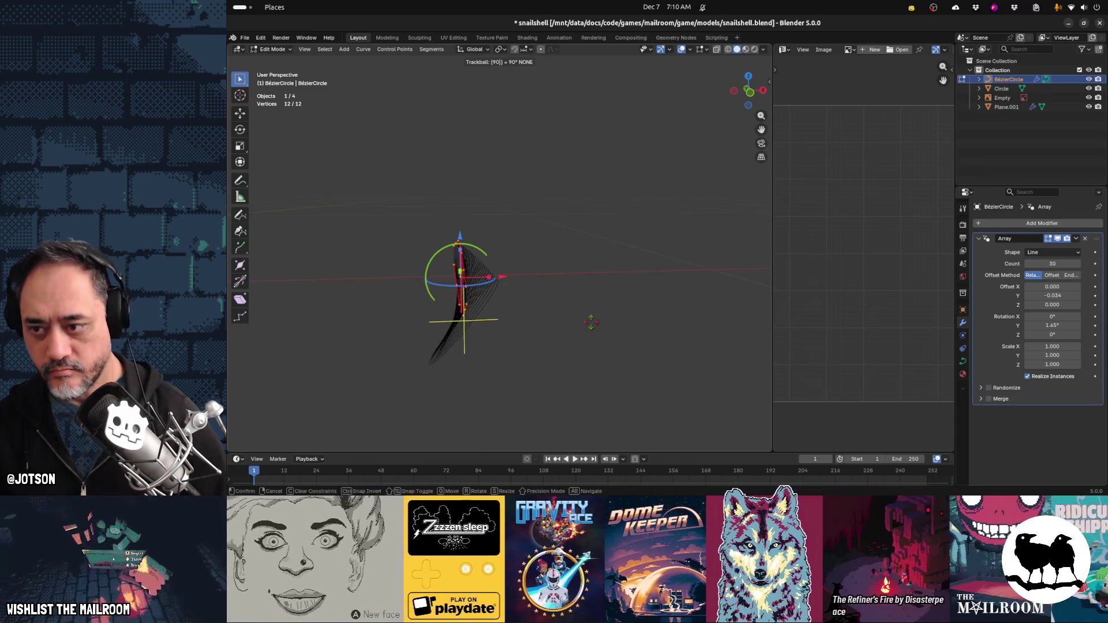
key("Escape")
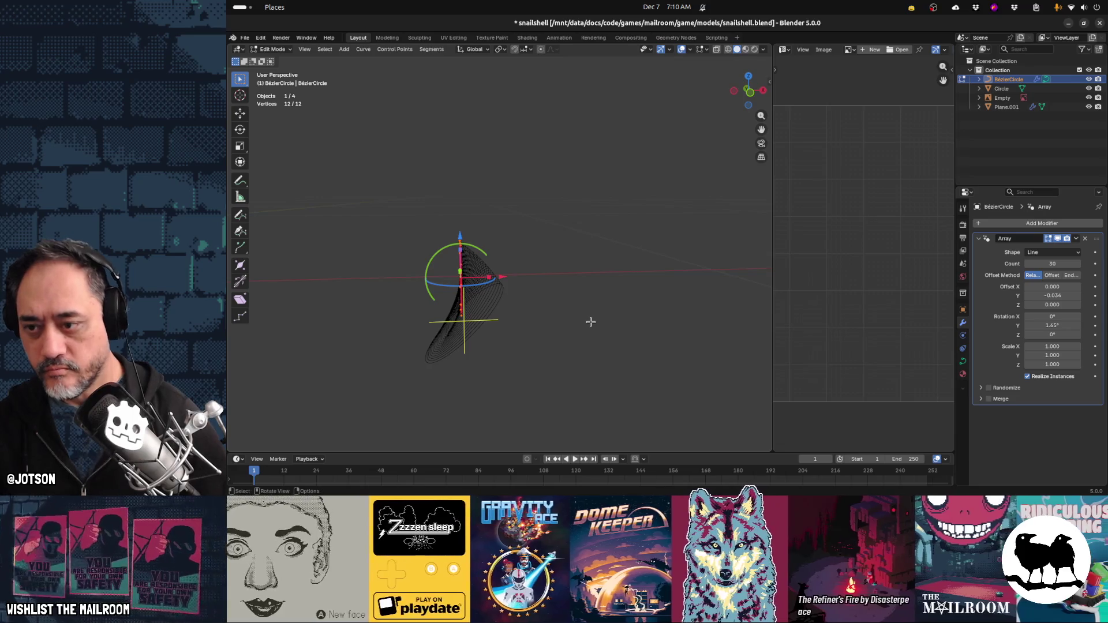
left_click(1062, 326)
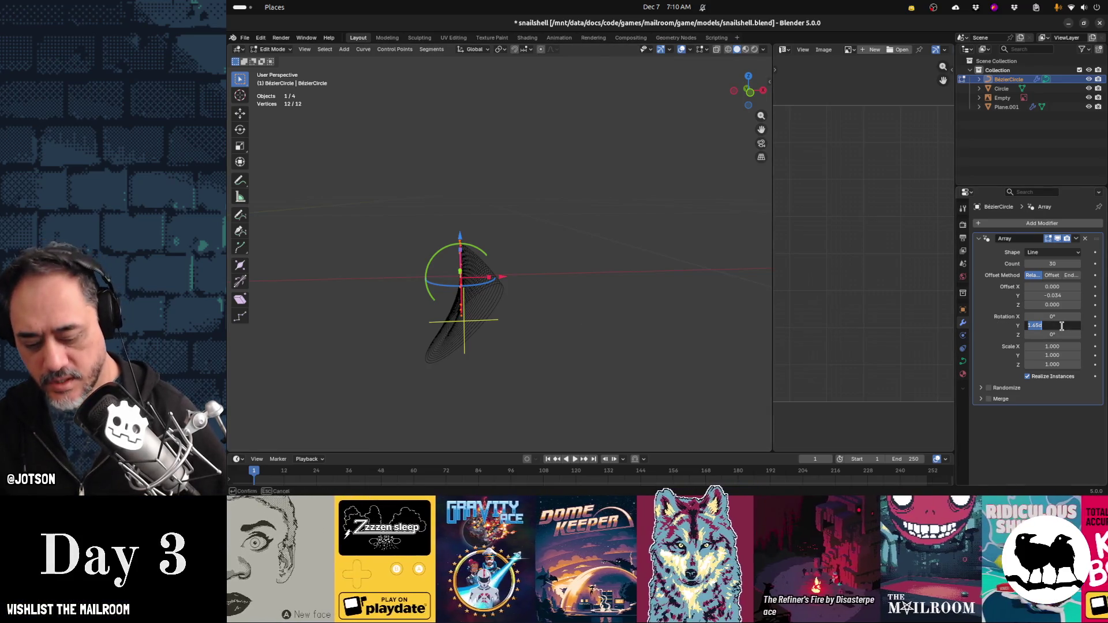
type("0")
key("shift+Tab")
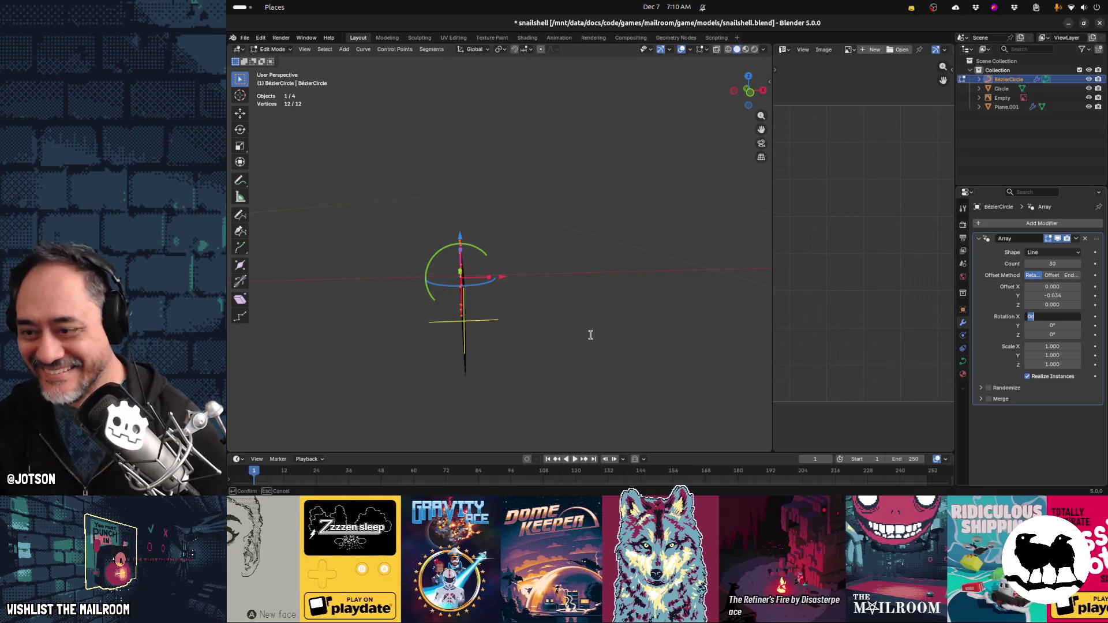
mouse_move(587, 319)
middle_mouse_down()
mouse_move(633, 314)
mouse_move(594, 321)
mouse_move(600, 311)
middle_mouse_up()
In Object Mode, add a 0.040 X offset, undoing a trial negative Y curl
key("Tab")
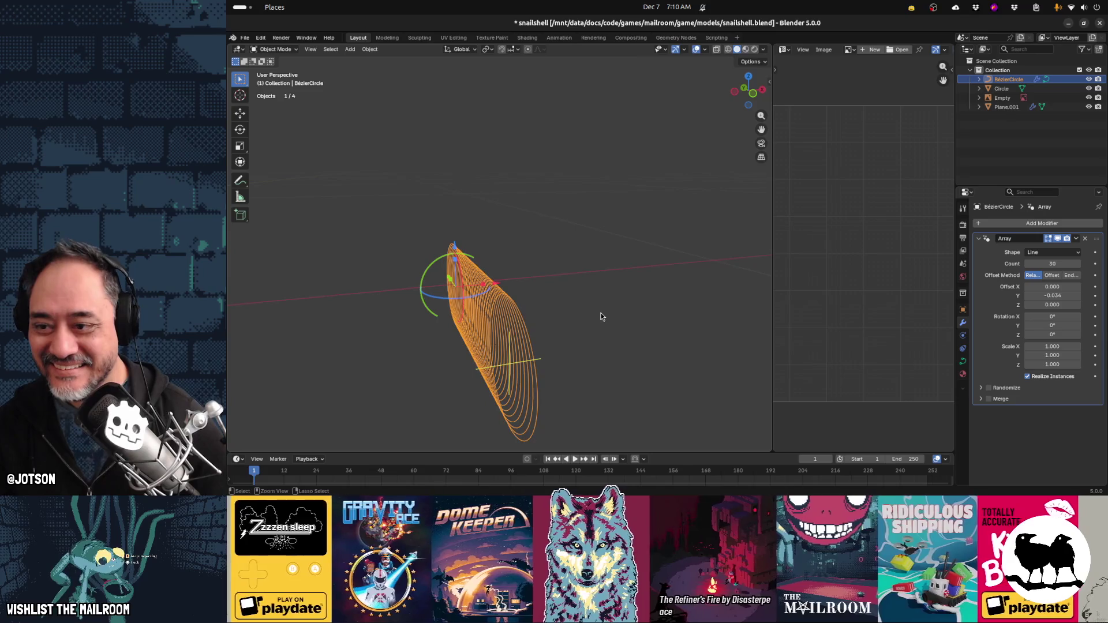
left_click_drag(1052, 286, 1072, 286)
mouse_move(577, 299)
middle_mouse_down()
mouse_move(631, 255)
mouse_move(615, 245)
mouse_move(529, 269)
mouse_move(549, 294)
middle_mouse_up()
left_click_drag(468, 258, 463, 249)
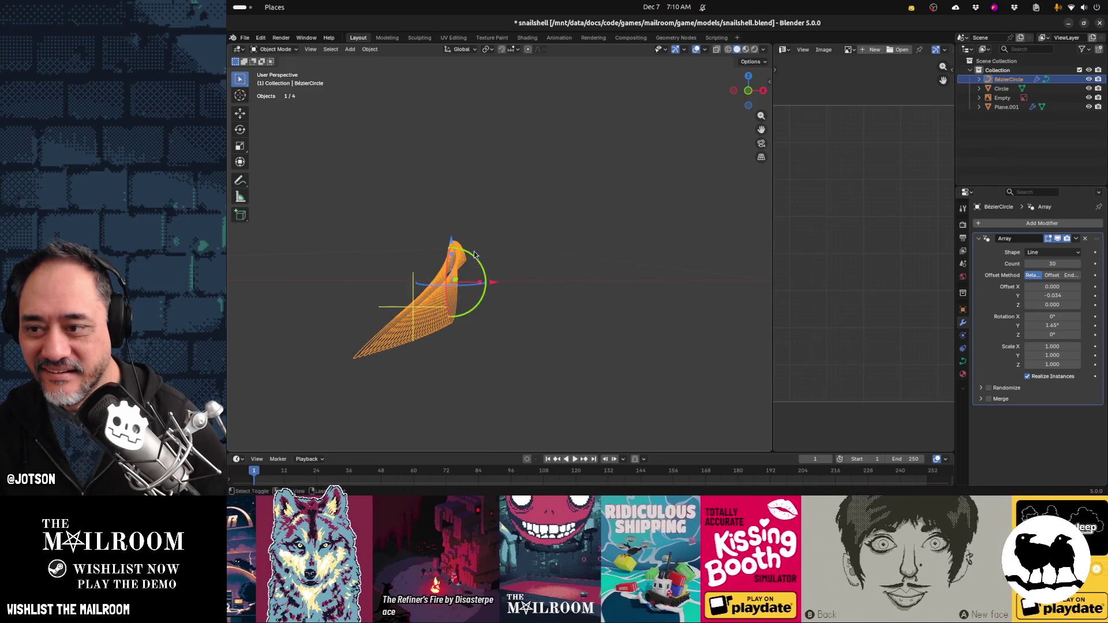
key("ctrl+z")
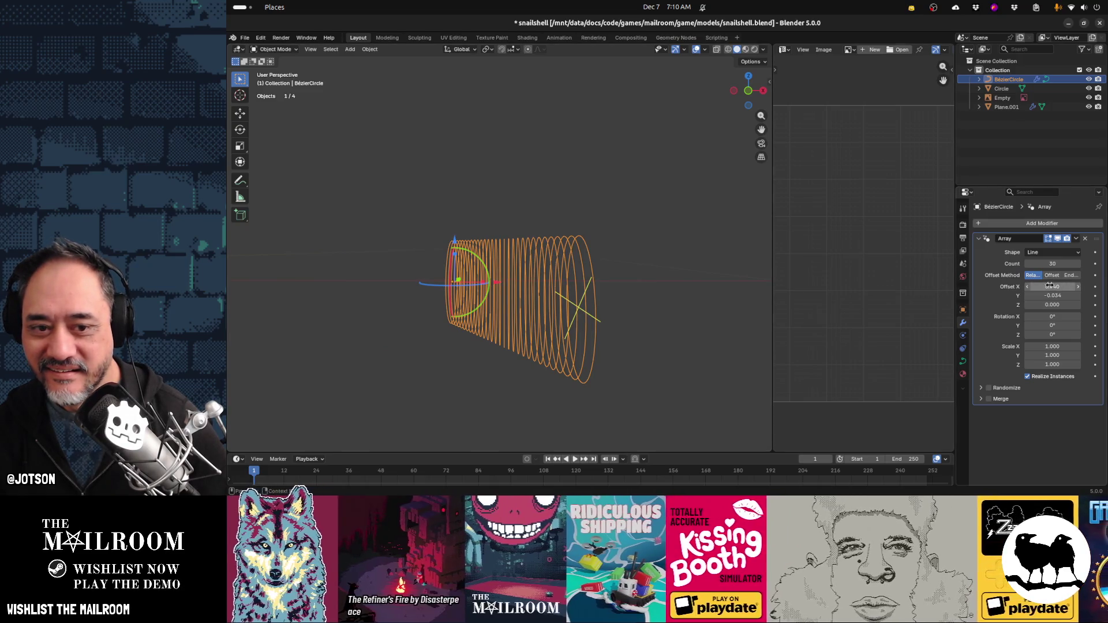
After cancelling trial X rotation and Z scale tweaks, switch the array to constant Offset
mouse_move(1052, 316)
left_mouse_down()
mouse_move(1047, 325)
mouse_move(1070, 325)
mouse_move(1051, 334)
mouse_move(1107, 333)
mouse_move(1055, 334)
left_mouse_up()
key("Escape")
key("Escape")
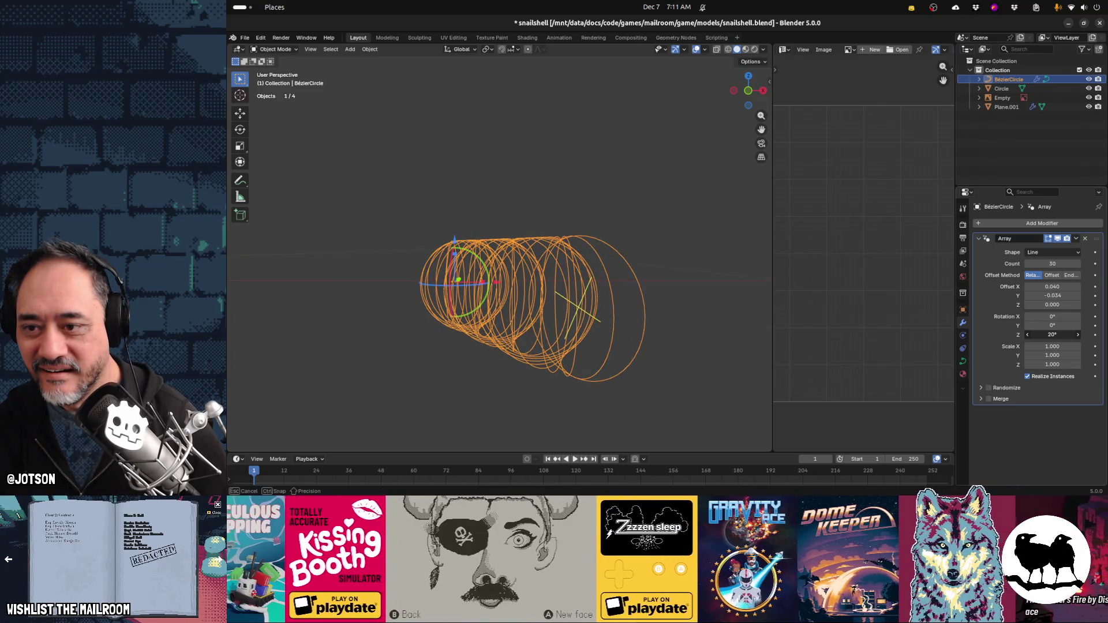
middle_click_drag(490, 318, 590, 368)
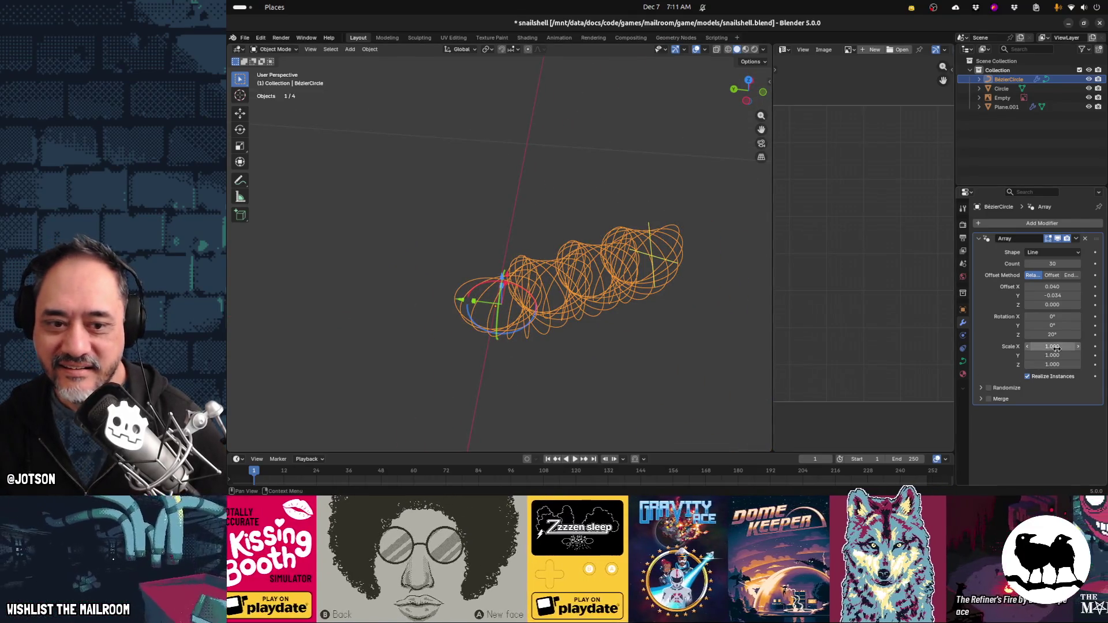
mouse_move(1056, 365)
left_mouse_down()
mouse_move(1033, 364)
mouse_move(1073, 364)
mouse_move(1058, 346)
left_mouse_up()
key("BackSpace")
key("BackSpace")
key("BackSpace")
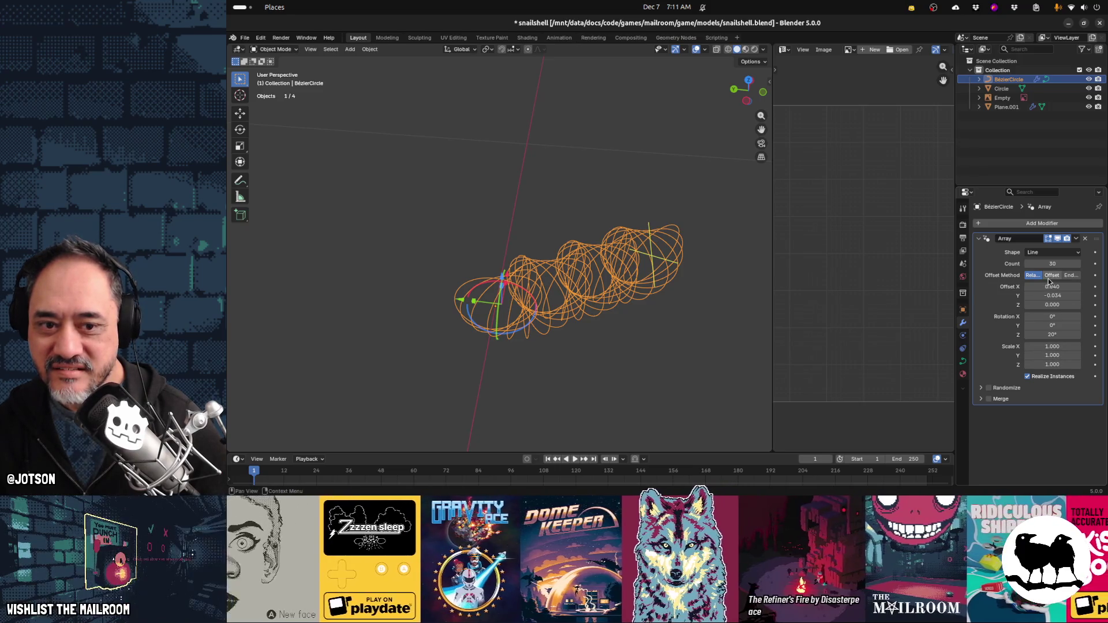
left_click(1051, 279)
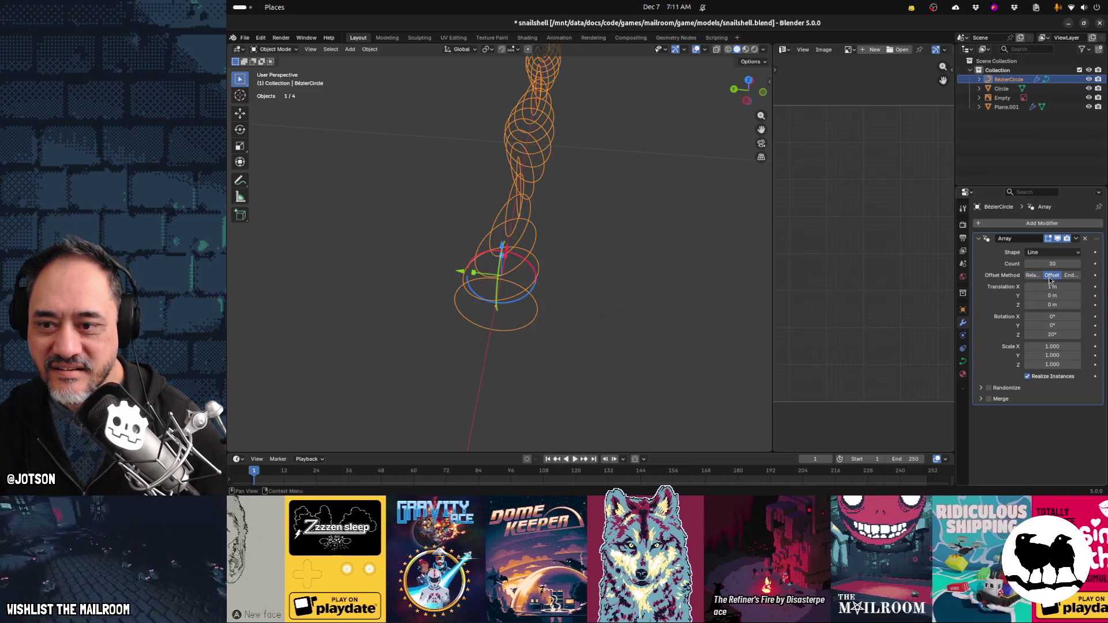
Taper the rings by reducing the copies' Y scale to 0.960
mouse_move(619, 297)
middle_mouse_down()
mouse_move(559, 266)
mouse_move(651, 287)
mouse_move(571, 303)
middle_mouse_up()
mouse_move(1063, 356)
left_mouse_down()
mouse_move(1054, 362)
mouse_move(1055, 346)
mouse_move(1051, 364)
left_mouse_up()
key("ctrl+z")
key("ctrl+z")
mouse_move(612, 324)
middle_mouse_down()
mouse_move(539, 342)
mouse_move(415, 298)
middle_mouse_up()
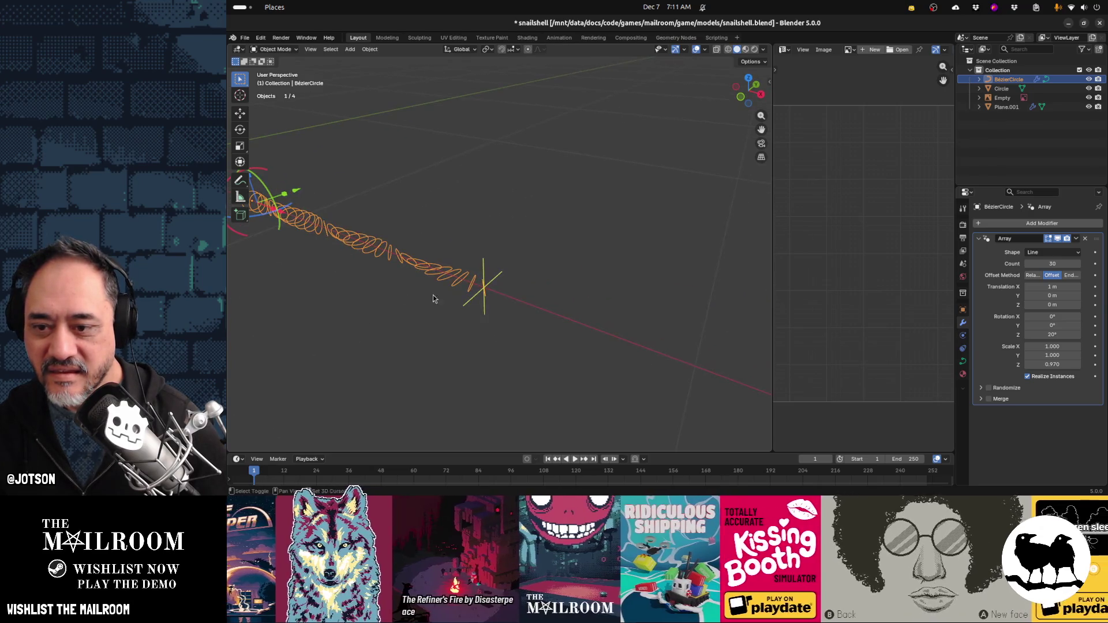
left_click_drag(1053, 355, 1045, 355)
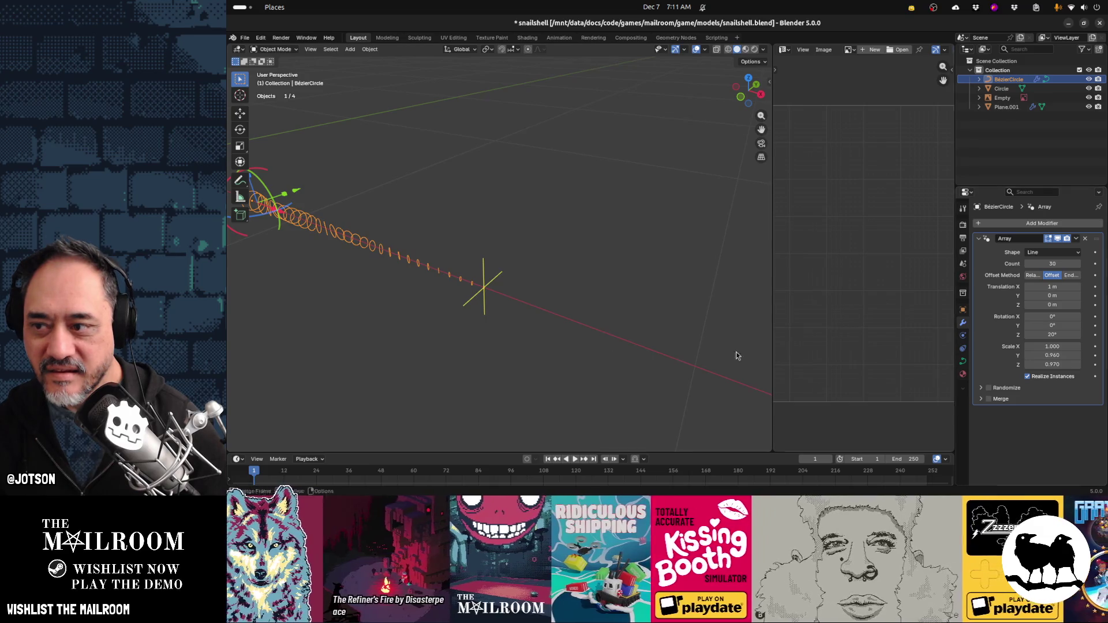
middle_click_drag(379, 305, 508, 300)
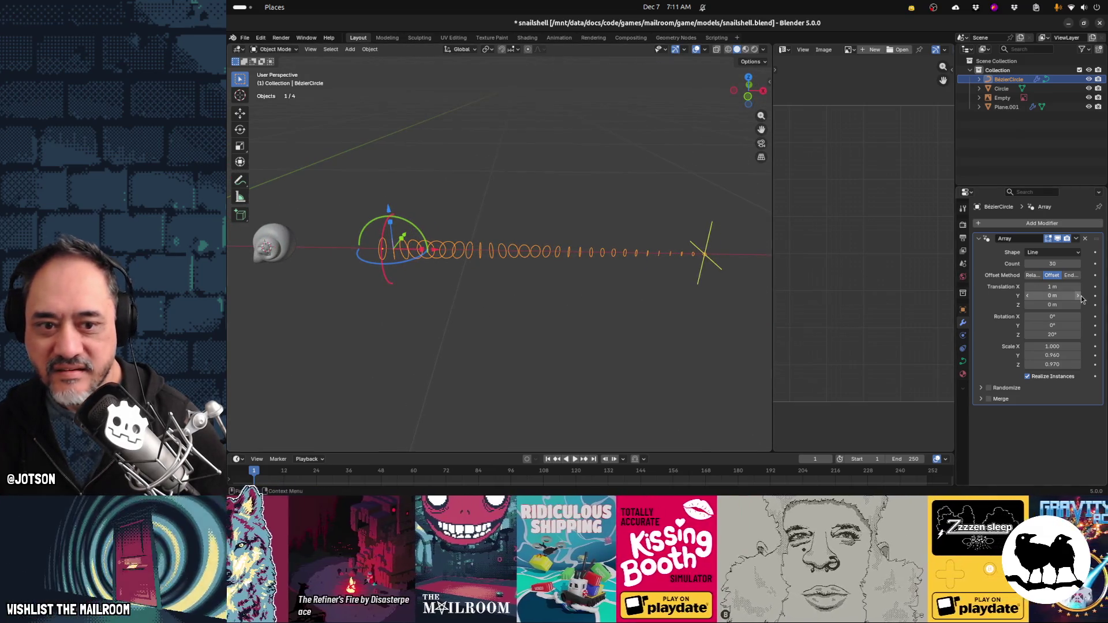
Bunch the rings closer and zero the Z twist, cancelling a Y-rotation trial
left_click_drag(1056, 287, 1011, 287)
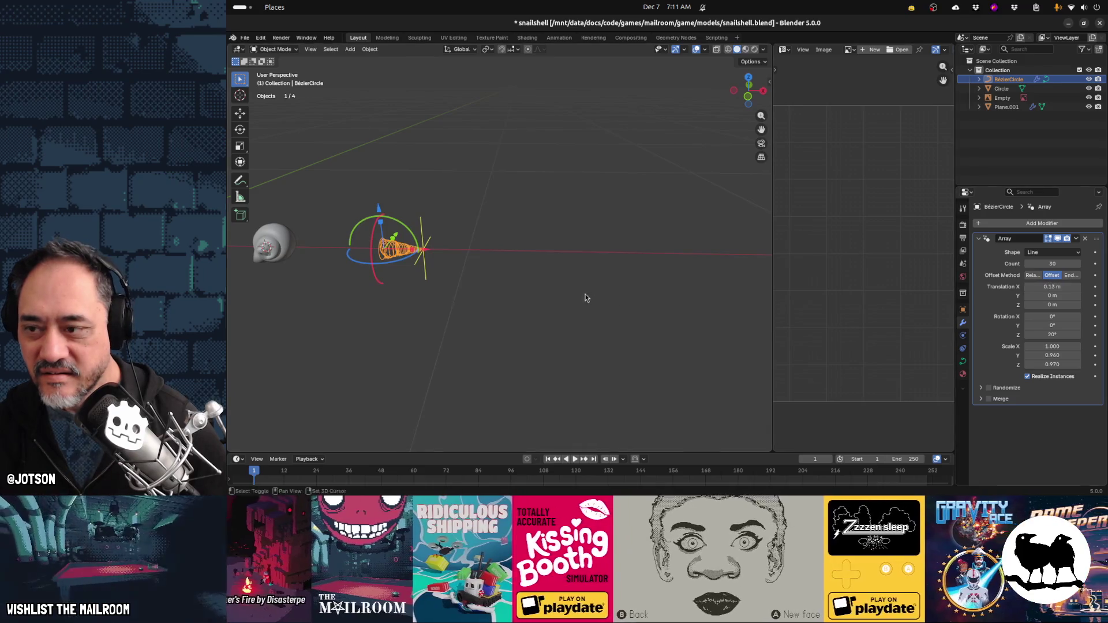
middle_click_drag(584, 298, 231, 318)
scroll(692, 297, "up", 3)
mouse_move(692, 299)
middle_mouse_down("shift")
mouse_move(569, 296)
mouse_move(592, 307)
middle_mouse_up("shift")
scroll(577, 304, "up", 2)
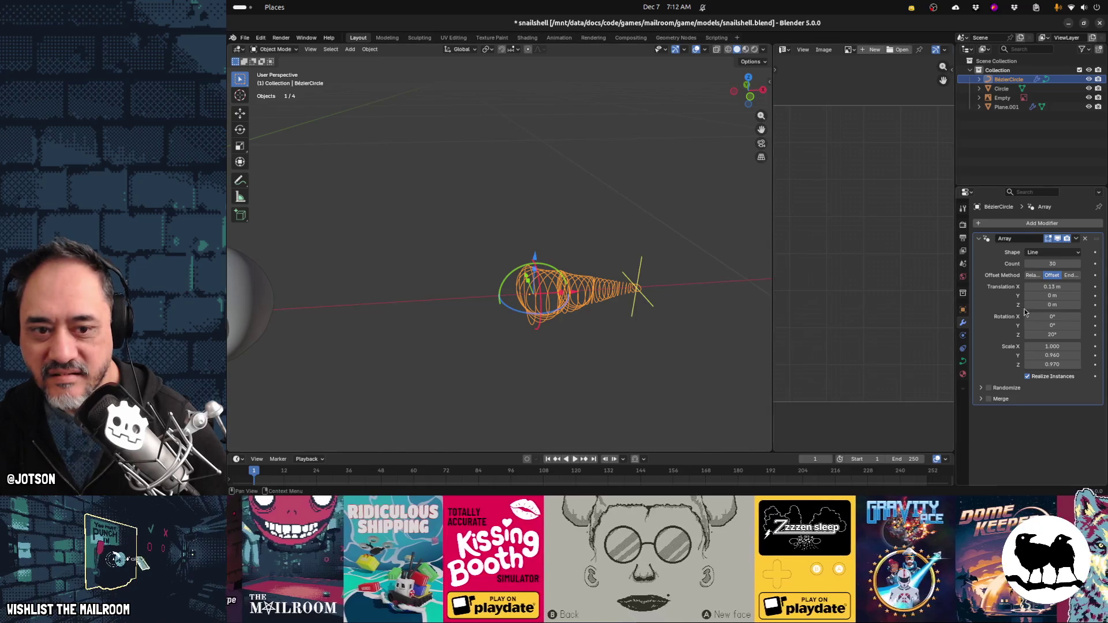
key("Return")
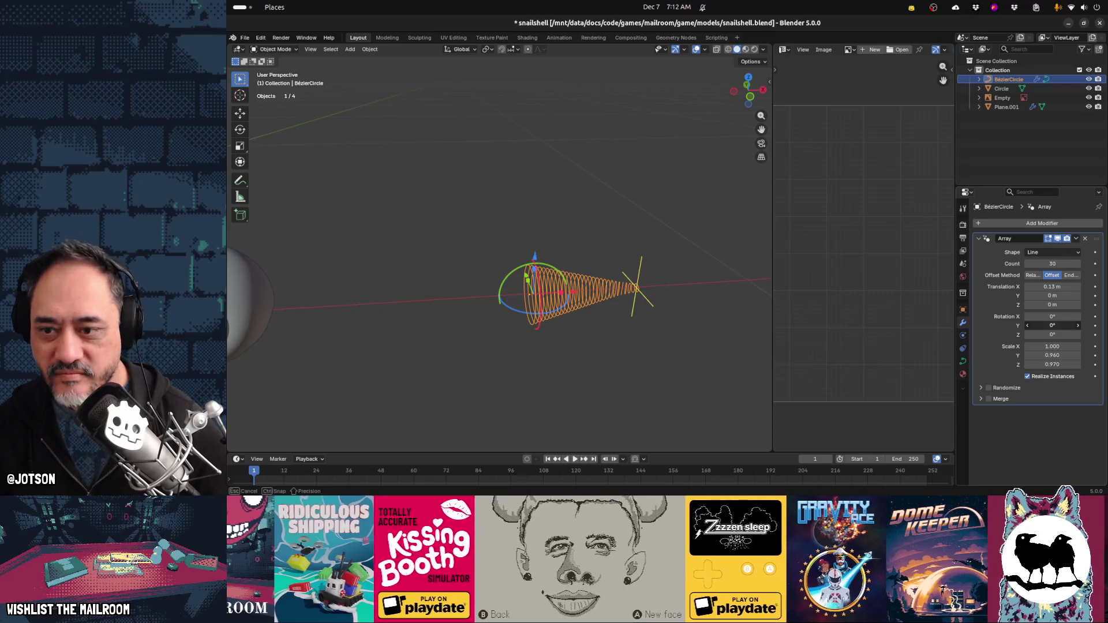
left_click_drag(1052, 326, 1051, 324)
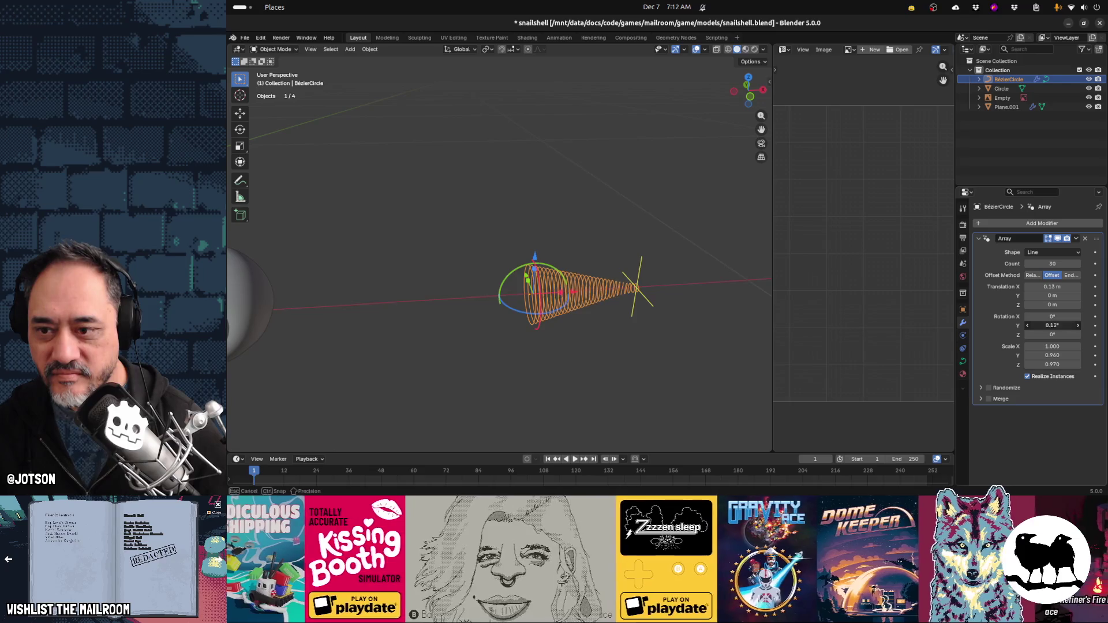
key("Escape")
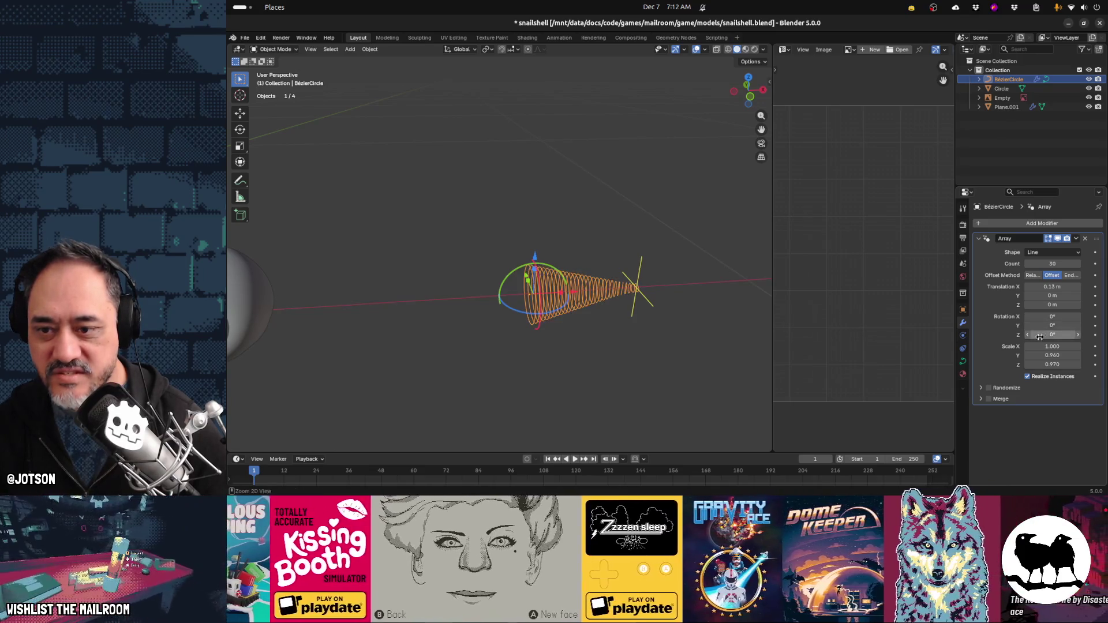
Twist copies 24.8° about Z with a 0.05 m X step and 0 m Y step
left_click_drag(1033, 334, 1039, 335)
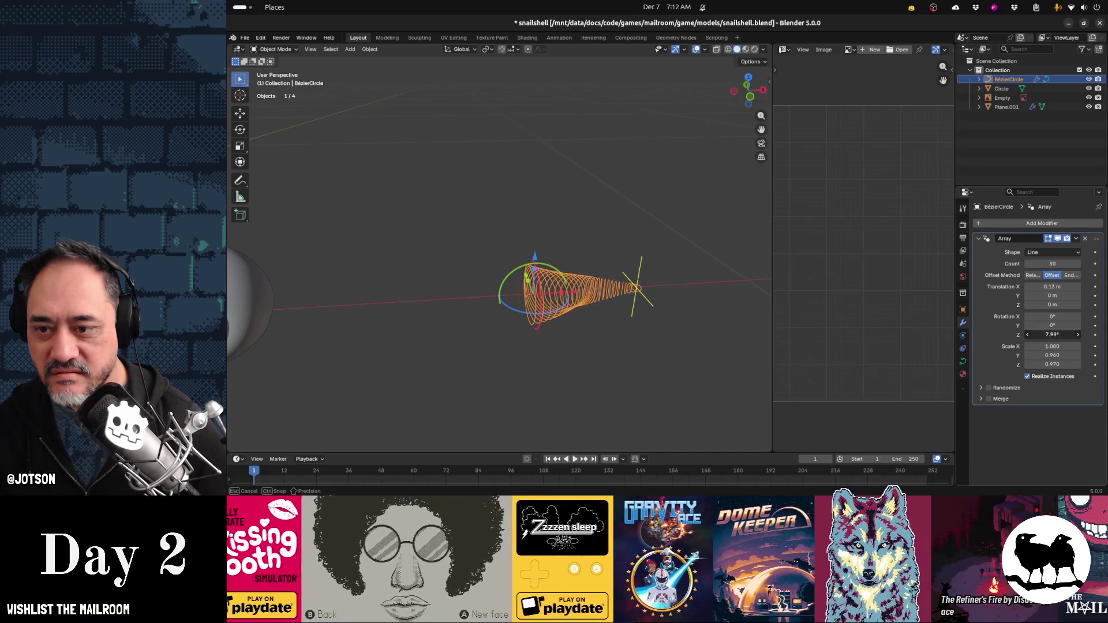
mouse_move(1039, 335)
left_mouse_down()
mouse_move(1059, 304)
mouse_move(1042, 287)
left_mouse_up()
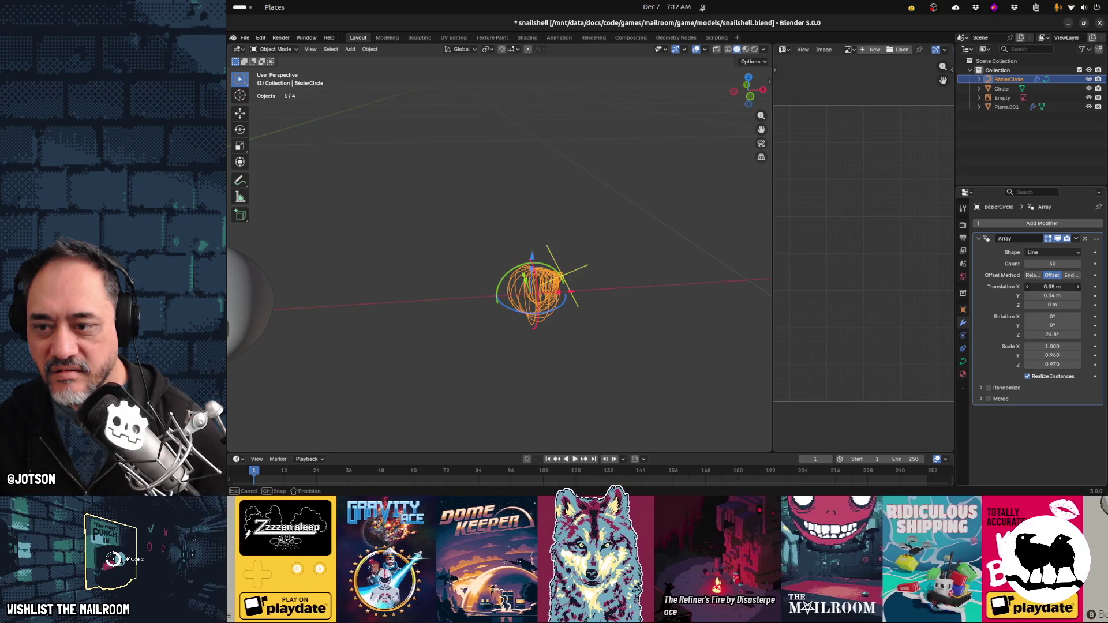
mouse_move(721, 311)
middle_mouse_down()
mouse_move(659, 325)
mouse_move(585, 315)
mouse_move(583, 290)
middle_mouse_up()
left_click(1057, 295)
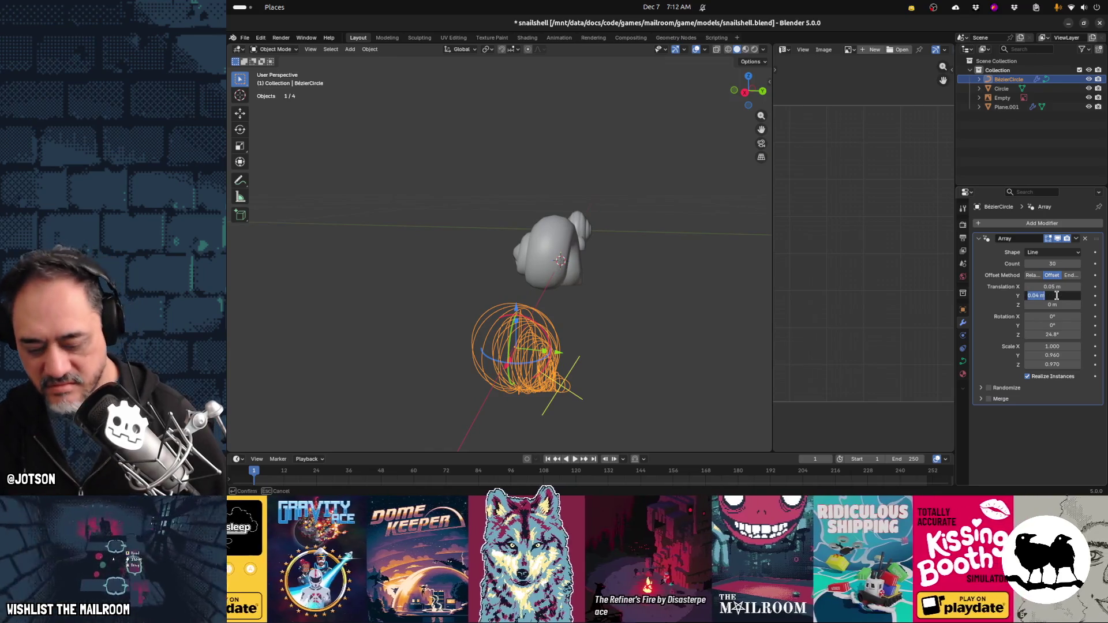
type("0")
key("Return")
mouse_move(618, 370)
middle_mouse_down()
mouse_move(652, 349)
mouse_move(704, 341)
mouse_move(586, 349)
mouse_move(660, 349)
mouse_move(652, 341)
middle_mouse_up()
key("Tab")
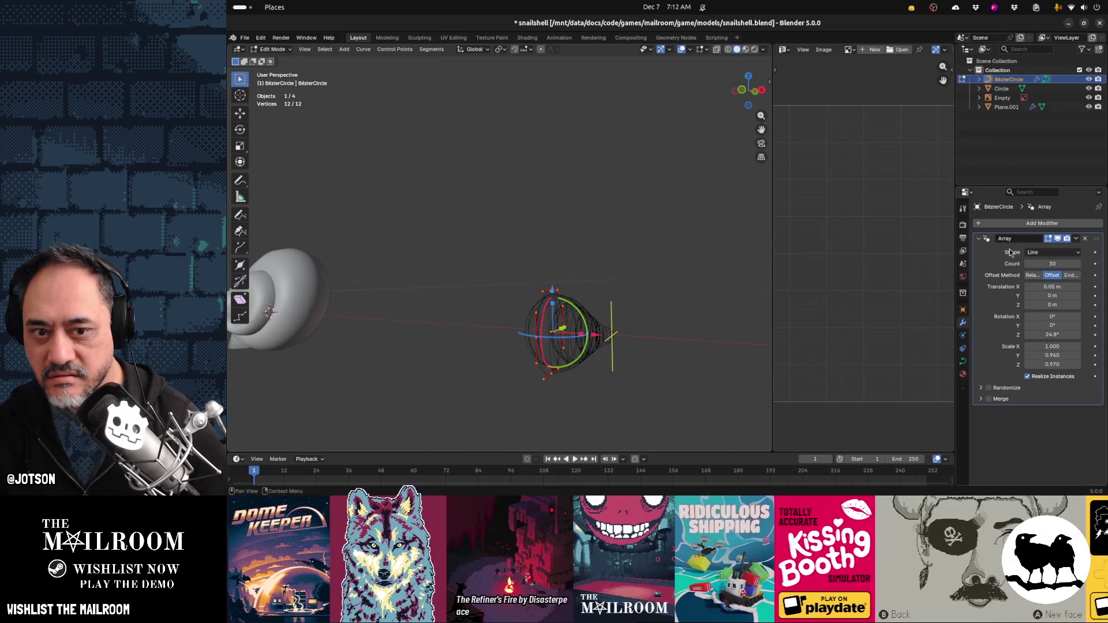
Back in object mode, attempt to apply the Array modifier on the Bezier circle
right_click(1010, 252)
key("Tab")
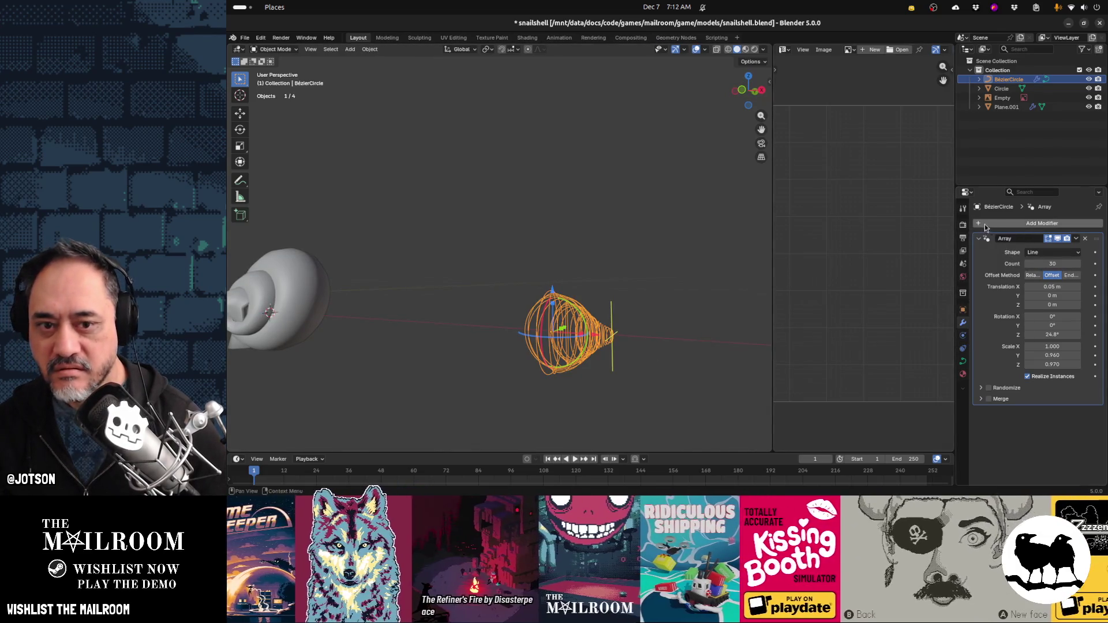
left_click(984, 228)
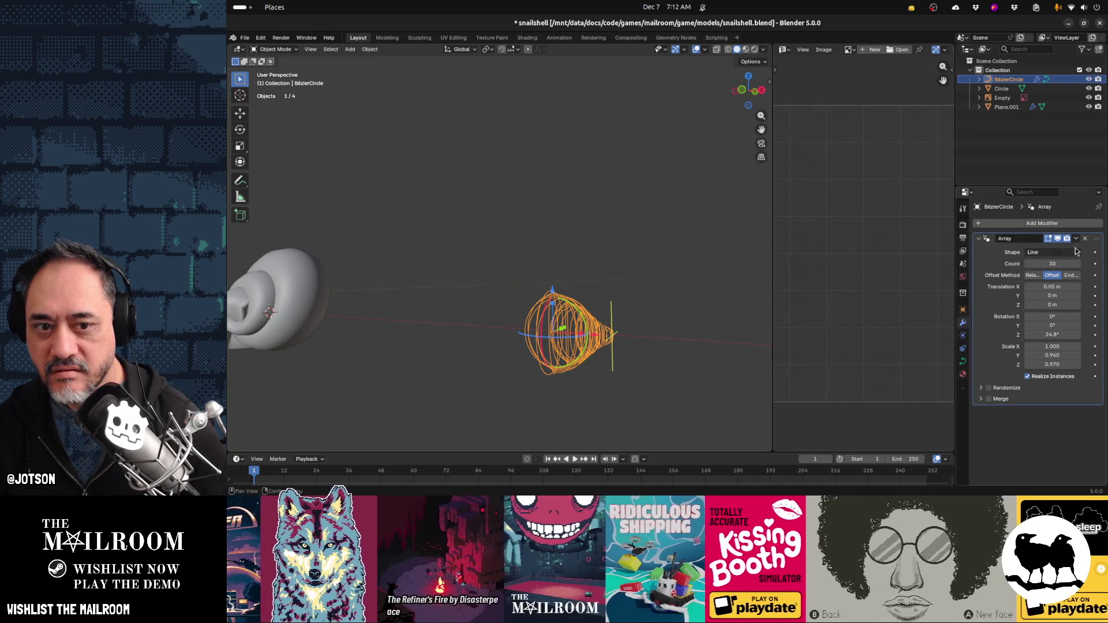
key("ctrl+a")
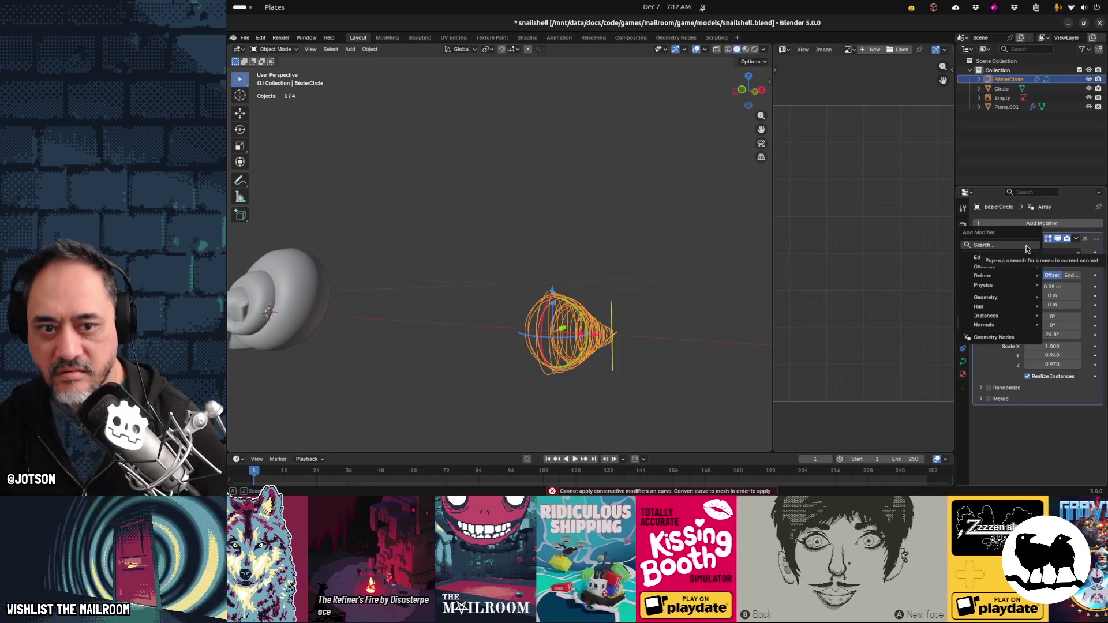
left_click(1075, 238)
left_click(1065, 250)
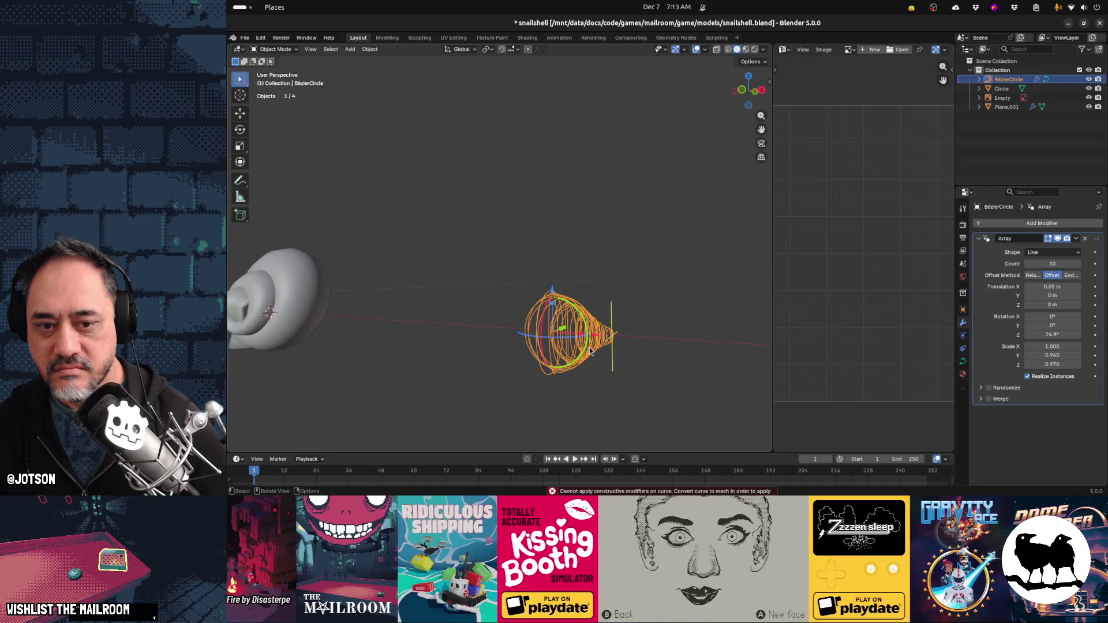
Reselect the arrayed Bezier circle and retry applying its Array modifier
key("Tab")
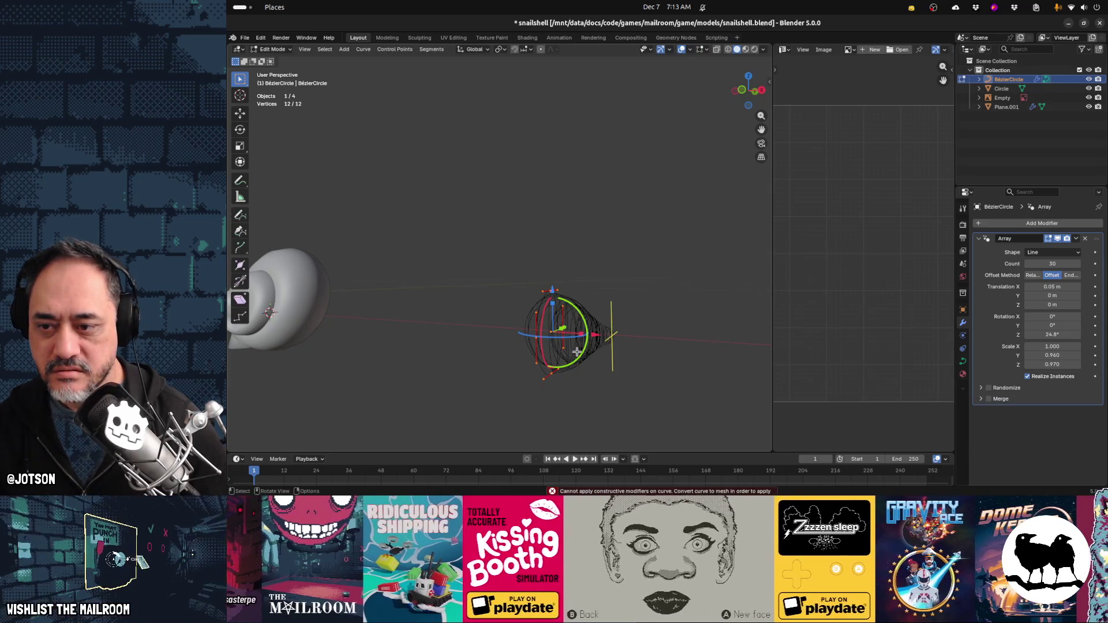
key("Tab")
key("shift+a")
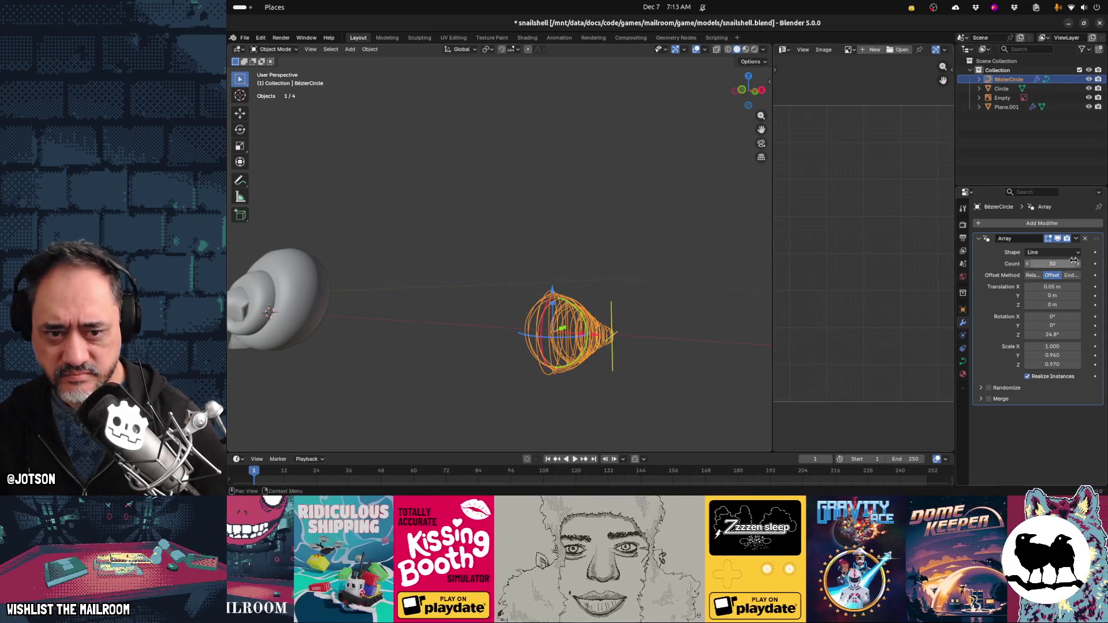
left_click(693, 369)
left_click(613, 357)
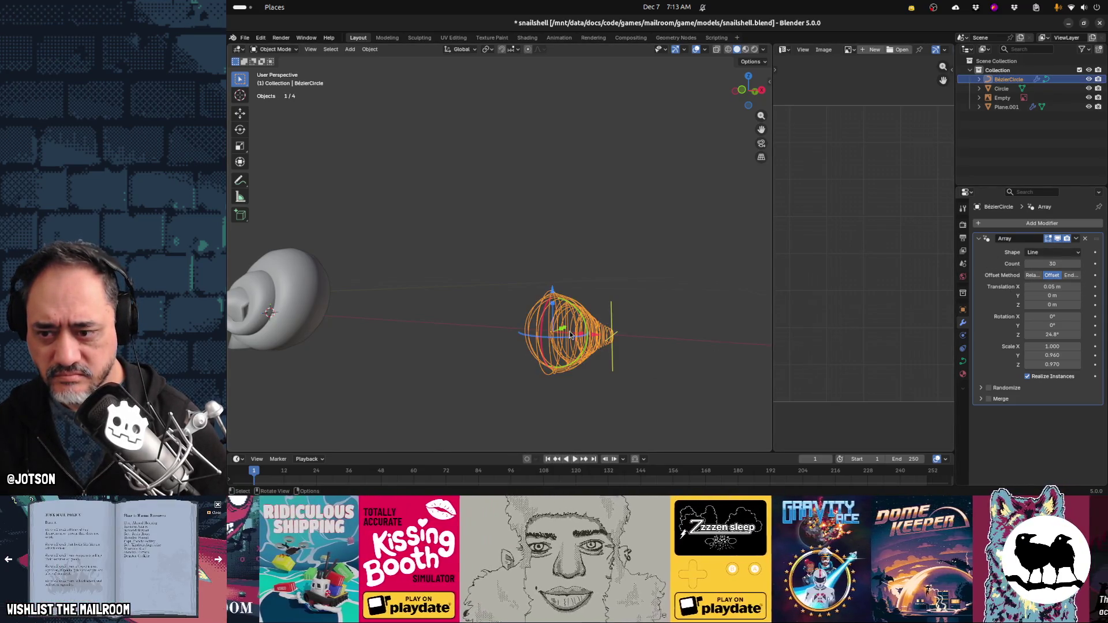
left_click(1075, 240)
left_click(1066, 253)
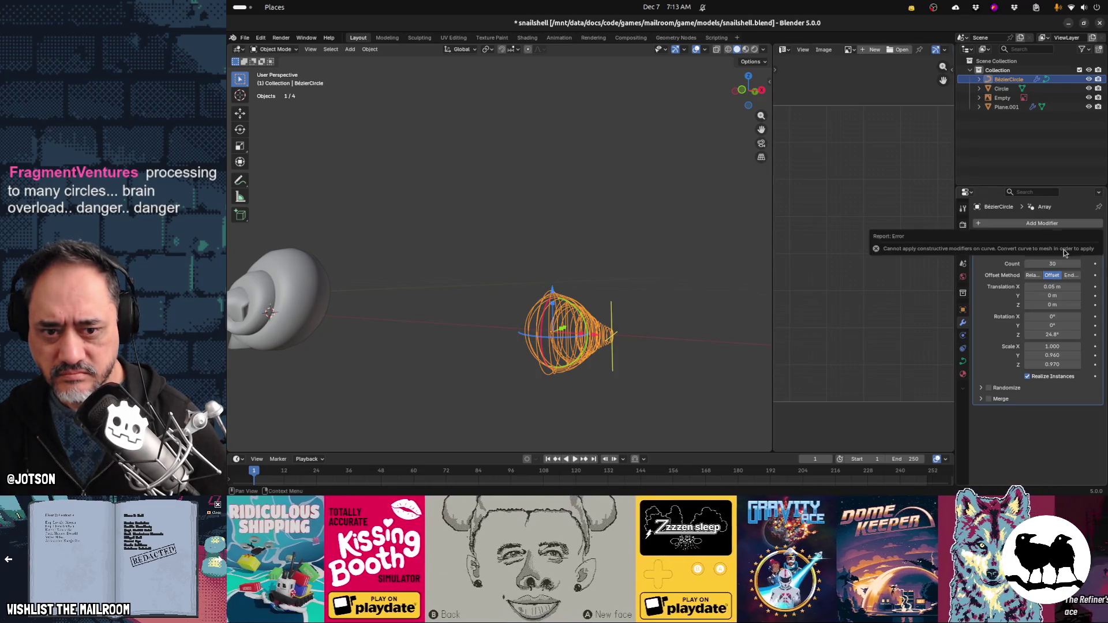
Convert the Bezier circle to a mesh and run Edge > Screw on all 1,440 vertices
key("F3")
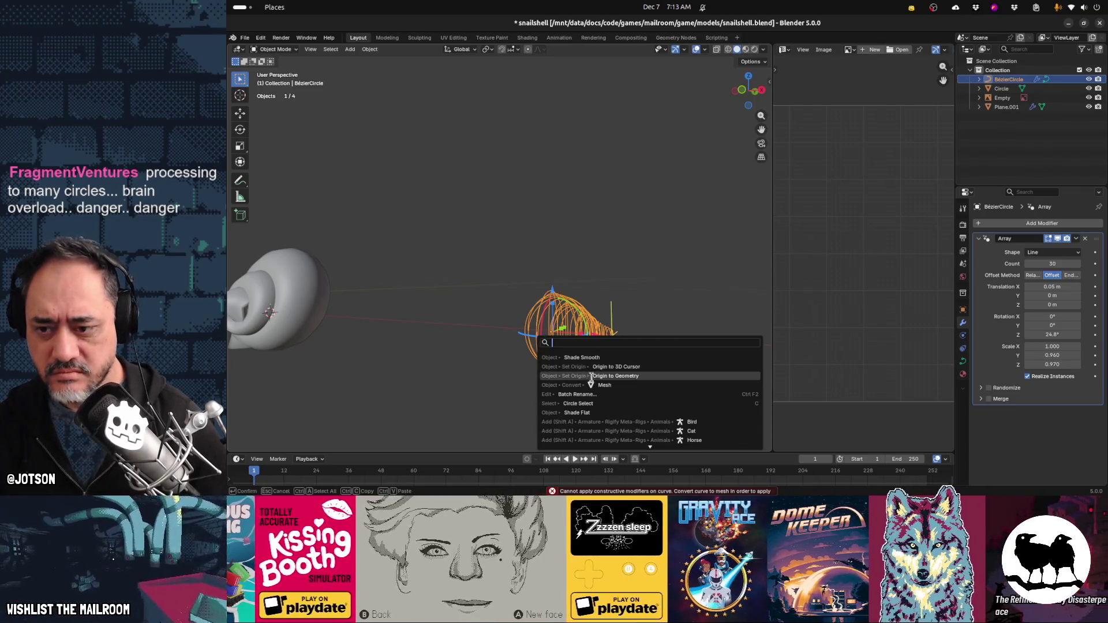
left_click(594, 385)
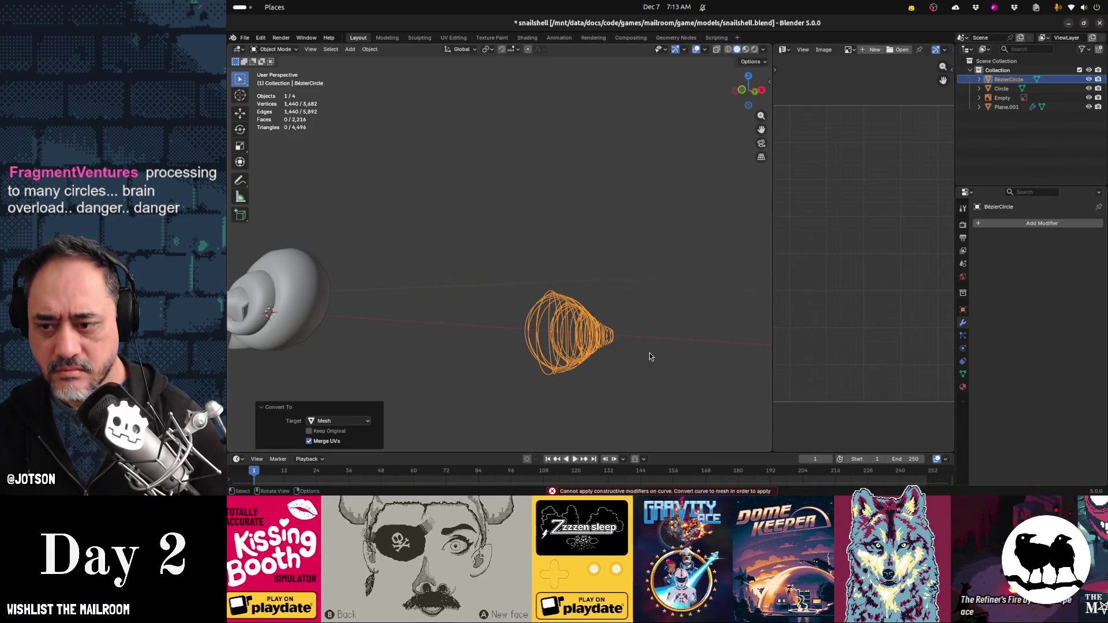
key("Tab")
key("a")
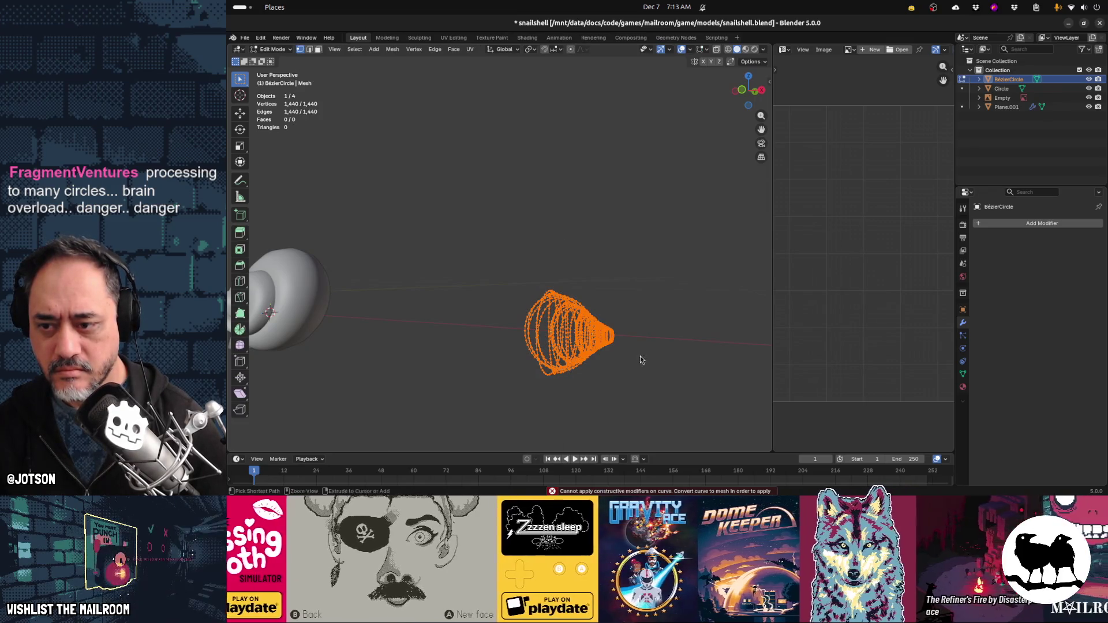
key("ctrl+e")
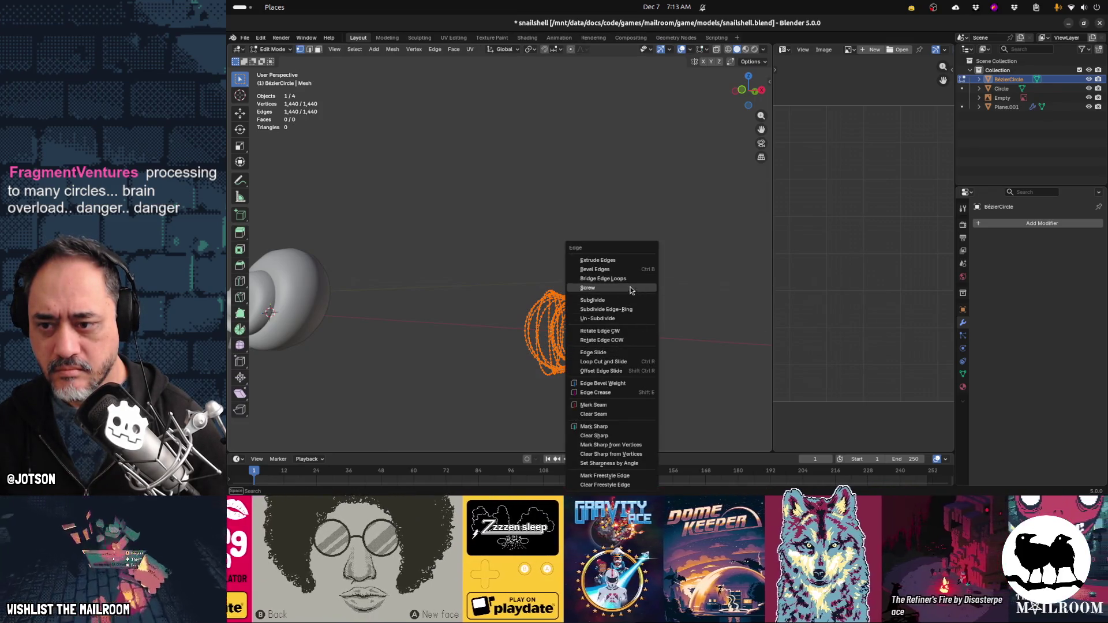
left_click(632, 288)
key("Tab")
mouse_move(648, 326)
middle_mouse_down()
mouse_move(614, 364)
mouse_move(572, 348)
mouse_move(555, 320)
mouse_move(521, 332)
mouse_move(632, 356)
middle_mouse_up()
Delete the converted ring object, leaving only the snail shell in view
key("x")
left_click(631, 351)
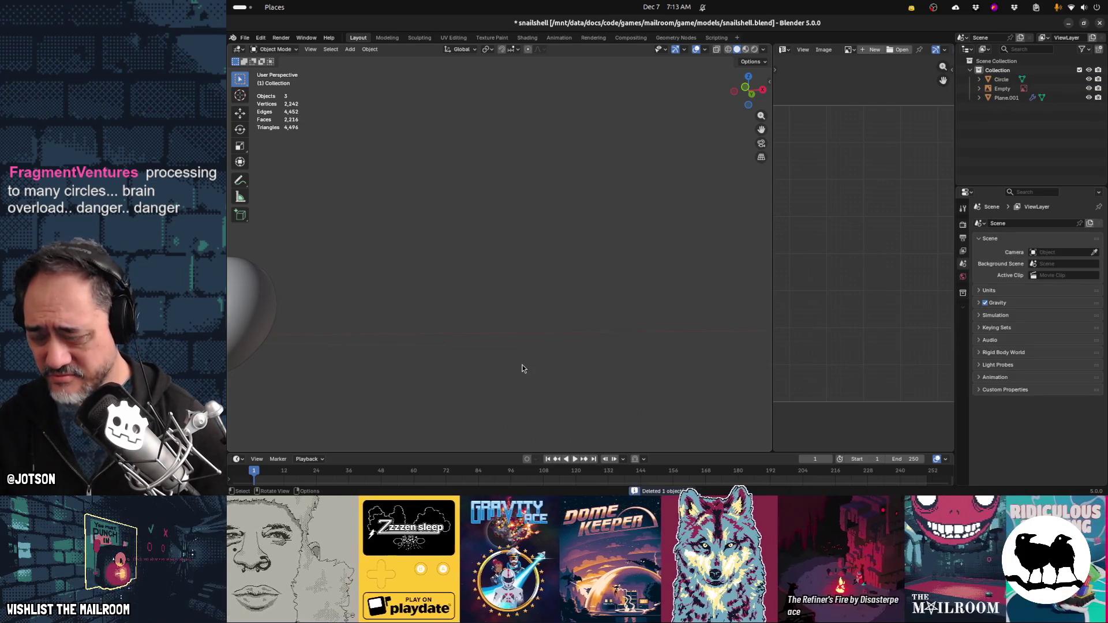
scroll(521, 365, "down", 3)
mouse_move(522, 364)
middle_mouse_down()
mouse_move(528, 345)
mouse_move(464, 315)
mouse_move(419, 322)
mouse_move(528, 297)
middle_mouse_up()
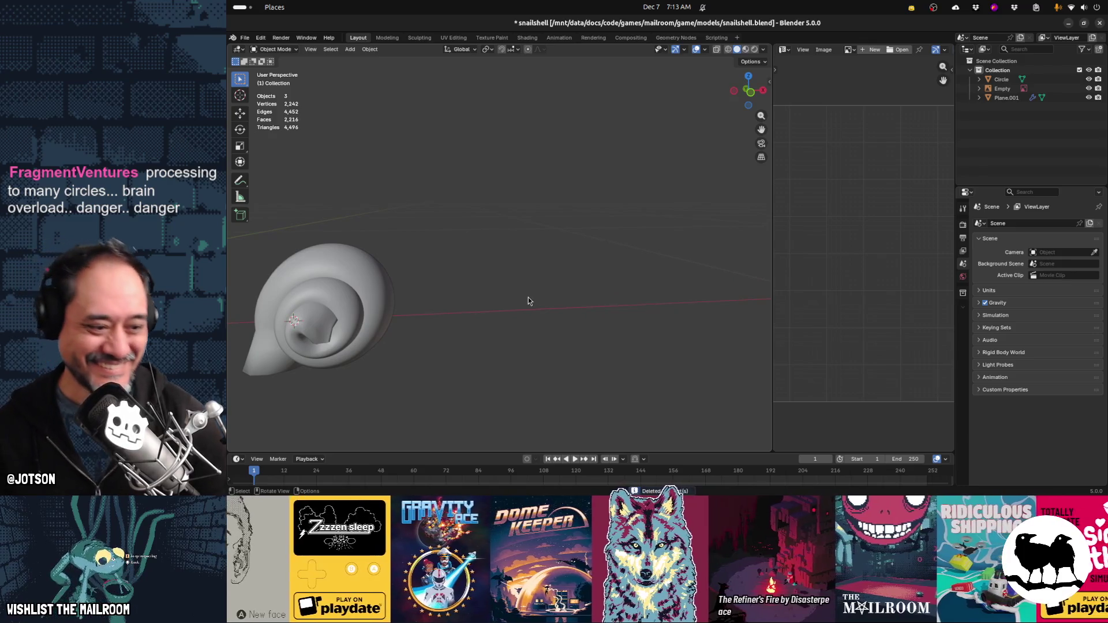
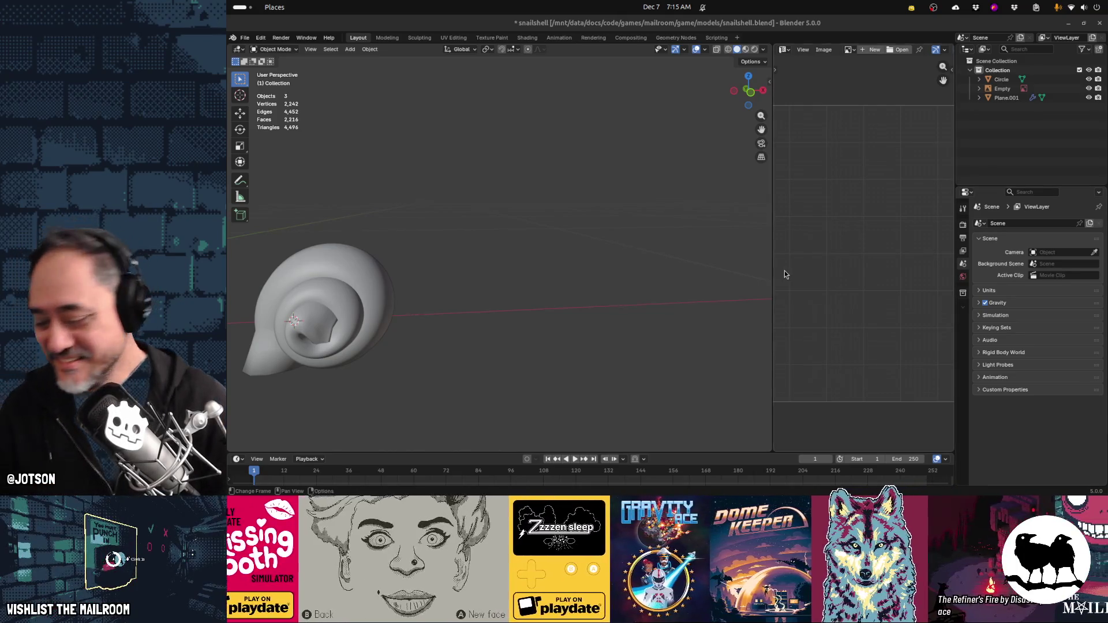
Add a new 12-vertex mesh circle beside the snail shell
mouse_move(596, 297)
middle_mouse_down()
mouse_move(597, 323)
mouse_move(590, 309)
middle_mouse_up()
key("shift+a")
mouse_move(590, 308)
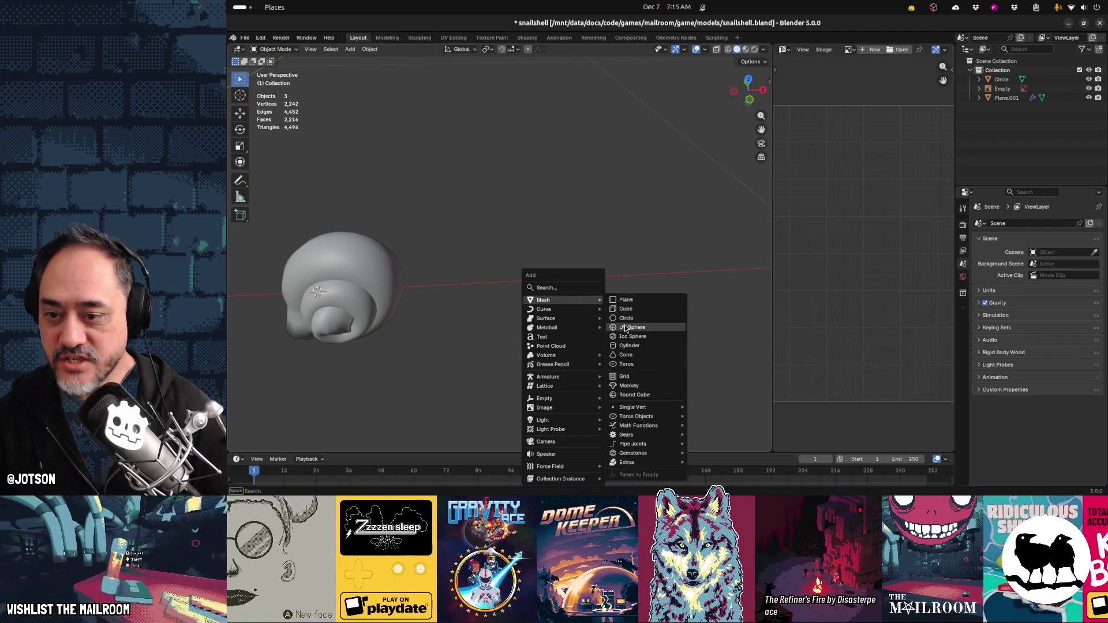
left_click(622, 319)
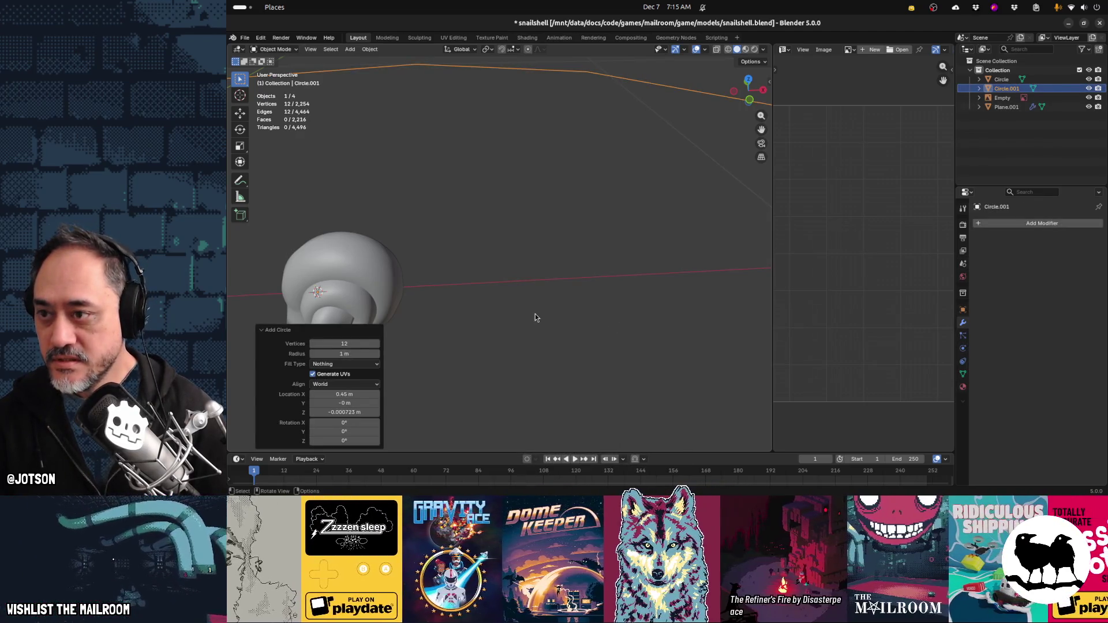
scroll(535, 317, "down", 5)
Scale the circle down to 0.09 and move it 0.3562 m along X
key("s")
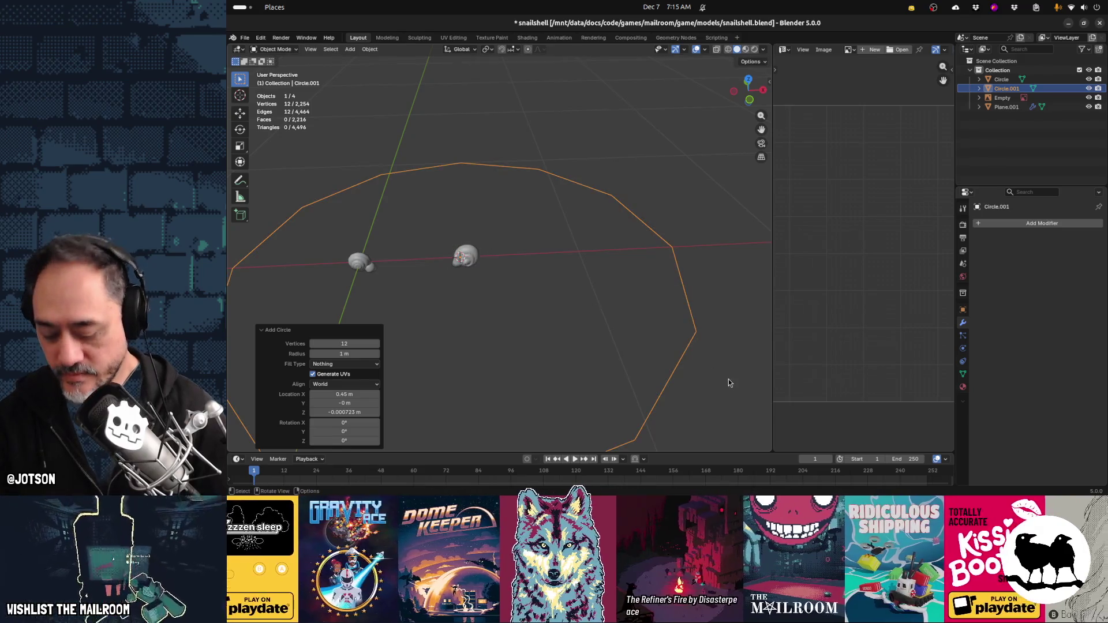
left_click(494, 284)
key("s")
left_click(518, 292)
key("g")
key("x")
left_click(595, 292)
scroll(596, 288, "up", 5)
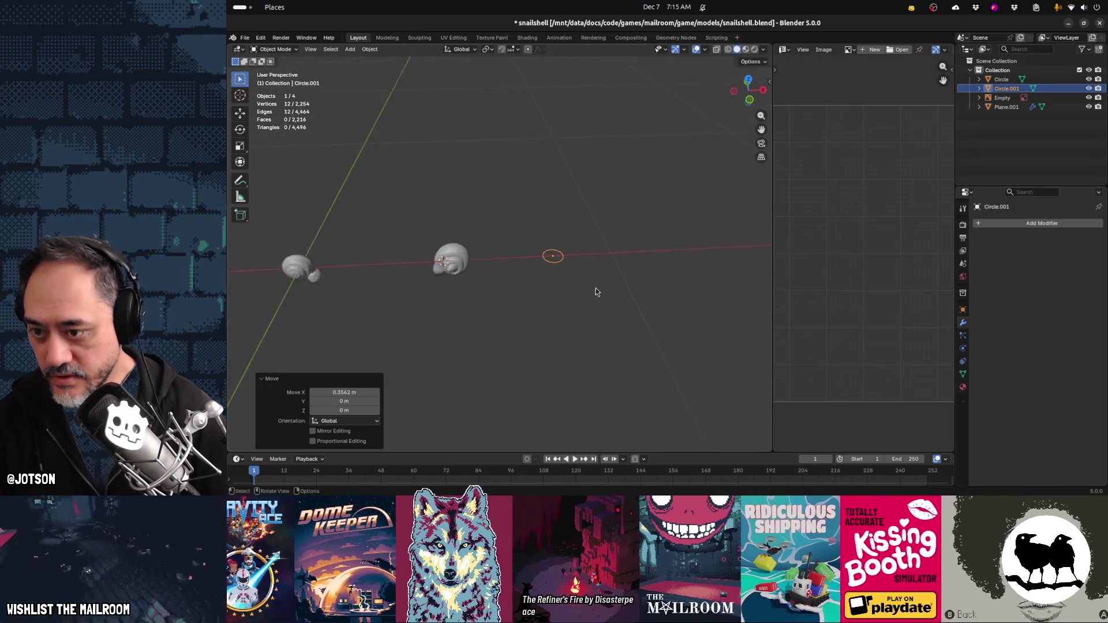
mouse_move(646, 286)
middle_mouse_down("shift")
mouse_move(500, 288)
mouse_move(517, 291)
mouse_move(516, 270)
middle_mouse_up("shift")
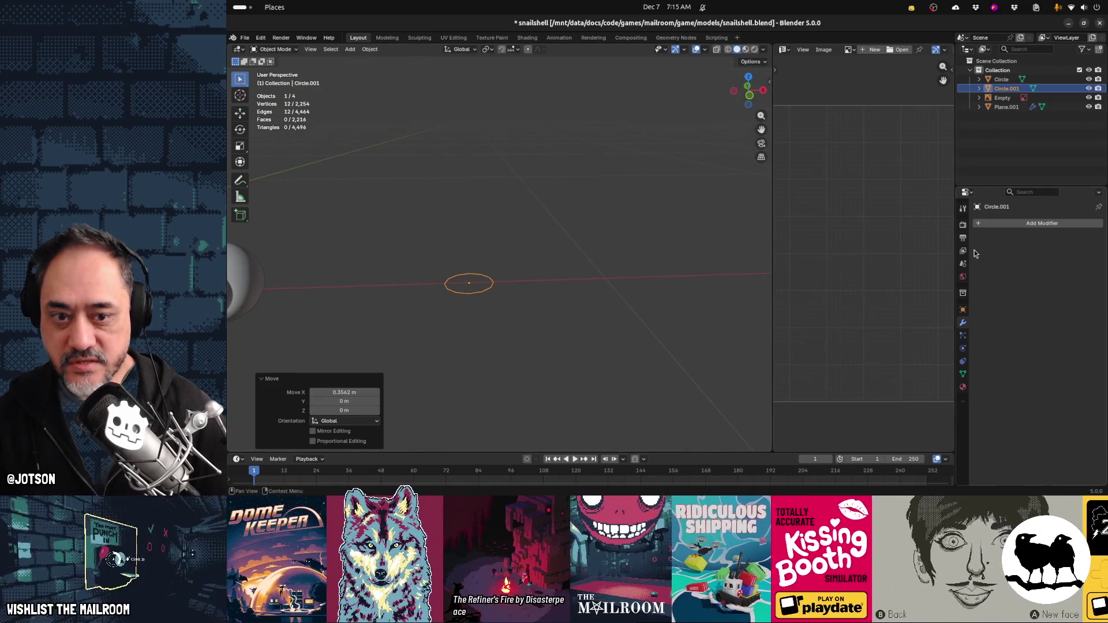
left_click(986, 224)
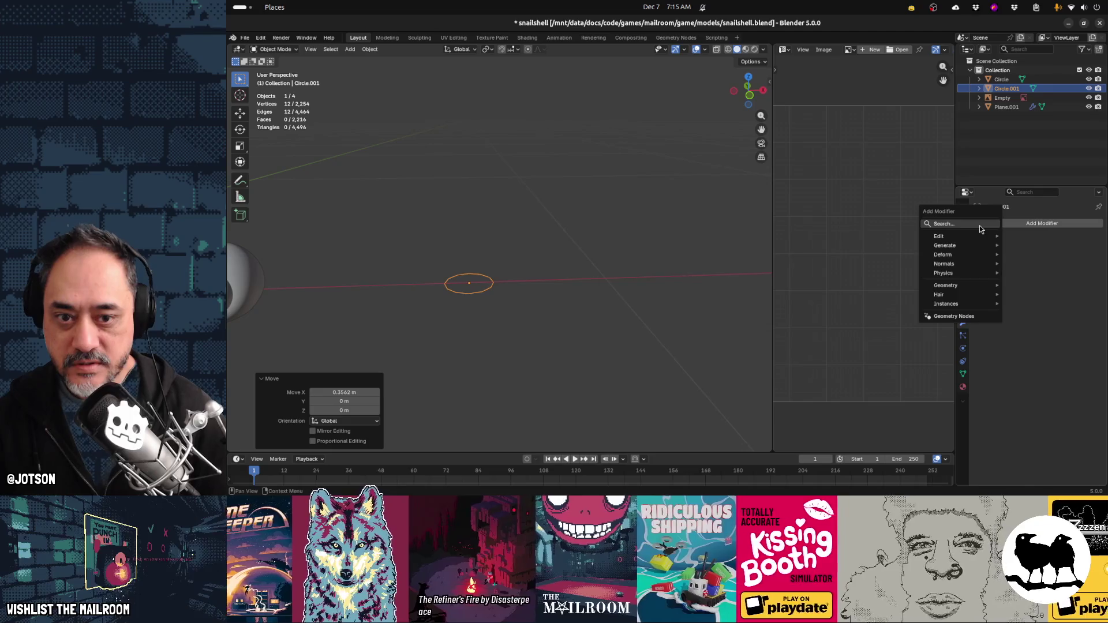
Add an Array modifier to Circle.001 and enter relative offset values 0 and 0.1
left_click(979, 226)
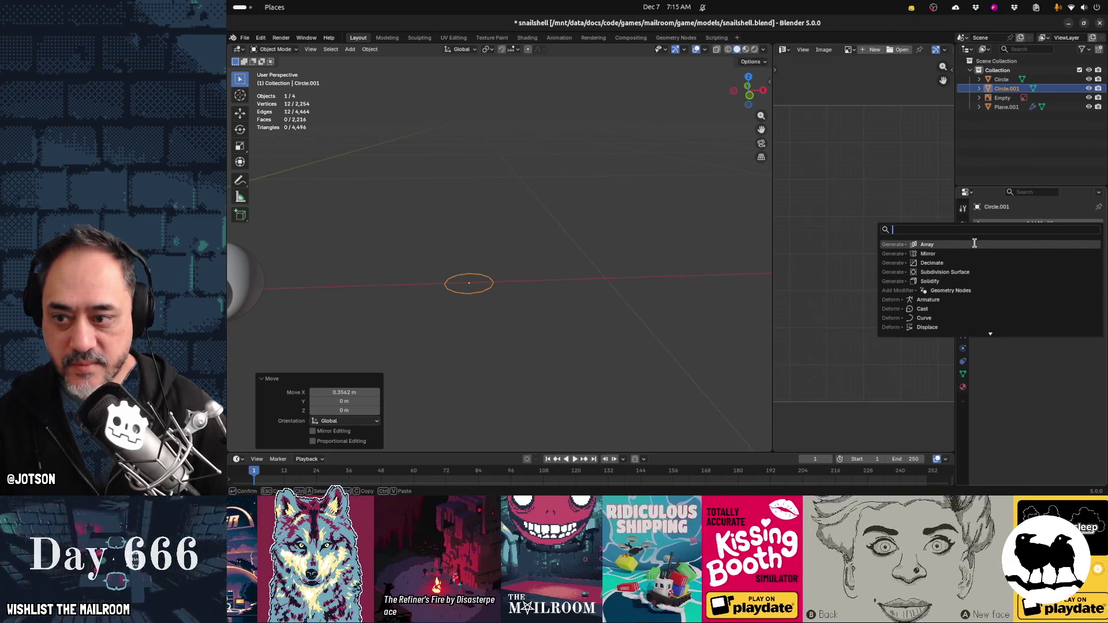
left_click(975, 245)
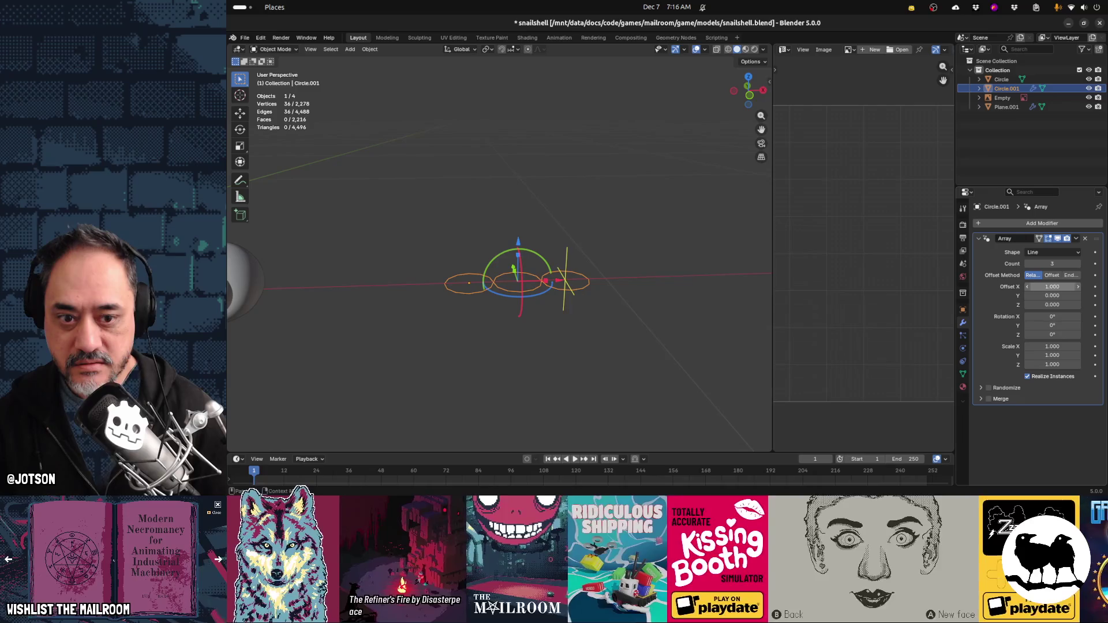
type("0")
key("Tab")
key("Tab")
type("0.1")
key("Return")
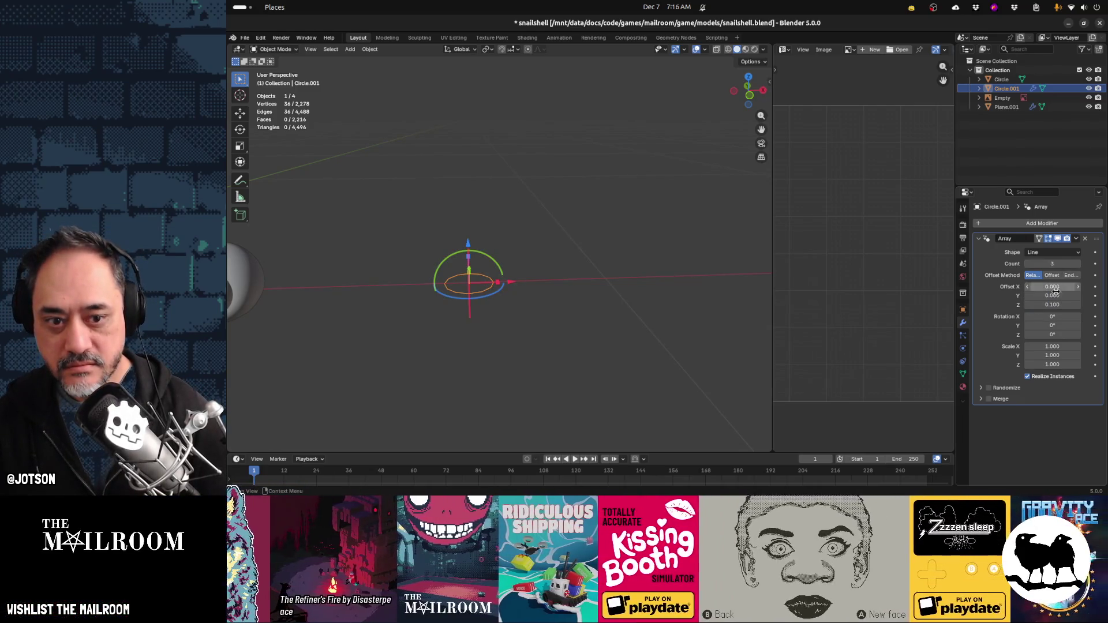
left_click_drag(1056, 303, 1060, 287)
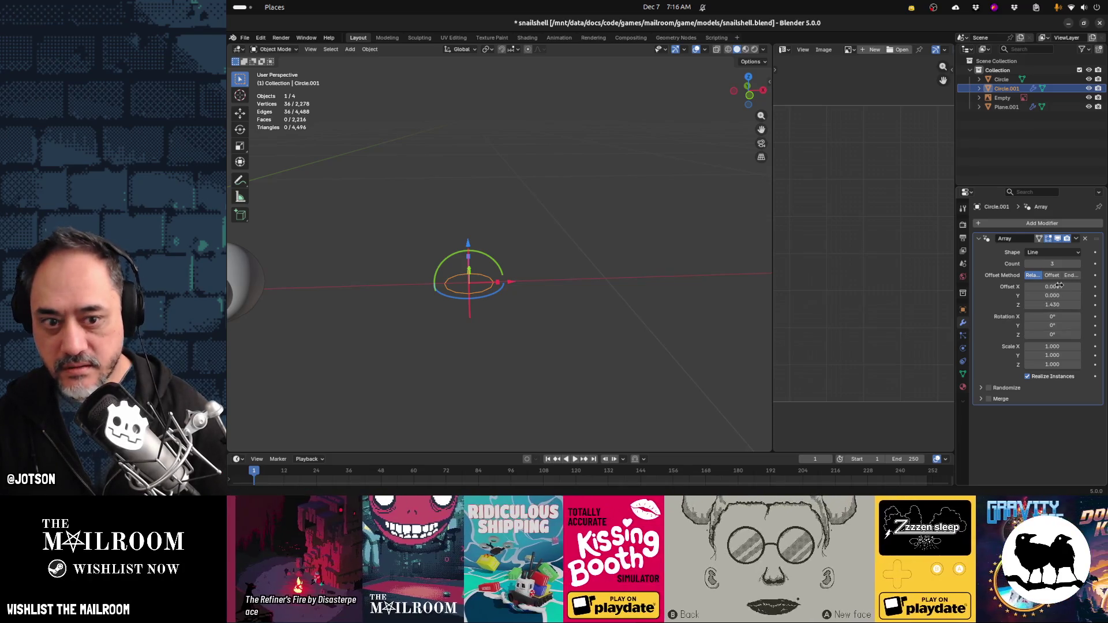
Experiment with the X, Y and Z relative offsets, then undo them back to zero
mouse_move(702, 323)
middle_mouse_down()
mouse_move(580, 282)
mouse_move(771, 287)
middle_mouse_up()
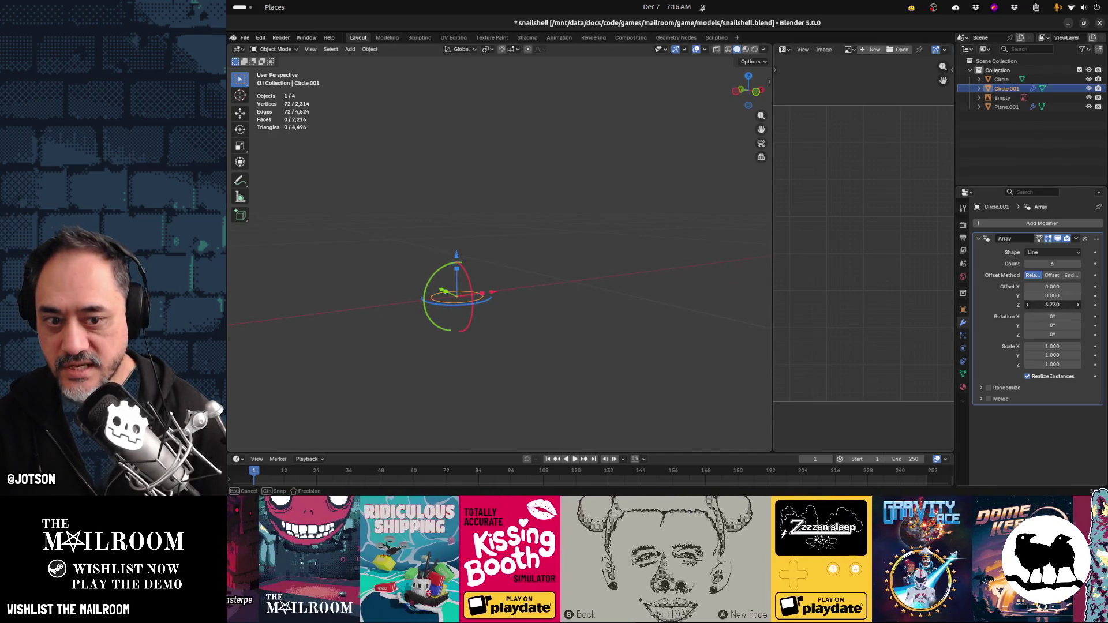
left_click_drag(1052, 295, 1069, 287)
left_click_drag(1052, 305, 1062, 304)
mouse_move(634, 314)
middle_mouse_down()
mouse_move(597, 283)
mouse_move(583, 303)
mouse_move(721, 320)
middle_mouse_up()
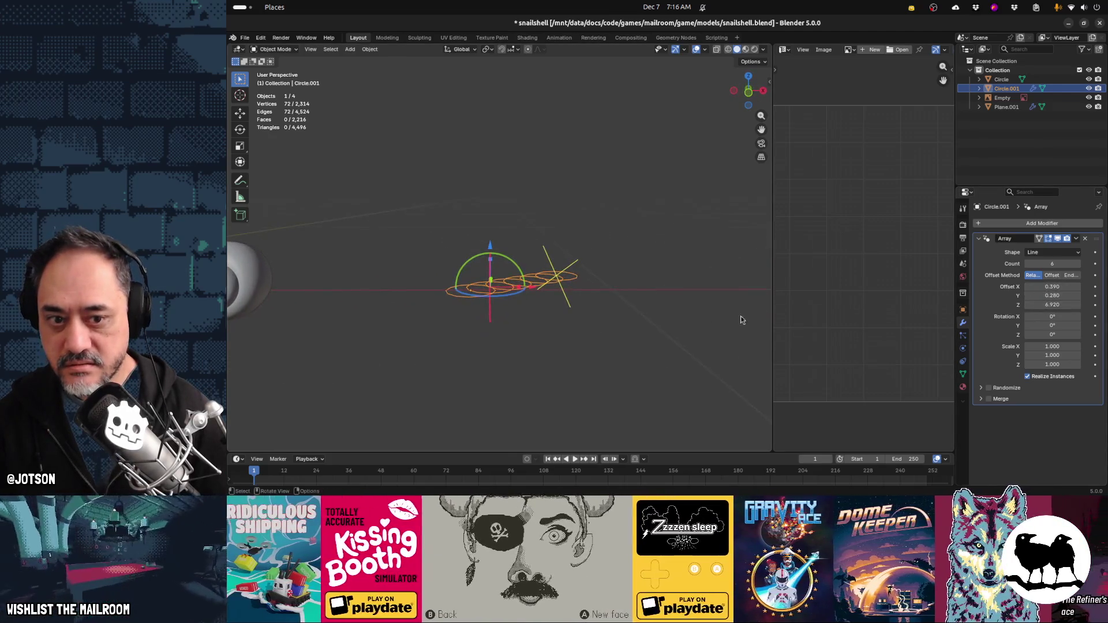
mouse_move(670, 286)
middle_mouse_down()
mouse_move(630, 318)
mouse_move(542, 299)
mouse_move(587, 287)
middle_mouse_up()
key("ctrl+z")
key("ctrl+z")
key("ctrl+z")
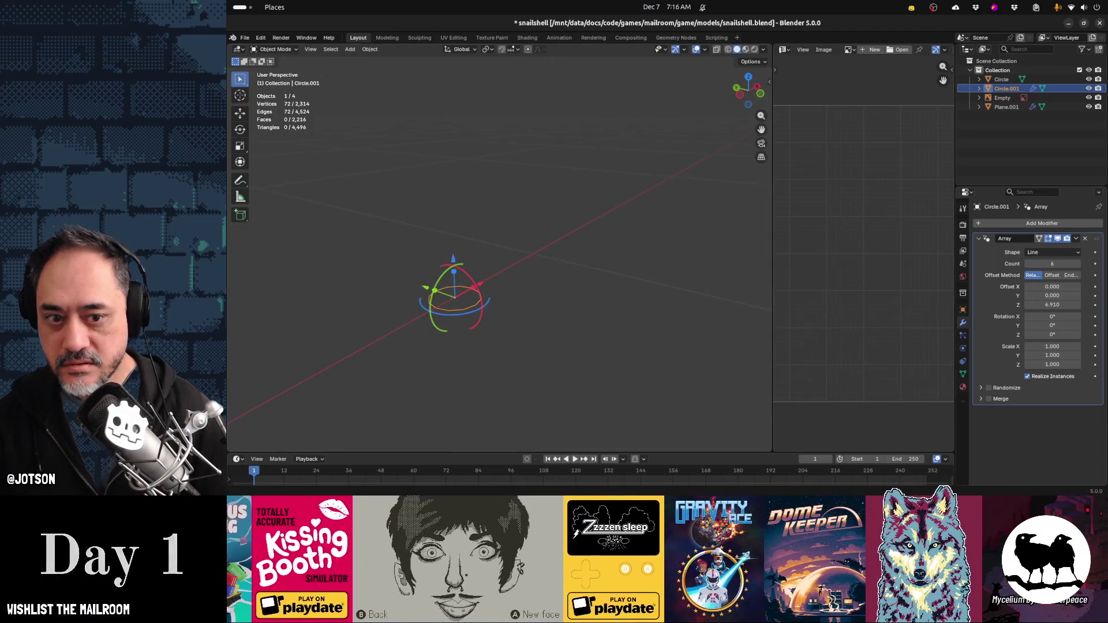
left_click_drag(1066, 306, 1056, 305)
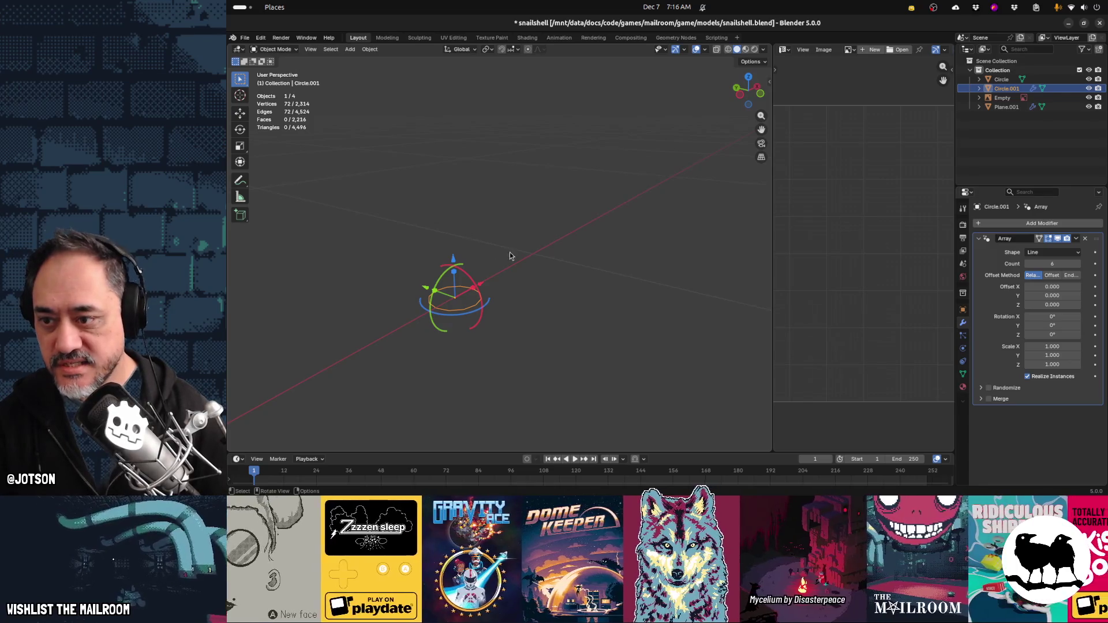
middle_click_drag(510, 251, 481, 251)
key("Tab")
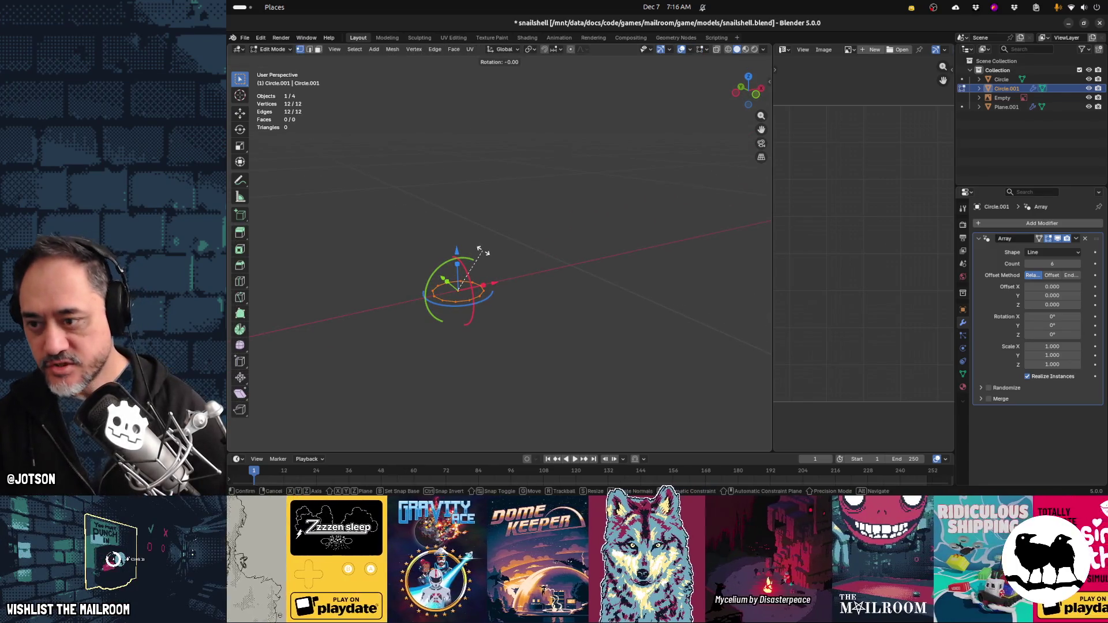
Rotate the circle mesh 90° about Y in Edit Mode, then return to Object Mode
key("y")
key("9")
key("0")
key("Return")
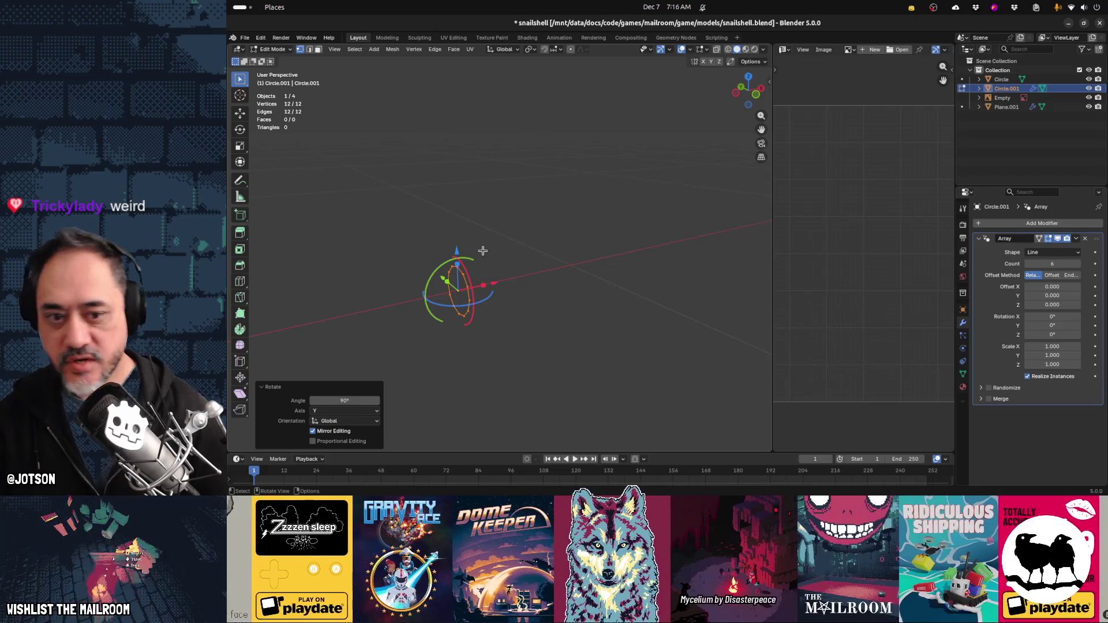
key("Tab")
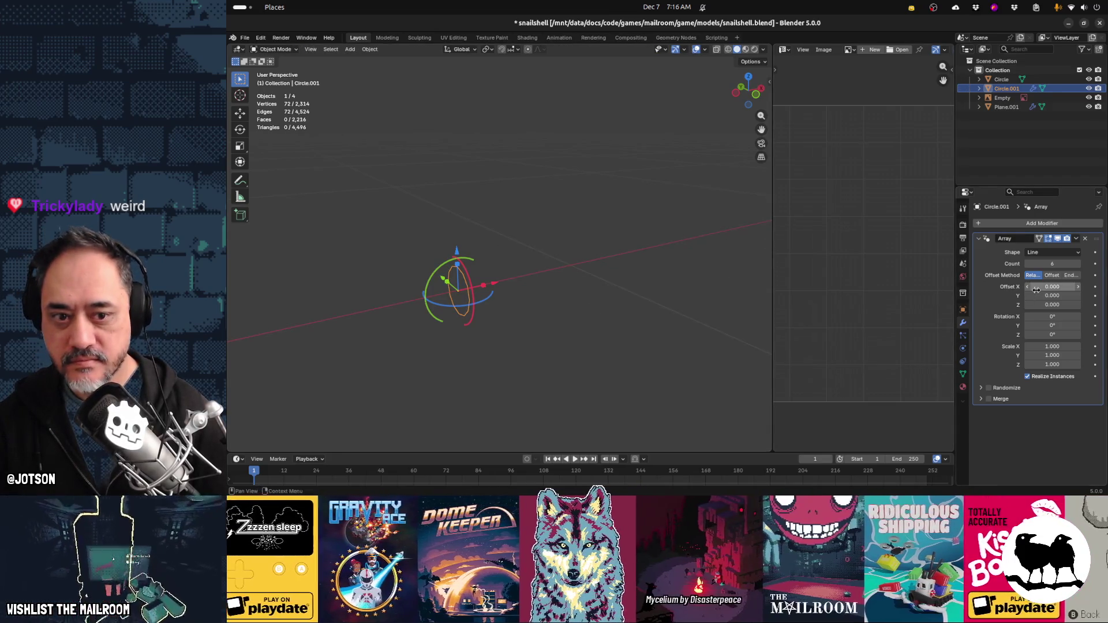
Adjust the array's relative offsets, settling on Y -0.060 and Z 0.270
mouse_move(1052, 286)
left_mouse_down()
mouse_move(1068, 286)
mouse_move(1052, 295)
mouse_move(1071, 305)
left_mouse_up()
key("ctrl+z")
key("ctrl+z")
key("ctrl+z")
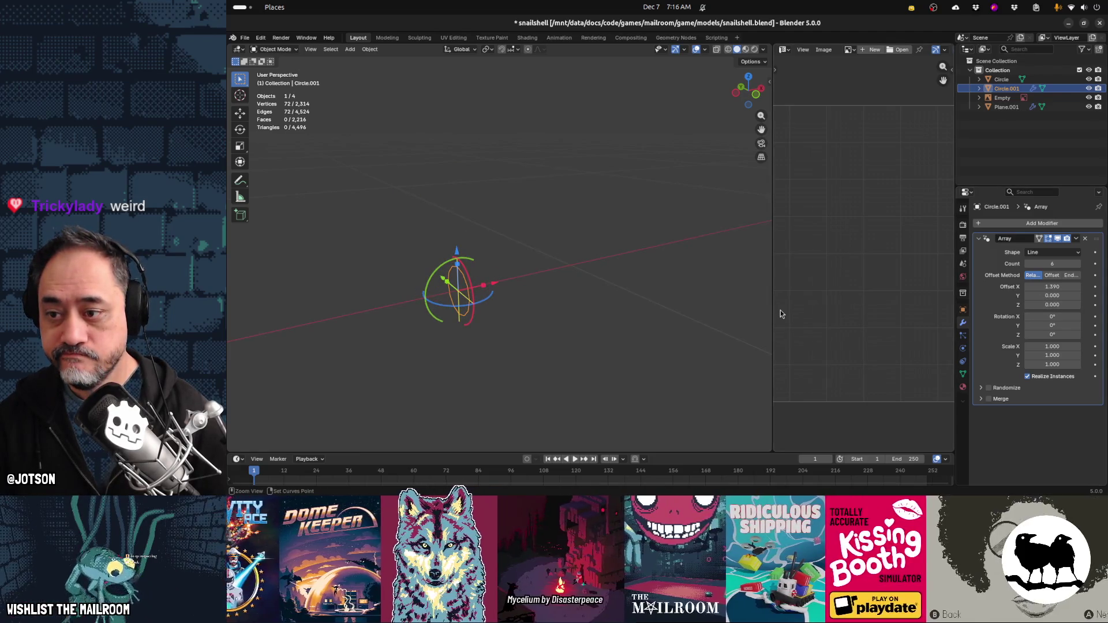
key("Tab")
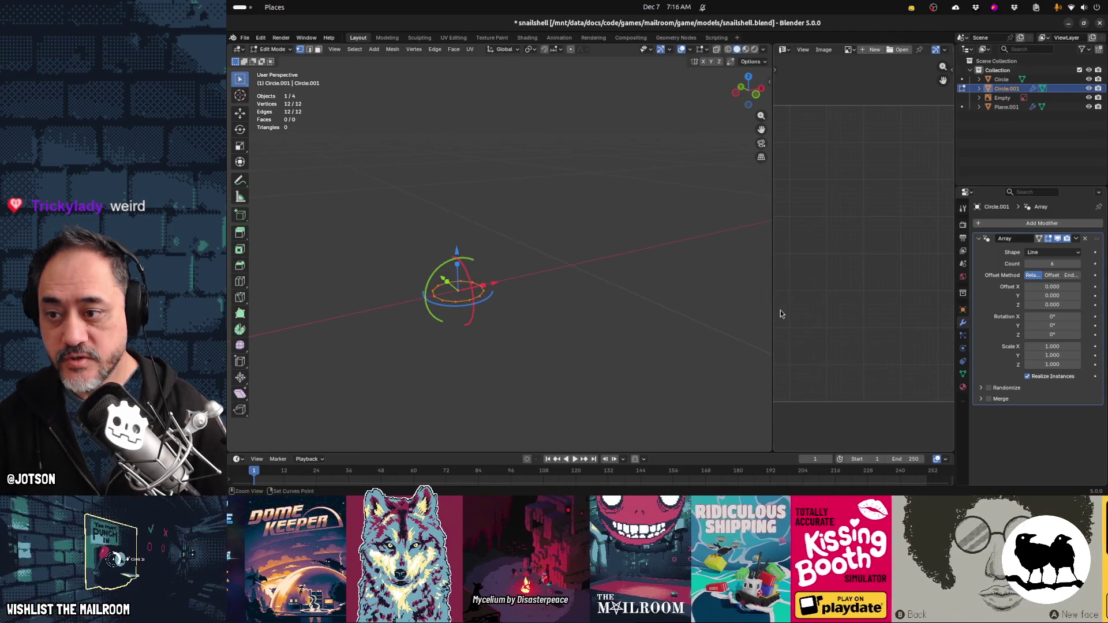
key("Tab")
mouse_move(1056, 304)
left_mouse_down()
mouse_move(1068, 296)
mouse_move(1054, 287)
mouse_move(1065, 287)
left_mouse_up()
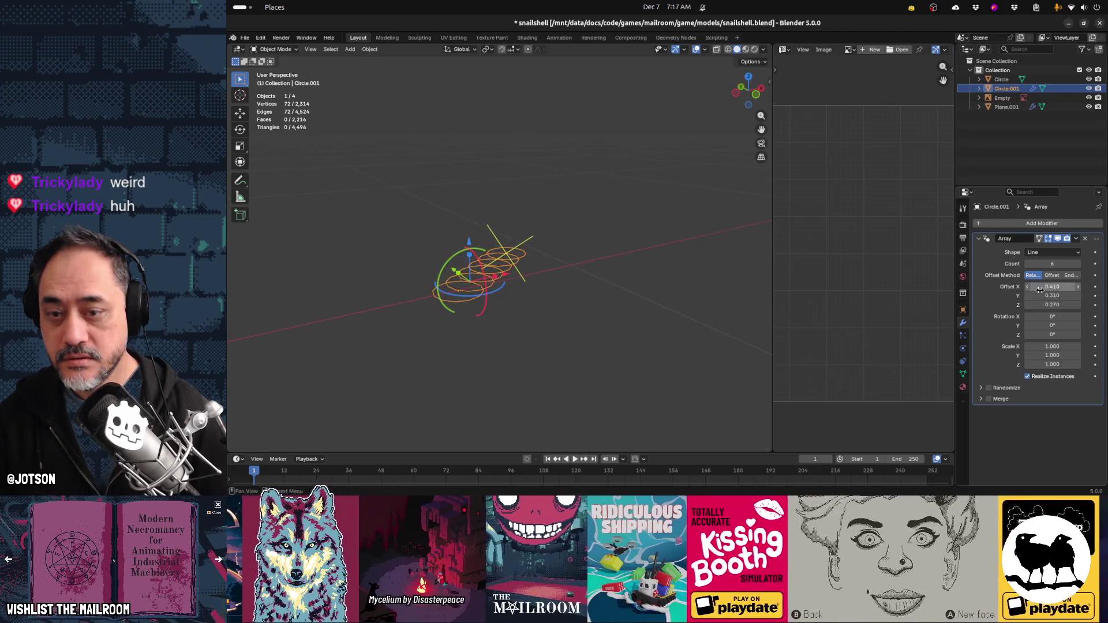
key("ctrl+z")
key("ctrl+z")
middle_click_drag(615, 311, 563, 305)
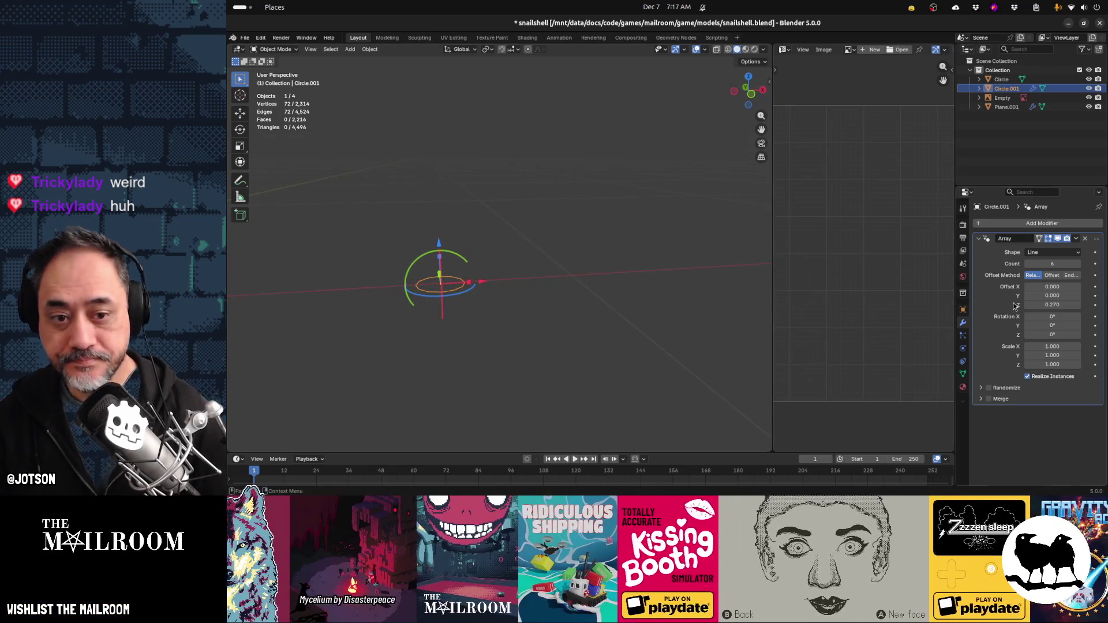
left_click_drag(1052, 296, 1041, 295)
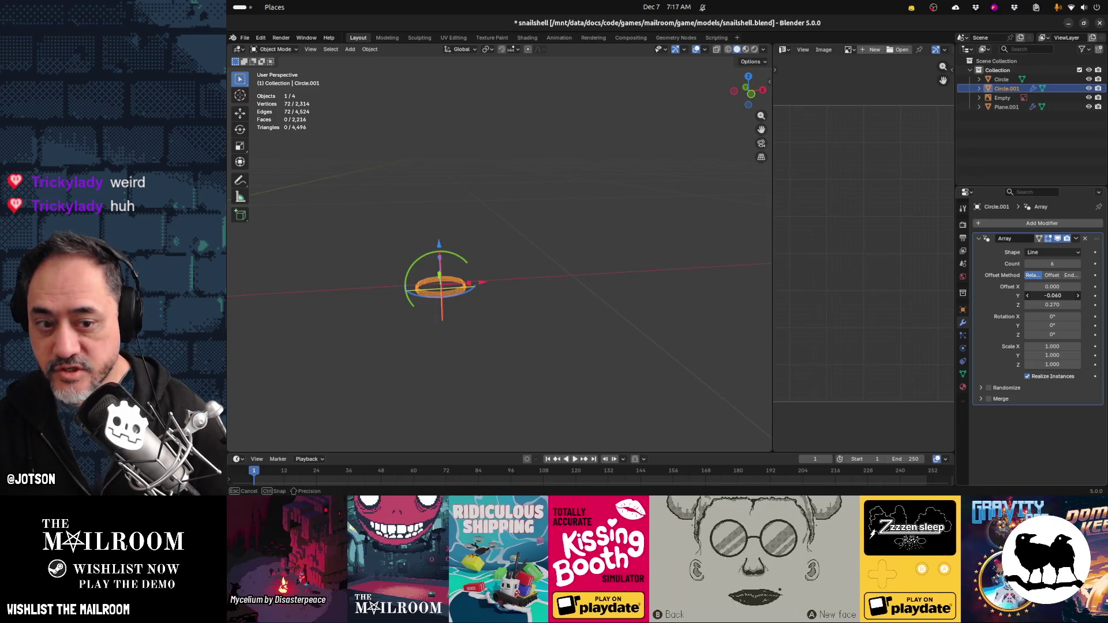
mouse_move(600, 318)
middle_mouse_down()
mouse_move(566, 318)
mouse_move(588, 314)
middle_mouse_up()
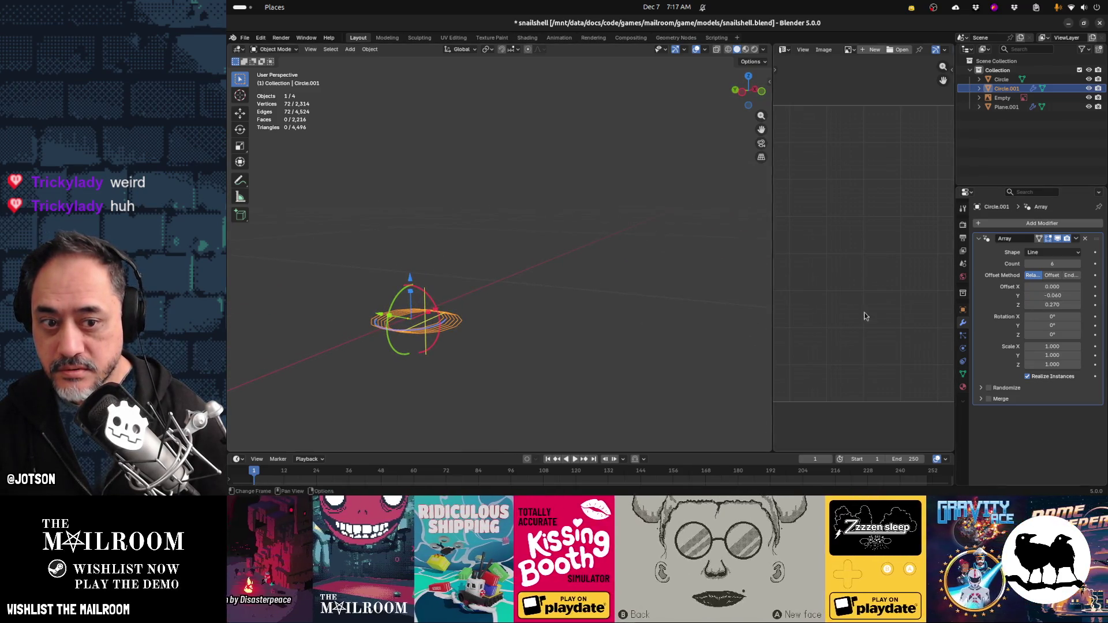
Switch the array to constant offset and set Translation X to 0
left_click(1049, 276)
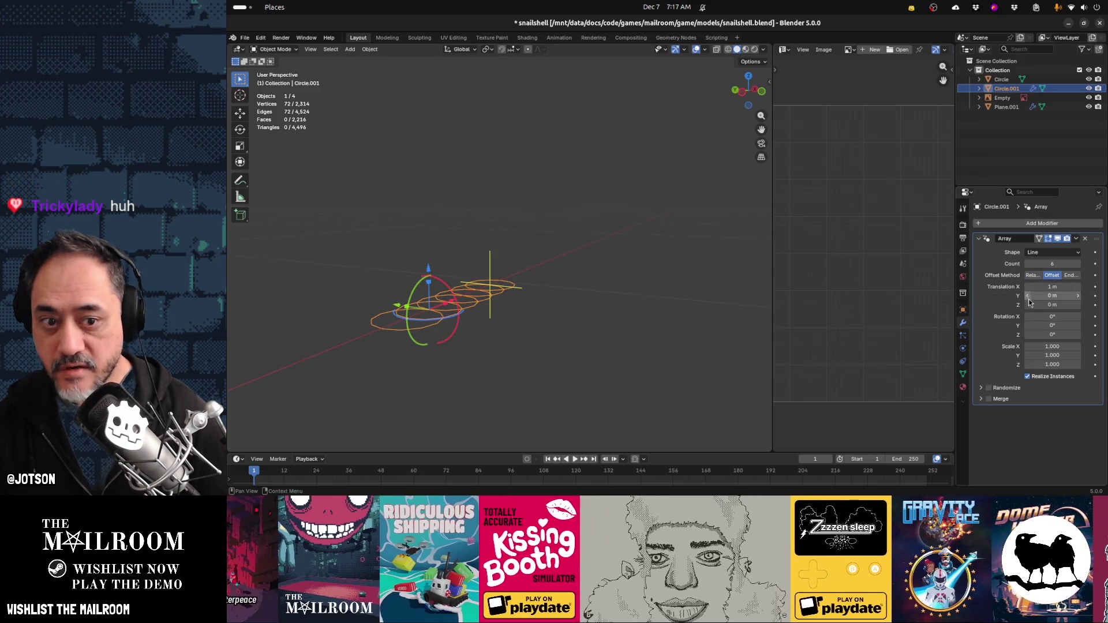
mouse_move(1052, 287)
left_mouse_down()
mouse_move(1024, 287)
mouse_move(1079, 304)
left_mouse_up()
mouse_move(698, 318)
middle_mouse_down()
mouse_move(625, 292)
mouse_move(614, 304)
mouse_move(704, 319)
middle_mouse_up()
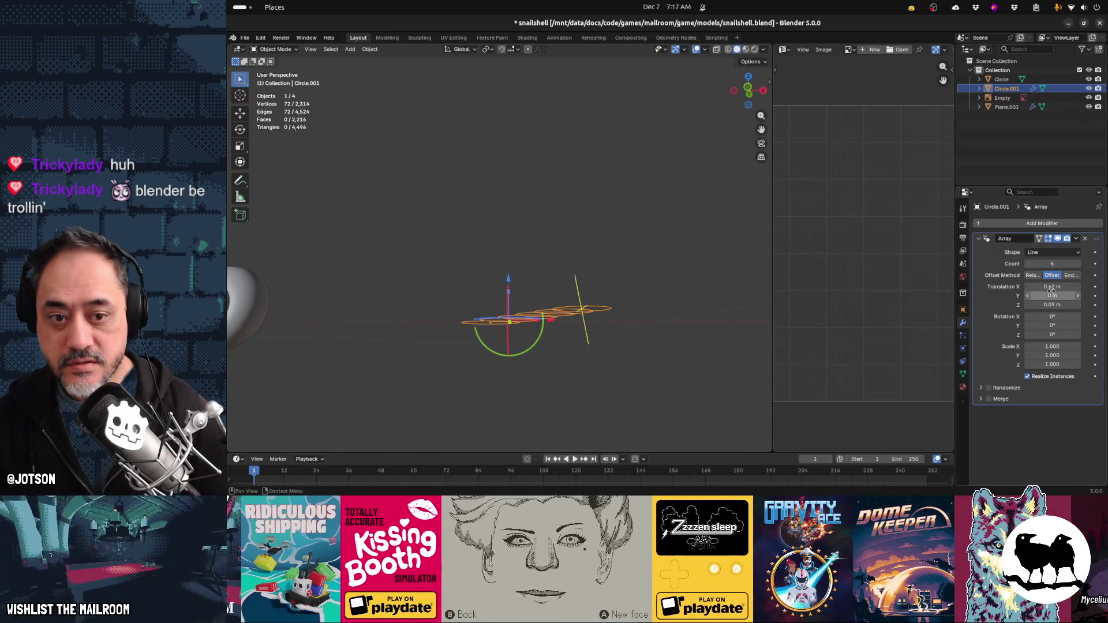
left_click(1051, 287)
type("0")
key("Tab")
key("Tab")
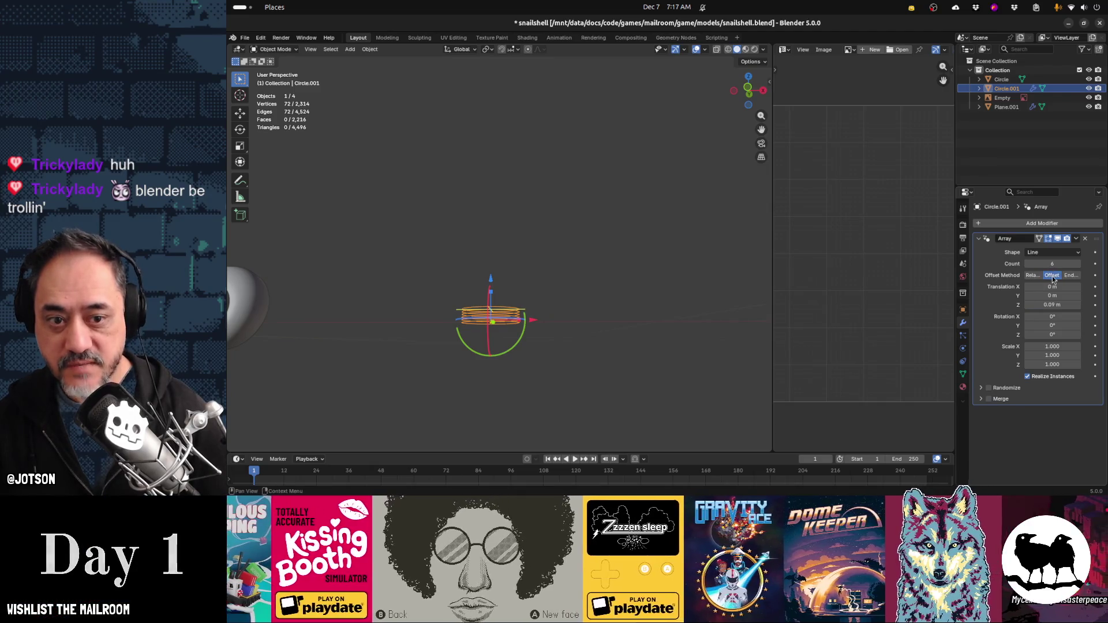
Raise each copy 0.32 m on Z, tilt it 8.88° about Y, and increase the count
left_click_drag(1052, 305, 1083, 304)
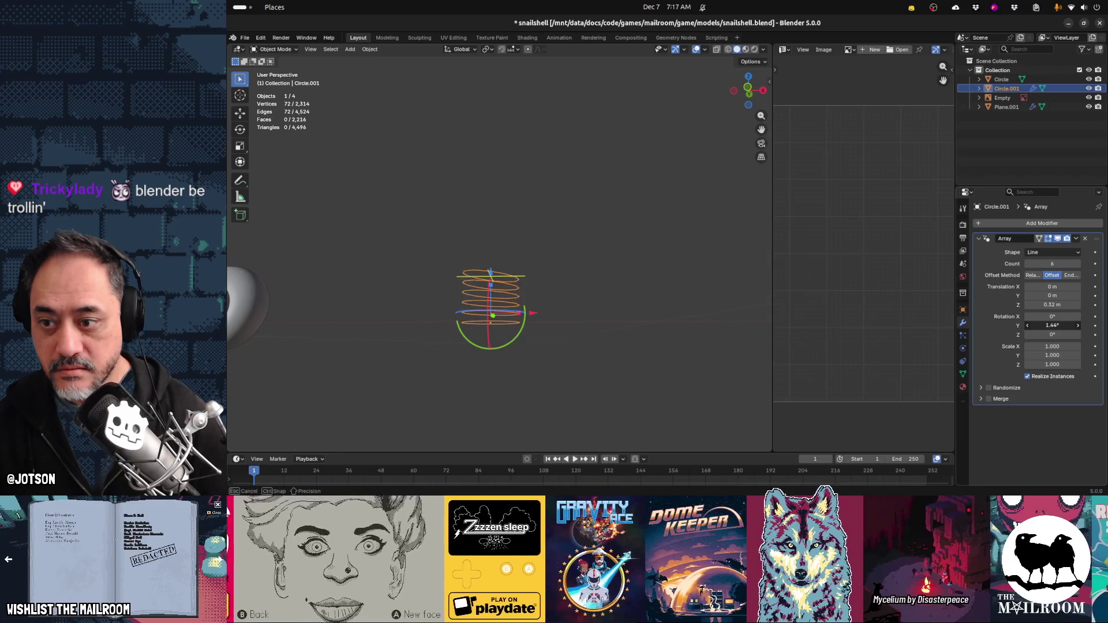
left_click_drag(1052, 325, 1072, 326)
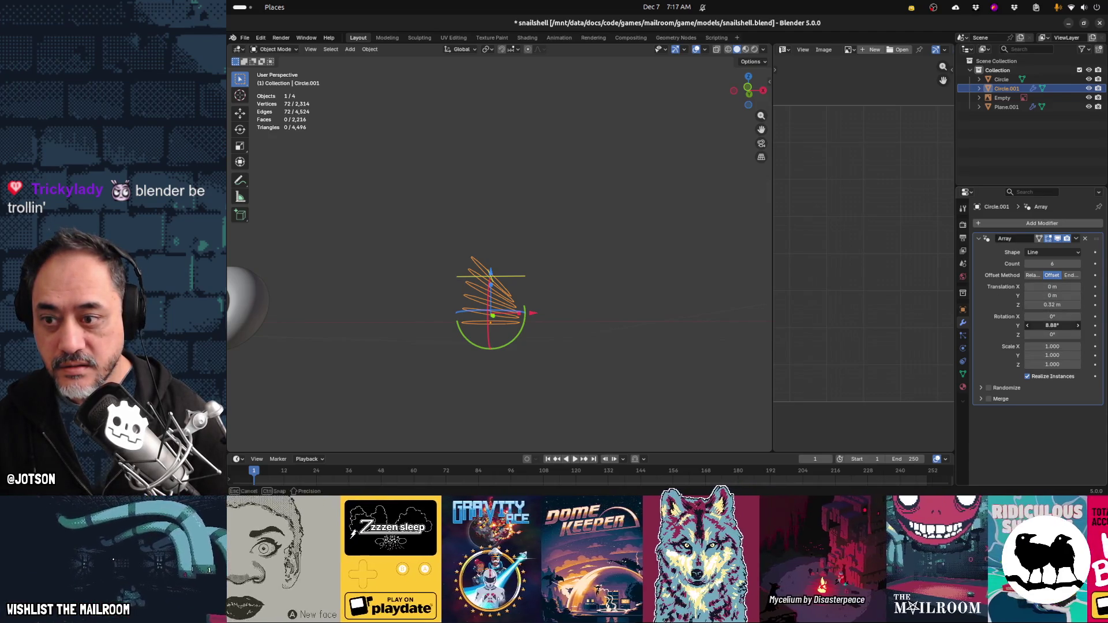
mouse_move(1054, 265)
left_mouse_down()
mouse_move(1082, 265)
mouse_move(1054, 266)
left_mouse_up()
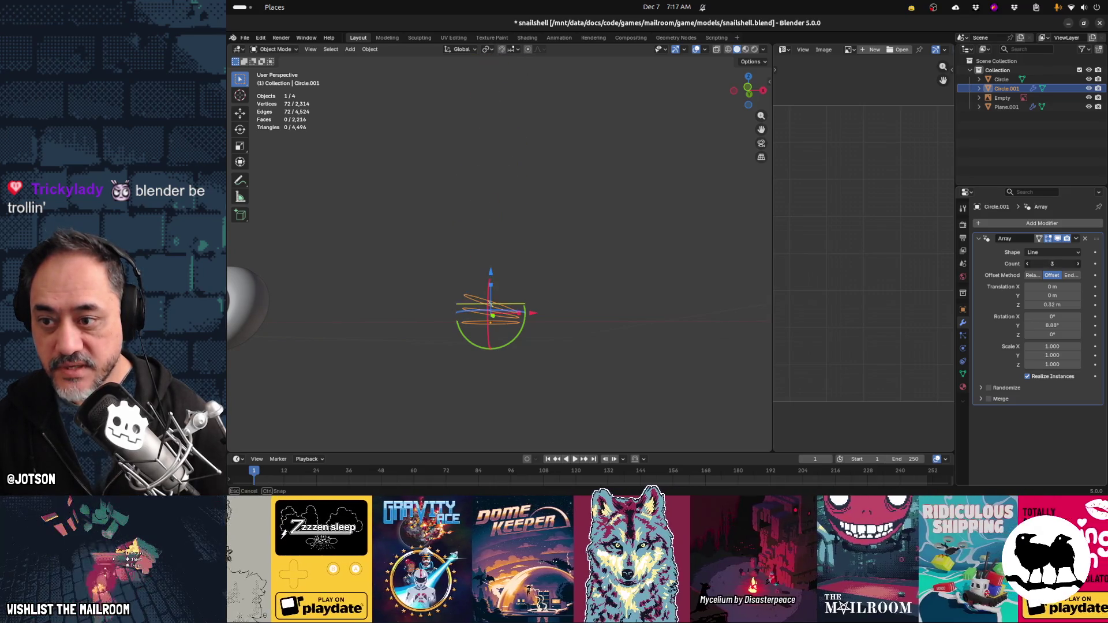
Switch the offset method to End, stack copies along Z and twist them about Y
left_click(1071, 274)
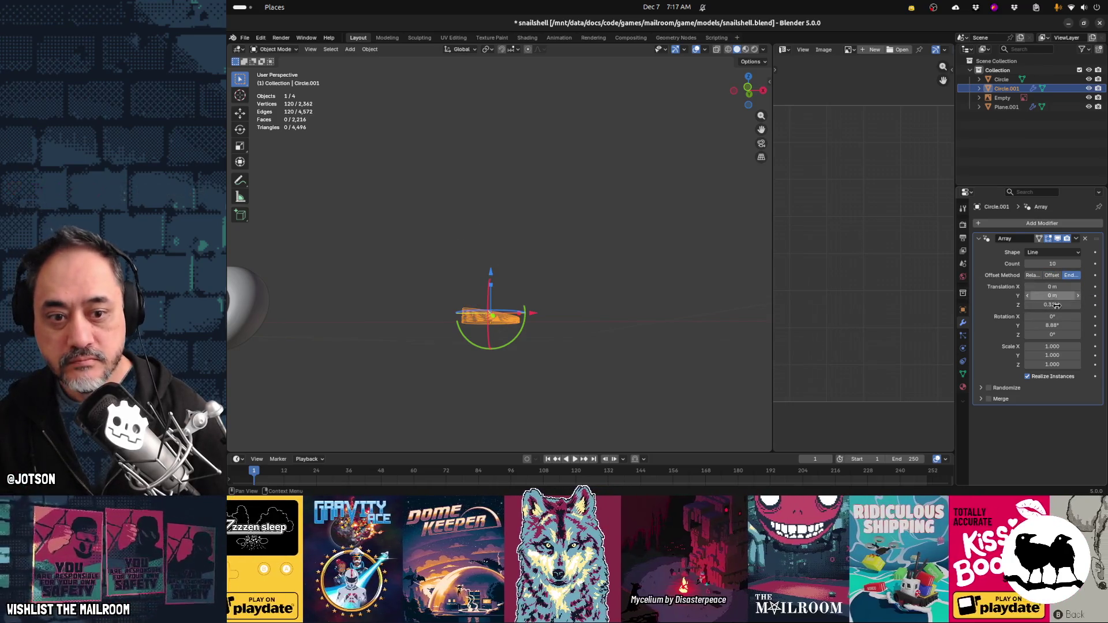
left_click_drag(1046, 305, 1070, 286)
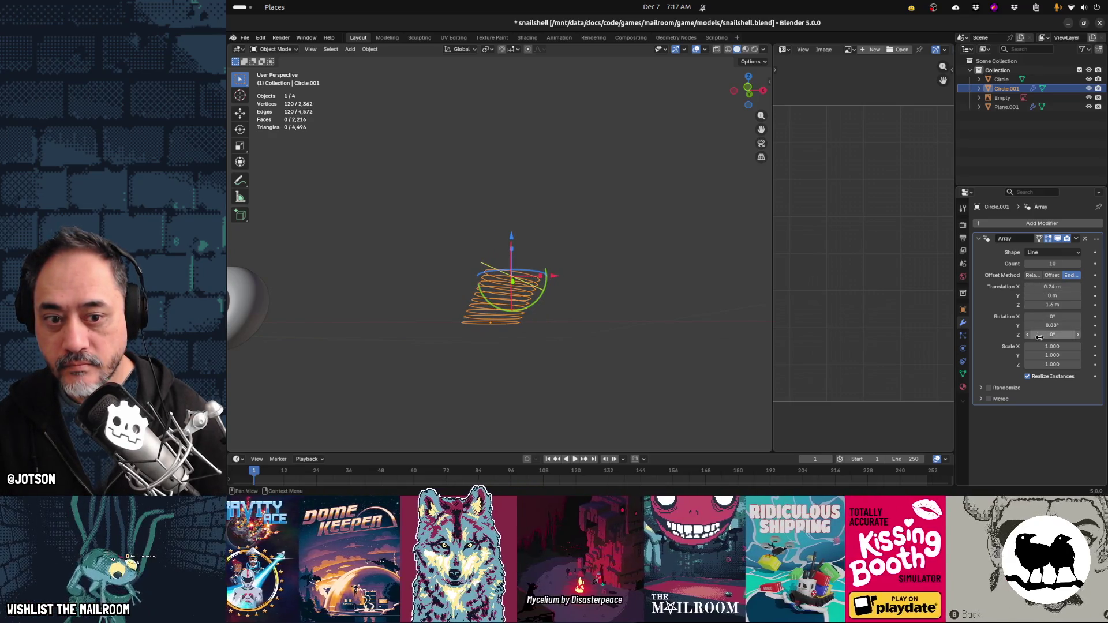
left_click_drag(1052, 326, 1082, 326)
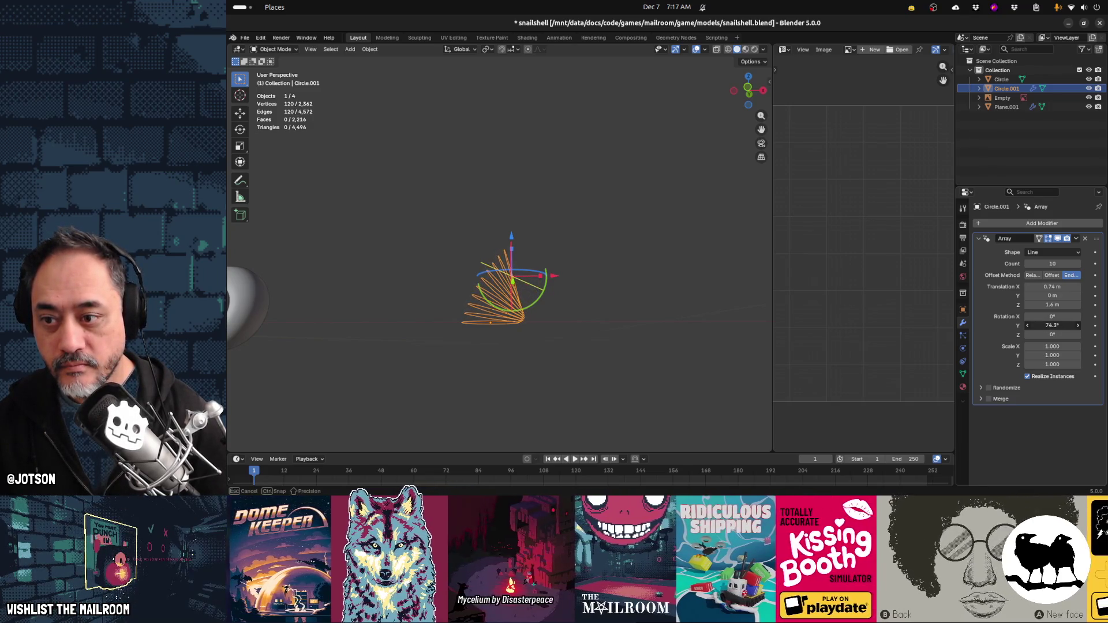
middle_click_drag(508, 283, 611, 296)
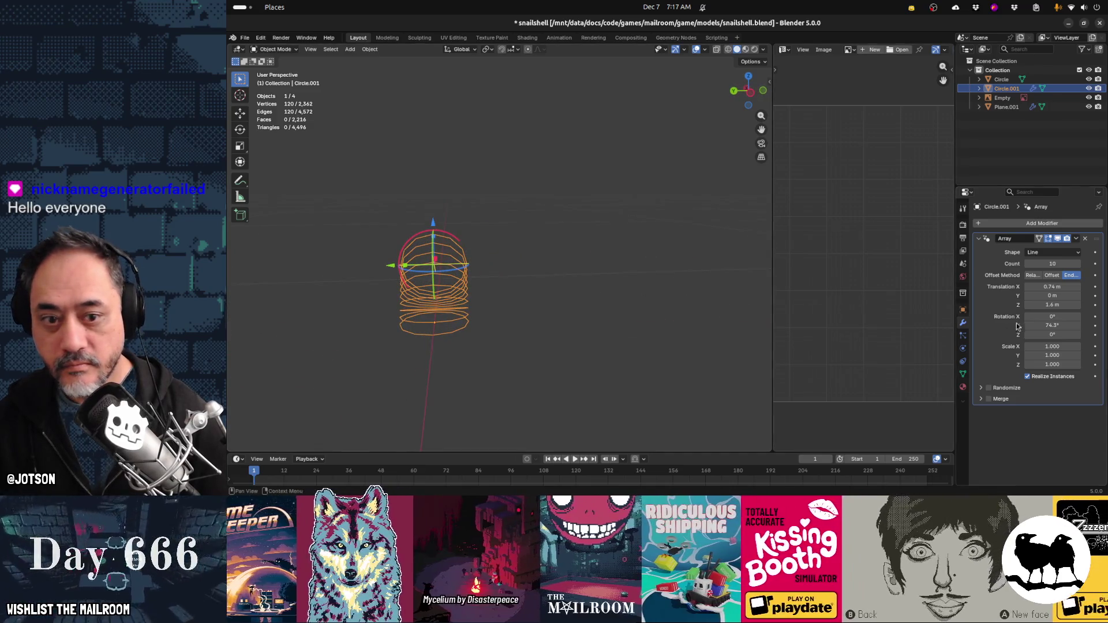
Set the Y offset to -6.31 m and X offset to 1.33 m, then reduce the count to 1
left_click_drag(1049, 296, 1036, 296)
mouse_move(629, 304)
middle_mouse_down()
mouse_move(599, 306)
mouse_move(563, 279)
mouse_move(527, 311)
mouse_move(554, 293)
middle_mouse_up()
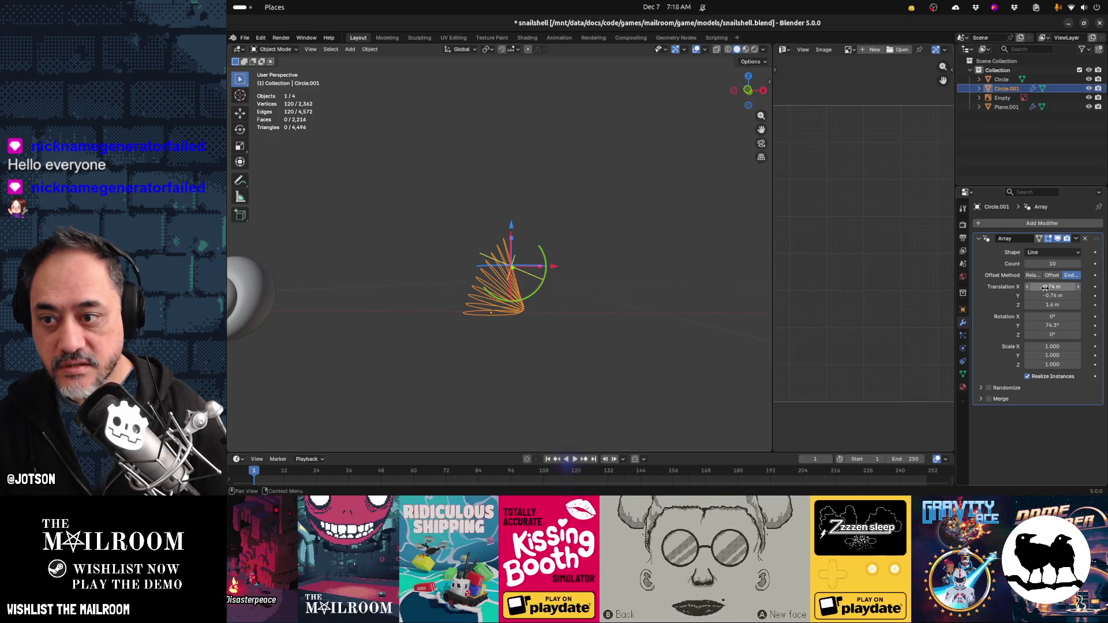
mouse_move(1052, 286)
left_mouse_down()
mouse_move(1087, 287)
mouse_move(1060, 296)
mouse_move(1087, 296)
mouse_move(1029, 296)
mouse_move(1047, 296)
mouse_move(1053, 326)
mouse_move(1096, 325)
mouse_move(1083, 326)
left_mouse_up()
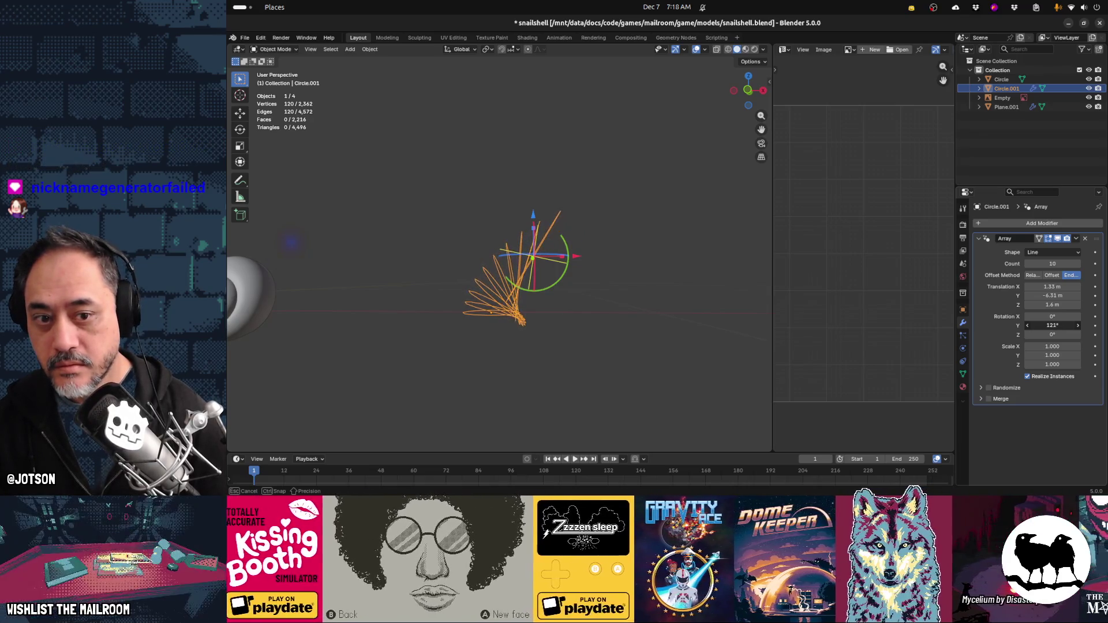
left_click_drag(1056, 264, 1048, 264)
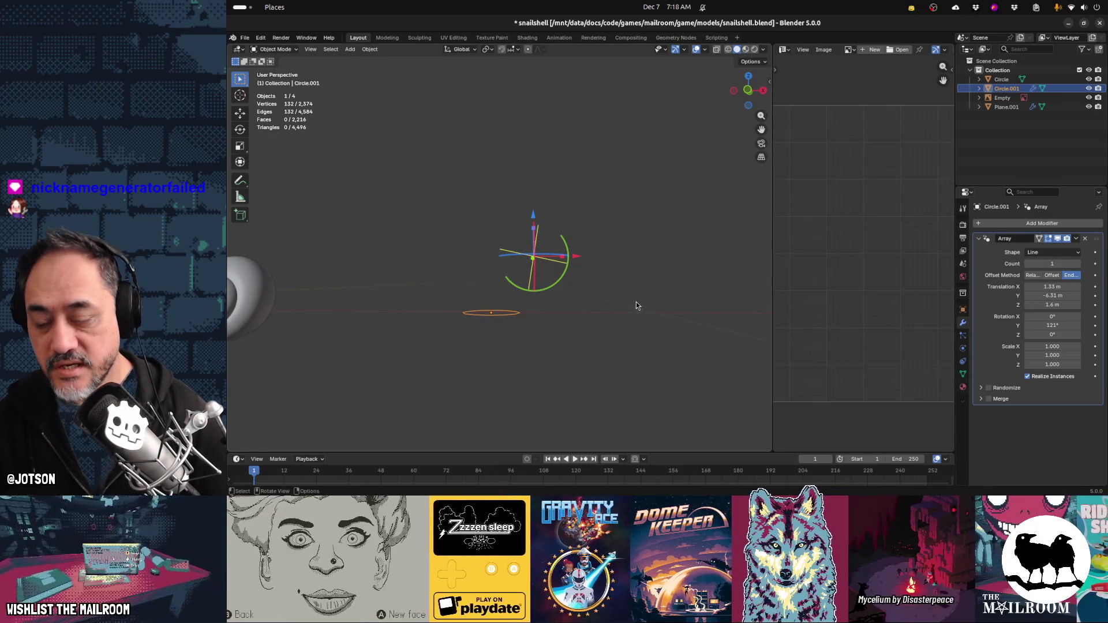
Undo the last change and set the array copies' scale to 0
key("ctrl+z")
key("ctrl+z")
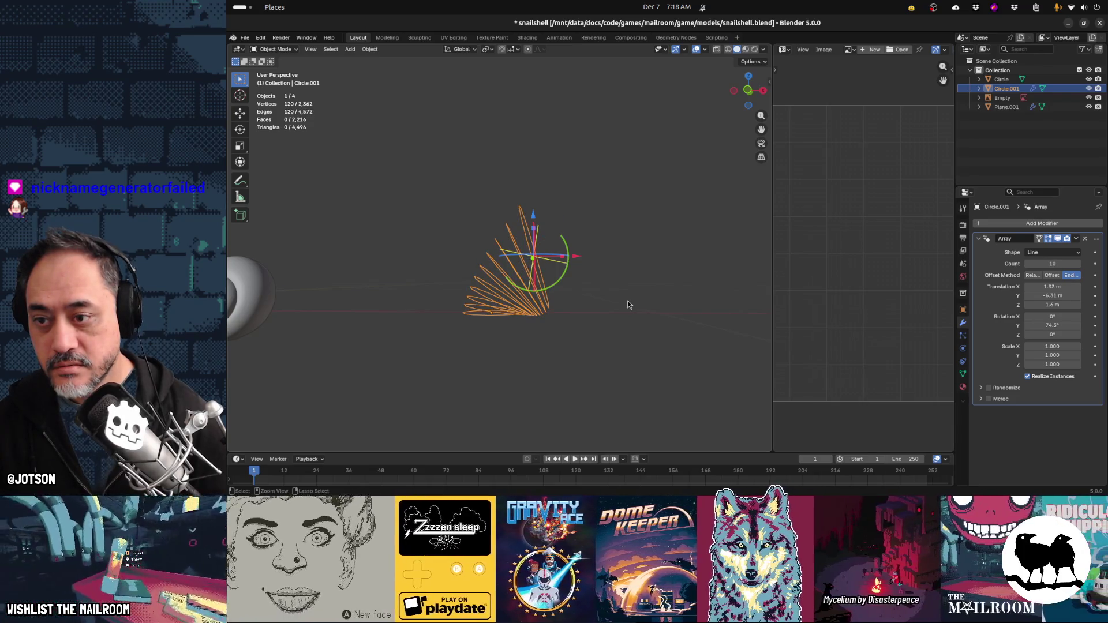
mouse_move(625, 300)
middle_mouse_down()
mouse_move(717, 306)
mouse_move(700, 321)
middle_mouse_up()
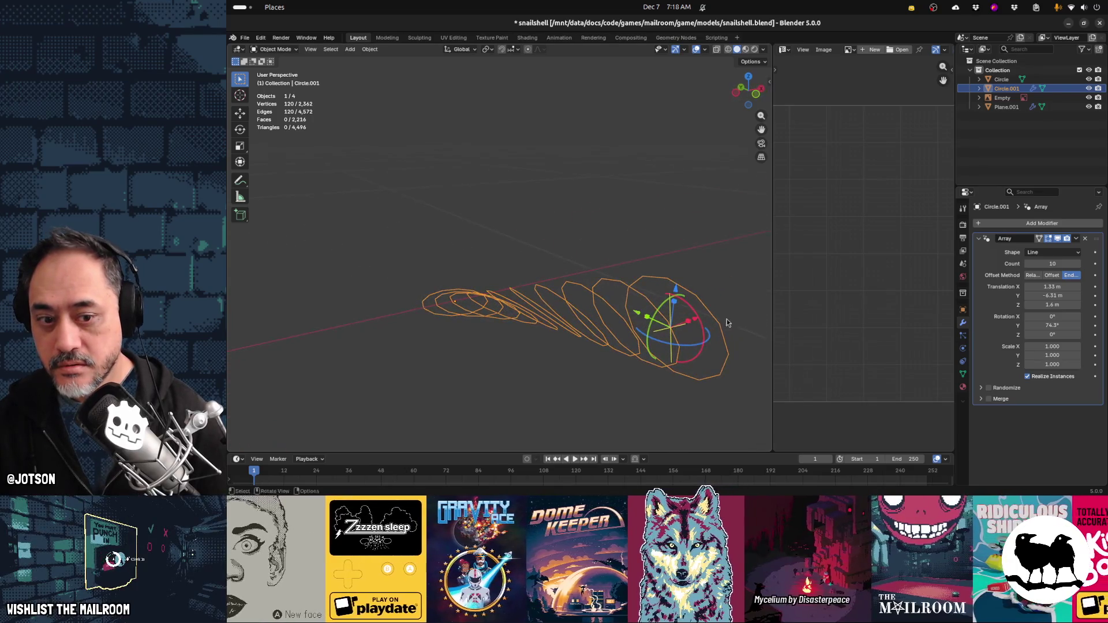
mouse_move(1030, 356)
left_mouse_down()
mouse_move(984, 356)
mouse_move(1038, 346)
left_mouse_up()
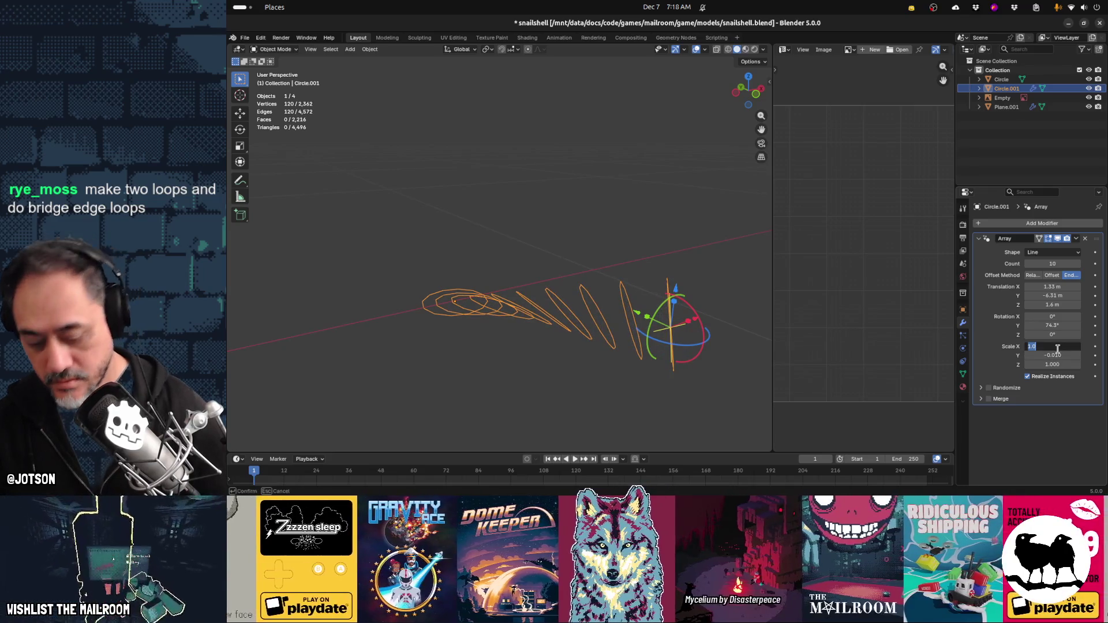
type("0")
key("Return")
Set the array Translation X and Z to 0 m
middle_click_drag(704, 373, 606, 376)
left_click_drag(613, 404, 530, 411)
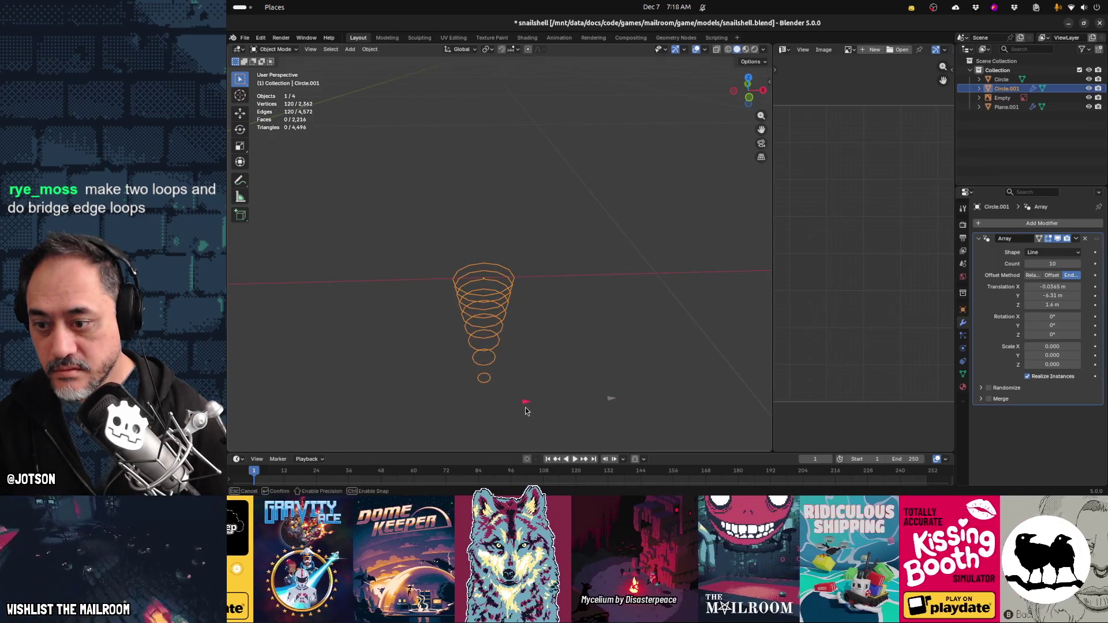
key("Escape")
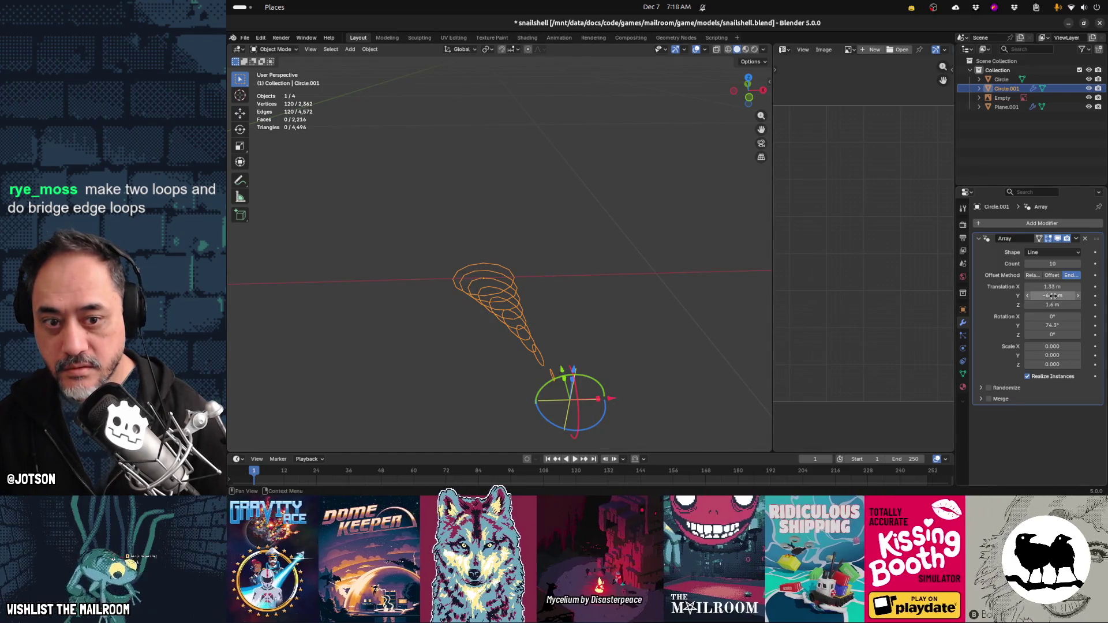
double_click(1053, 289)
type("0")
key("Return")
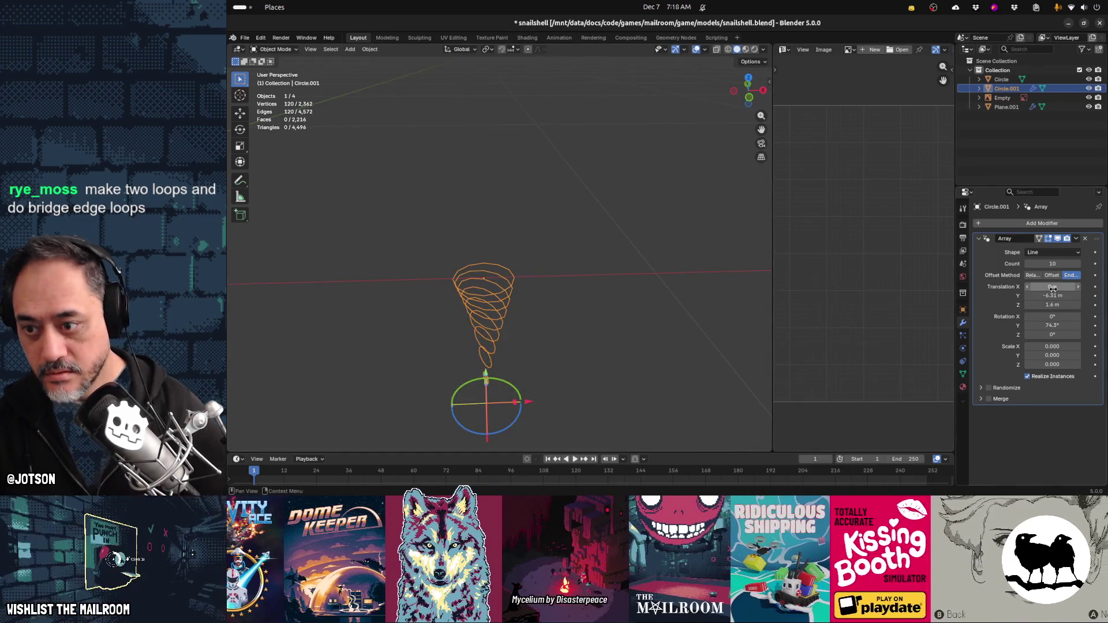
middle_click_drag(643, 377, 733, 339)
double_click(1052, 305)
type("0")
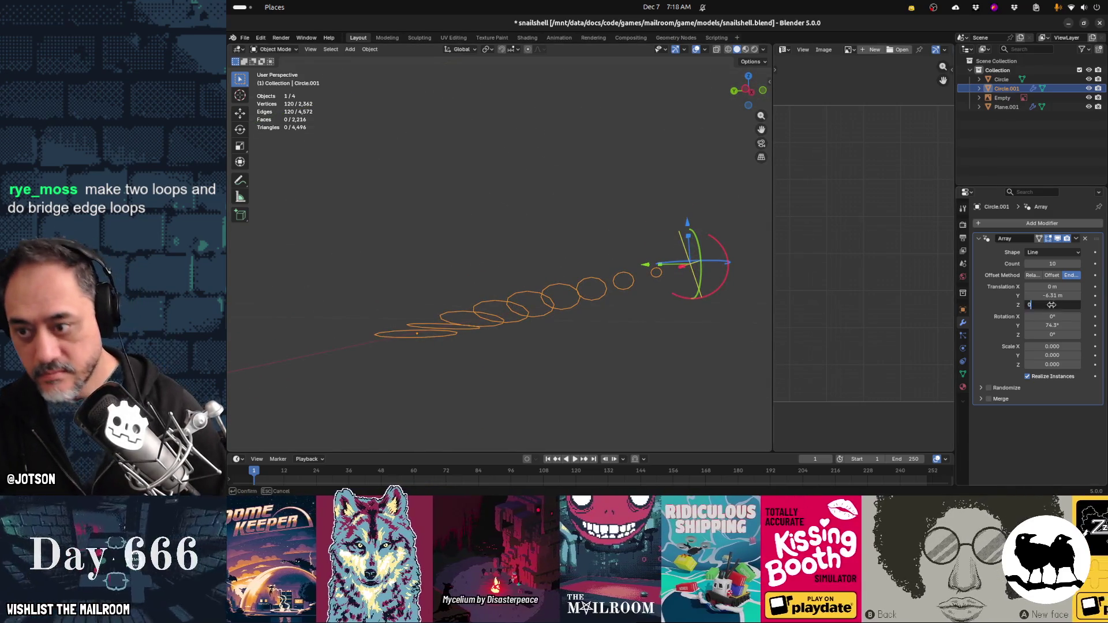
key("Return")
Raise the count to 14 and set Rotation Y to 1440°, forming a tapering cone
mouse_move(729, 365)
middle_mouse_down()
mouse_move(712, 399)
mouse_move(668, 410)
mouse_move(641, 402)
middle_mouse_up()
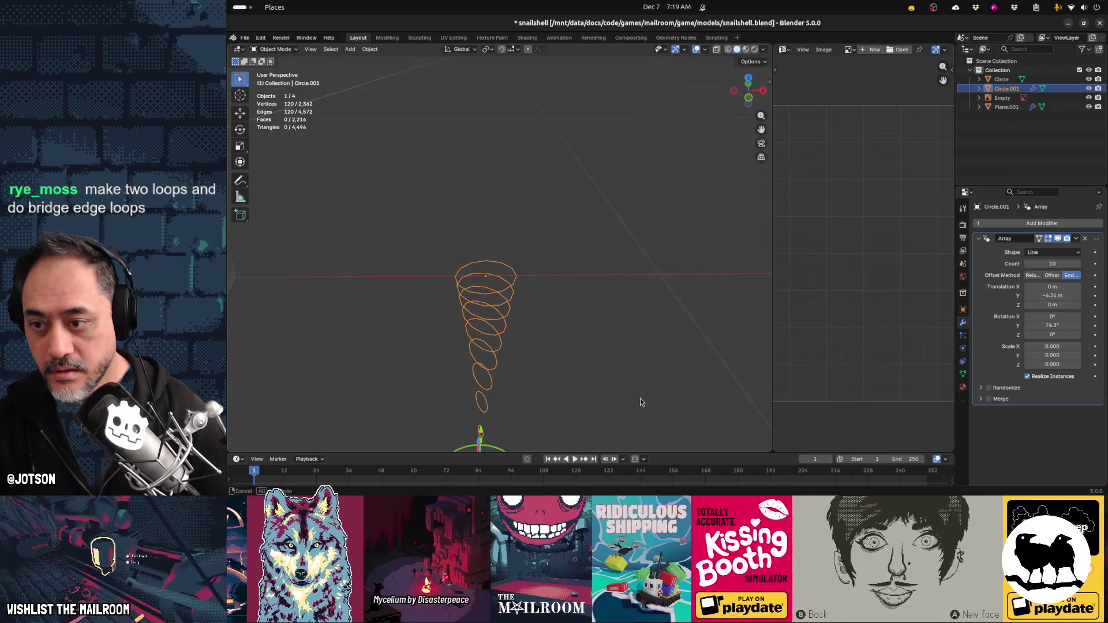
mouse_move(1053, 264)
left_mouse_down()
mouse_move(1067, 264)
mouse_move(1058, 263)
left_mouse_up()
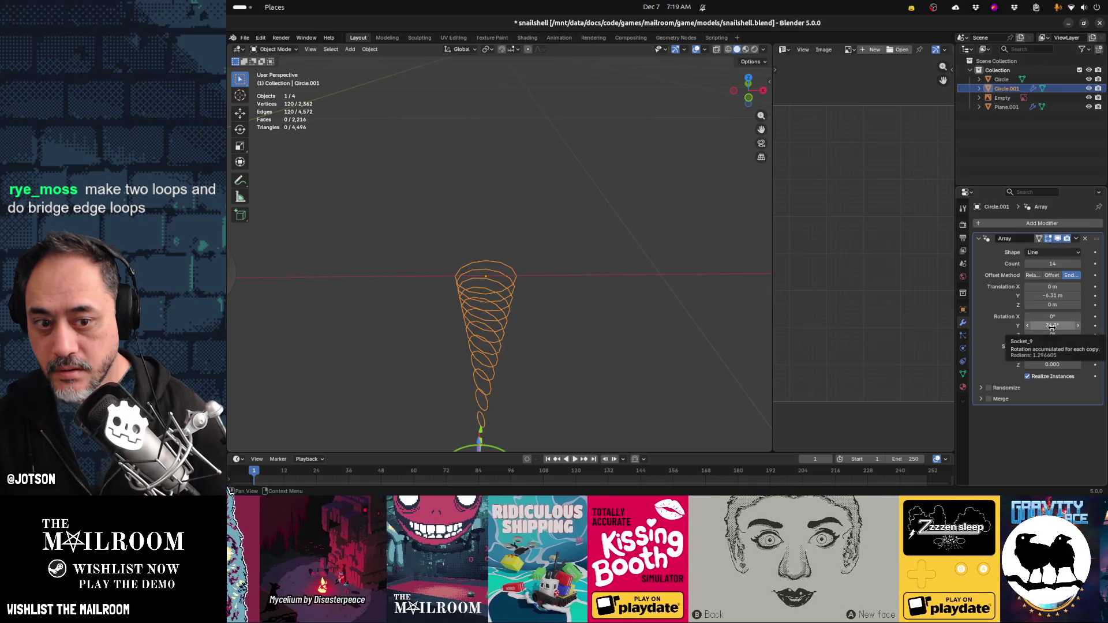
left_click(1051, 327)
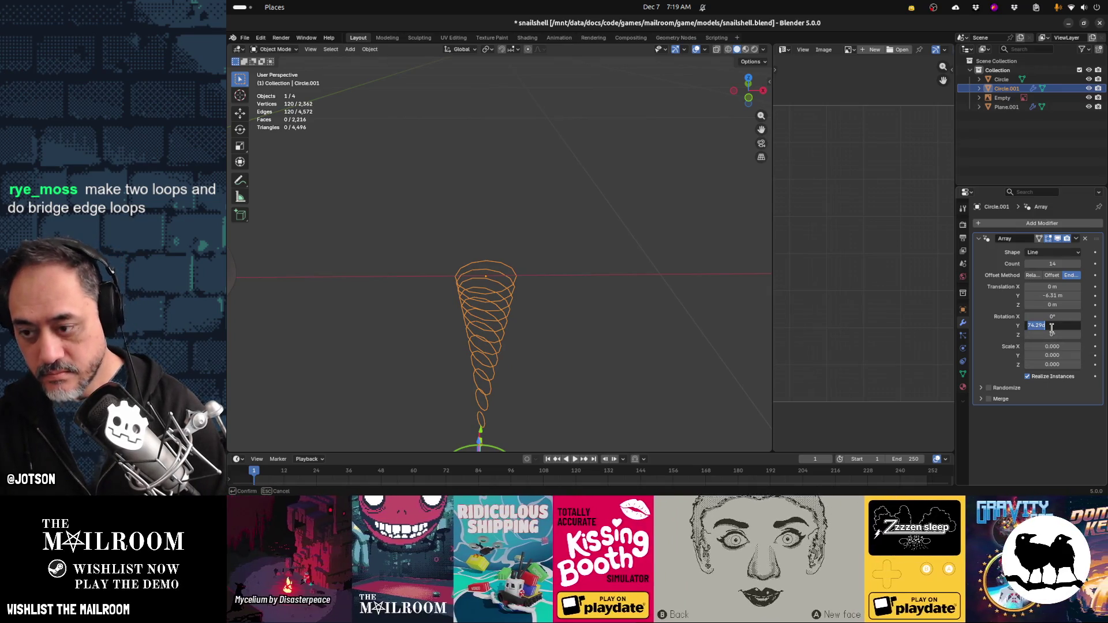
type("0")
key("Return")
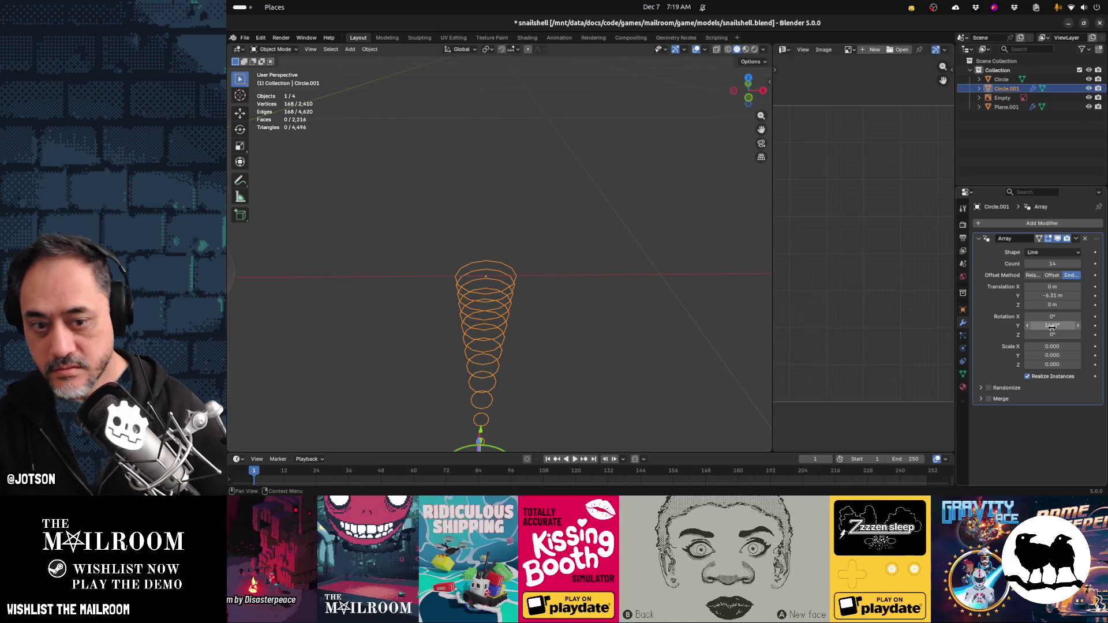
scroll(595, 375, "down", 1)
mouse_move(594, 375)
middle_mouse_down()
mouse_move(656, 331)
mouse_move(468, 282)
middle_mouse_up()
key("Tab")
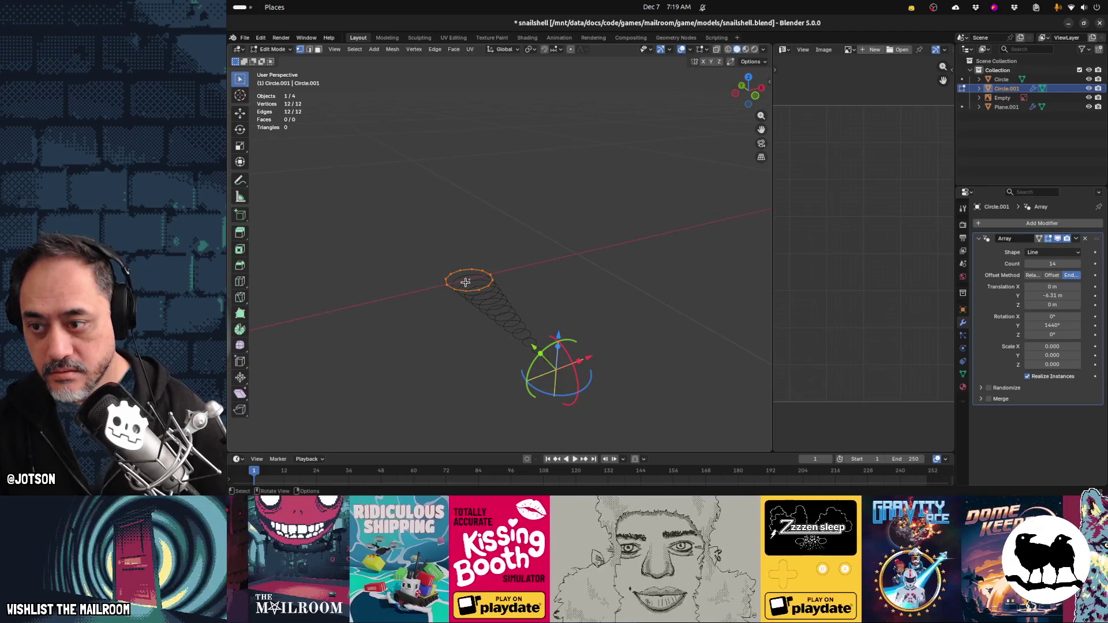
Rotate the circle mesh 90° about X in Edit Mode
type("ry90")
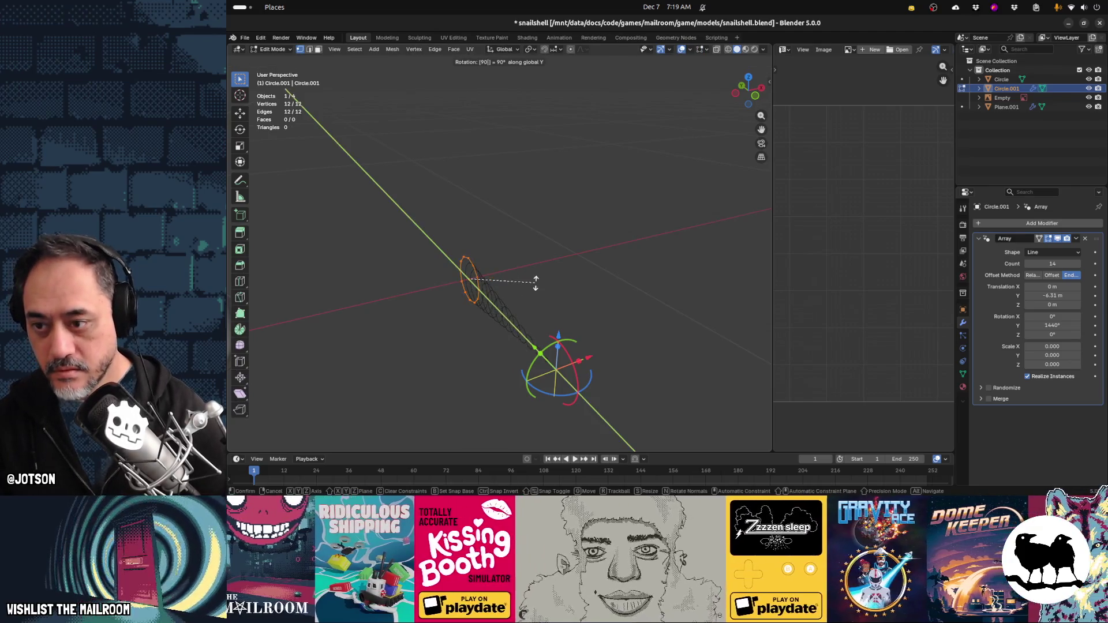
key("BackSpace")
key("BackSpace")
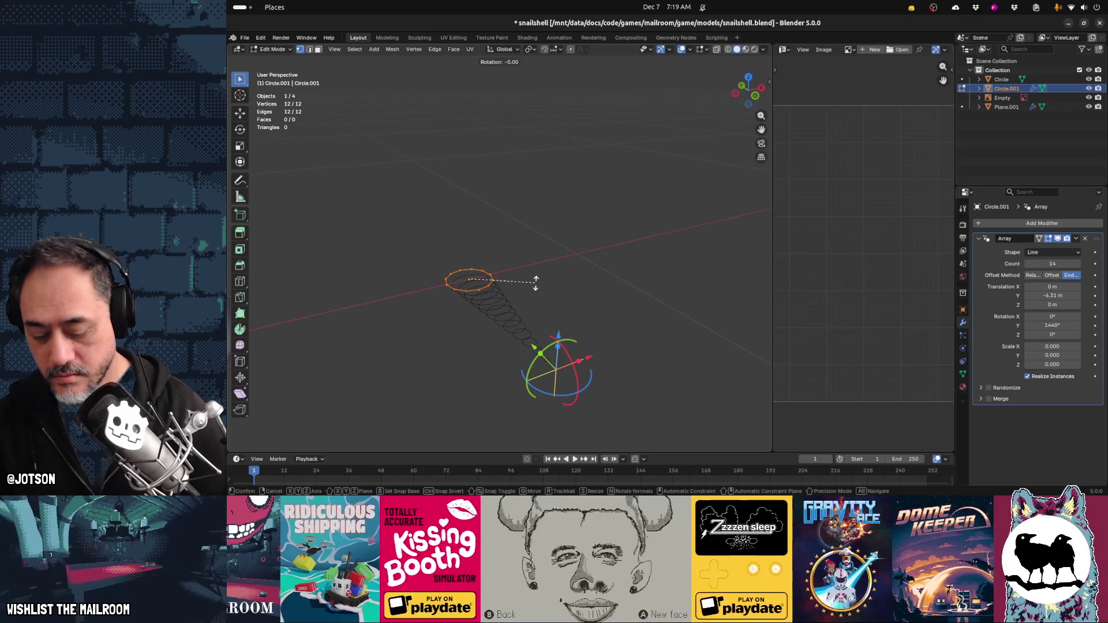
type("x")
type("90")
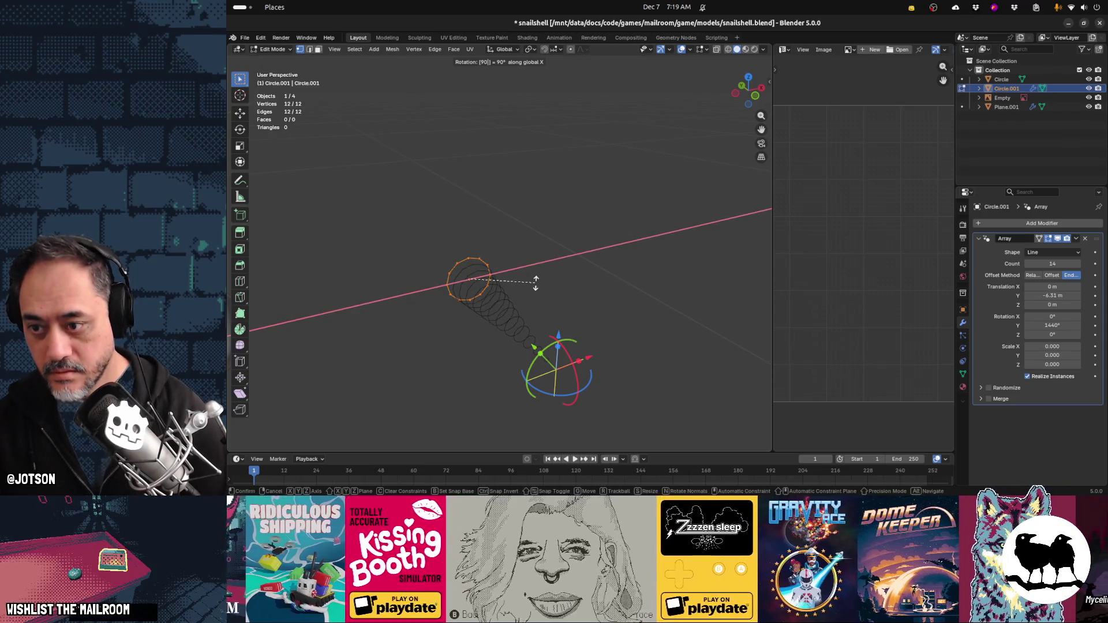
key("Return")
mouse_move(535, 283)
middle_mouse_down()
mouse_move(457, 277)
mouse_move(529, 268)
mouse_move(768, 291)
middle_mouse_up()
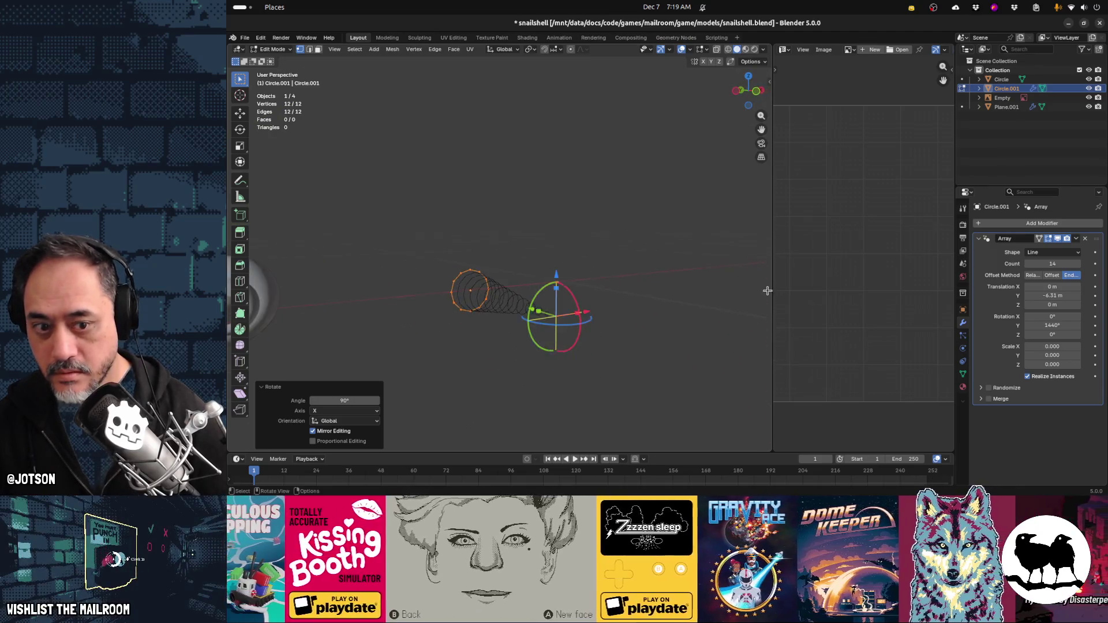
Reset the array Y rotation to 0°, then undo back to the 10-copy 74.3° spiral
left_click(1051, 325)
left_click_drag(1052, 326, 1062, 328)
type("0")
key("Return")
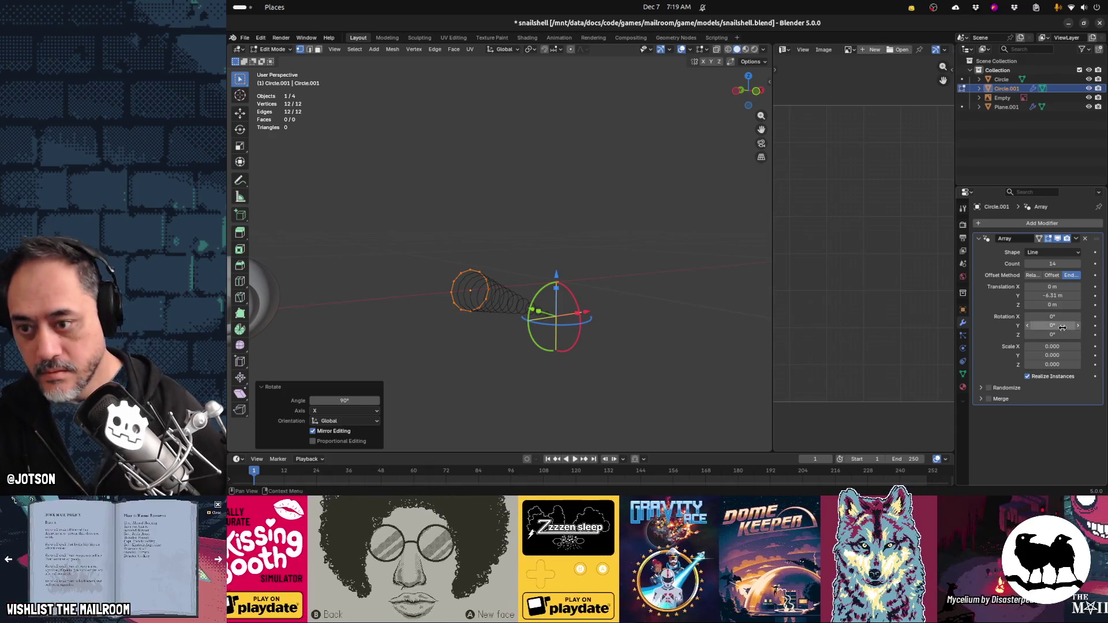
left_click(1062, 327)
left_click_drag(1052, 326, 1079, 326)
key("Tab")
key("ctrl+z")
key("ctrl+z")
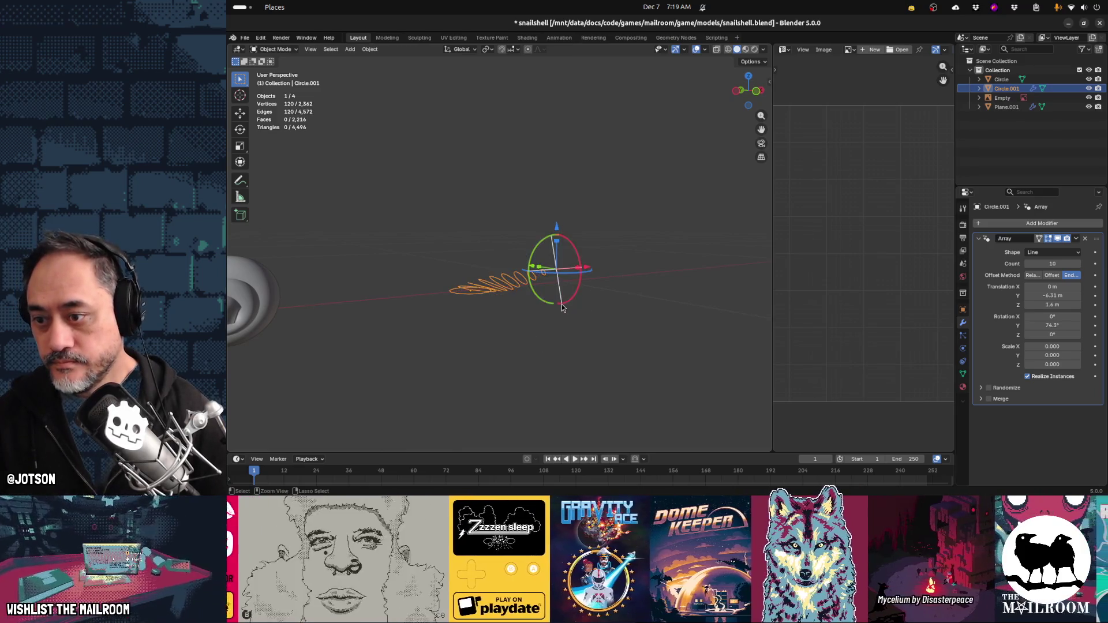
Switch the array to relative offset, reselect Circle.001 and set Translation X and Y to 0
left_click(1049, 277)
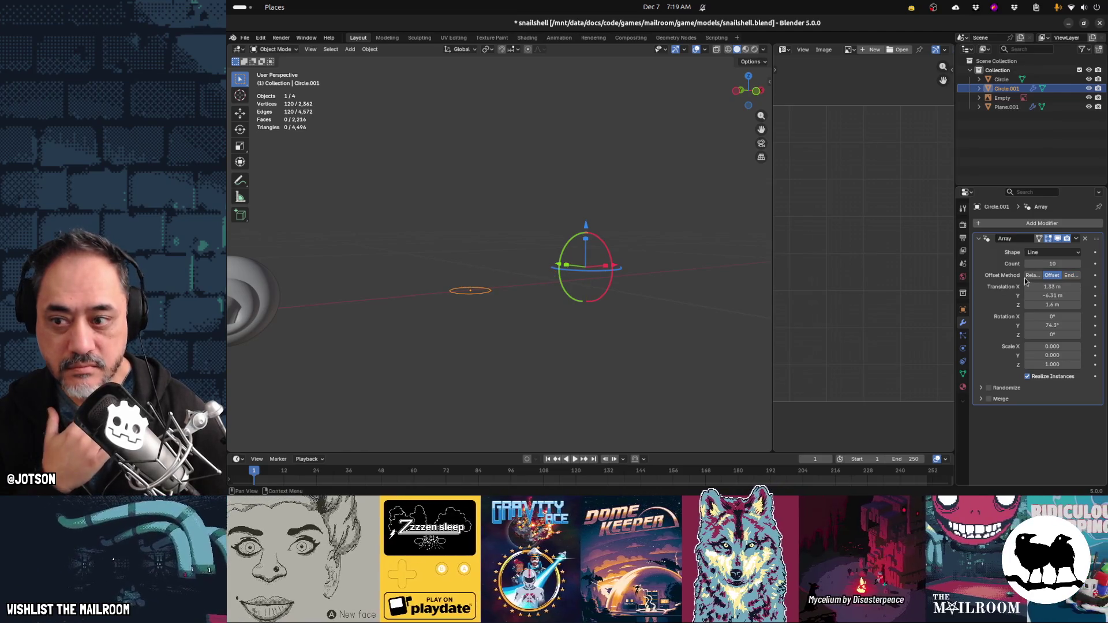
middle_click_drag(552, 281, 664, 284)
left_click(765, 287)
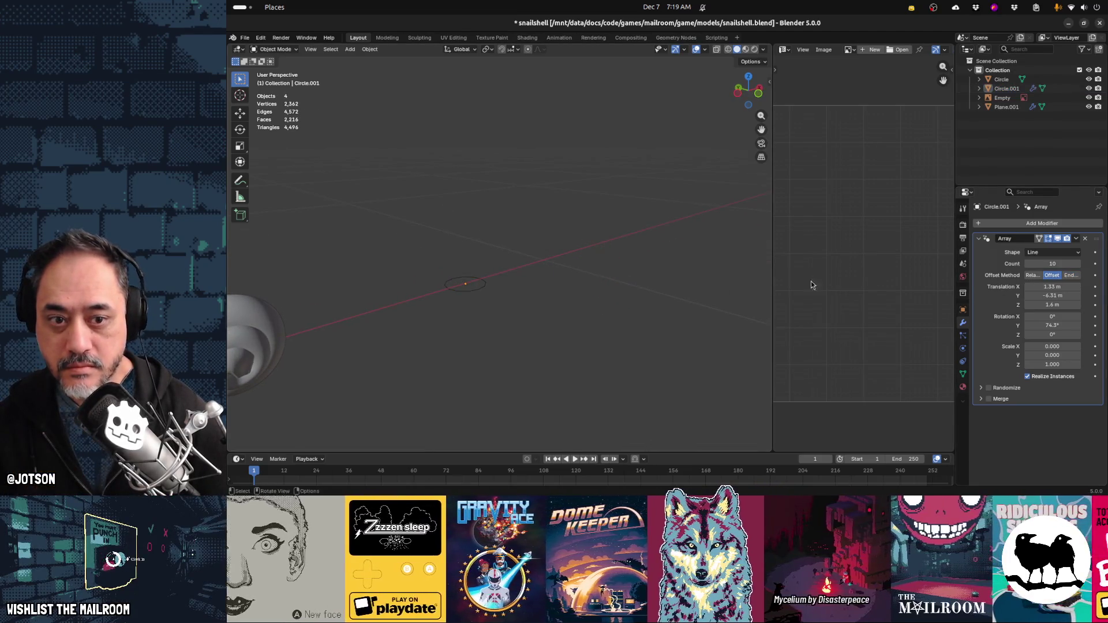
left_click(471, 290)
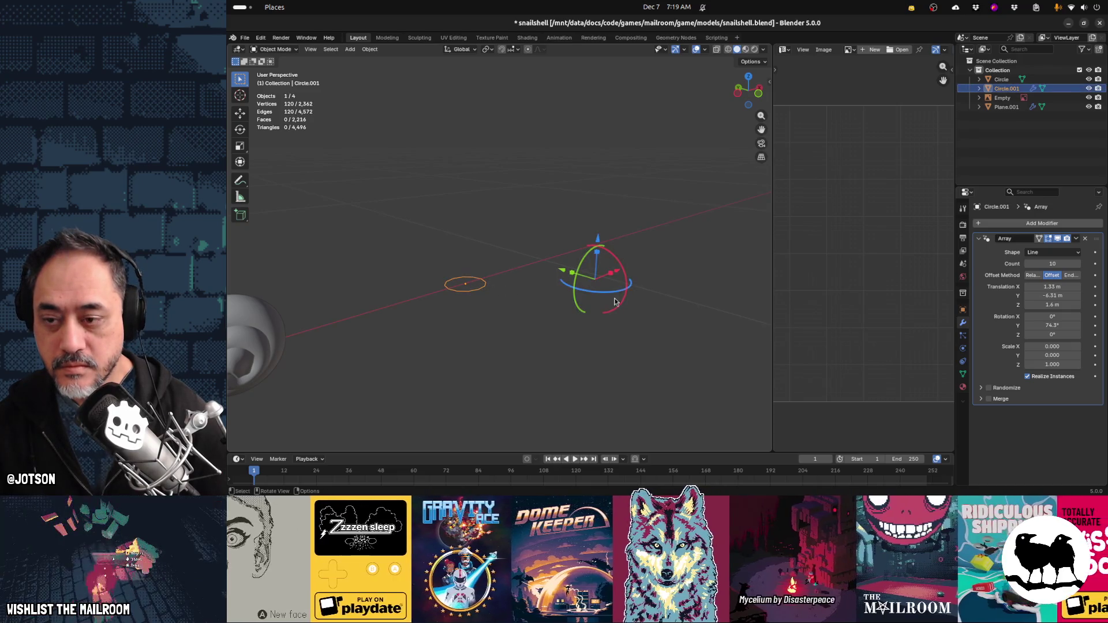
left_click(1049, 286)
type("0")
key("Tab")
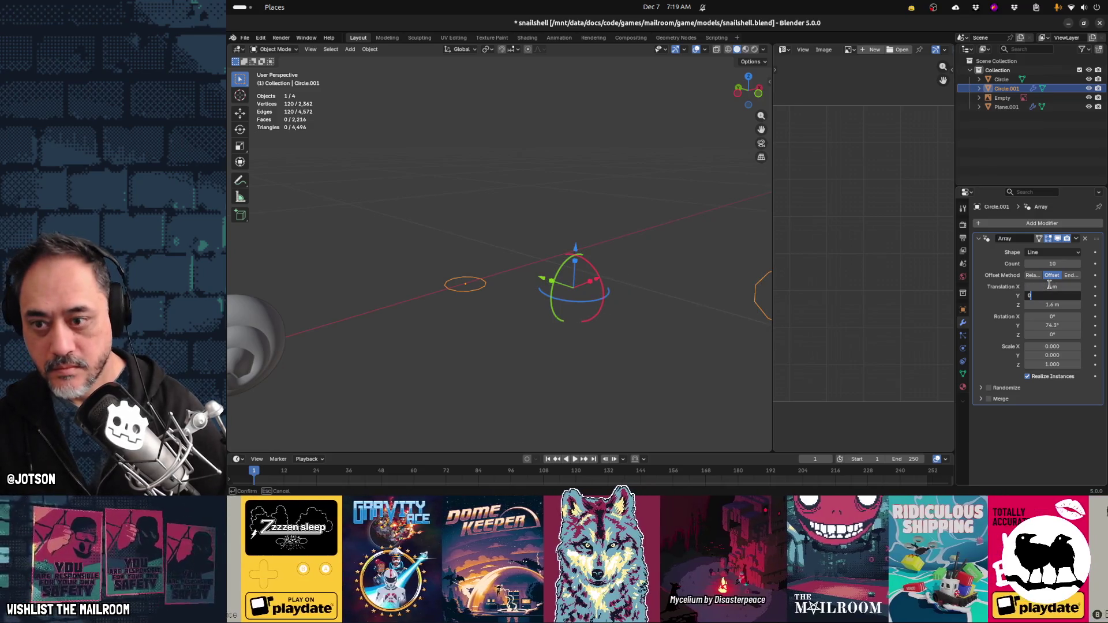
key("Return")
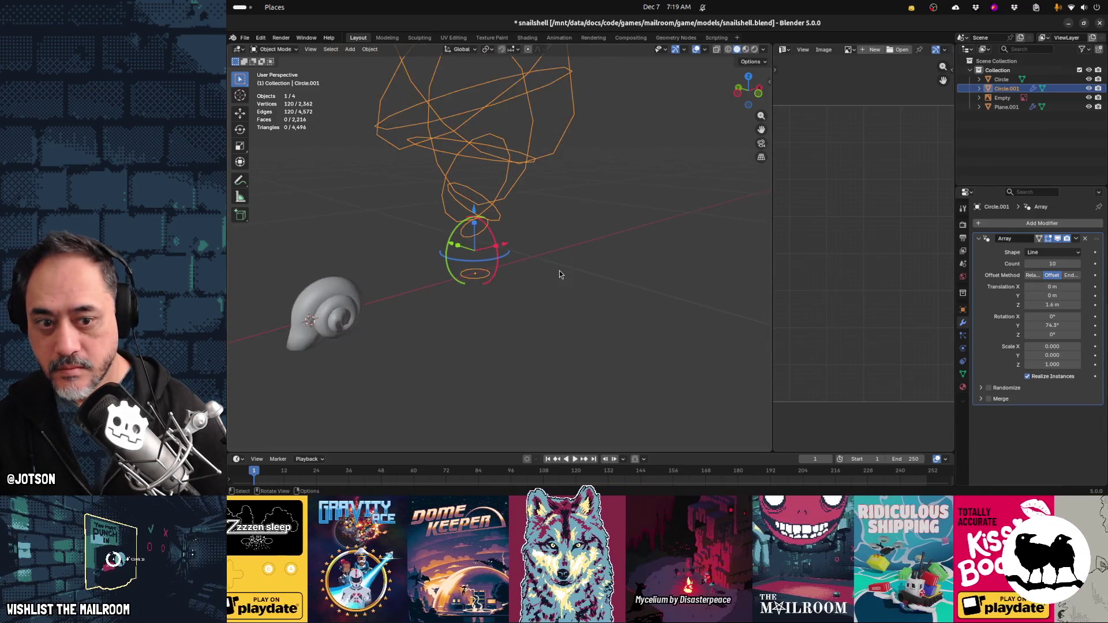
Zero the Y rotation, reset Scale X/Y/Z to 1, and lower Z spacing to 0.4 m
left_click(1065, 325)
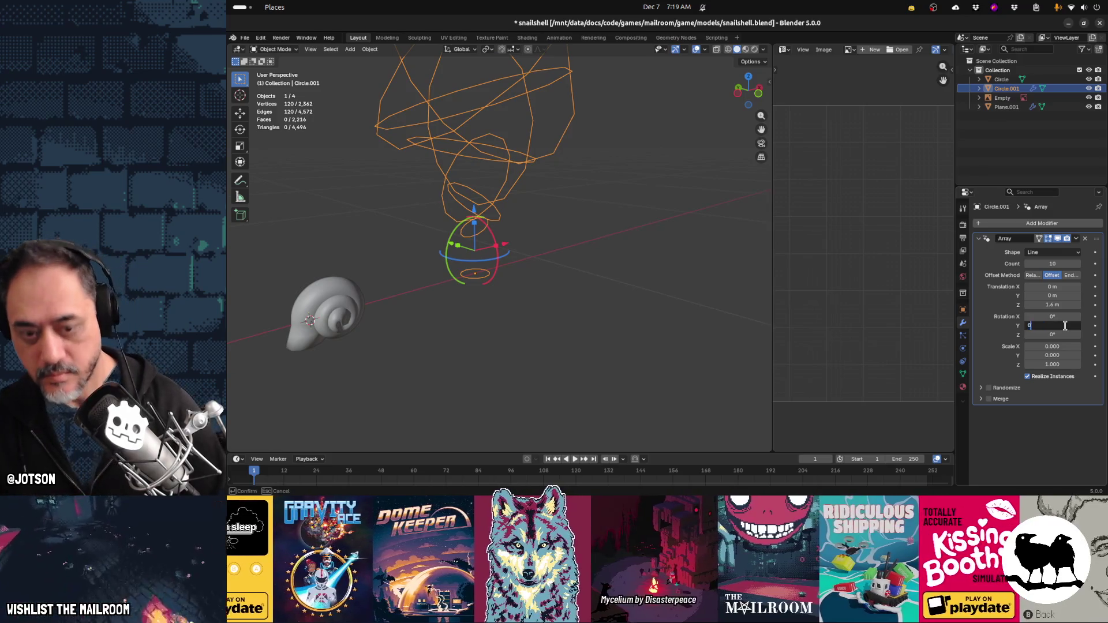
type("0")
key("Return")
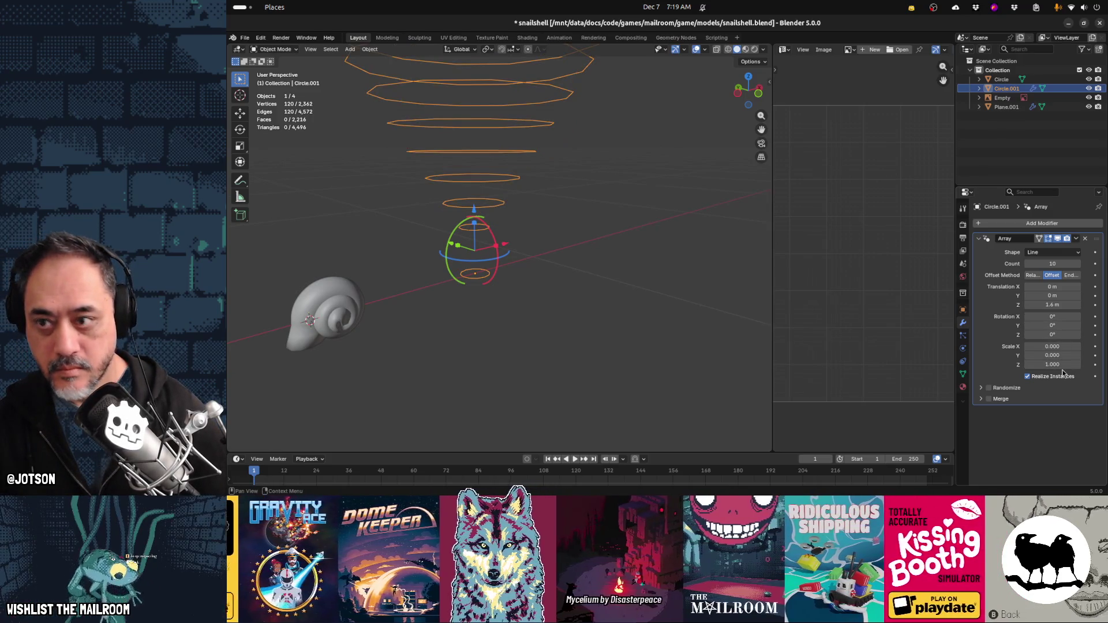
left_click_drag(1053, 364, 1045, 349)
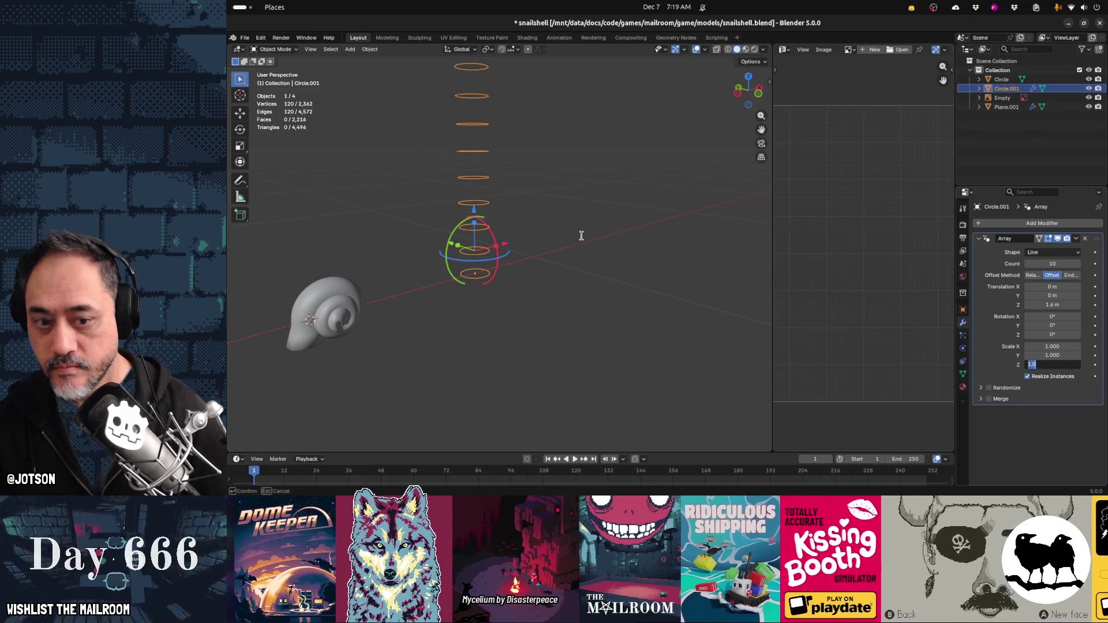
key("Return")
mouse_move(632, 251)
middle_mouse_down()
mouse_move(562, 233)
mouse_move(572, 215)
mouse_move(805, 262)
middle_mouse_up()
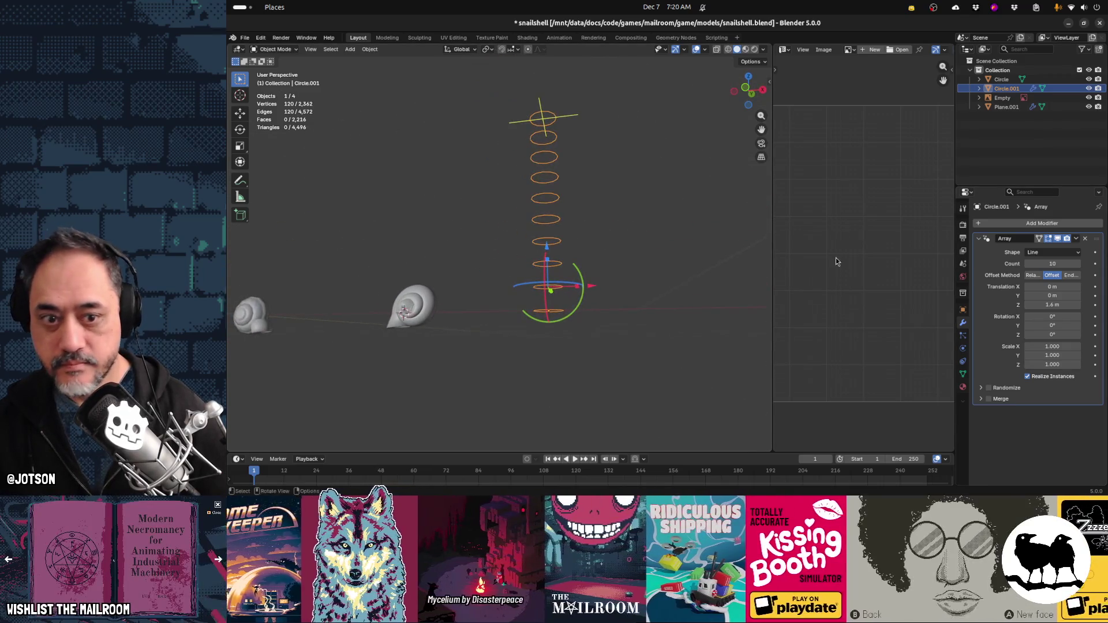
mouse_move(1061, 305)
left_mouse_down()
mouse_move(1010, 305)
mouse_move(1053, 325)
mouse_move(1107, 326)
left_mouse_up()
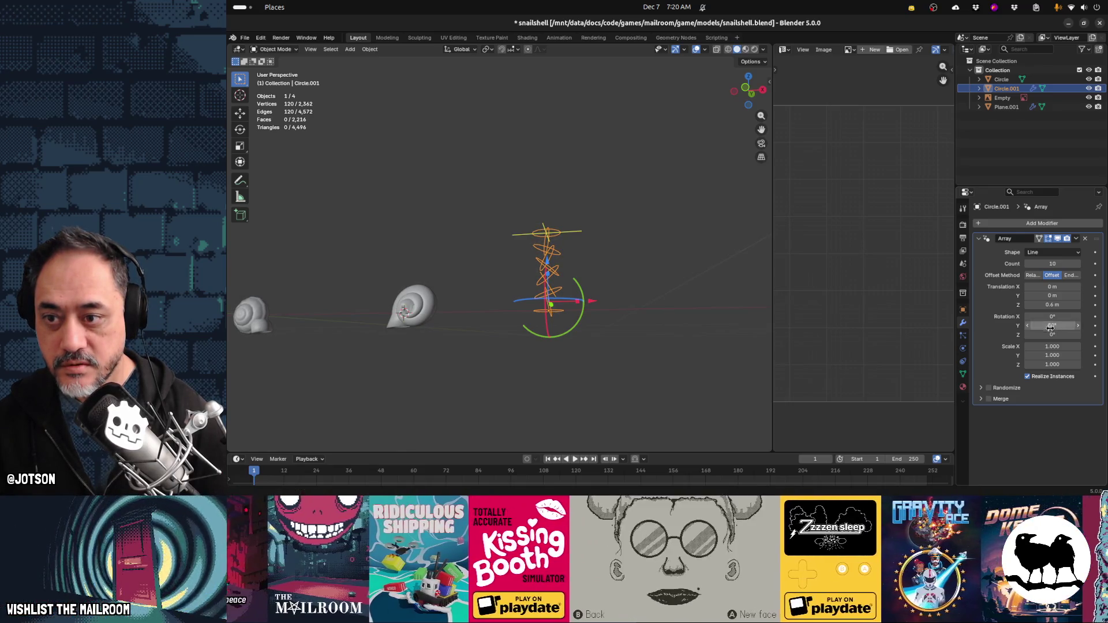
Twist each copy about 80° on Y and scale the copies to 0.9 on X and Y
middle_click_drag(635, 323, 695, 318)
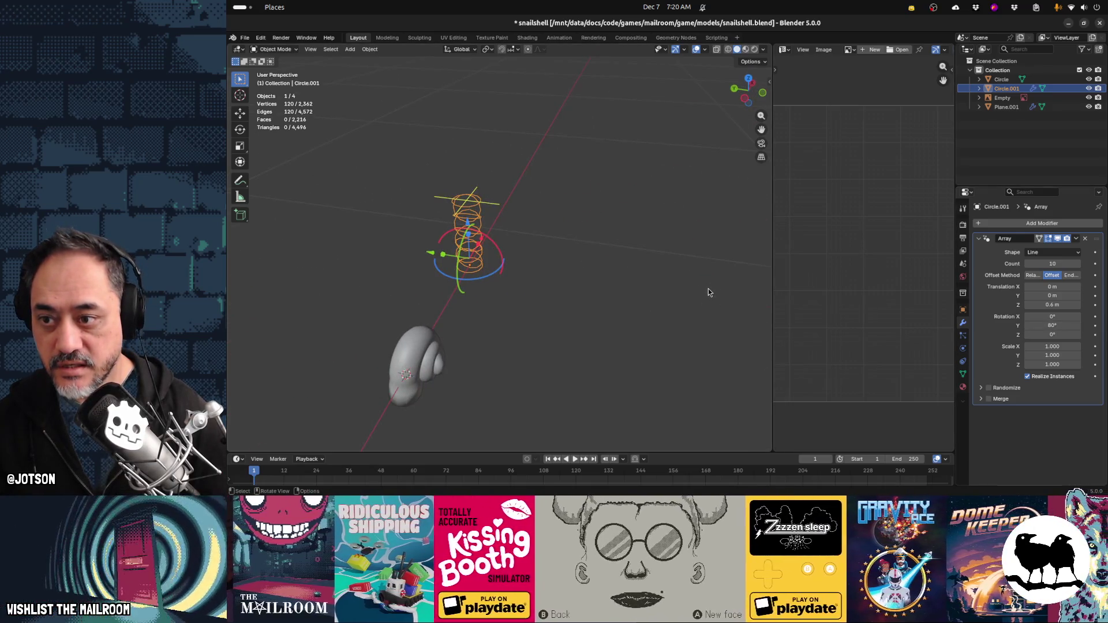
key("s")
key("Escape")
left_click_drag(1052, 346, 1065, 355)
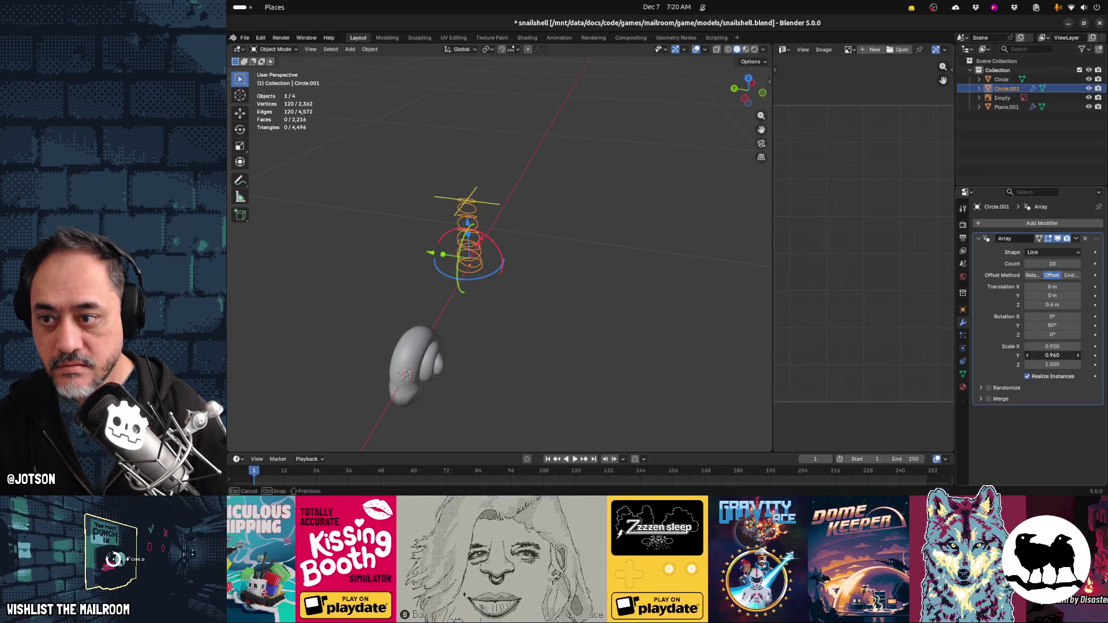
left_click_drag(1065, 355, 1065, 355)
left_click(1065, 346)
type("0.9")
key("Tab")
type("0.9")
key("Return")
Test more copies and 0.2 m Z spacing, then undo back to 10 copies at 0.4 m
mouse_move(562, 327)
middle_mouse_down()
mouse_move(521, 268)
mouse_move(465, 256)
mouse_move(482, 252)
middle_mouse_up()
mouse_move(1051, 263)
left_mouse_down()
mouse_move(1073, 264)
mouse_move(1051, 264)
left_mouse_up()
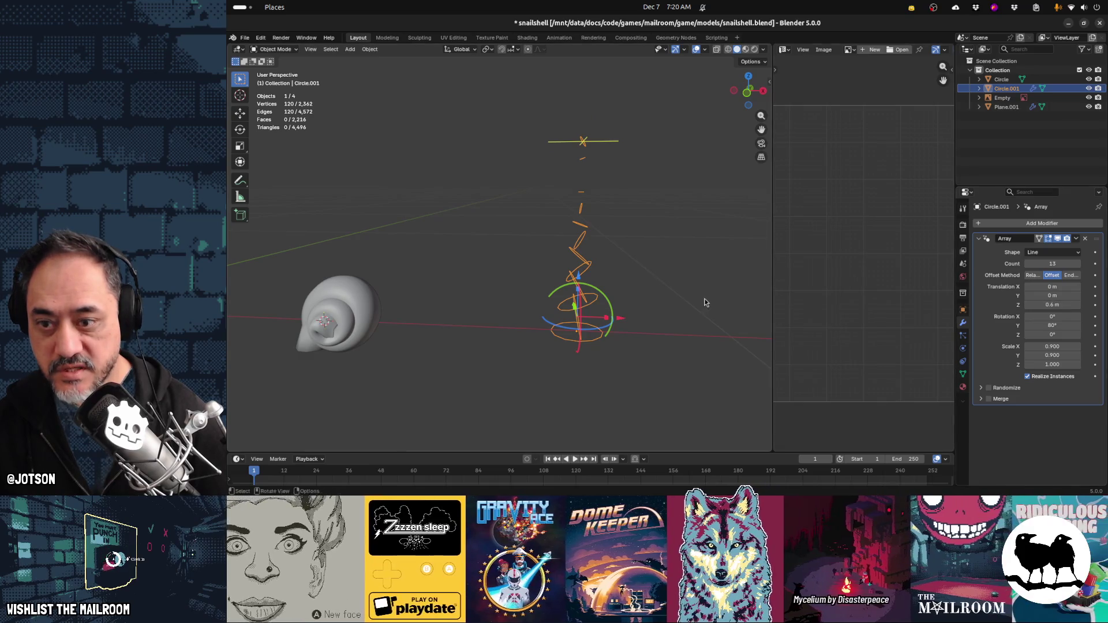
left_click(1058, 305)
type("0.2")
key("Return")
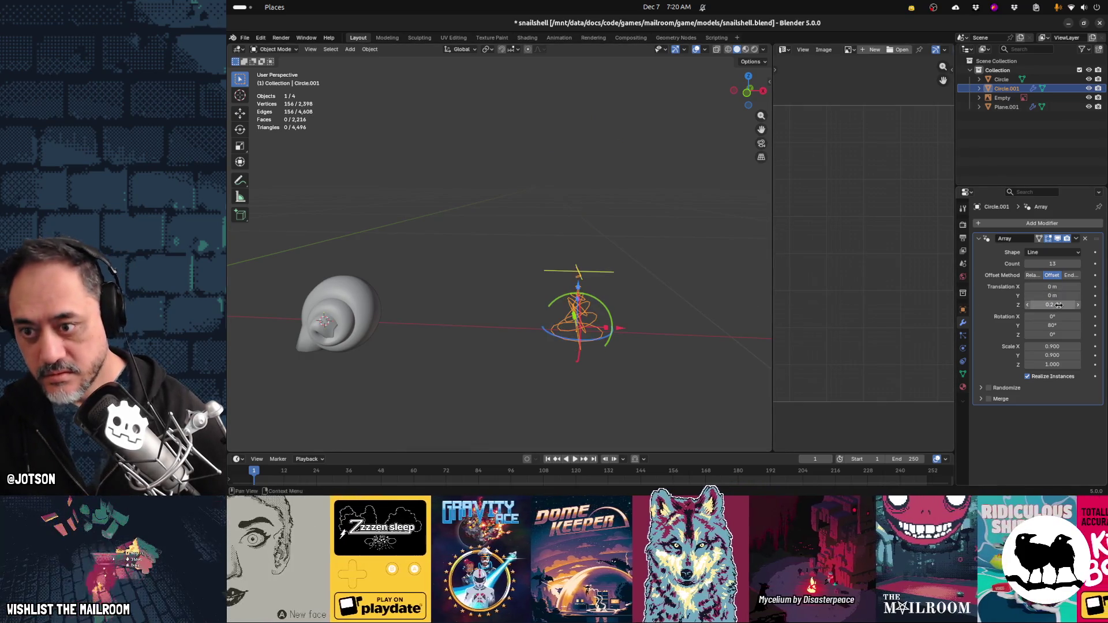
middle_click_drag(603, 385, 623, 373)
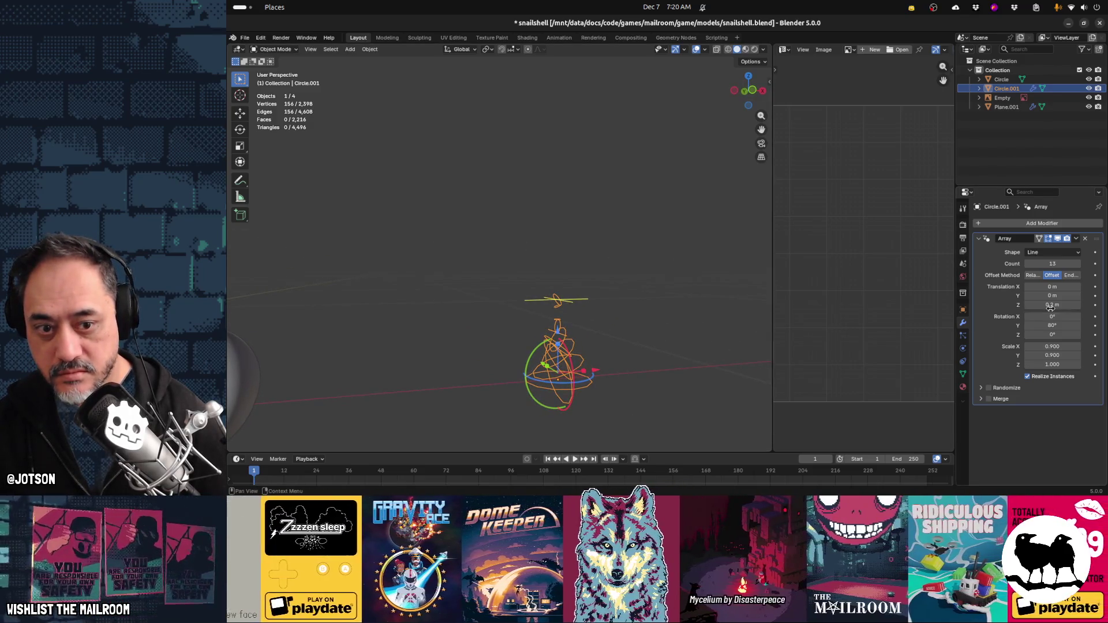
left_click_drag(1052, 304, 1047, 307)
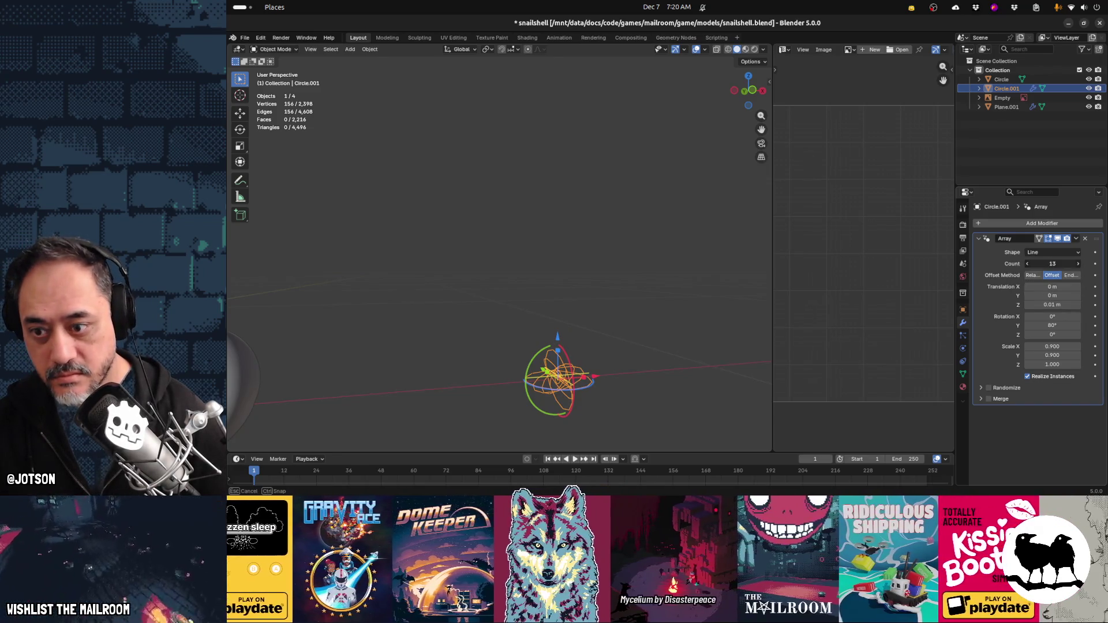
mouse_move(1052, 264)
left_mouse_down()
mouse_move(1080, 264)
mouse_move(1039, 265)
left_mouse_up()
middle_click_drag(564, 300, 635, 304)
key("ctrl+z")
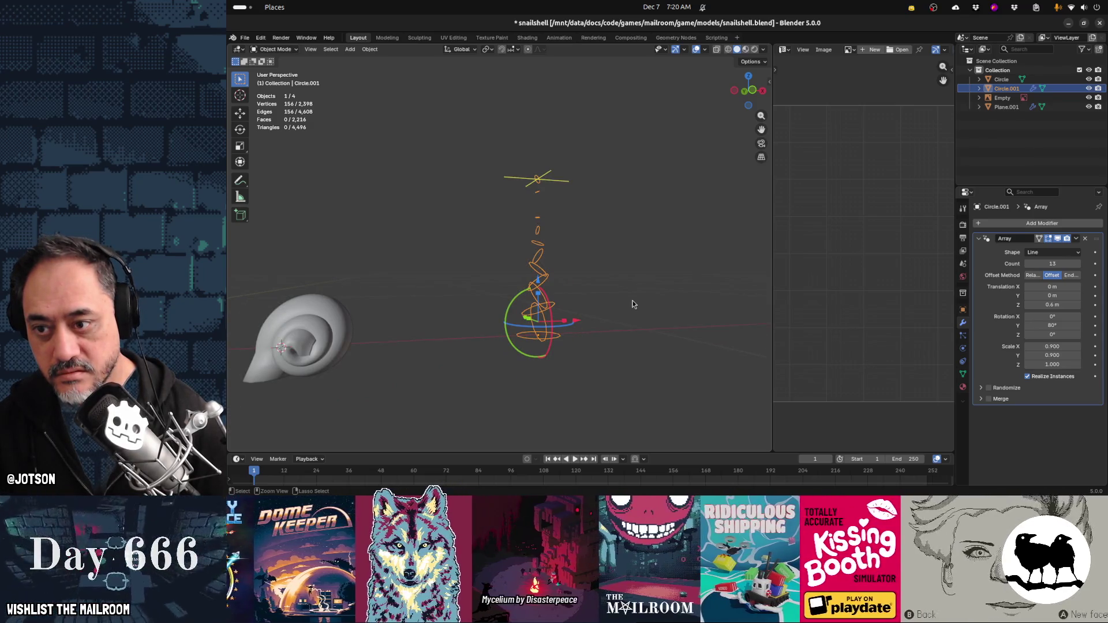
key("ctrl+z")
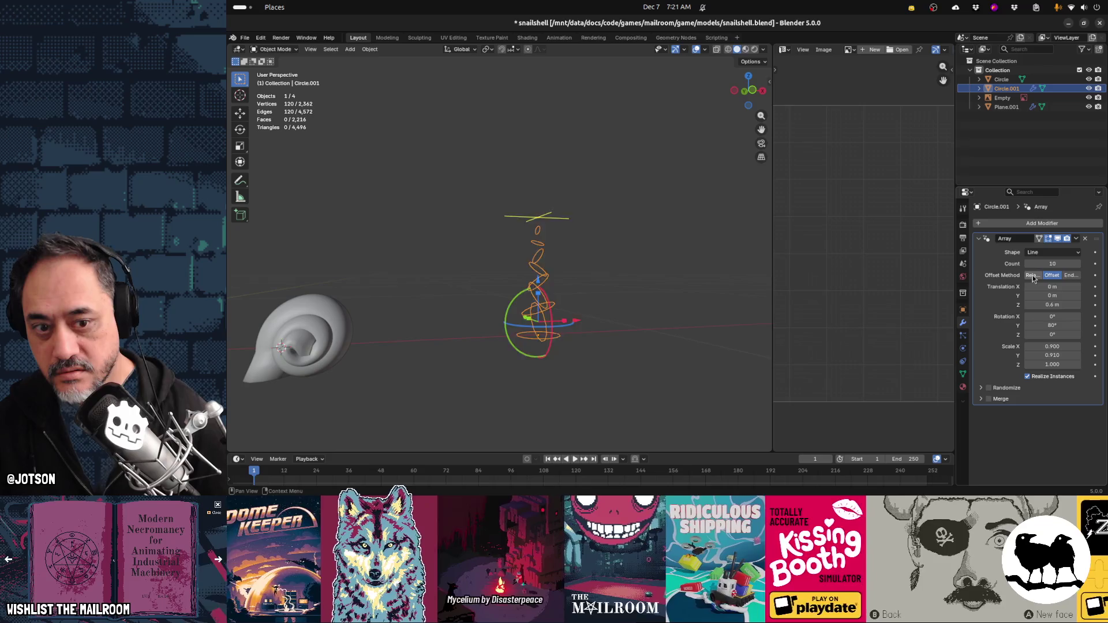
left_click(1033, 276)
Zero the array's Y and Z offsets and its Y rotation
middle_click_drag(766, 317, 625, 334)
left_click(1054, 296)
type("0")
key("Tab")
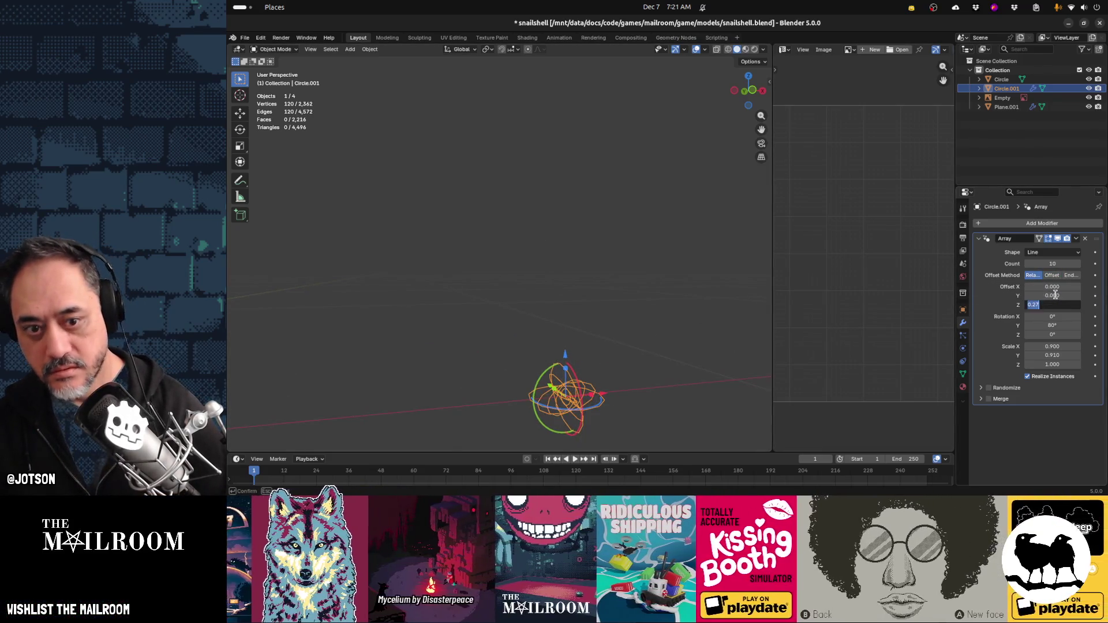
type("0")
key("Tab")
key("Tab")
type("0")
Set the X and Y scale to 1 and confirm zero Y and Z offsets
key("Tab")
key("Tab")
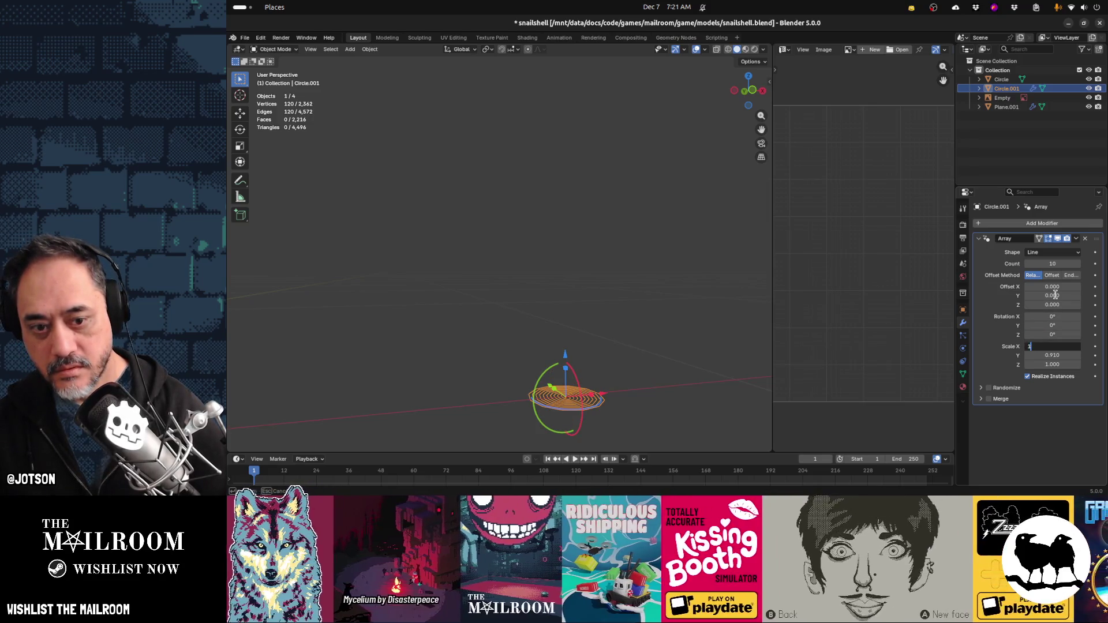
key("Tab")
type("1")
key("shift+Tab")
key("shift+Tab")
key("shift+Tab")
key("shift+Tab")
key("shift+Tab")
key("shift+Tab")
type("1")
key("Tab")
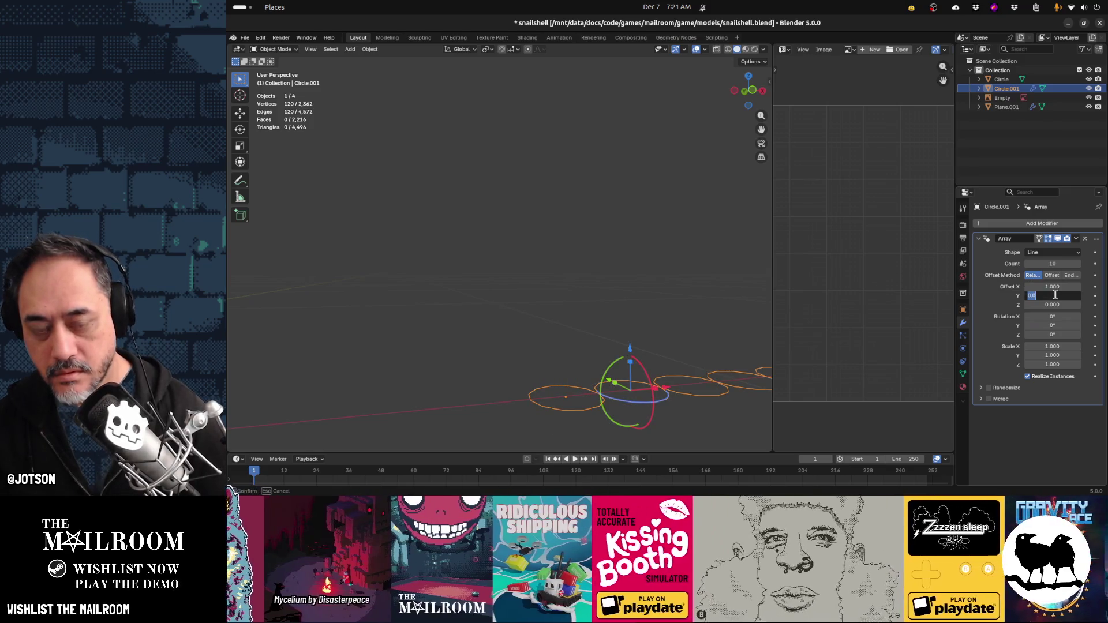
key("Return")
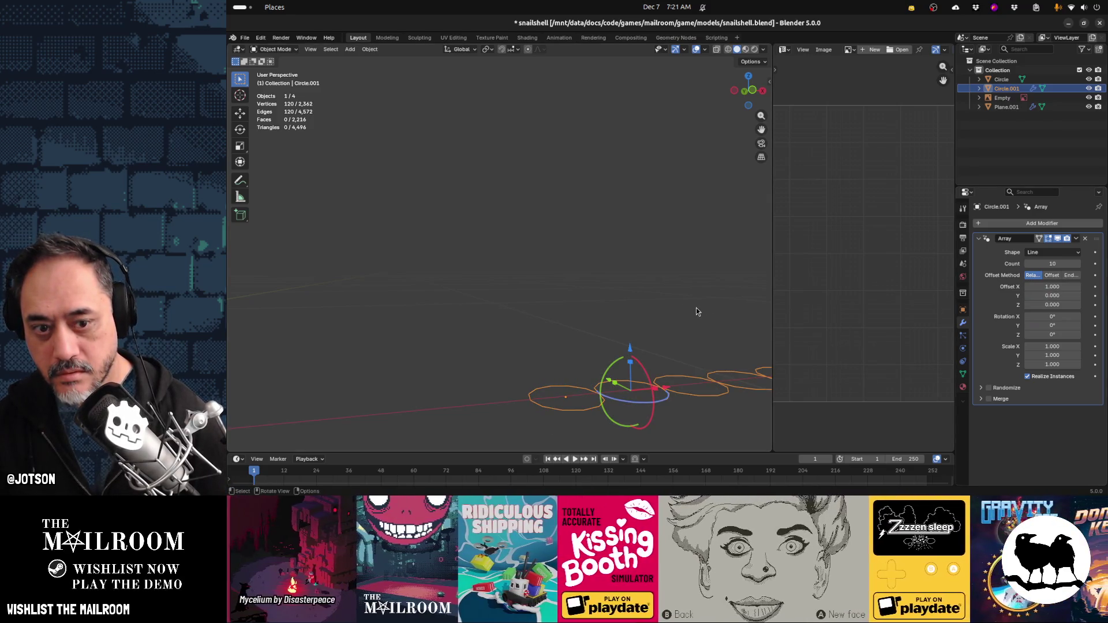
left_click(1052, 304)
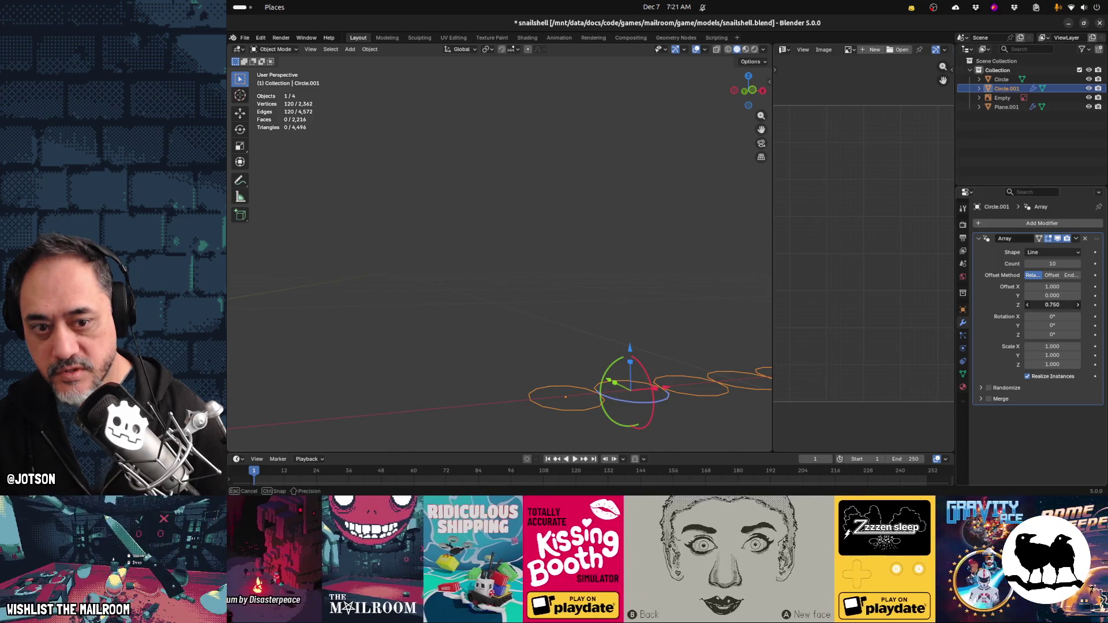
type("0")
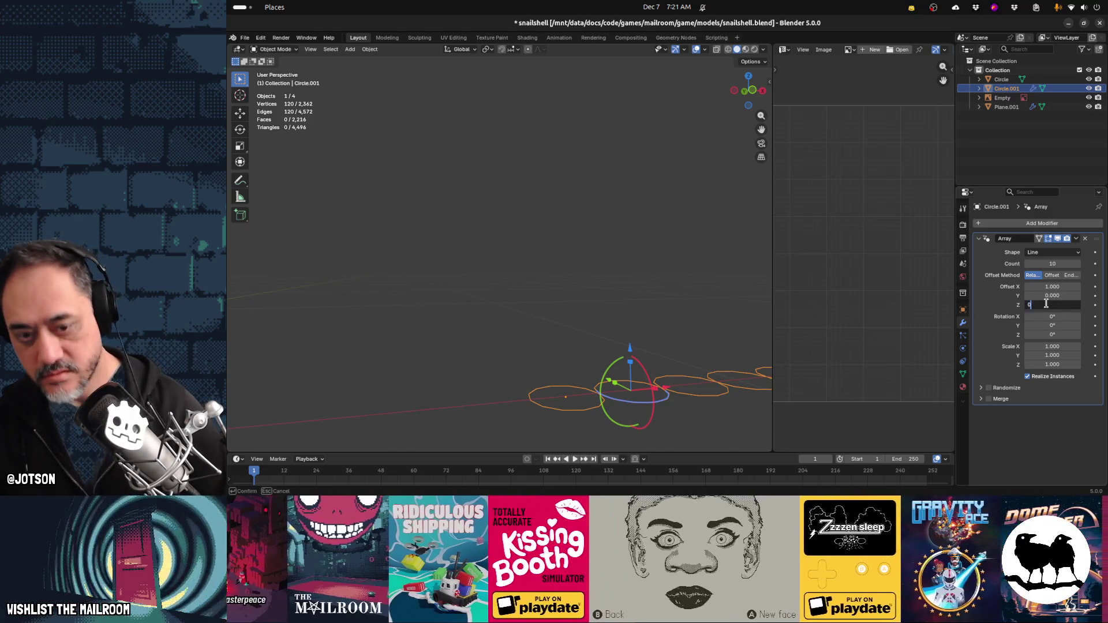
key("Return")
Set the relative X offset to 0.1 to pack the rings tightly
middle_click_drag(671, 372, 513, 369, "shift")
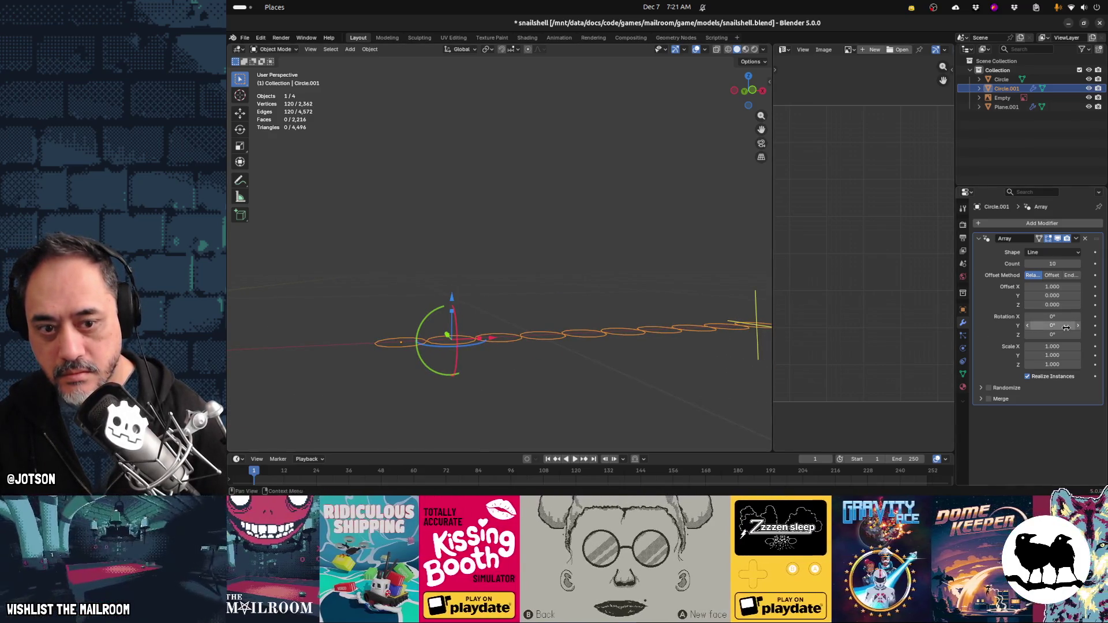
left_click(1053, 287)
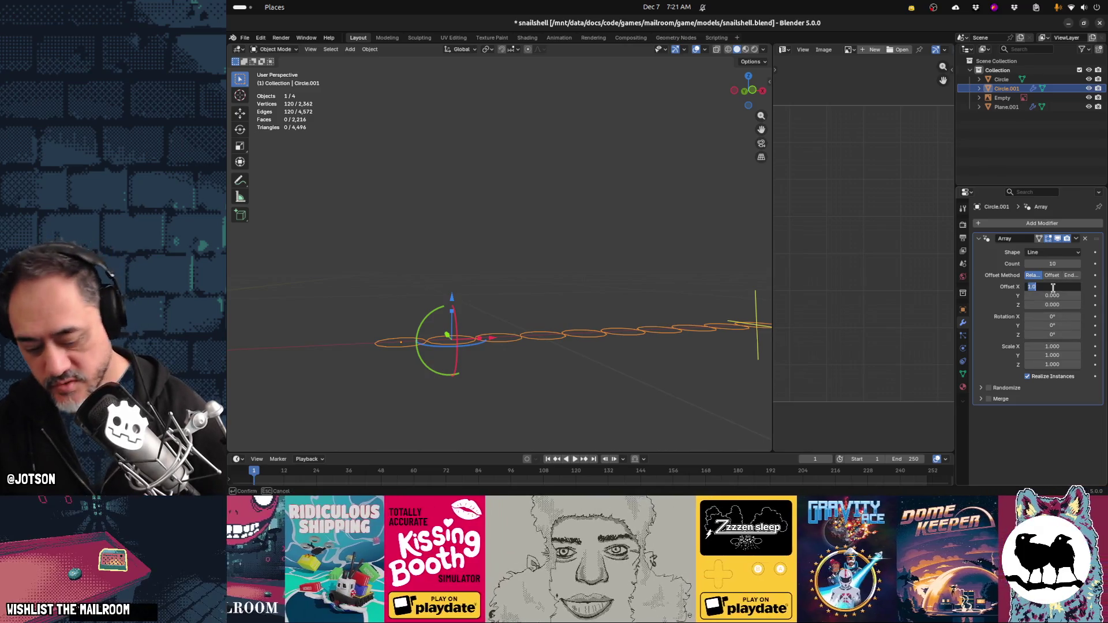
type("0.1")
key("Return")
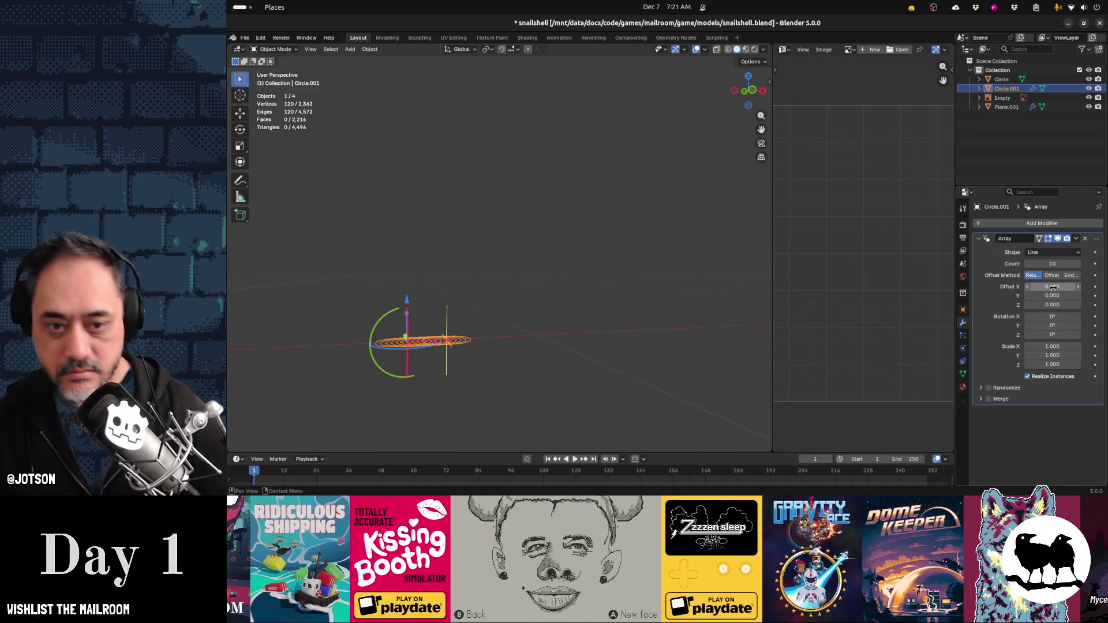
Rotate each copy about 62.6° around Y and raise the count to 58
mouse_move(460, 300)
middle_mouse_down()
mouse_move(413, 299)
mouse_move(469, 323)
mouse_move(548, 234)
middle_mouse_up()
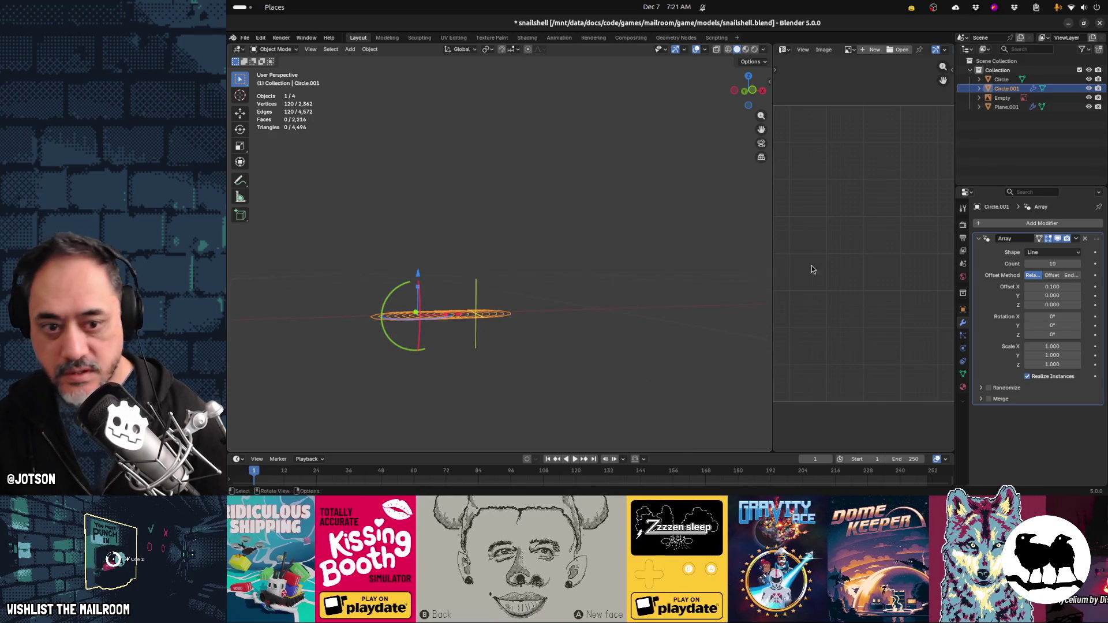
mouse_move(1043, 316)
left_mouse_down()
mouse_move(1044, 326)
mouse_move(1099, 326)
left_mouse_up()
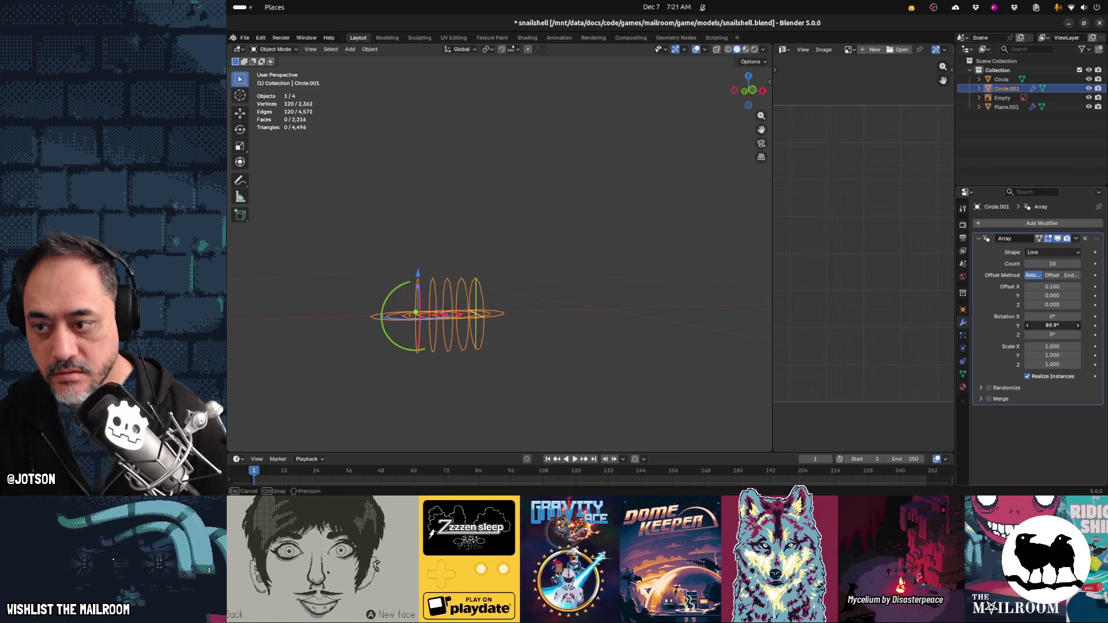
left_click_drag(1053, 326, 1054, 326)
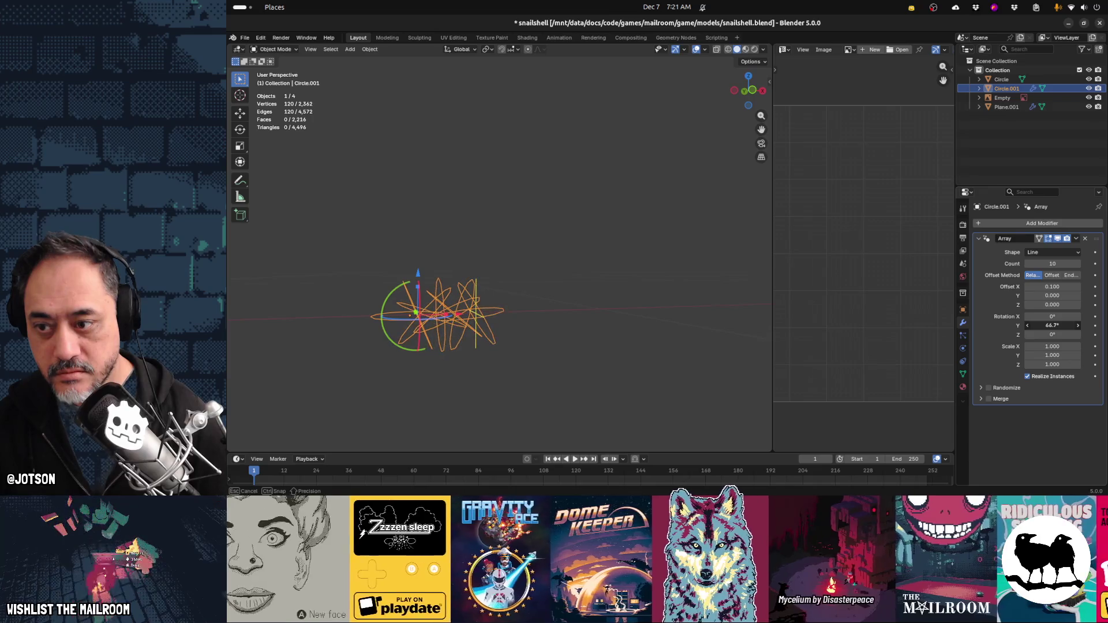
left_click_drag(1052, 264, 1097, 264)
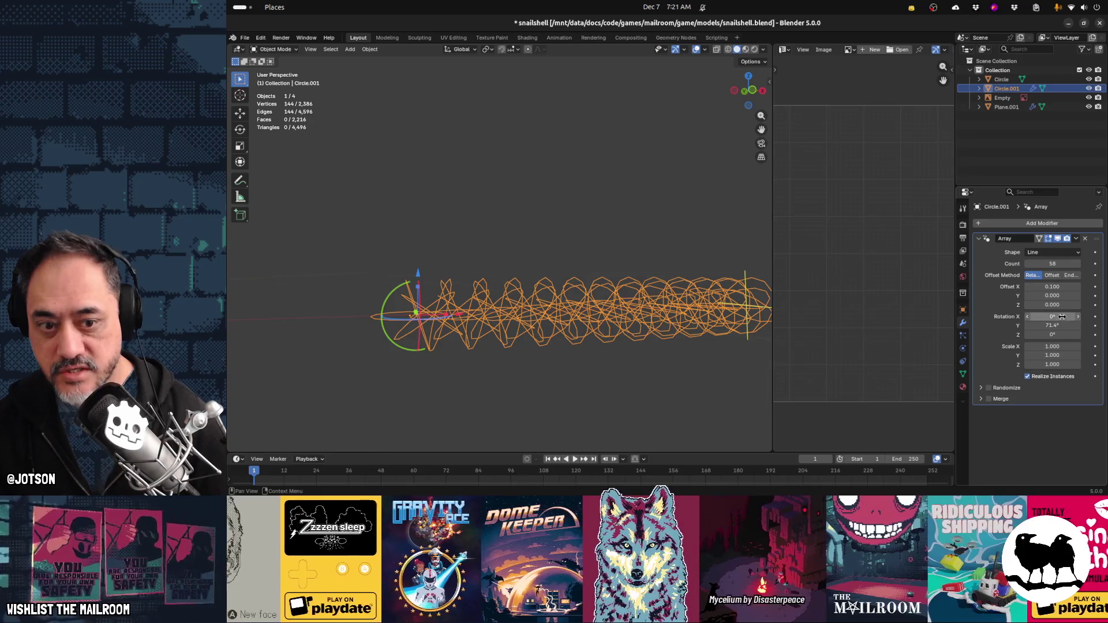